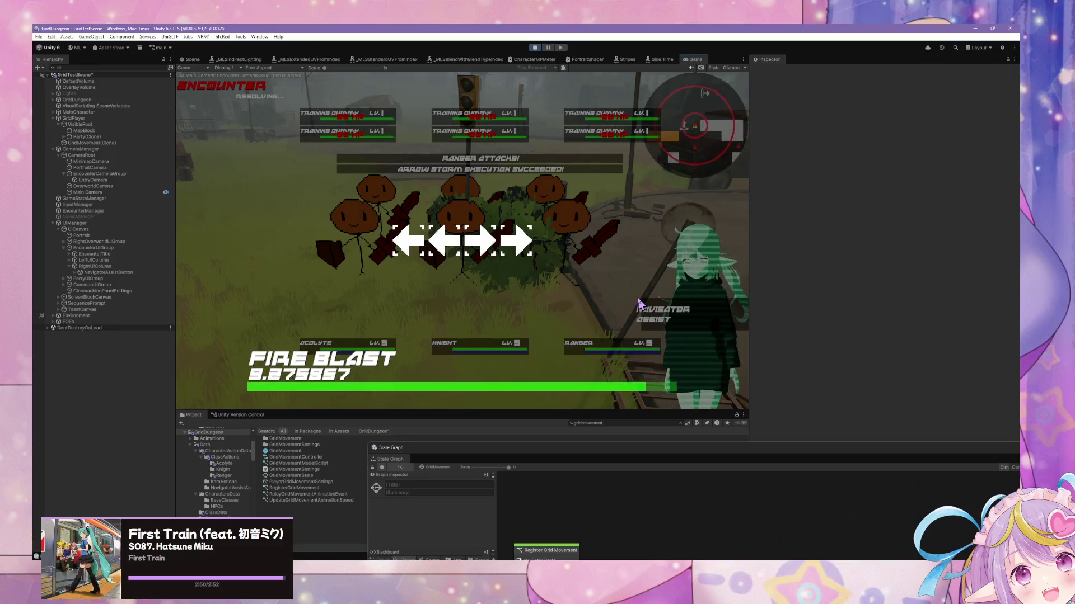
Finish the pending arrow prompt, then give Acolyte Fire Blast, Knight Quick Strike and Ranger Arrow Storm
{"action": "key", "text": "Right"}
{"action": "key", "text": "Right"}
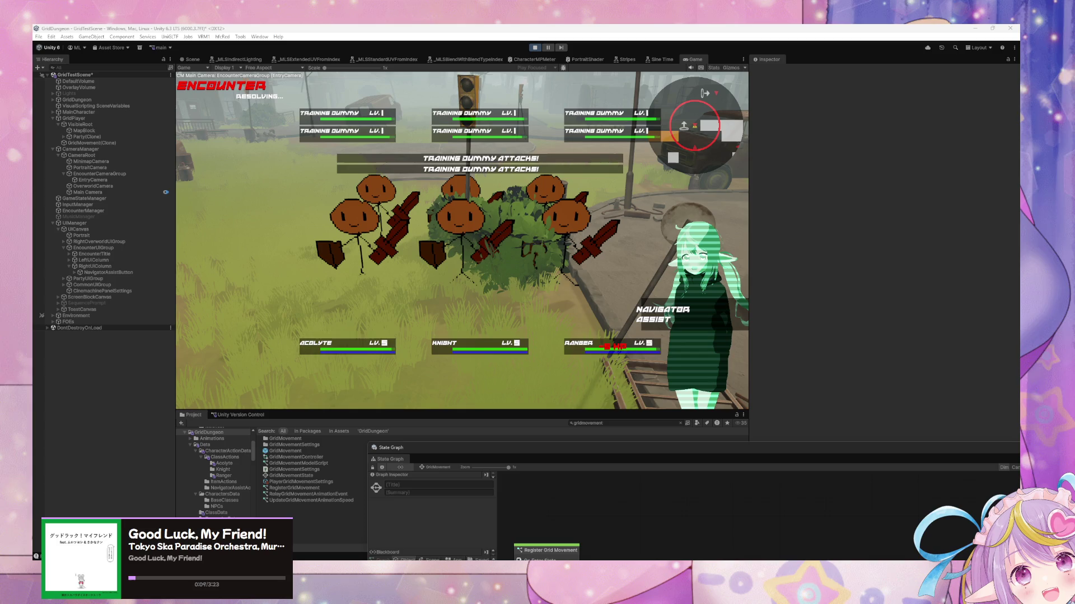
{"action": "left_click", "coordinate": [410, 366]}
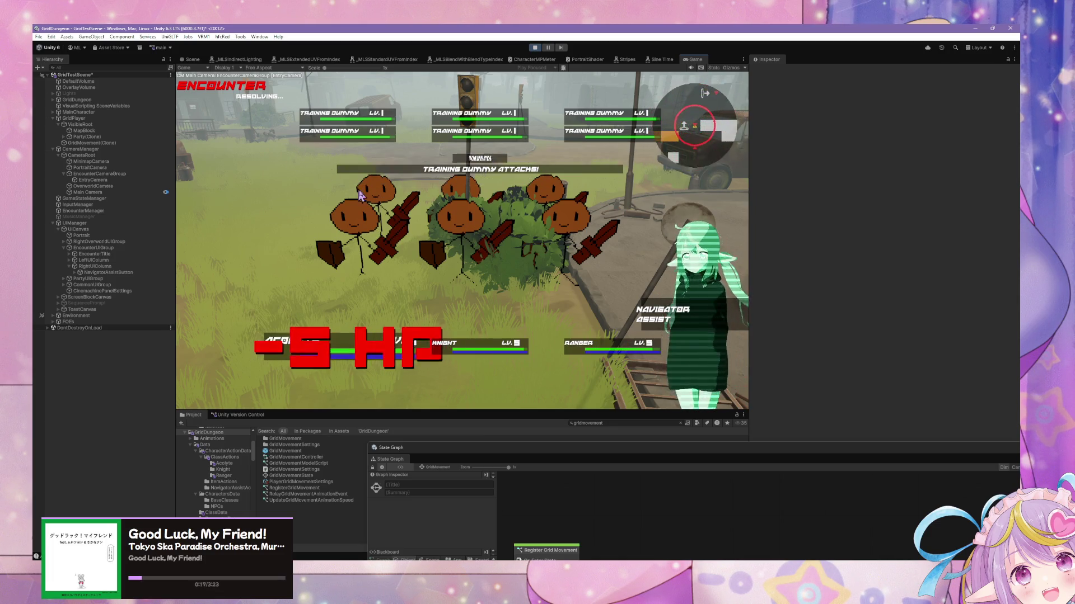
{"action": "key", "text": "Down"}
{"action": "key", "text": "Down"}
{"action": "key", "text": "Return"}
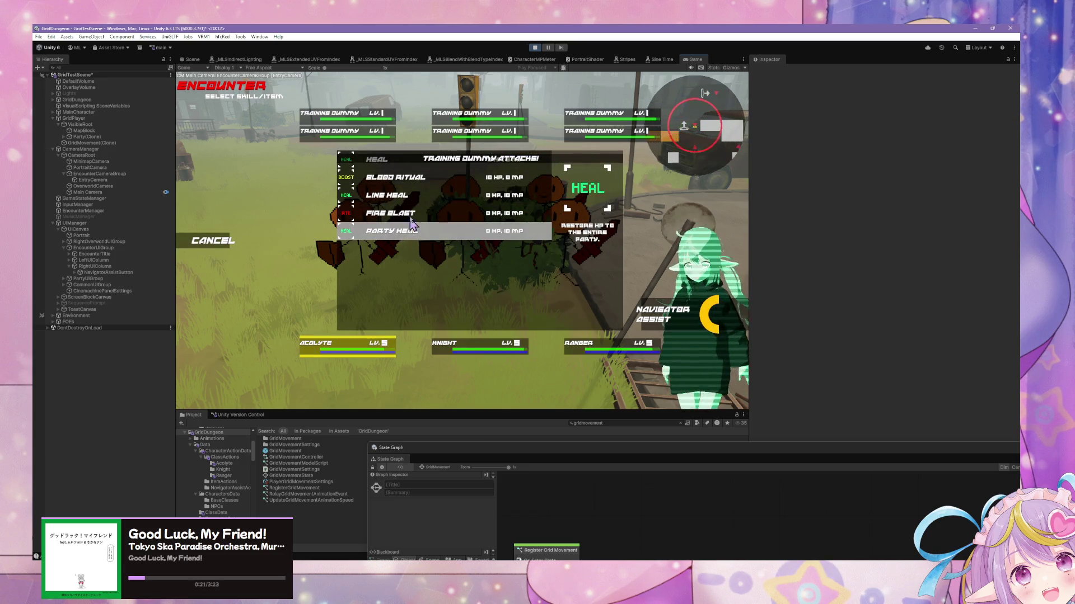
{"action": "left_click", "coordinate": [408, 216]}
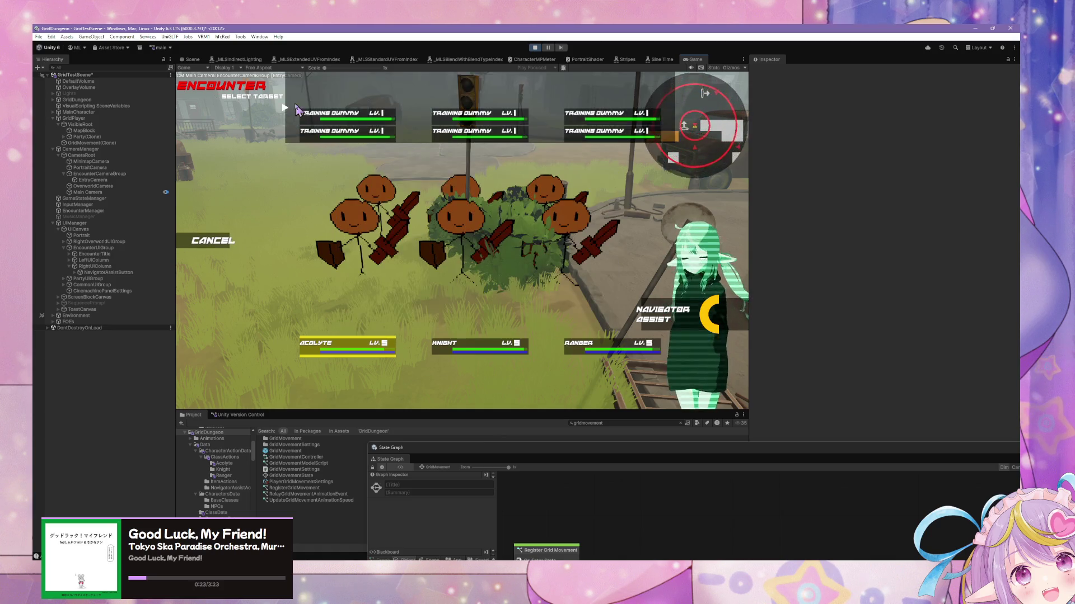
{"action": "left_click", "coordinate": [267, 247]}
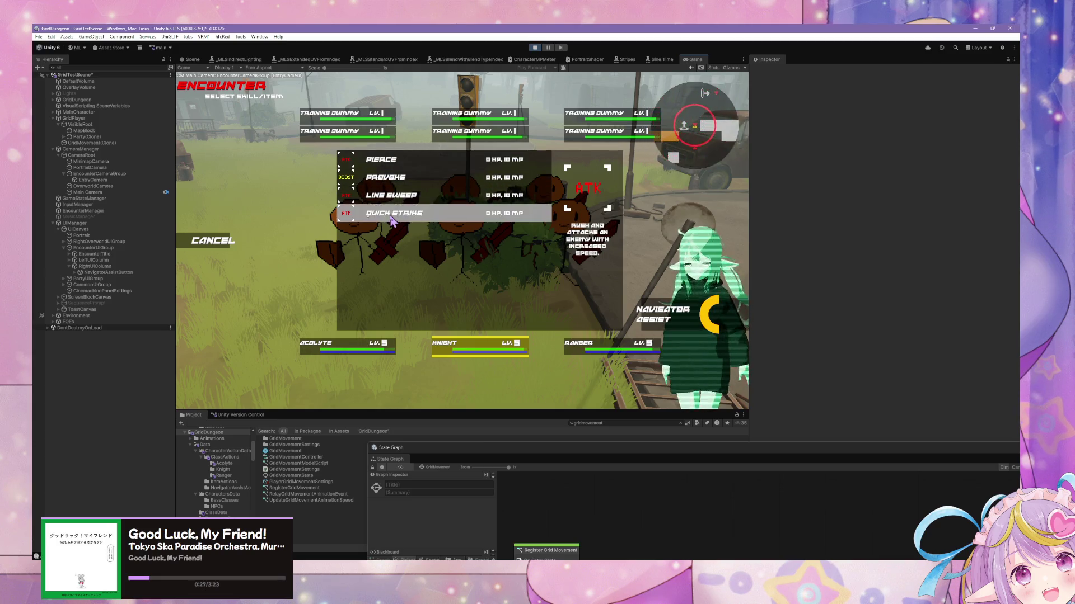
{"action": "left_click", "coordinate": [393, 215]}
{"action": "left_click", "coordinate": [251, 240]}
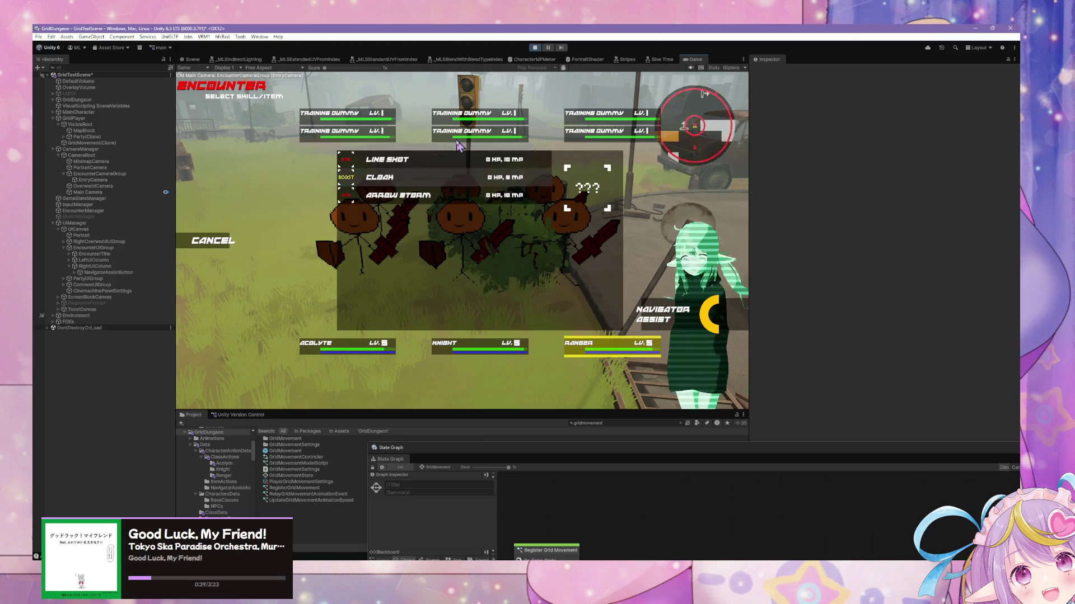
{"action": "left_click", "coordinate": [398, 211]}
{"action": "left_click", "coordinate": [393, 104]}
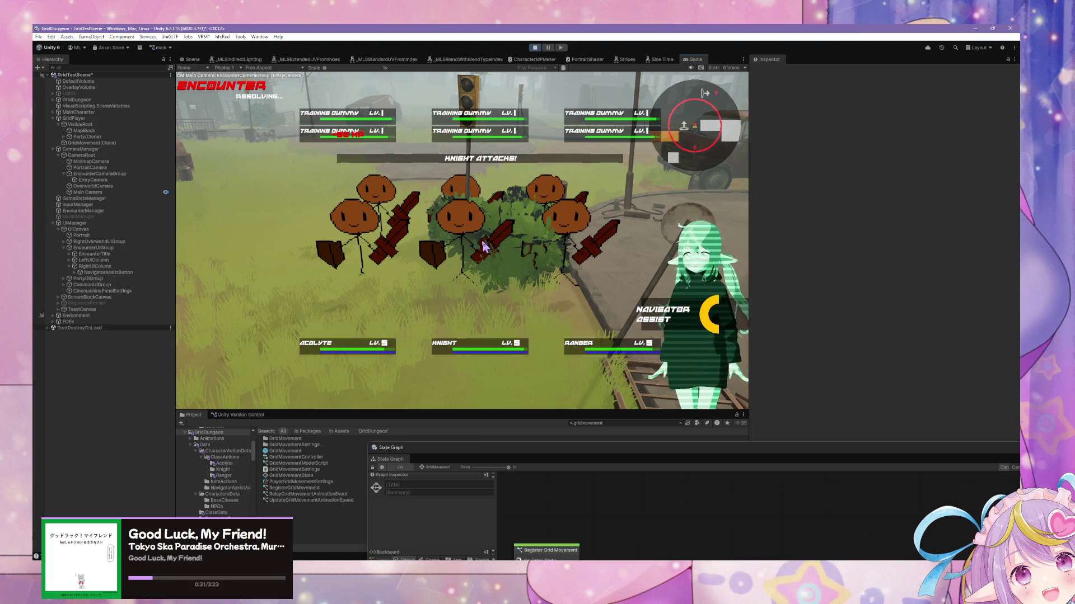
Enter the Fire Blast (Left, Right, Left) and Arrow Storm (Down, Up, Up) arrow sequences
{"action": "key", "text": "Left"}
{"action": "key", "text": "Right"}
{"action": "key", "text": "Left"}
{"action": "key", "text": "Right"}
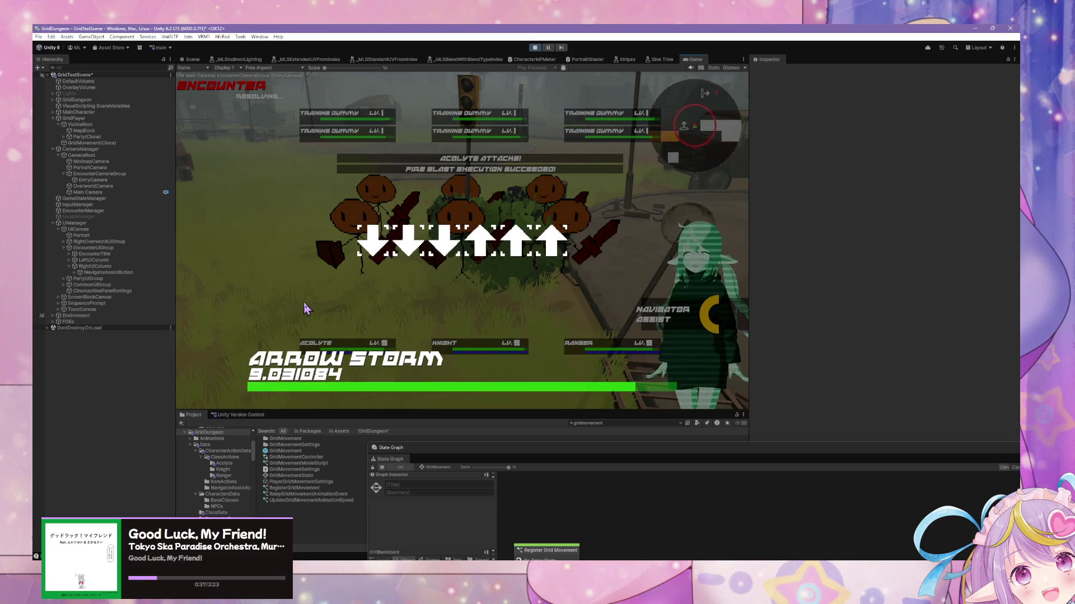
{"action": "key", "text": "Down"}
{"action": "key", "text": "Down"}
{"action": "key", "text": "Down"}
{"action": "key", "text": "Up"}
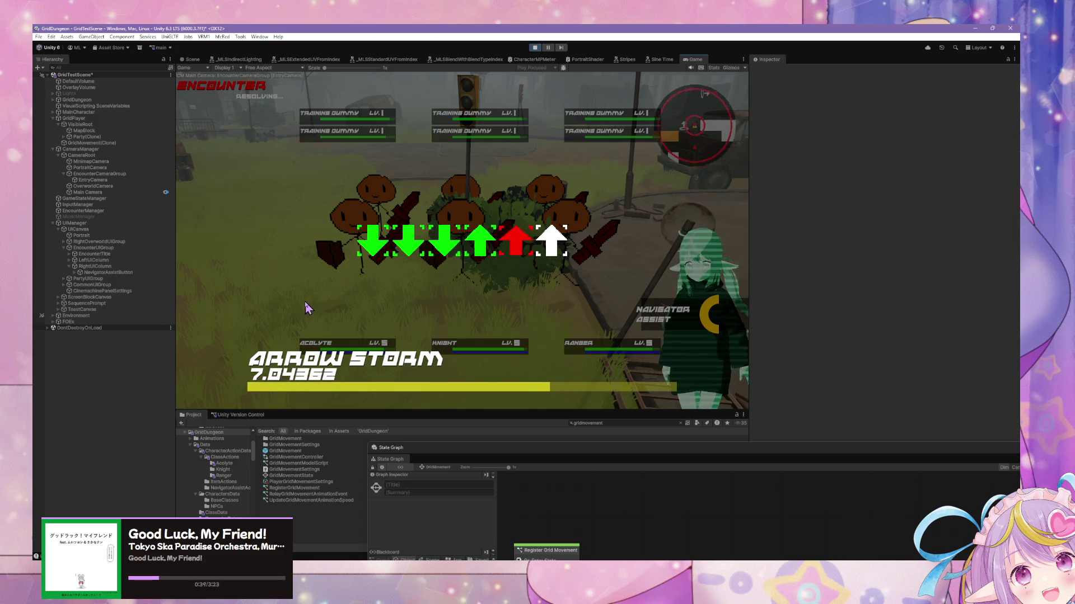
{"action": "key", "text": "Up"}
{"action": "key", "text": "Up"}
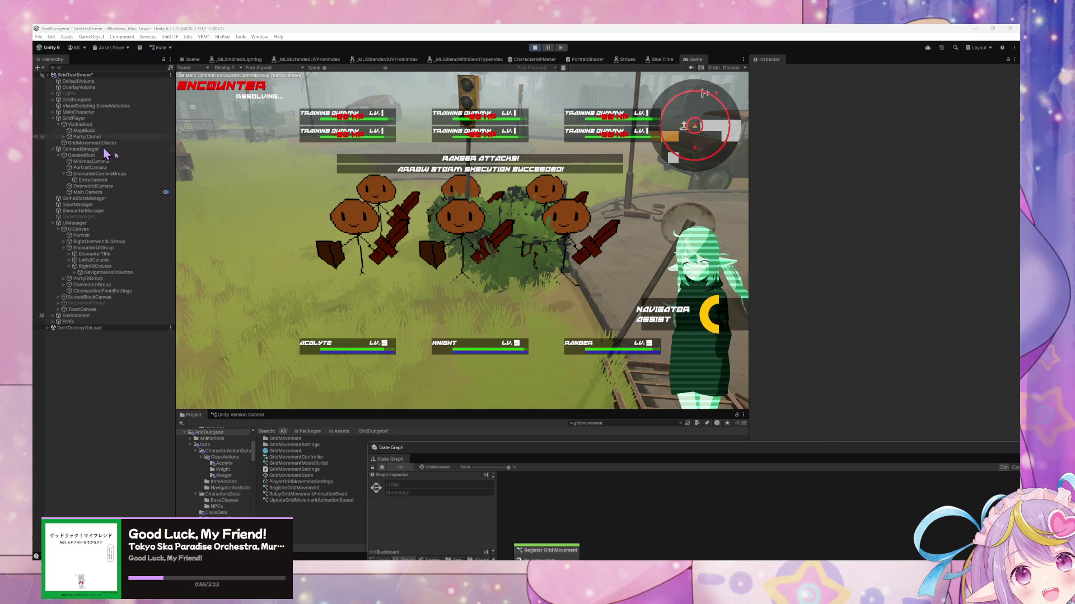
Refocus the game and escape the training dummy battle
{"action": "left_click", "coordinate": [201, 241]}
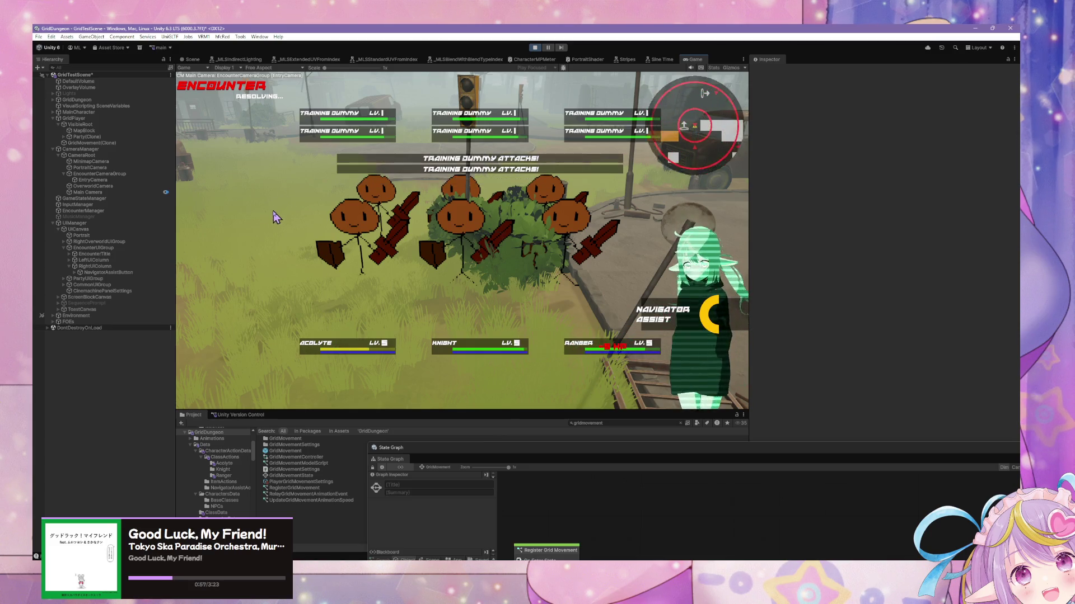
{"action": "left_click", "coordinate": [240, 261]}
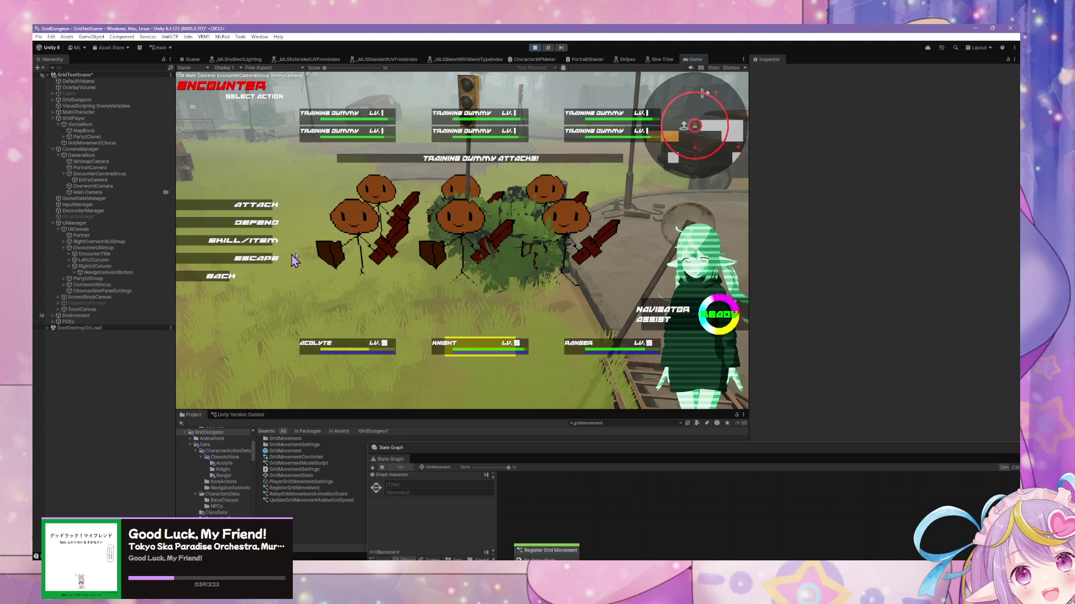
{"action": "left_click", "coordinate": [240, 262]}
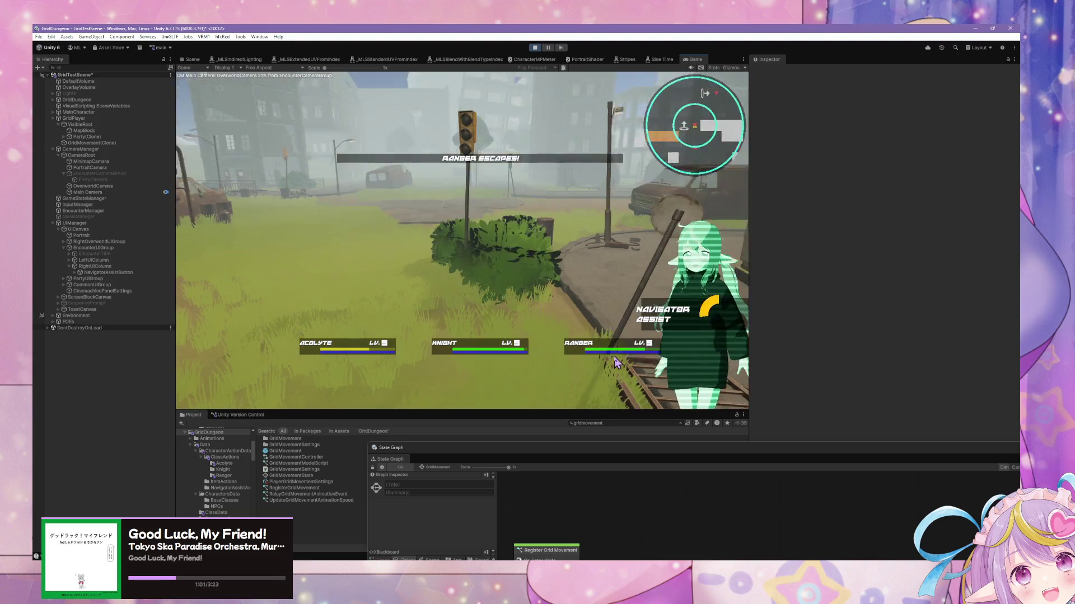
Walk the party with A, W, D, W into a new encounter and pick Escape three times
{"action": "key", "text": "a"}
{"action": "key", "text": "w"}
{"action": "key", "text": "d"}
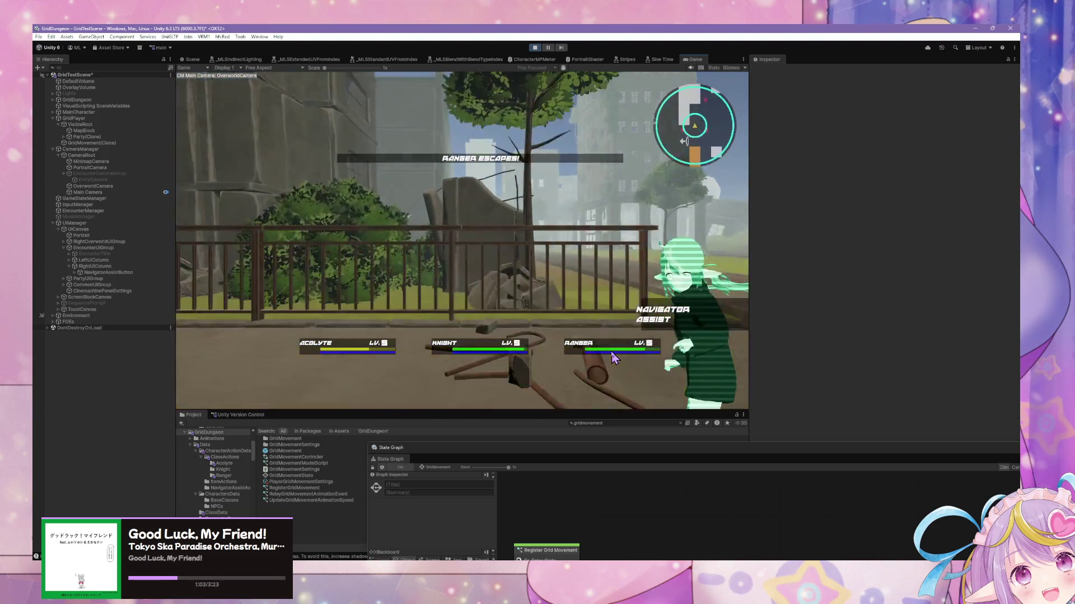
{"action": "key", "text": "w"}
{"action": "key", "text": "w"}
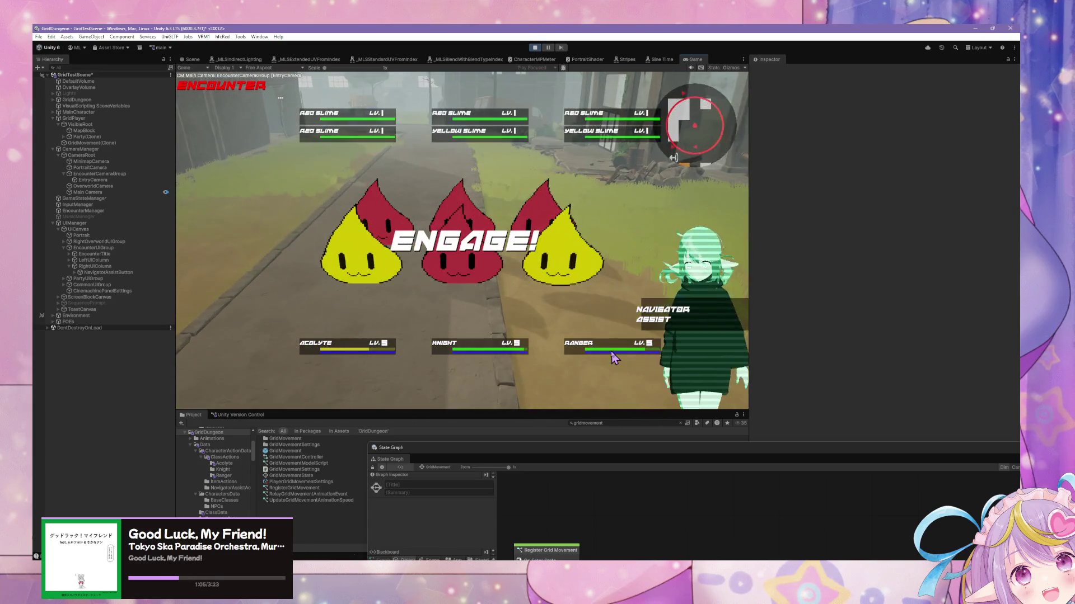
{"action": "left_click", "coordinate": [236, 268]}
{"action": "left_click", "coordinate": [235, 269]}
{"action": "left_click", "coordinate": [235, 268]}
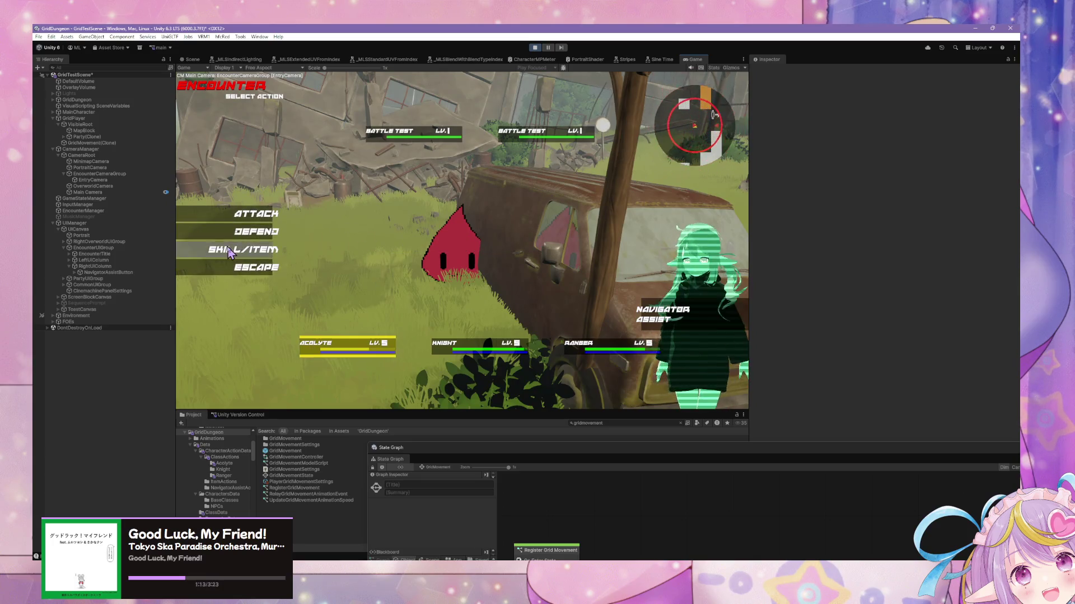
Give Acolyte Party Heal, Knight Line Sweep and Ranger Arrow Storm, confirming their targets
{"action": "left_click", "coordinate": [229, 252]}
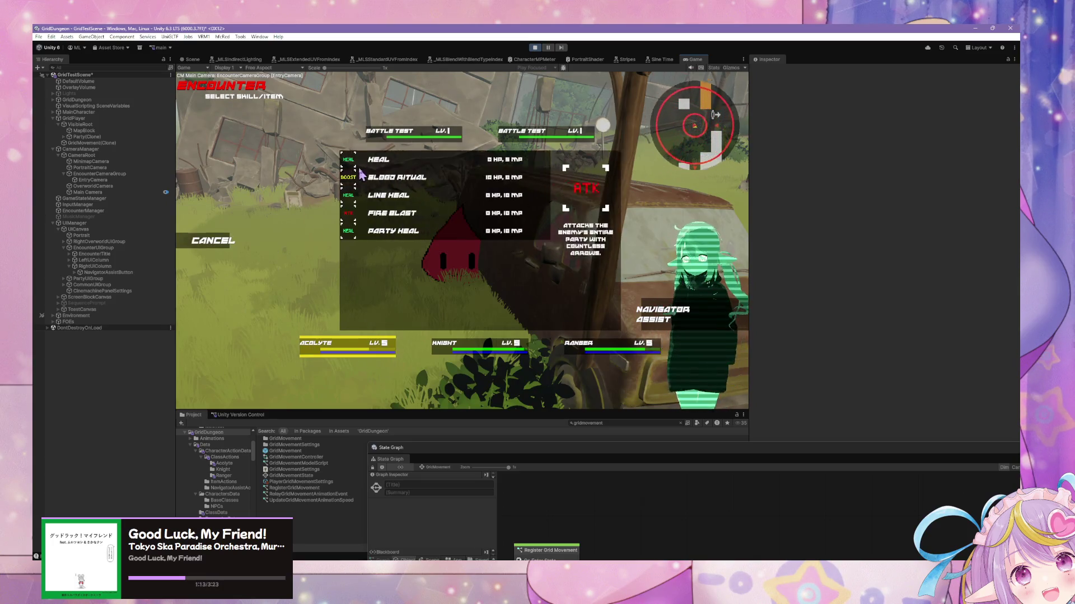
{"action": "left_click", "coordinate": [373, 185]}
{"action": "left_click", "coordinate": [373, 184]}
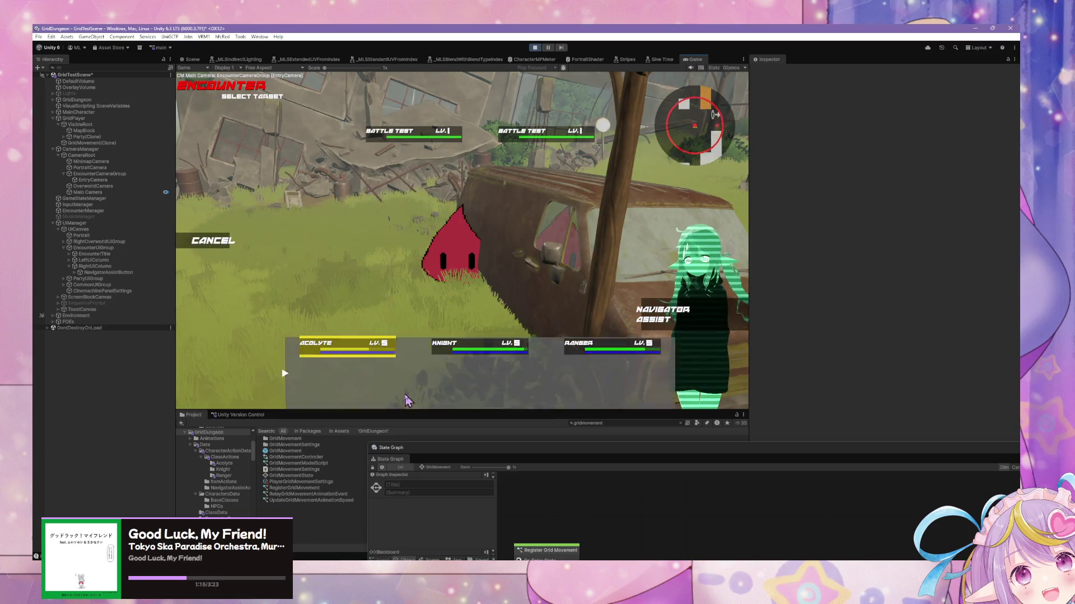
{"action": "left_click", "coordinate": [224, 240]}
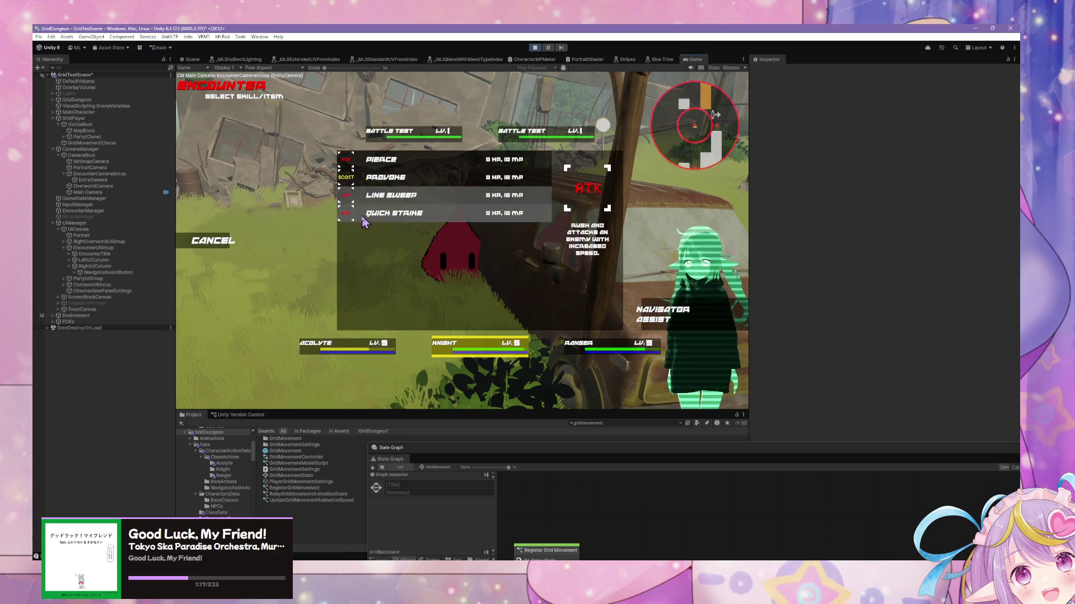
{"action": "left_click", "coordinate": [363, 196]}
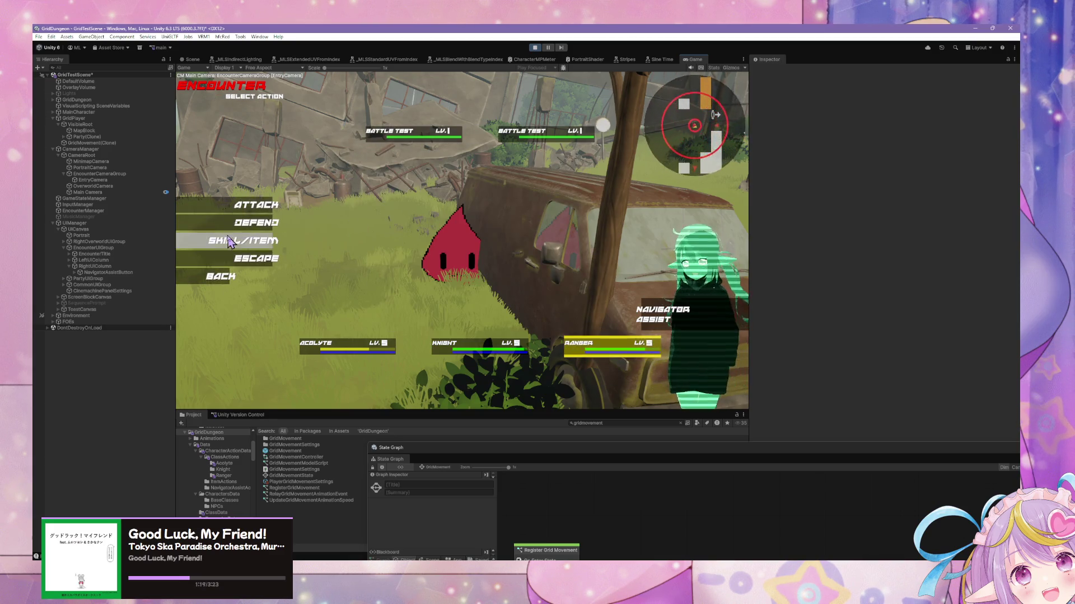
{"action": "left_click", "coordinate": [241, 241]}
{"action": "left_click", "coordinate": [369, 194]}
{"action": "left_click", "coordinate": [400, 112]}
Enter the Arrow Storm (Down, Up) and Party Heal (Left, Up, Right, Down) arrow sequences
{"action": "key", "text": "Down"}
{"action": "key", "text": "Down"}
{"action": "key", "text": "Down"}
{"action": "key", "text": "Up"}
{"action": "key", "text": "Up"}
{"action": "key", "text": "Up"}
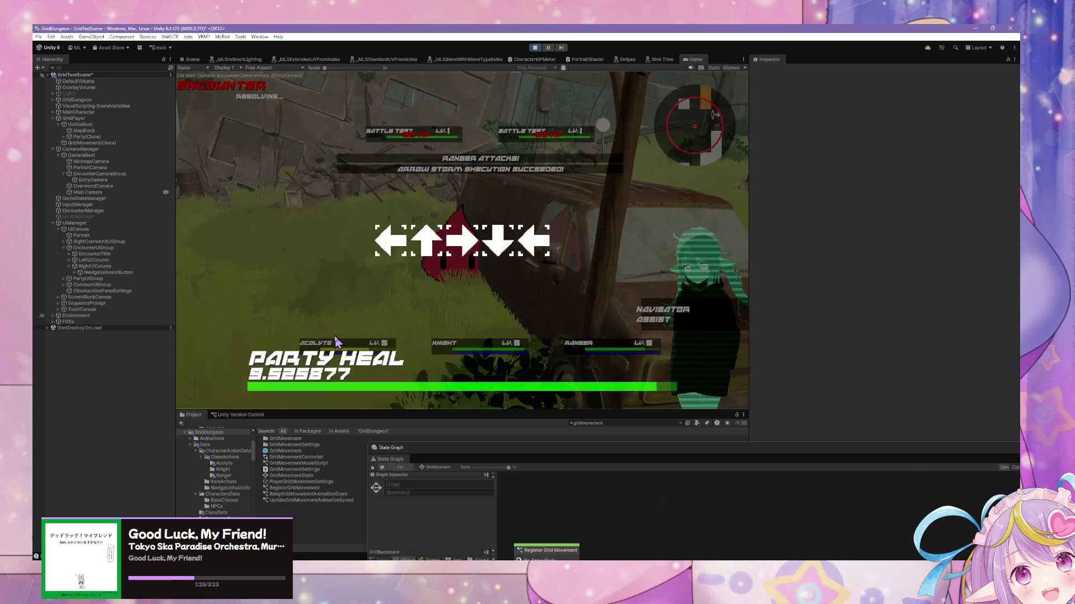
{"action": "key", "text": "Left"}
{"action": "key", "text": "Up"}
{"action": "key", "text": "Right"}
{"action": "key", "text": "Down"}
{"action": "key", "text": "Right"}
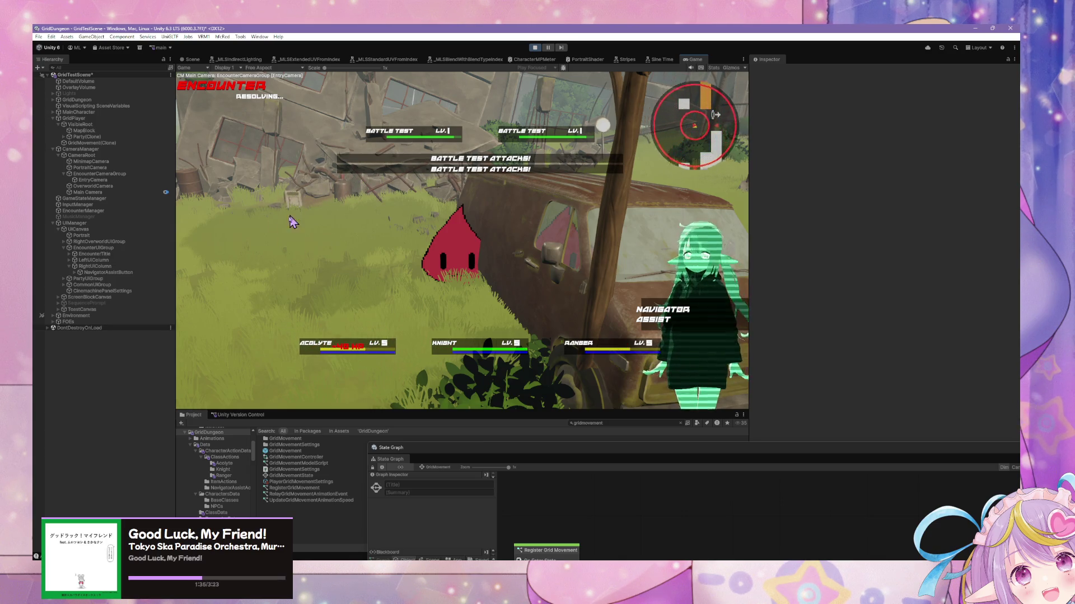
Back out of the Ranger's skill list and have the party defend this turn
{"action": "left_click", "coordinate": [230, 240]}
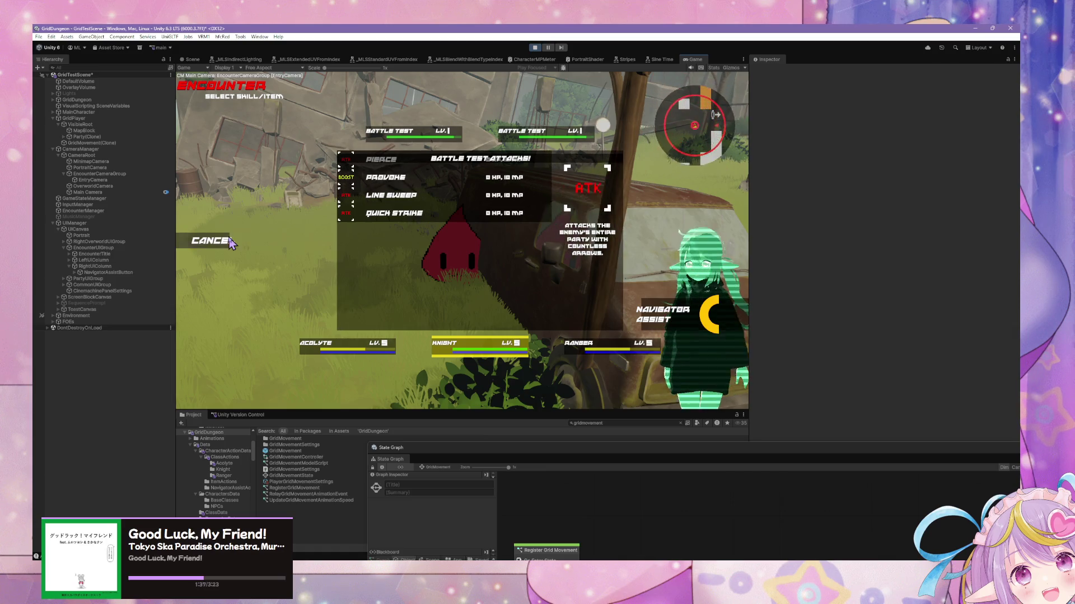
{"action": "left_click", "coordinate": [230, 241]}
{"action": "left_click", "coordinate": [224, 228]}
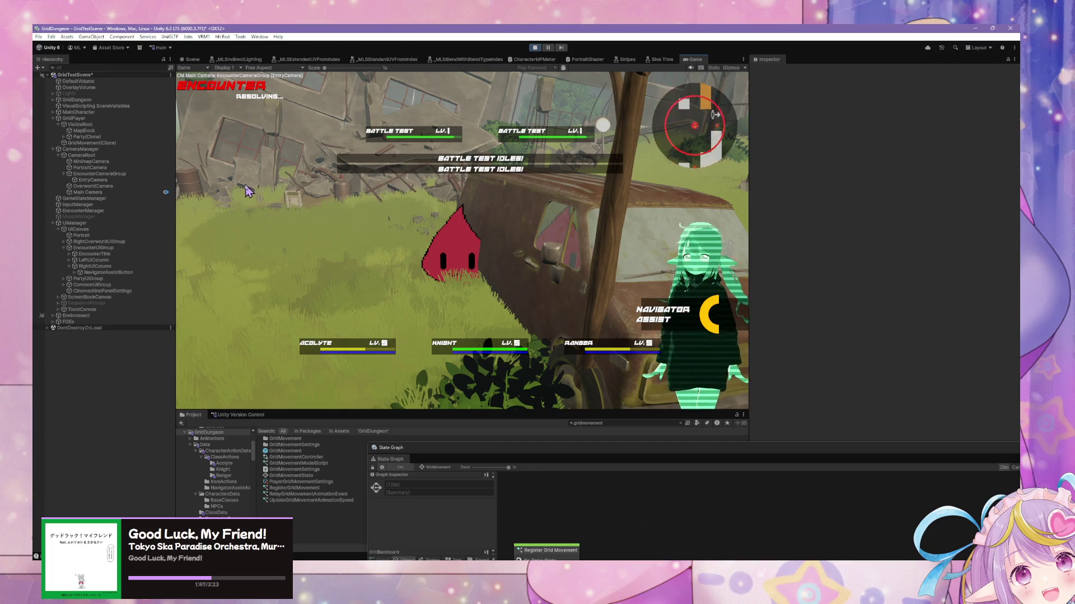
{"action": "key", "text": "Return"}
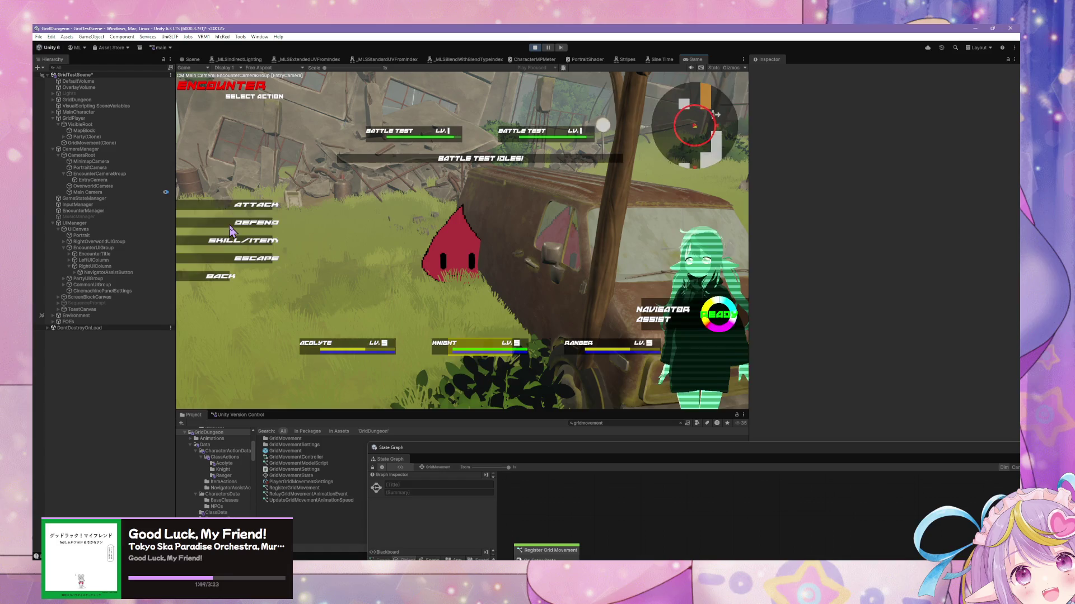
Confirm Defend for the party, wait out the enemy turn, then Escape the Battle Test encounter
{"action": "key", "text": "Return"}
{"action": "key", "text": "Return"}
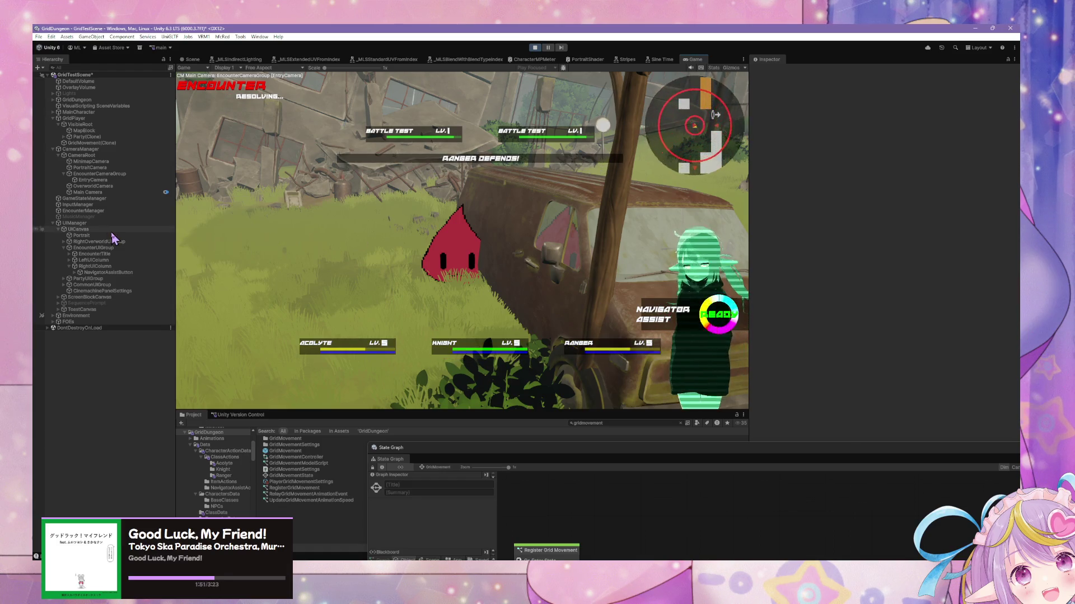
{"action": "left_click", "coordinate": [388, 282]}
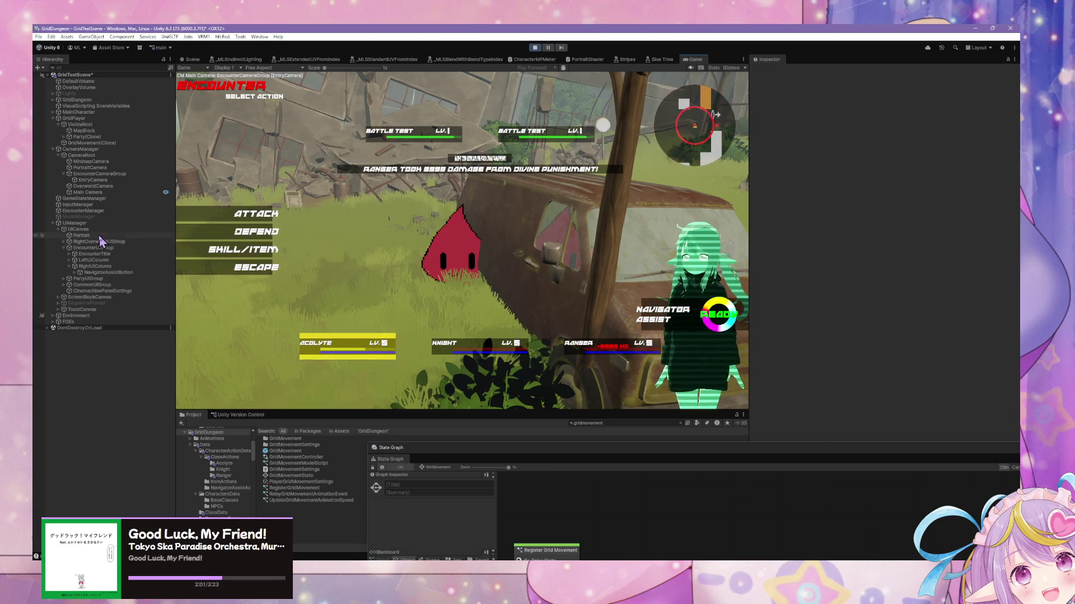
{"action": "left_click", "coordinate": [262, 260]}
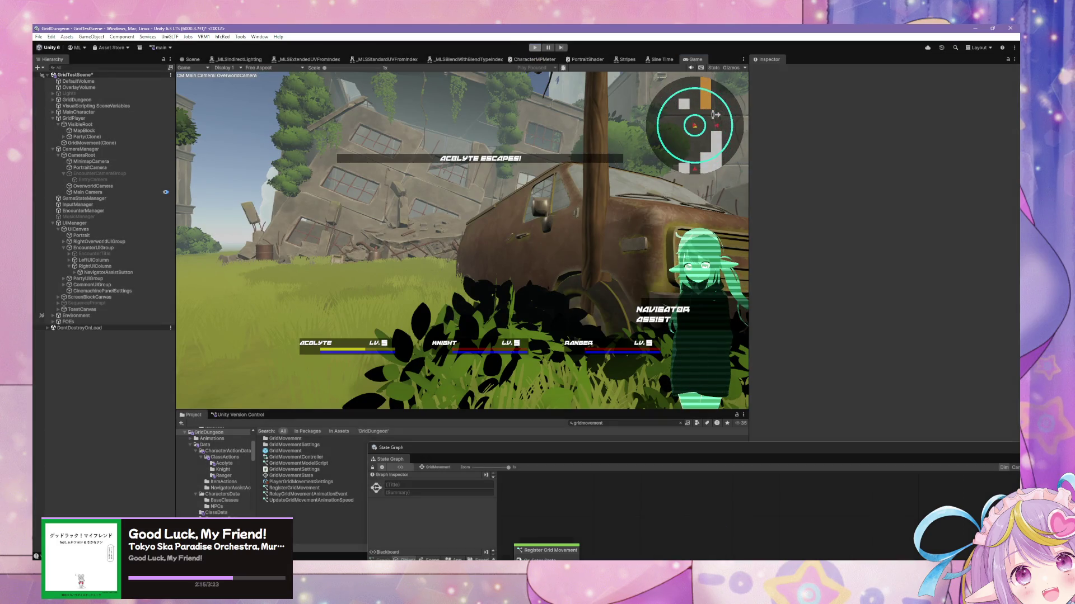
Bring the Script Graph window forward, reposition it, and place a MovementCooldown variable near Cooldown
{"action": "mouse_move", "coordinate": [646, 593]}
{"action": "left_click", "coordinate": [688, 529]}
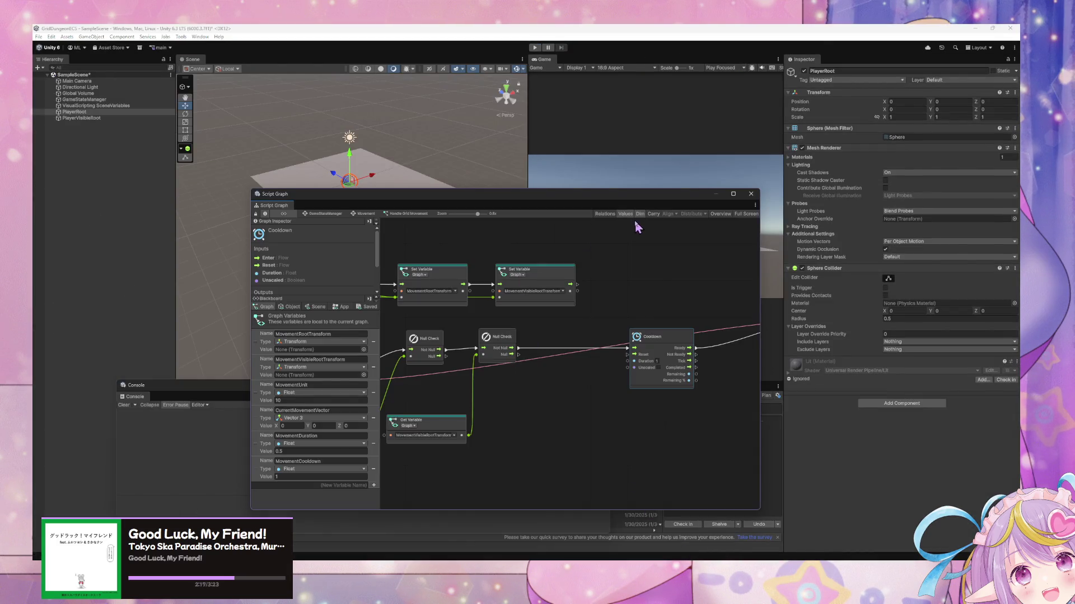
{"action": "left_click_drag", "start_coordinate": [494, 202], "coordinate": [547, 212]}
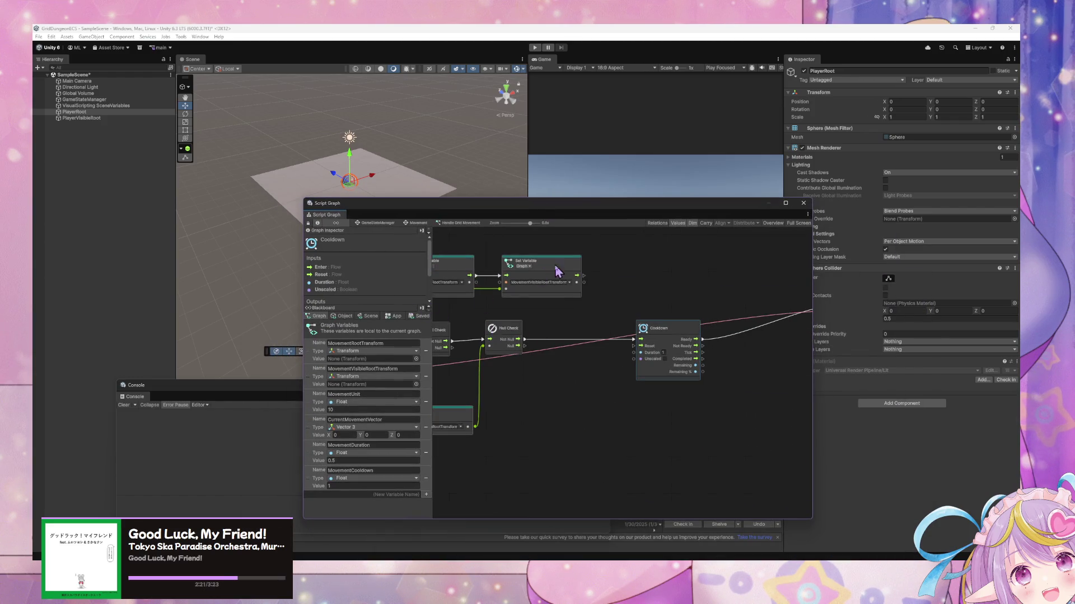
{"action": "mouse_move", "coordinate": [661, 305]}
{"action": "left_mouse_down"}
{"action": "mouse_move", "coordinate": [725, 302]}
{"action": "mouse_move", "coordinate": [601, 322]}
{"action": "left_mouse_up"}
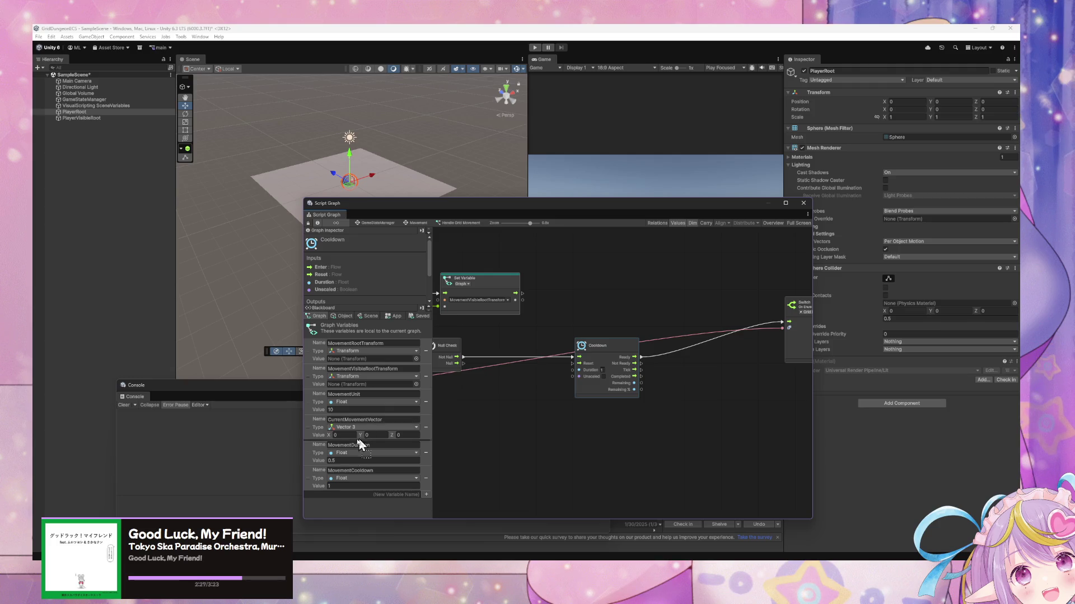
{"action": "mouse_move", "coordinate": [308, 487]}
{"action": "left_mouse_down"}
{"action": "mouse_move", "coordinate": [501, 397]}
{"action": "mouse_move", "coordinate": [492, 398]}
{"action": "mouse_move", "coordinate": [557, 403]}
{"action": "mouse_move", "coordinate": [595, 427]}
{"action": "mouse_move", "coordinate": [563, 448]}
{"action": "left_mouse_up"}
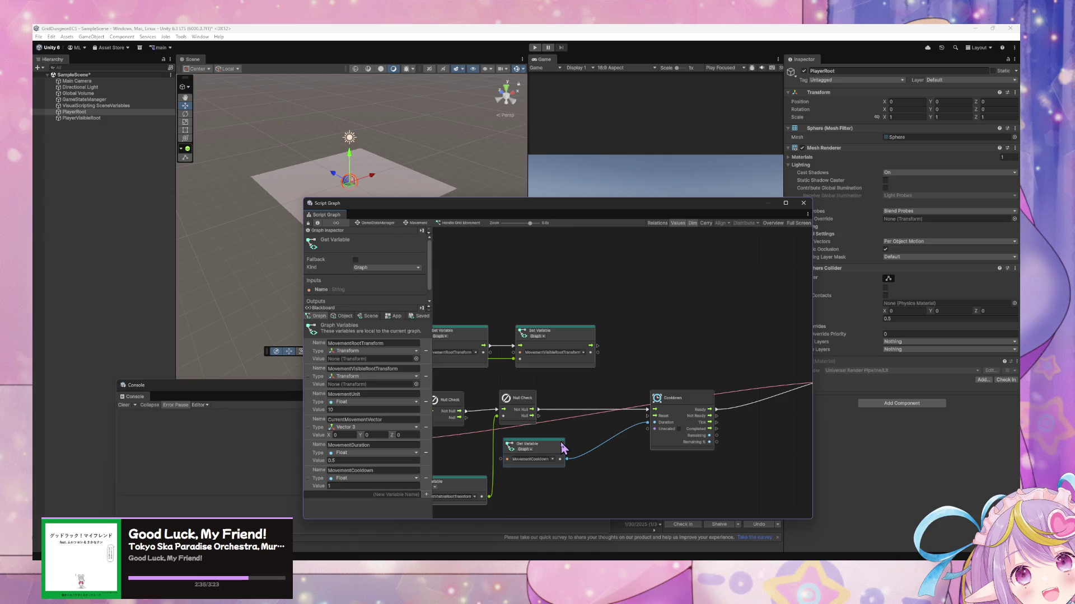
Wire Null Check's Not Null output directly into the Switch On Enum input
{"action": "scroll", "coordinate": [485, 398], "scroll_direction": "down", "scroll_amount": 3}
{"action": "scroll", "coordinate": [744, 391], "scroll_direction": "up", "scroll_amount": 3}
{"action": "scroll", "coordinate": [581, 408], "scroll_direction": "down", "scroll_amount": 3}
{"action": "scroll", "coordinate": [782, 415], "scroll_direction": "up", "scroll_amount": 3}
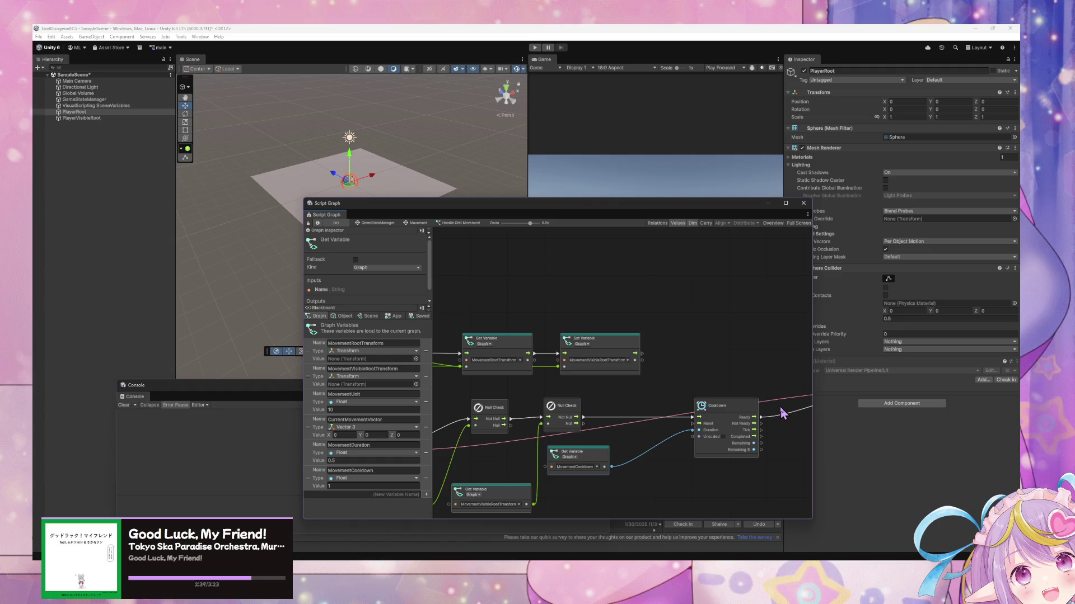
{"action": "scroll", "coordinate": [783, 300], "scroll_direction": "up", "scroll_amount": 2}
{"action": "scroll", "coordinate": [638, 338], "scroll_direction": "down", "scroll_amount": 3}
{"action": "scroll", "coordinate": [482, 430], "scroll_direction": "up", "scroll_amount": 2}
{"action": "mouse_move", "coordinate": [465, 432]}
{"action": "left_mouse_down"}
{"action": "mouse_move", "coordinate": [815, 398]}
{"action": "mouse_move", "coordinate": [760, 396]}
{"action": "left_mouse_up"}
Box-select the Cooldown and MovementCooldown nodes and delete them
{"action": "scroll", "coordinate": [688, 427], "scroll_direction": "down", "scroll_amount": 2}
{"action": "scroll", "coordinate": [556, 427], "scroll_direction": "up", "scroll_amount": 2}
{"action": "left_click_drag", "start_coordinate": [556, 427], "coordinate": [604, 419]}
{"action": "left_click_drag", "start_coordinate": [694, 466], "coordinate": [546, 367]}
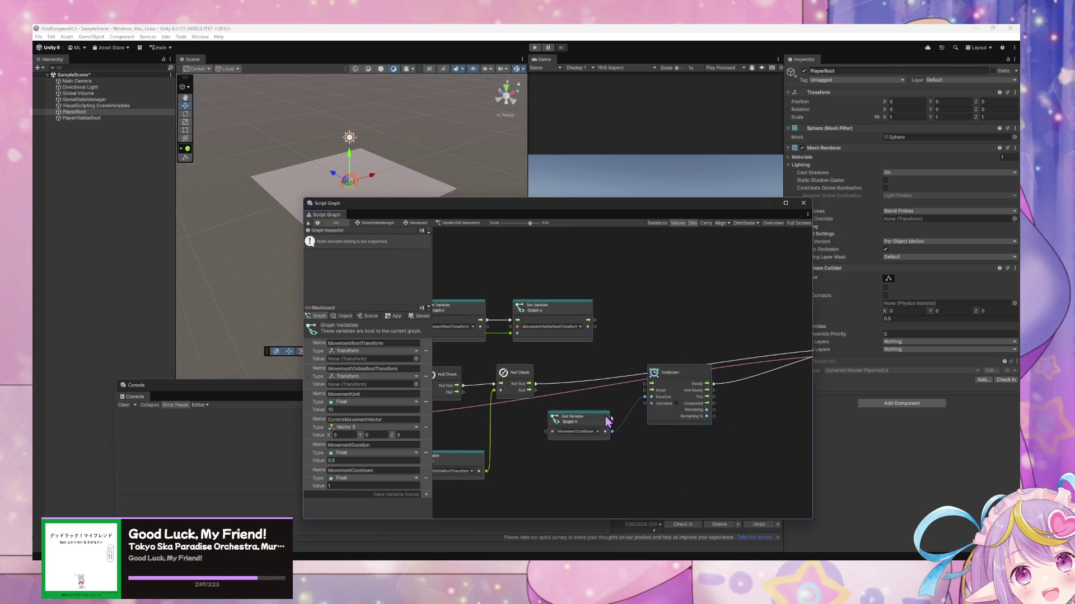
{"action": "key", "text": "Delete"}
{"action": "scroll", "coordinate": [599, 476], "scroll_direction": "down", "scroll_amount": 2}
{"action": "scroll", "coordinate": [582, 428], "scroll_direction": "down", "scroll_amount": 3}
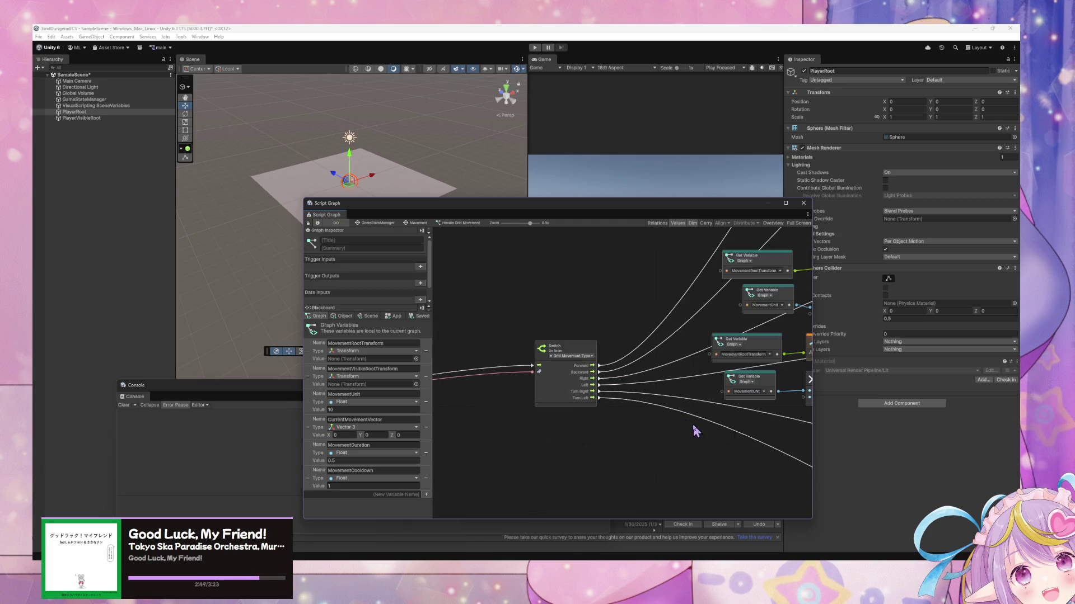
Select the Switch On Enum node and pan toward the Get Variable and Multiply nodes
{"action": "scroll", "coordinate": [570, 414], "scroll_direction": "down", "scroll_amount": 2}
{"action": "scroll", "coordinate": [580, 407], "scroll_direction": "down", "scroll_amount": 4}
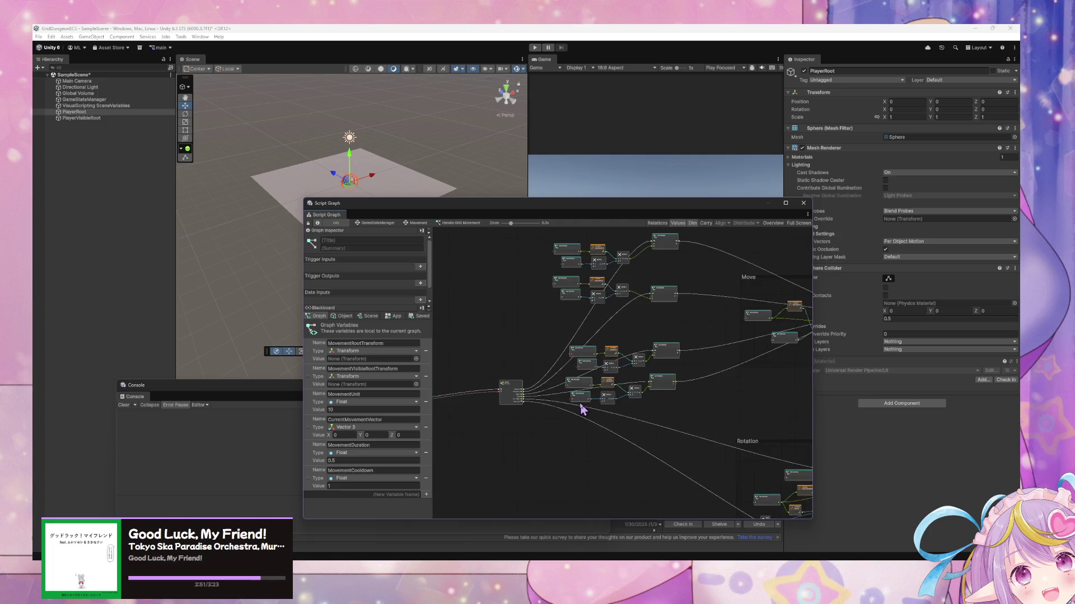
{"action": "scroll", "coordinate": [542, 408], "scroll_direction": "up", "scroll_amount": 5}
{"action": "scroll", "coordinate": [624, 360], "scroll_direction": "down", "scroll_amount": 2}
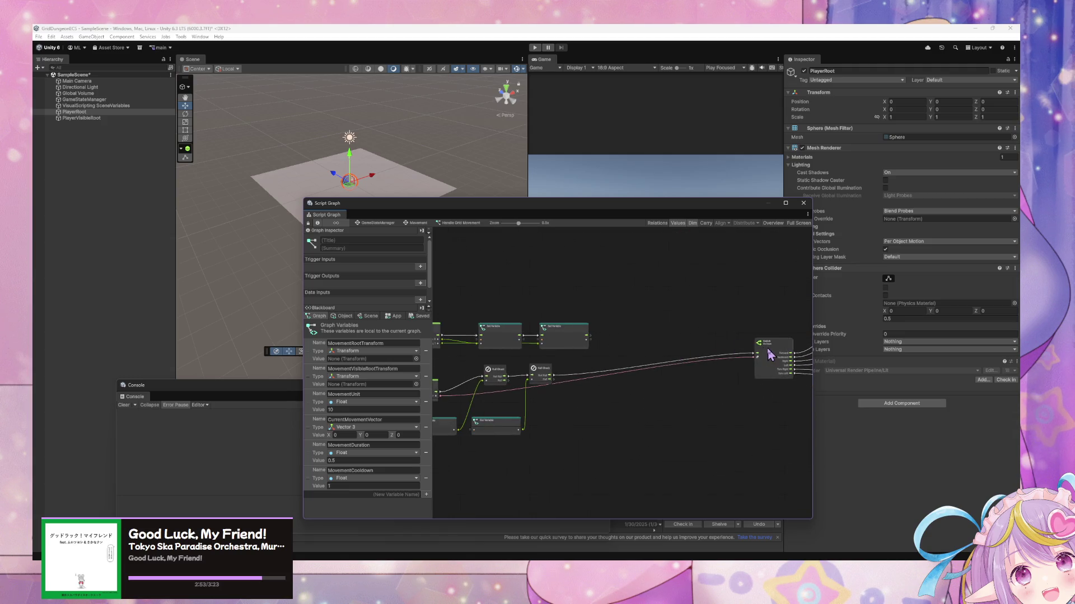
{"action": "left_click", "coordinate": [774, 350]}
{"action": "scroll", "coordinate": [616, 394], "scroll_direction": "up", "scroll_amount": 3}
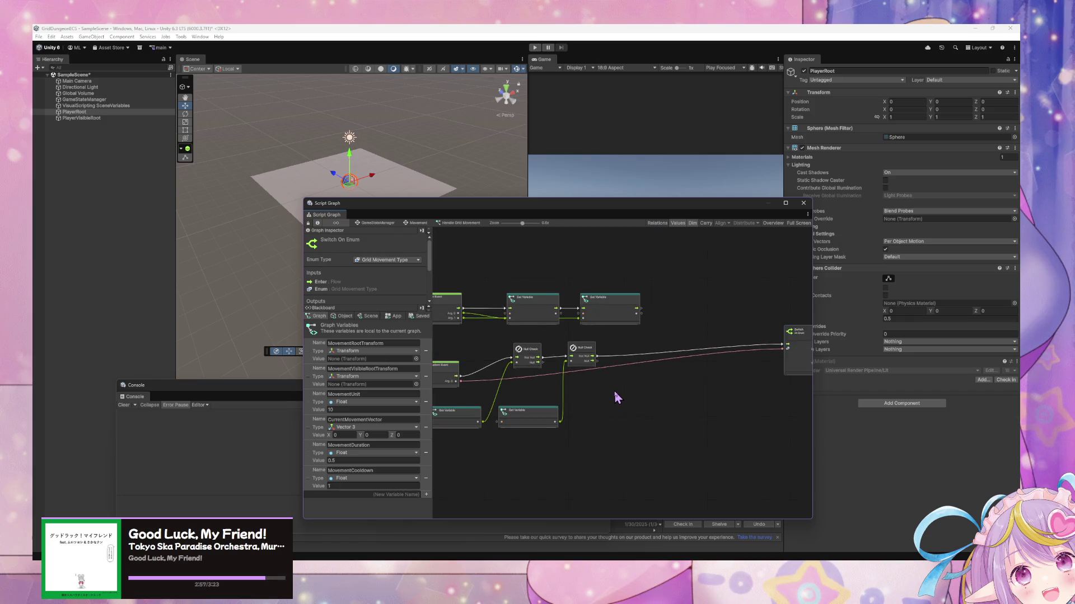
{"action": "scroll", "coordinate": [618, 390], "scroll_direction": "up", "scroll_amount": 2}
{"action": "scroll", "coordinate": [700, 366], "scroll_direction": "up", "scroll_amount": 2}
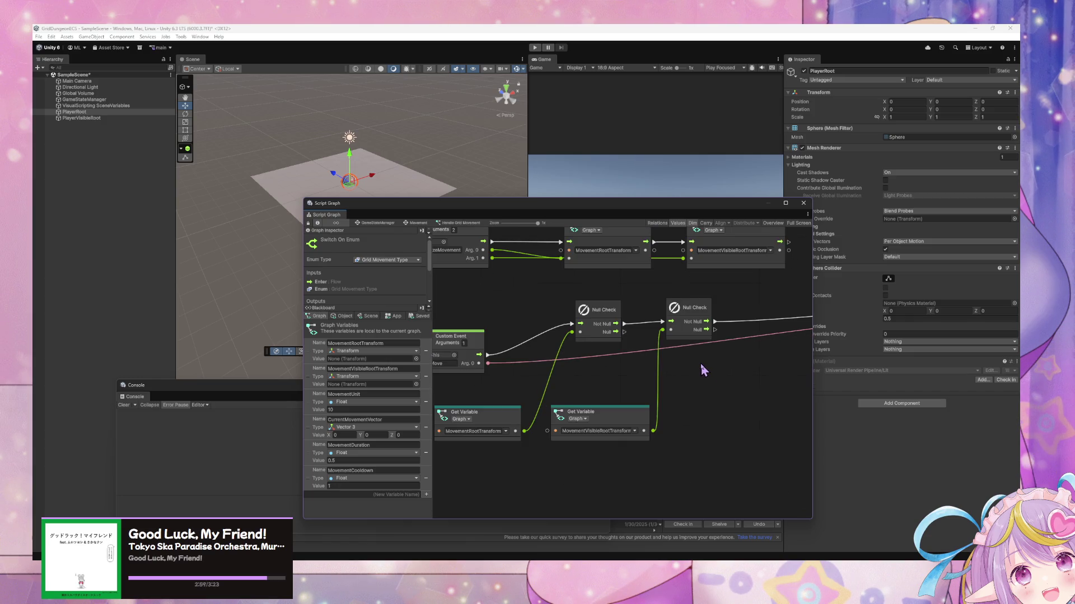
{"action": "scroll", "coordinate": [700, 367], "scroll_direction": "down", "scroll_amount": 2}
{"action": "left_click_drag", "start_coordinate": [758, 341], "coordinate": [498, 369]}
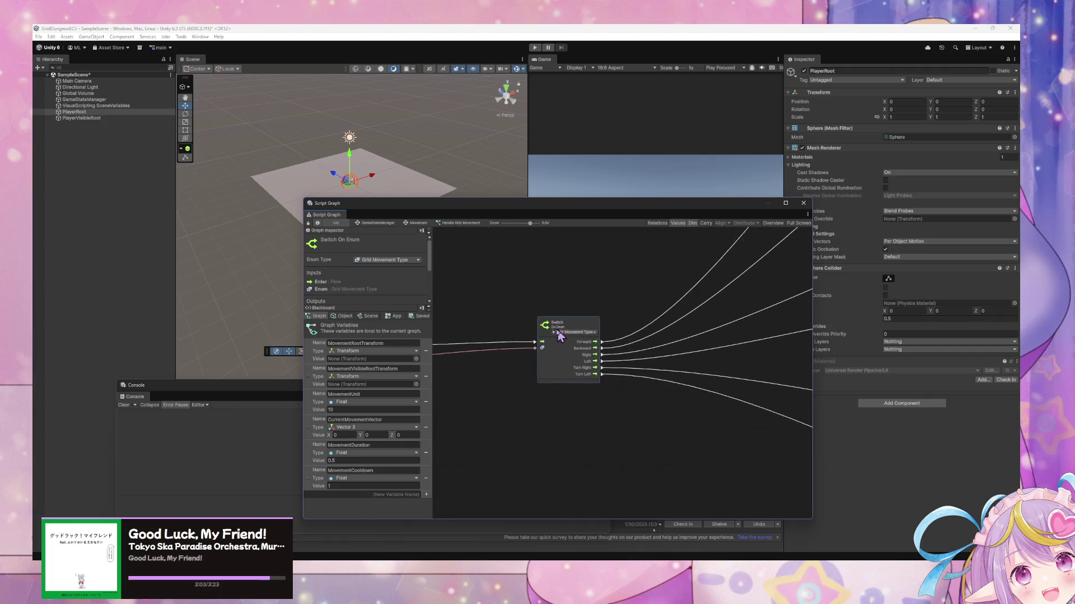
{"action": "left_click_drag", "start_coordinate": [690, 364], "coordinate": [542, 362]}
Find the Minimum node and delete the MovementCooldown Get Variable feeding it
{"action": "scroll", "coordinate": [541, 362], "scroll_direction": "down", "scroll_amount": 2}
{"action": "scroll", "coordinate": [556, 355], "scroll_direction": "down", "scroll_amount": 2}
{"action": "left_click_drag", "start_coordinate": [661, 366], "coordinate": [530, 324]}
{"action": "scroll", "coordinate": [558, 332], "scroll_direction": "up", "scroll_amount": 1}
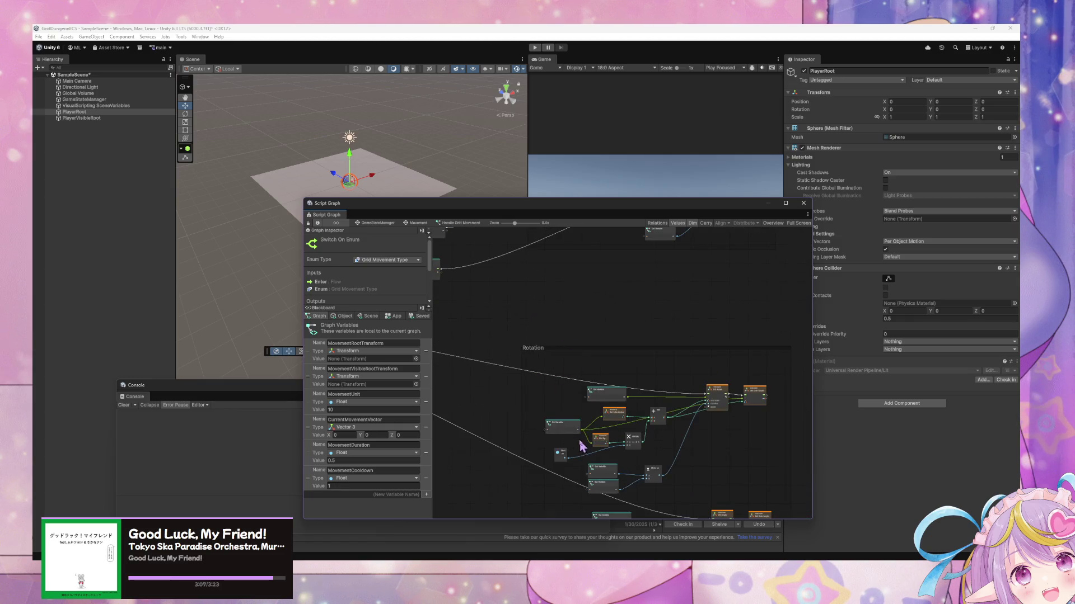
{"action": "scroll", "coordinate": [582, 446], "scroll_direction": "up", "scroll_amount": 5}
{"action": "left_click_drag", "start_coordinate": [603, 240], "coordinate": [623, 374]}
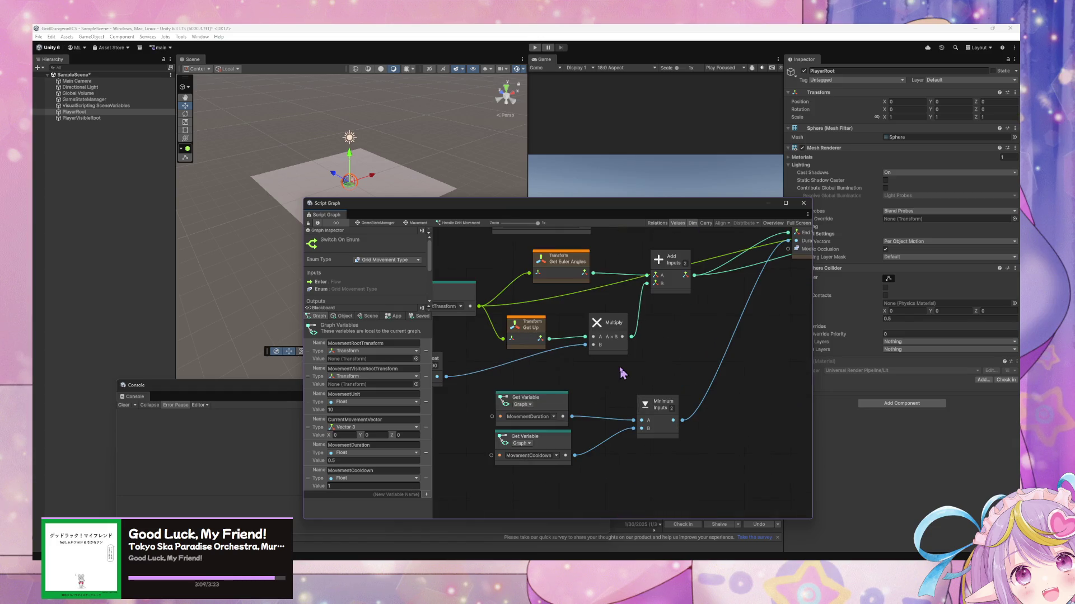
{"action": "scroll", "coordinate": [622, 371], "scroll_direction": "down", "scroll_amount": 4}
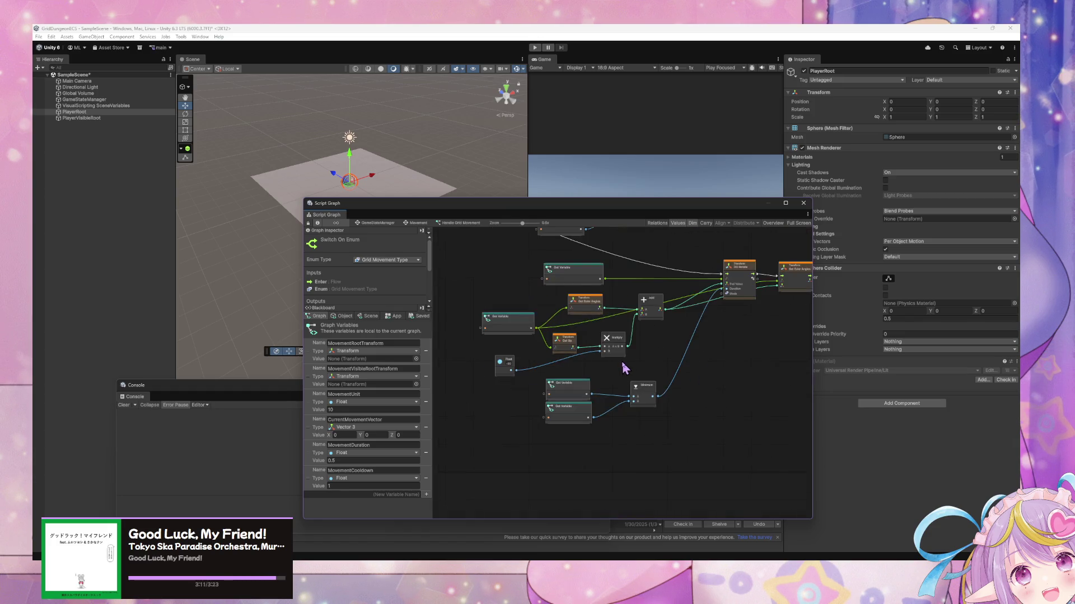
{"action": "scroll", "coordinate": [650, 347], "scroll_direction": "up", "scroll_amount": 1}
{"action": "scroll", "coordinate": [627, 389], "scroll_direction": "up", "scroll_amount": 1}
{"action": "scroll", "coordinate": [570, 425], "scroll_direction": "up", "scroll_amount": 2}
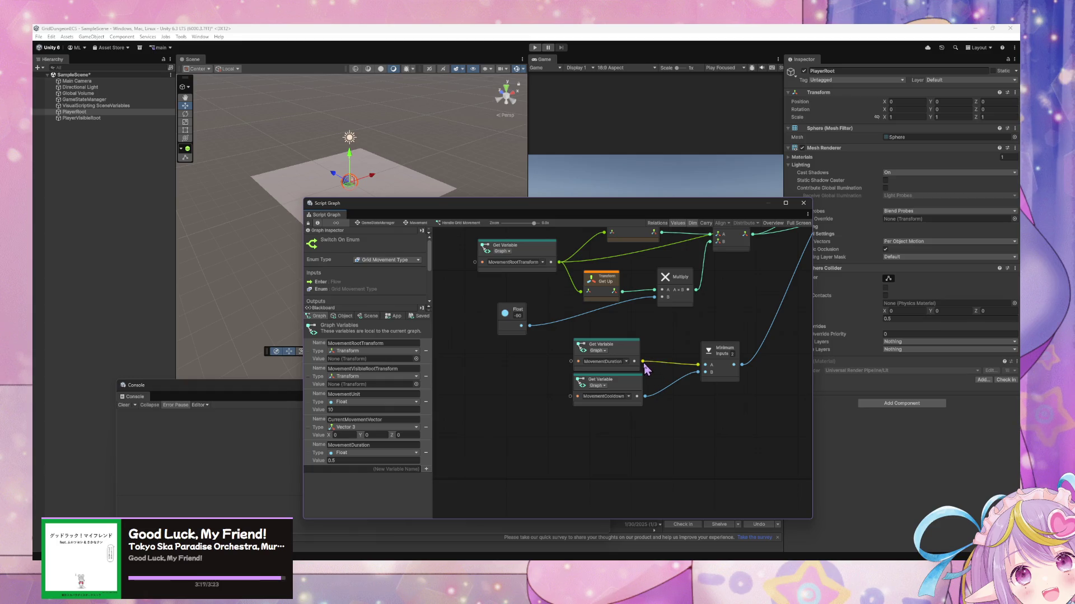
{"action": "left_click", "coordinate": [631, 387]}
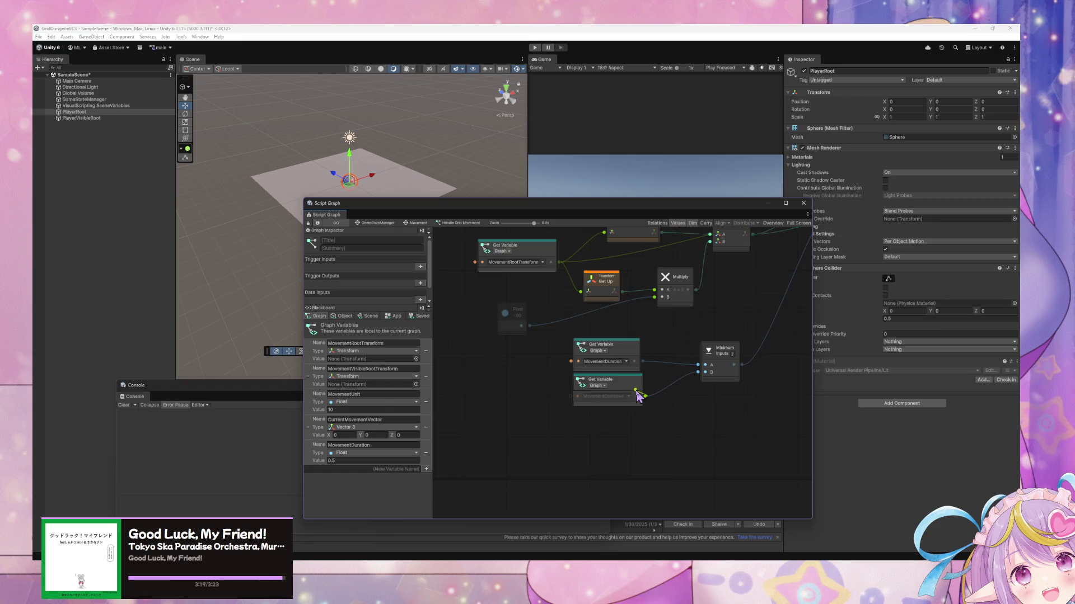
{"action": "key", "text": "Delete"}
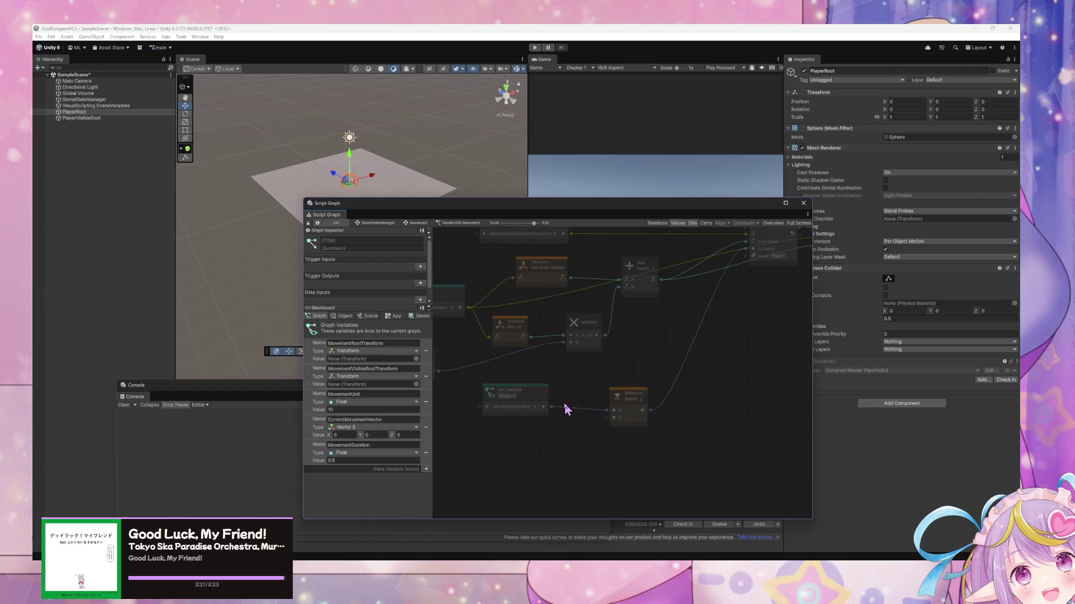
Try wiring MovementDuration straight into the Duration input, undoing each attempt
{"action": "left_click_drag", "start_coordinate": [551, 407], "coordinate": [752, 249]}
{"action": "left_click", "coordinate": [641, 405]}
{"action": "key", "text": "ctrl+z"}
{"action": "key", "text": "ctrl+z"}
{"action": "key", "text": "ctrl+z"}
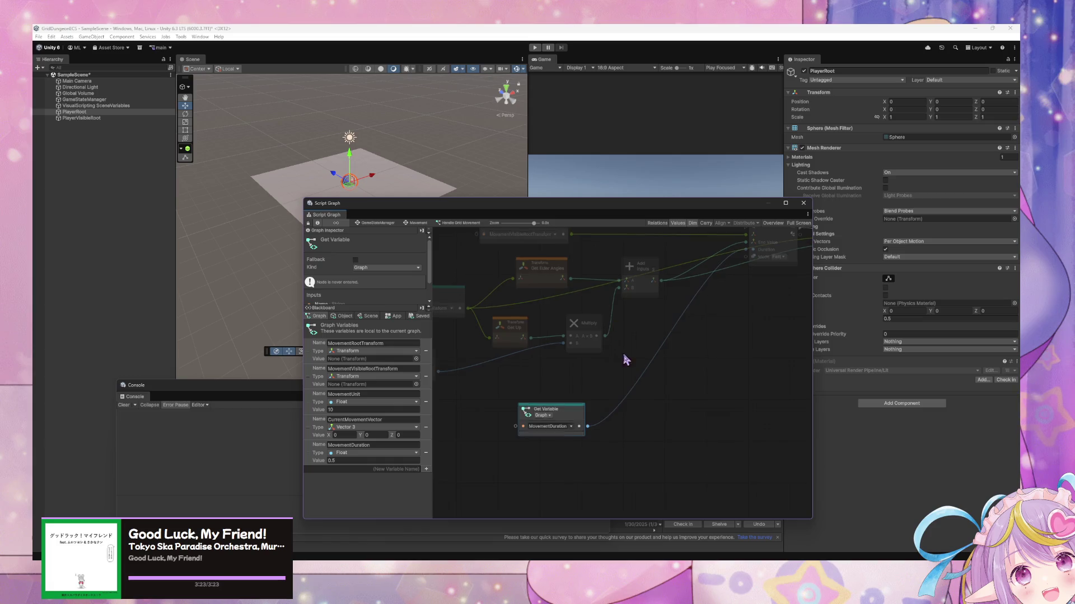
{"action": "key", "text": "ctrl+z"}
{"action": "key", "text": "ctrl+z"}
{"action": "key", "text": "ctrl+z"}
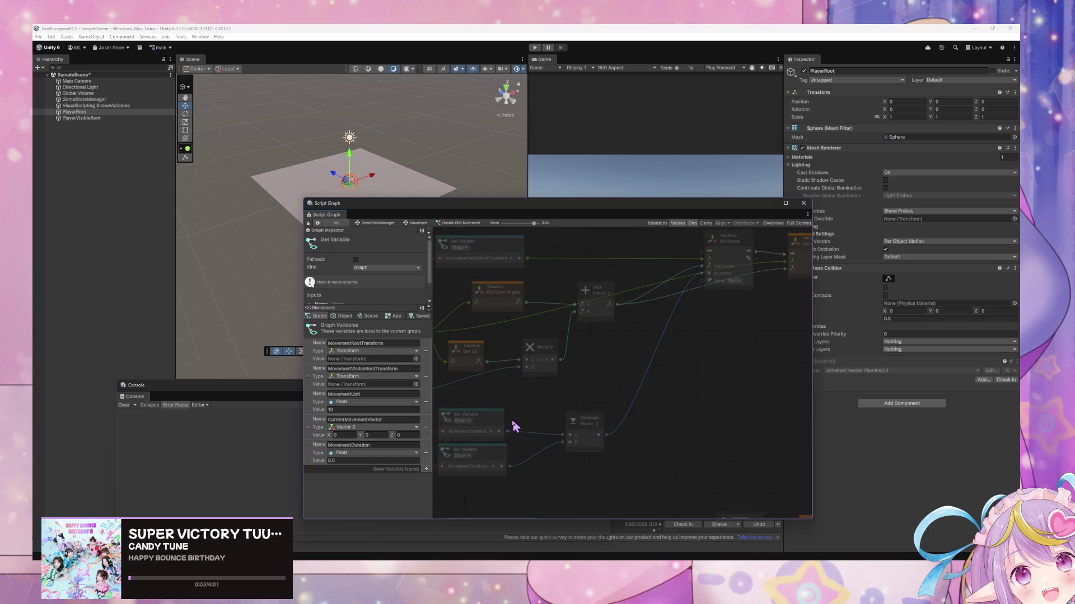
{"action": "left_click_drag", "start_coordinate": [508, 431], "coordinate": [702, 274]}
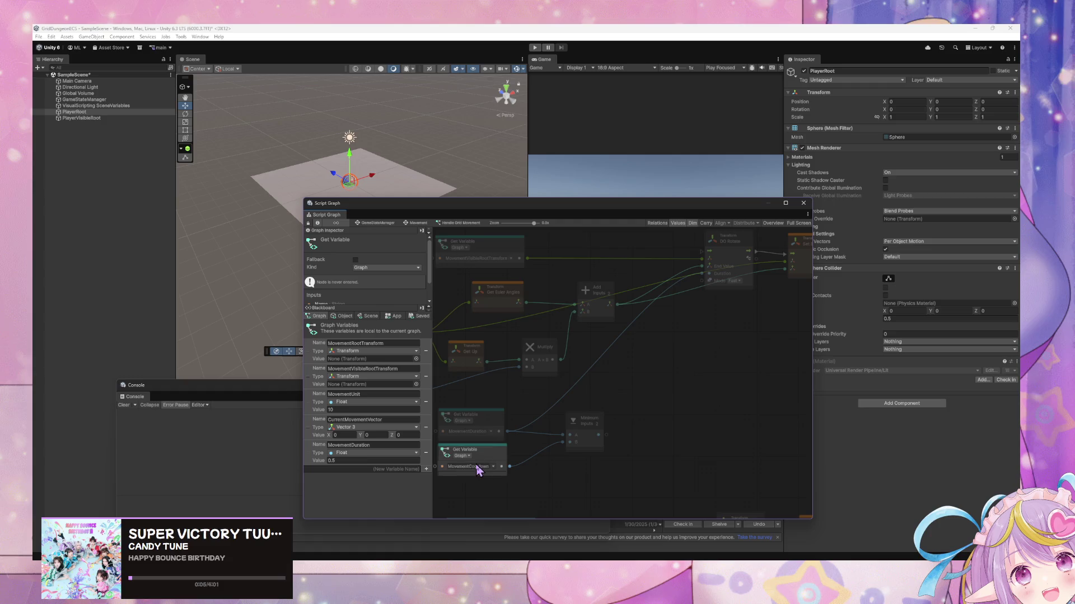
{"action": "key", "text": "ctrl+z"}
{"action": "key", "text": "ctrl+z"}
{"action": "key", "text": "ctrl+z"}
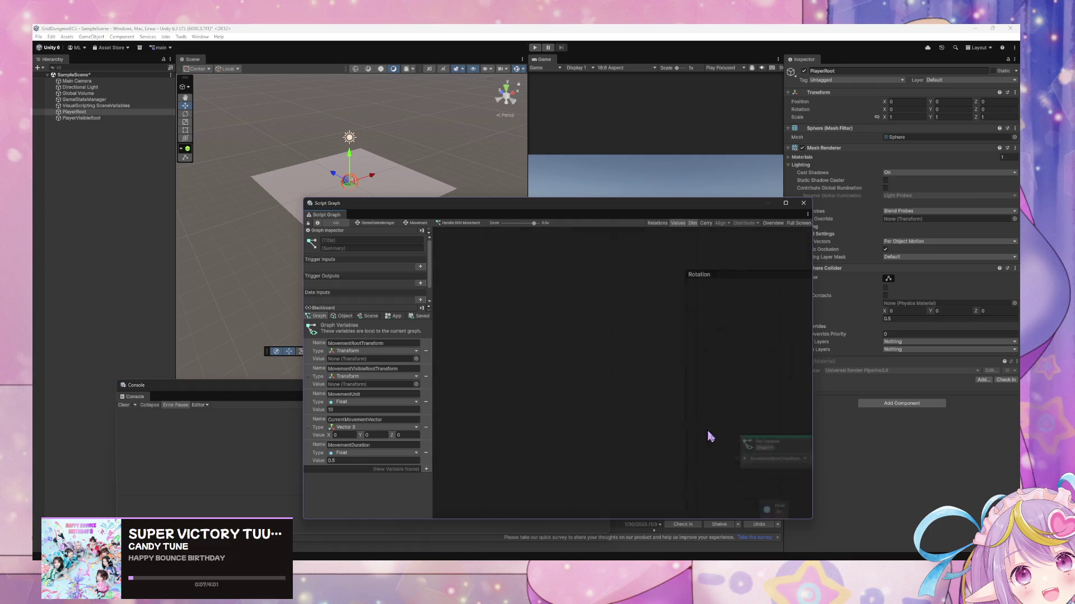
{"action": "key", "text": "ctrl+z"}
{"action": "key", "text": "ctrl+z"}
{"action": "key", "text": "ctrl+z"}
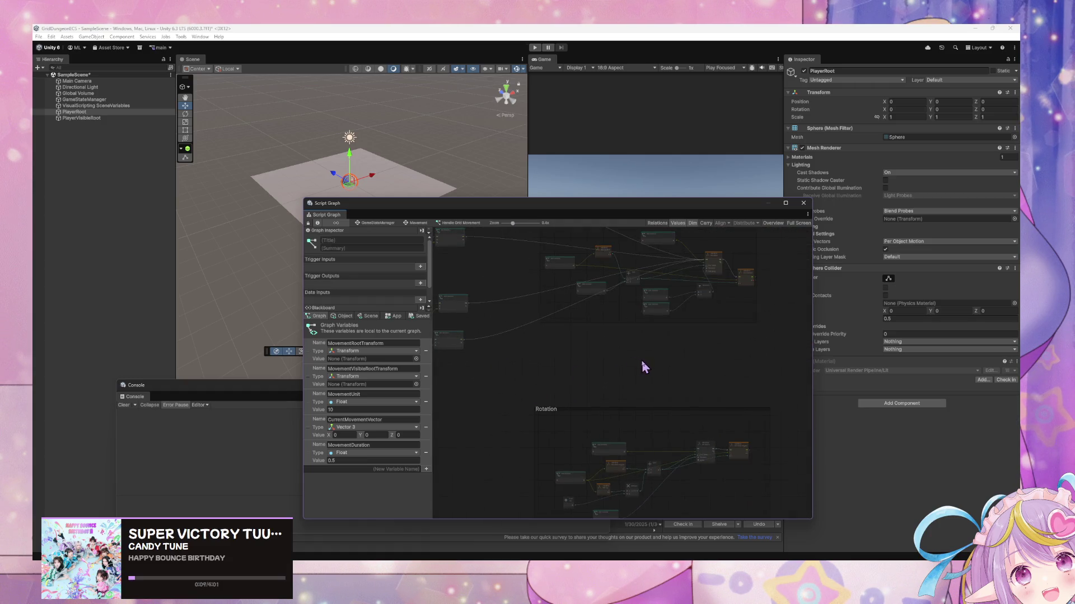
{"action": "key", "text": "ctrl+z"}
{"action": "key", "text": "ctrl+z"}
{"action": "key", "text": "ctrl+z"}
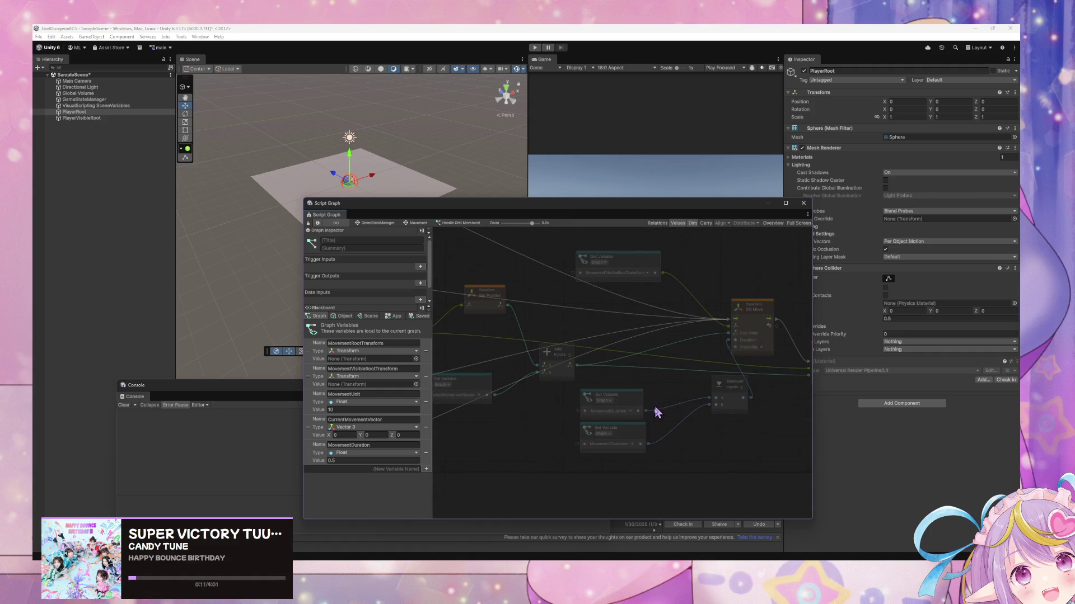
Select the MovementCooldown node and undo a long series of earlier graph edits
{"action": "left_click", "coordinate": [641, 438]}
{"action": "key", "text": "ctrl+z"}
{"action": "key", "text": "ctrl+z"}
{"action": "key", "text": "ctrl+z"}
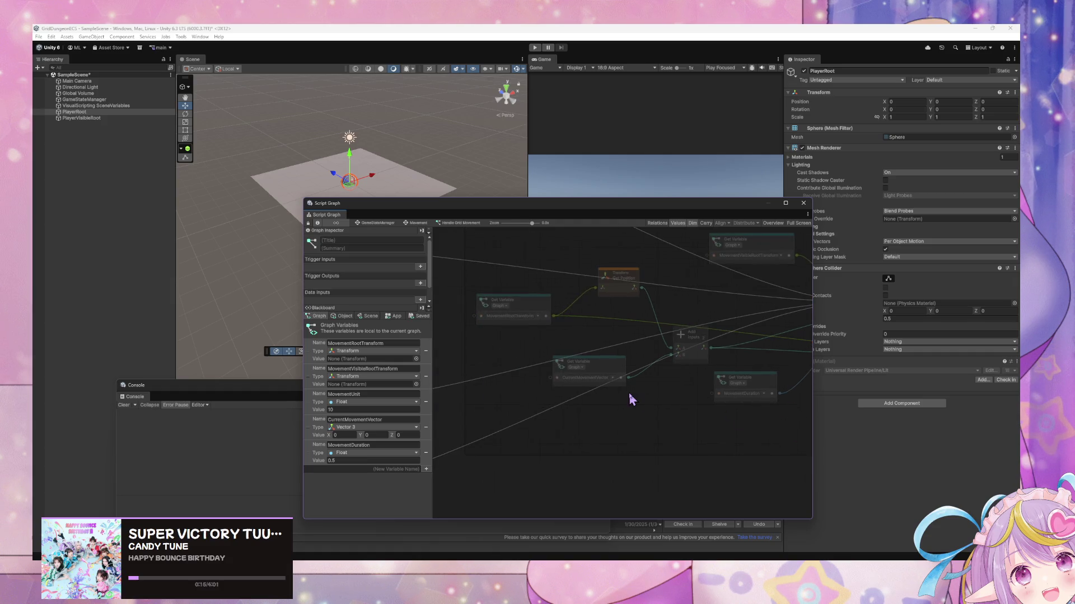
{"action": "key", "text": "ctrl+z"}
{"action": "key", "text": "ctrl+z"}
{"action": "key", "text": "ctrl+z"}
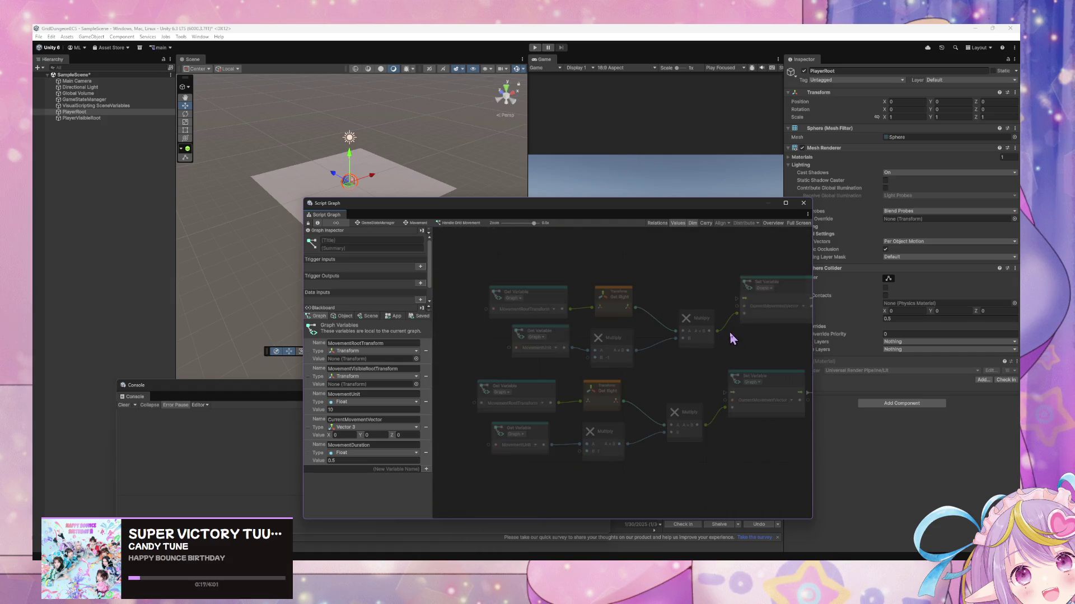
{"action": "key", "text": "ctrl+z"}
{"action": "key", "text": "ctrl+z"}
{"action": "key", "text": "ctrl+z"}
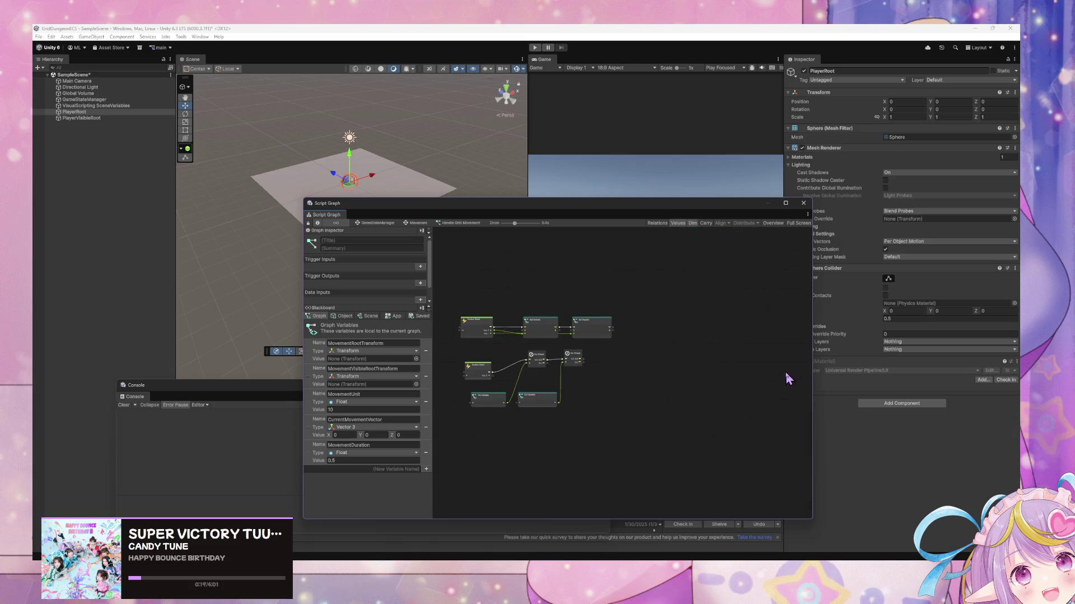
{"action": "key", "text": "ctrl+z"}
{"action": "key", "text": "ctrl+z"}
{"action": "key", "text": "ctrl+z"}
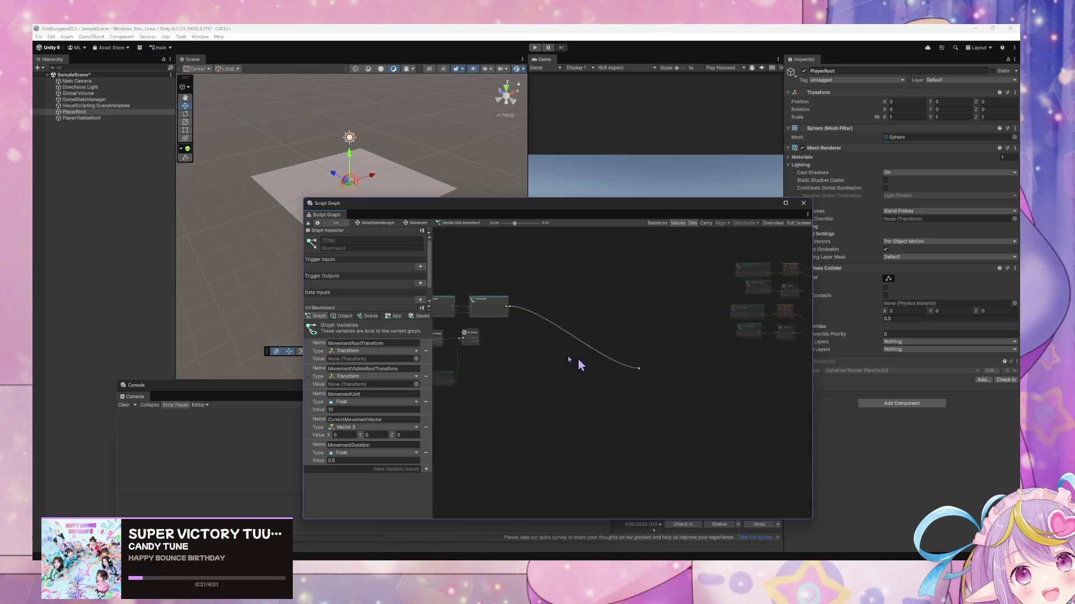
{"action": "key", "text": "ctrl+z"}
{"action": "key", "text": "ctrl+z"}
{"action": "key", "text": "ctrl+z"}
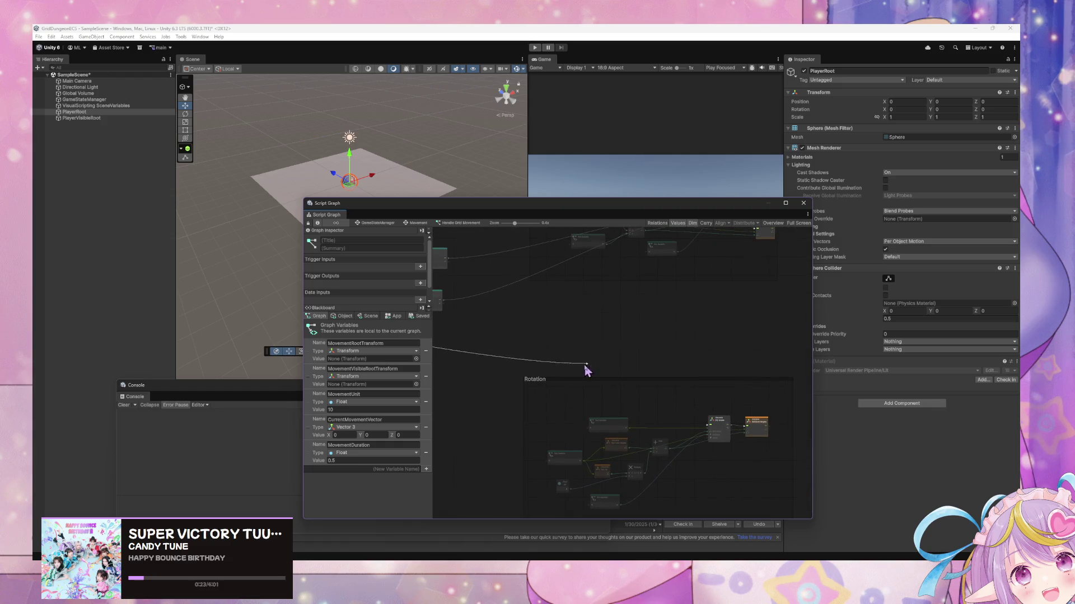
{"action": "key", "text": "ctrl+z"}
{"action": "key", "text": "ctrl+z"}
{"action": "key", "text": "ctrl+z"}
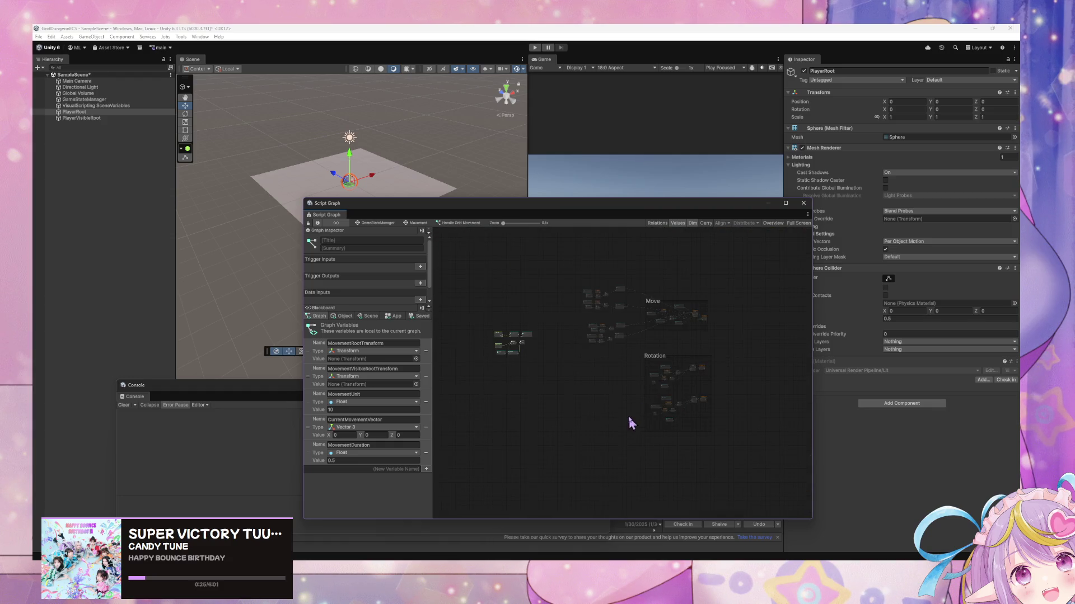
{"action": "key", "text": "ctrl+z"}
{"action": "key", "text": "ctrl+z"}
{"action": "key", "text": "ctrl+z"}
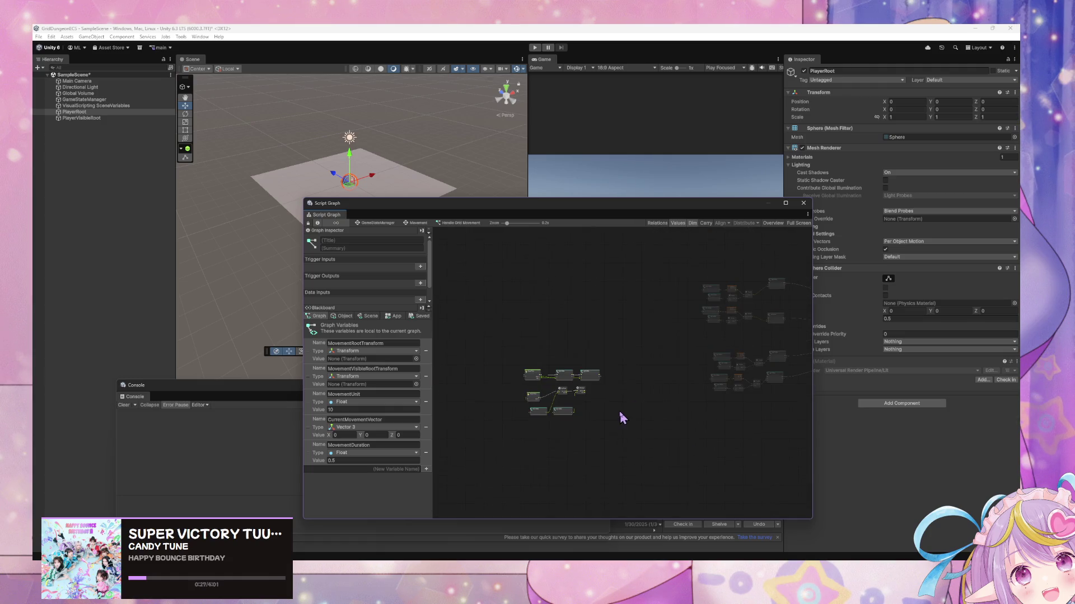
{"action": "scroll", "coordinate": [642, 413], "scroll_direction": "up", "scroll_amount": 4}
{"action": "key", "text": "ctrl+z"}
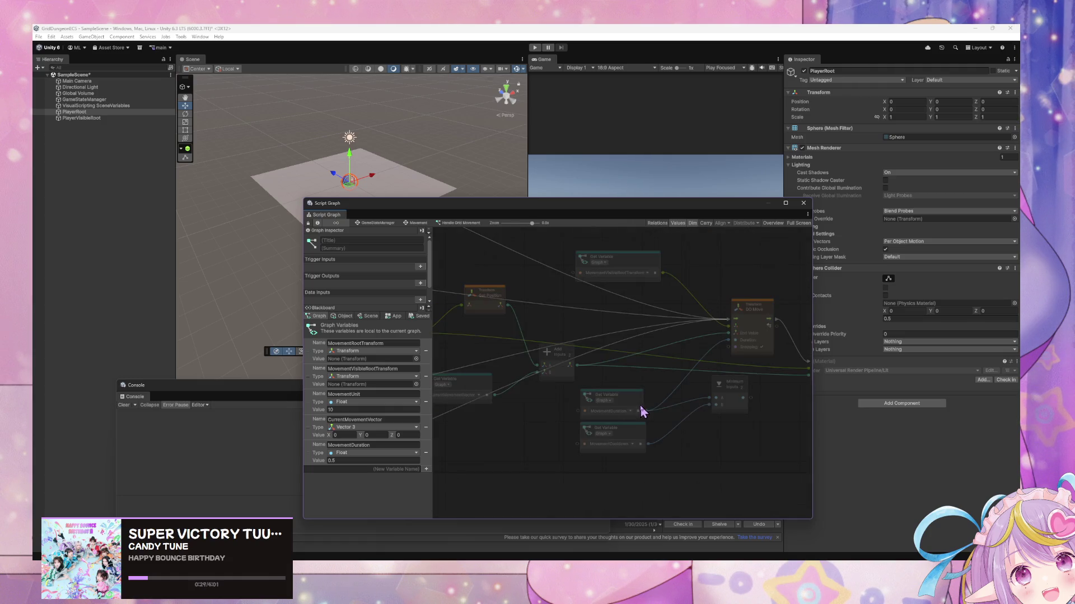
{"action": "key", "text": "ctrl+z"}
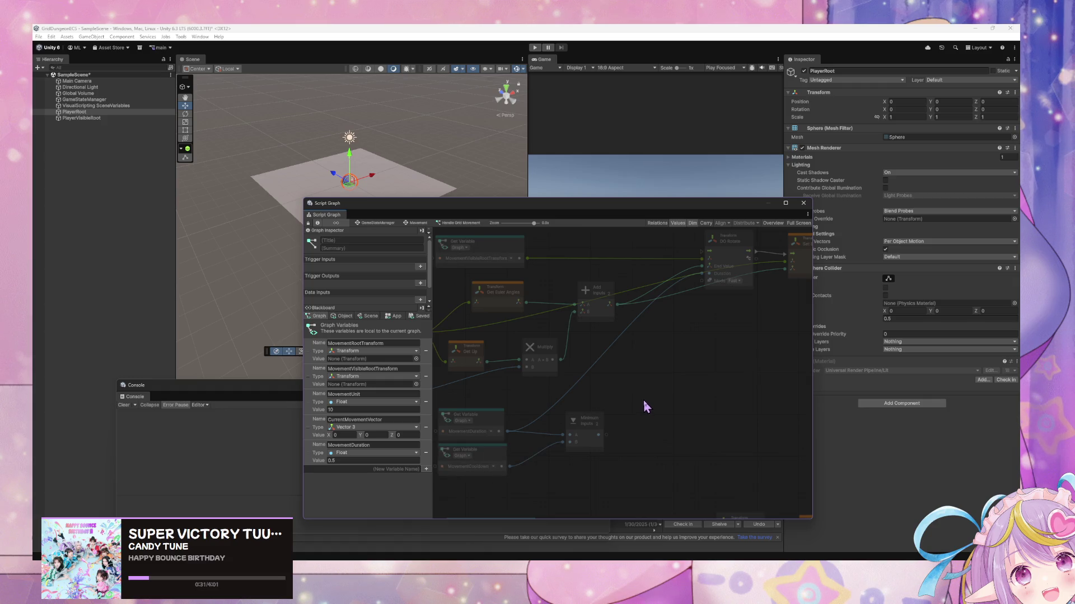
{"action": "key", "text": "ctrl+z"}
{"action": "key", "text": "ctrl+z"}
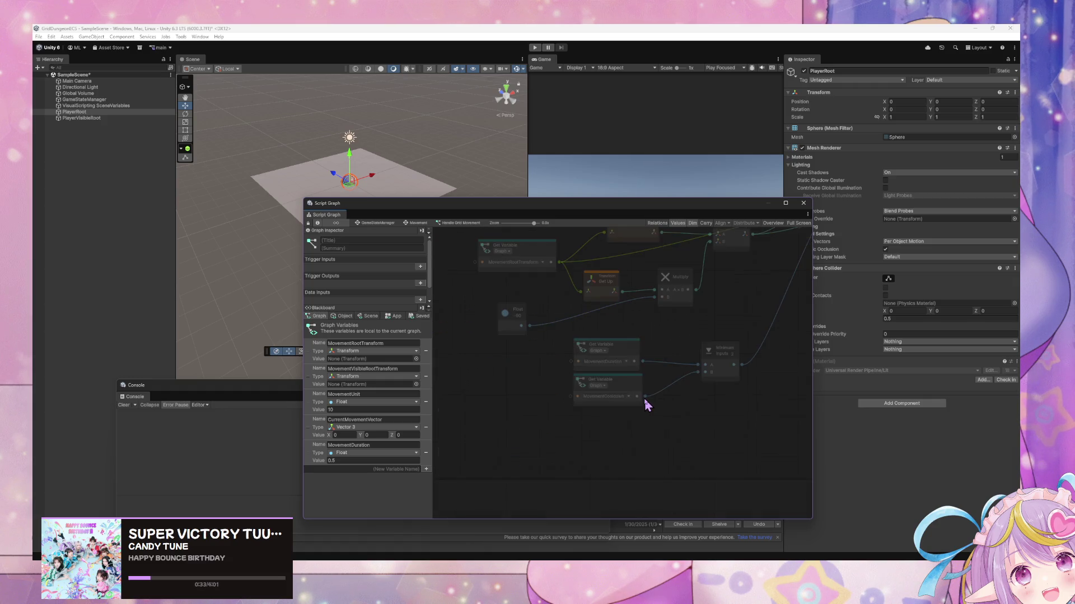
{"action": "key", "text": "ctrl+z"}
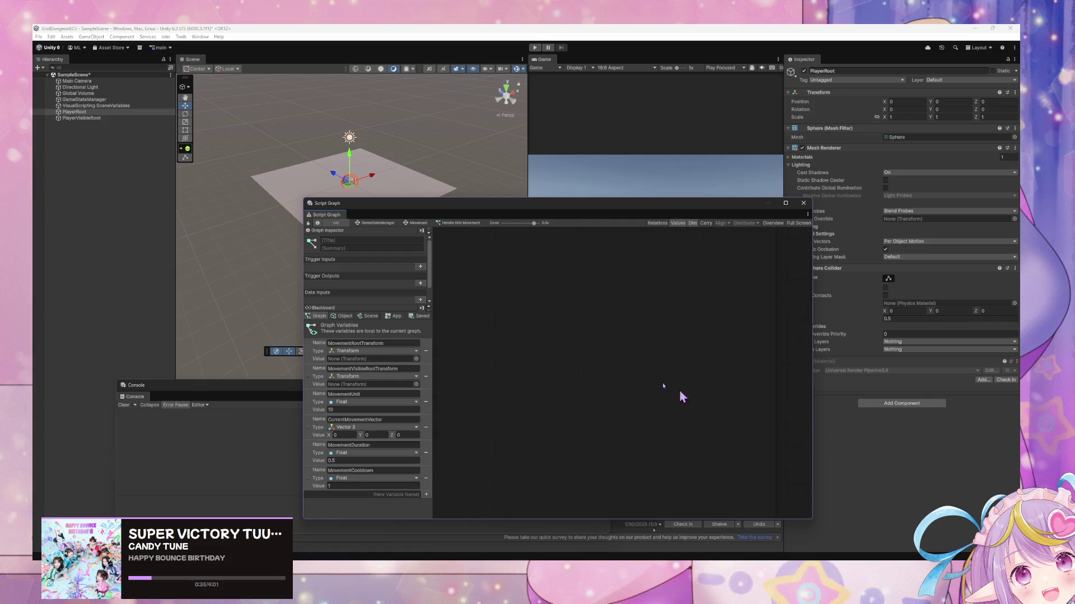
{"action": "key", "text": "ctrl+z"}
{"action": "key", "text": "ctrl+z"}
{"action": "key", "text": "ctrl+z"}
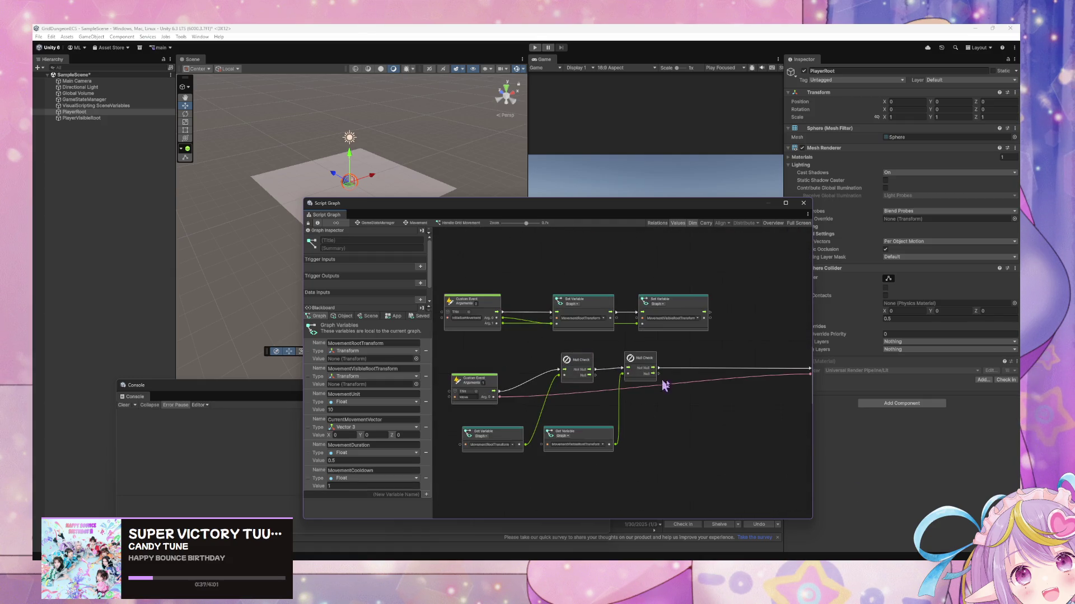
{"action": "key", "text": "ctrl+z"}
{"action": "key", "text": "ctrl+z"}
{"action": "key", "text": "ctrl+z"}
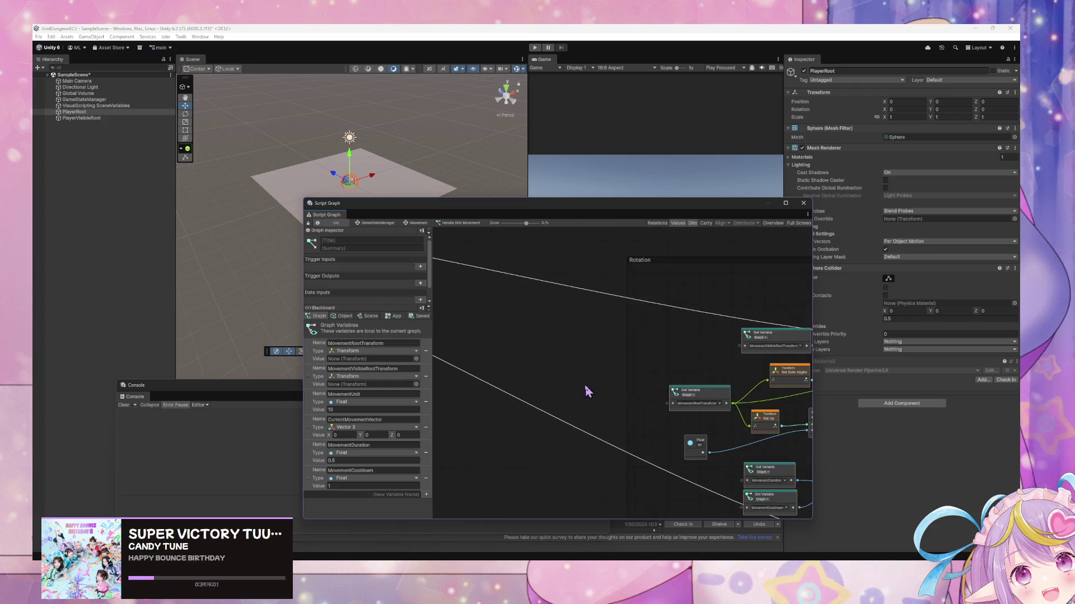
{"action": "left_click", "coordinate": [426, 479]}
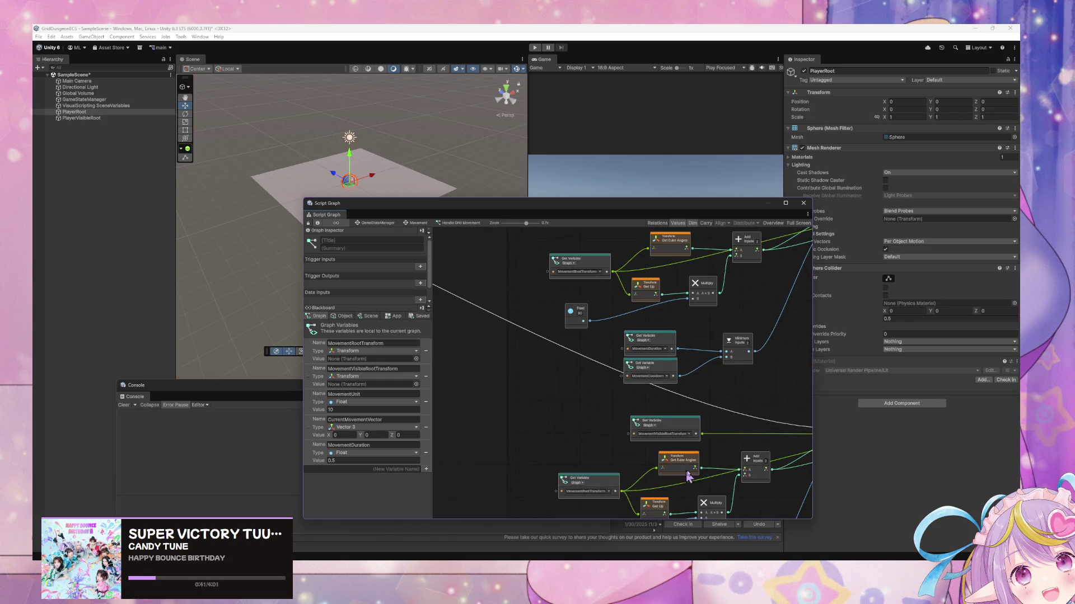
{"action": "scroll", "coordinate": [666, 374], "scroll_direction": "up", "scroll_amount": 3}
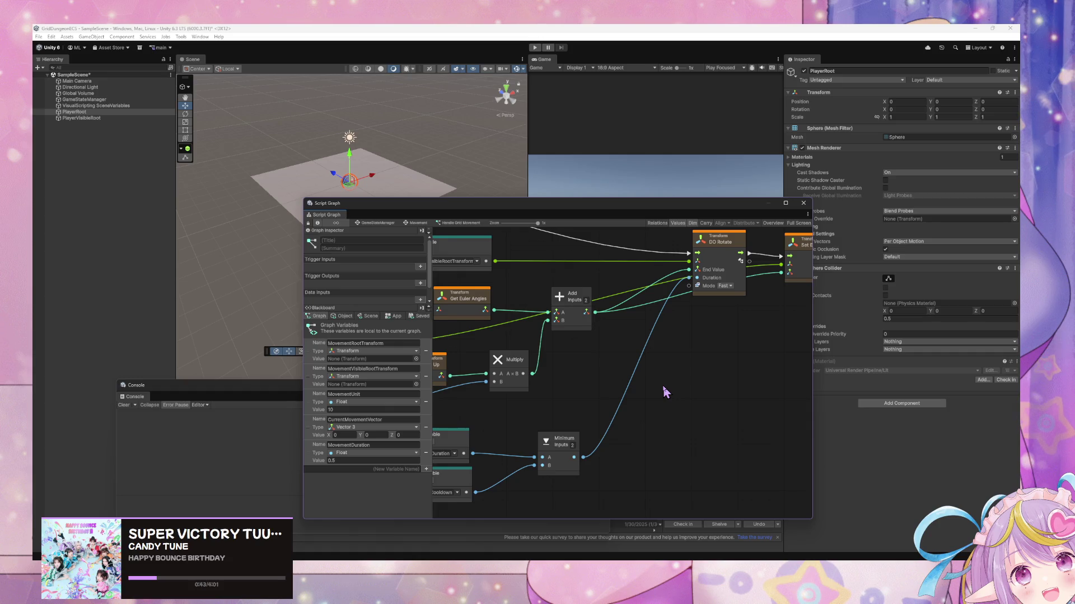
{"action": "scroll", "coordinate": [665, 392], "scroll_direction": "down", "scroll_amount": 3}
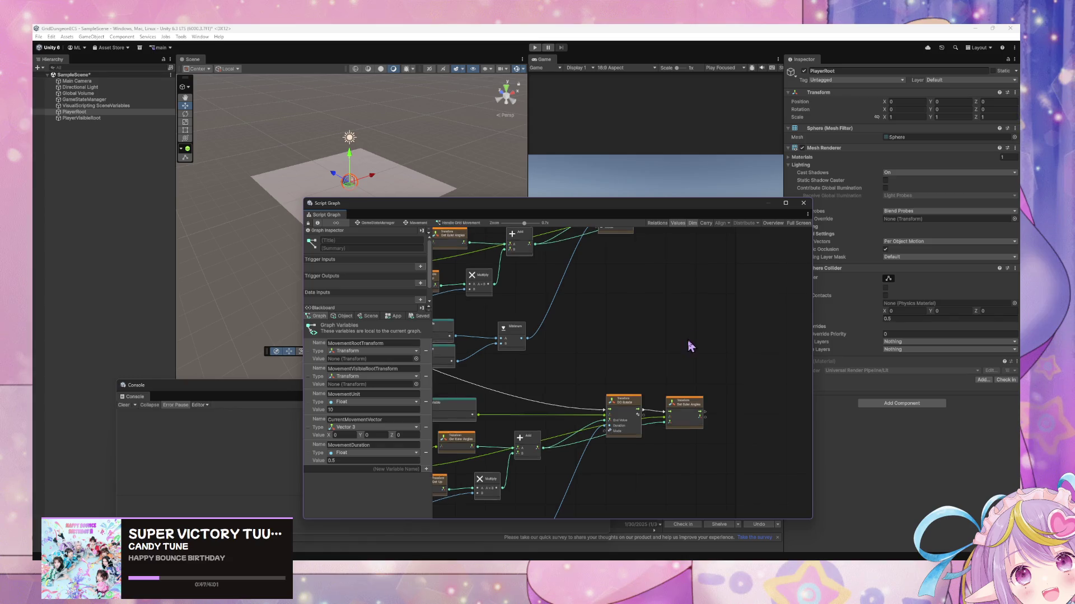
{"action": "scroll", "coordinate": [684, 384], "scroll_direction": "up", "scroll_amount": 3}
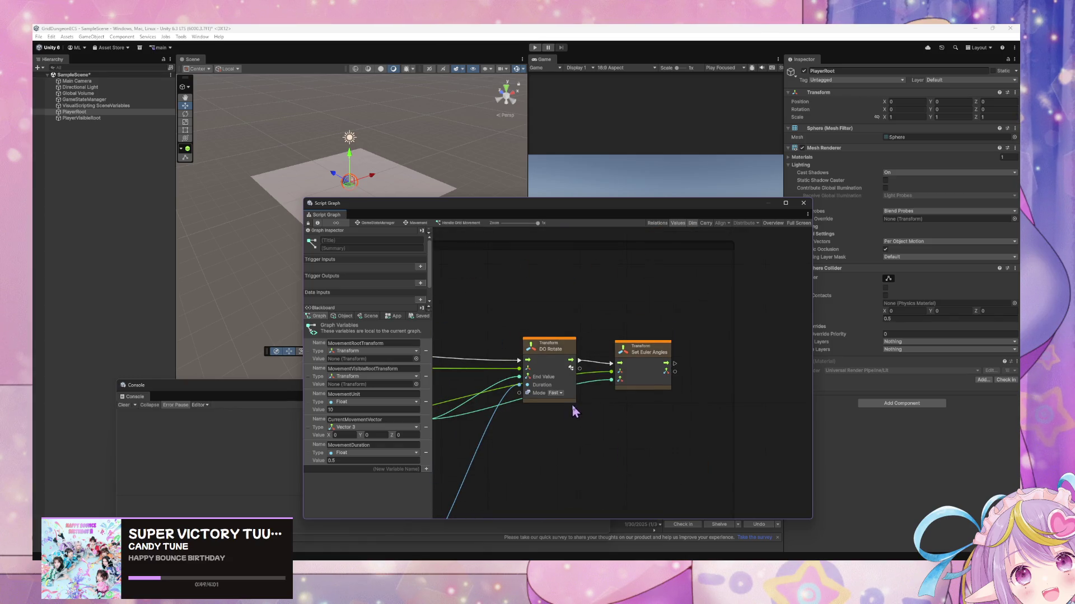
{"action": "scroll", "coordinate": [593, 403], "scroll_direction": "down", "scroll_amount": 10}
{"action": "scroll", "coordinate": [597, 334], "scroll_direction": "up", "scroll_amount": 5}
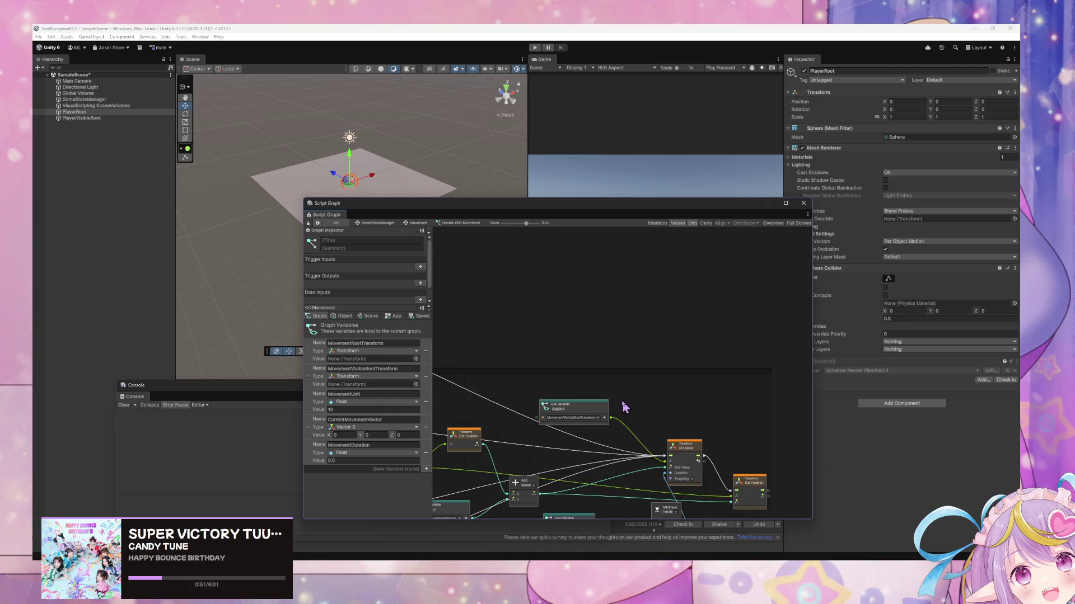
{"action": "scroll", "coordinate": [652, 431], "scroll_direction": "up", "scroll_amount": 3}
{"action": "scroll", "coordinate": [715, 452], "scroll_direction": "down", "scroll_amount": 3}
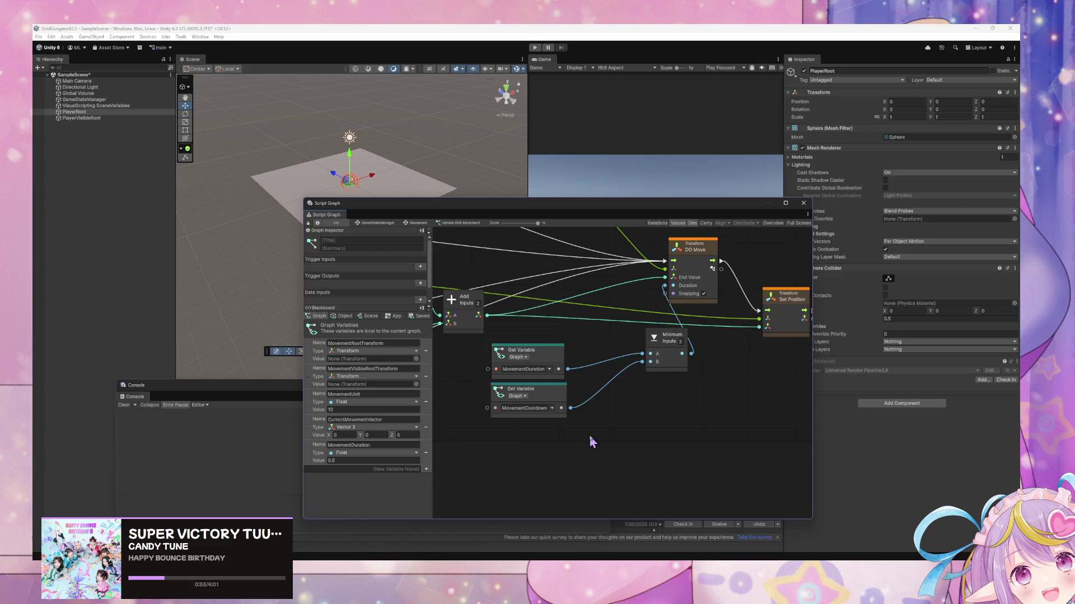
Connect MovementDuration directly to DO Move's Duration and delete the Minimum and MovementCooldown nodes
{"action": "mouse_move", "coordinate": [562, 370]}
{"action": "left_mouse_down"}
{"action": "mouse_move", "coordinate": [656, 329]}
{"action": "mouse_move", "coordinate": [668, 287]}
{"action": "left_mouse_up"}
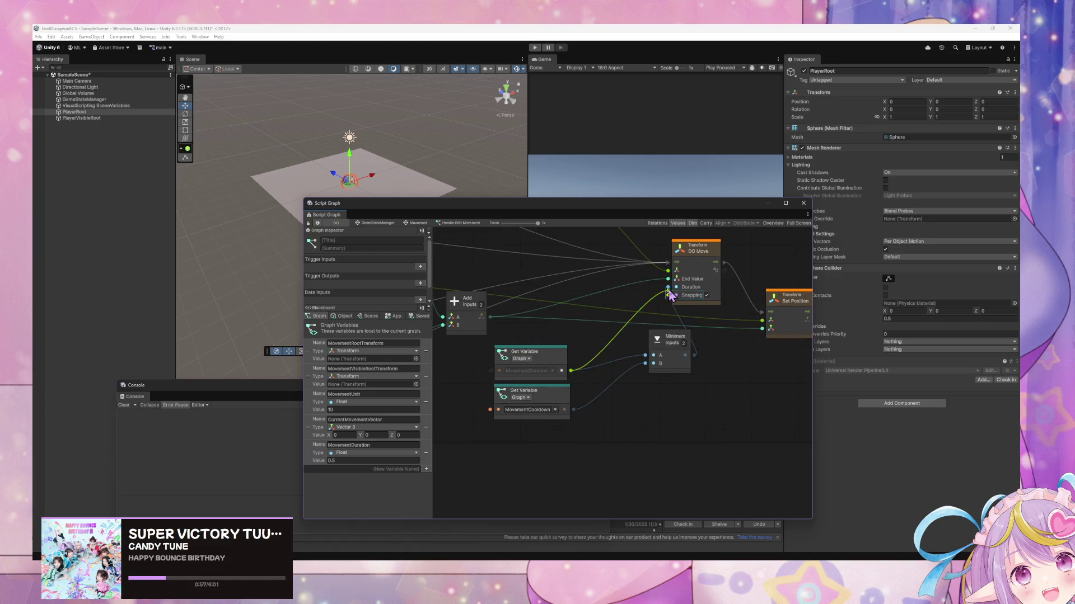
{"action": "left_click_drag", "start_coordinate": [697, 328], "coordinate": [562, 417]}
{"action": "key", "text": "Delete"}
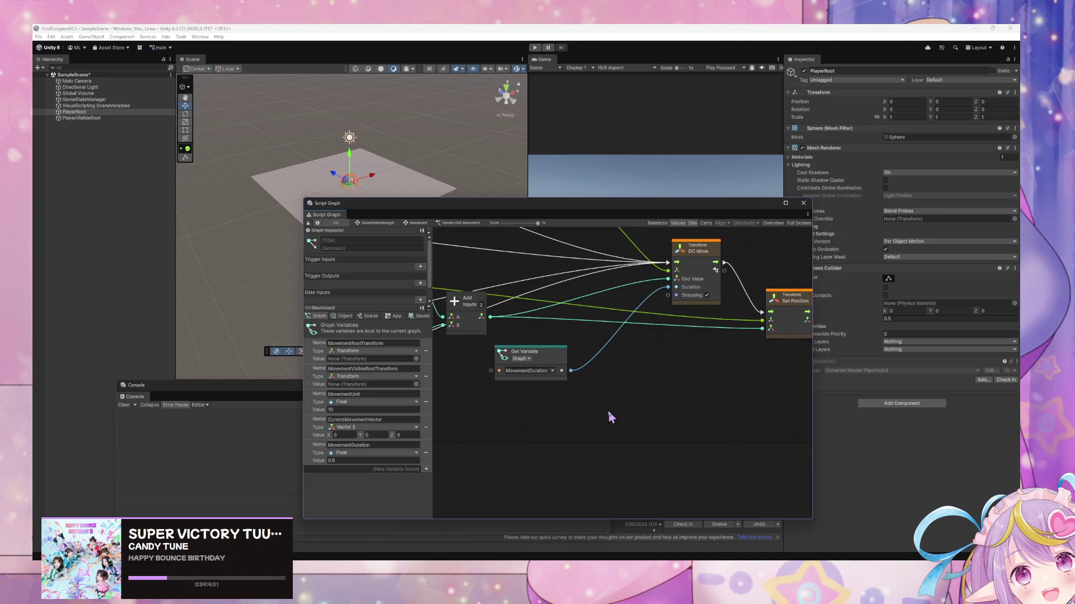
{"action": "scroll", "coordinate": [610, 419], "scroll_direction": "down", "scroll_amount": 5}
{"action": "scroll", "coordinate": [655, 375], "scroll_direction": "up", "scroll_amount": 3}
{"action": "scroll", "coordinate": [654, 375], "scroll_direction": "down", "scroll_amount": 5}
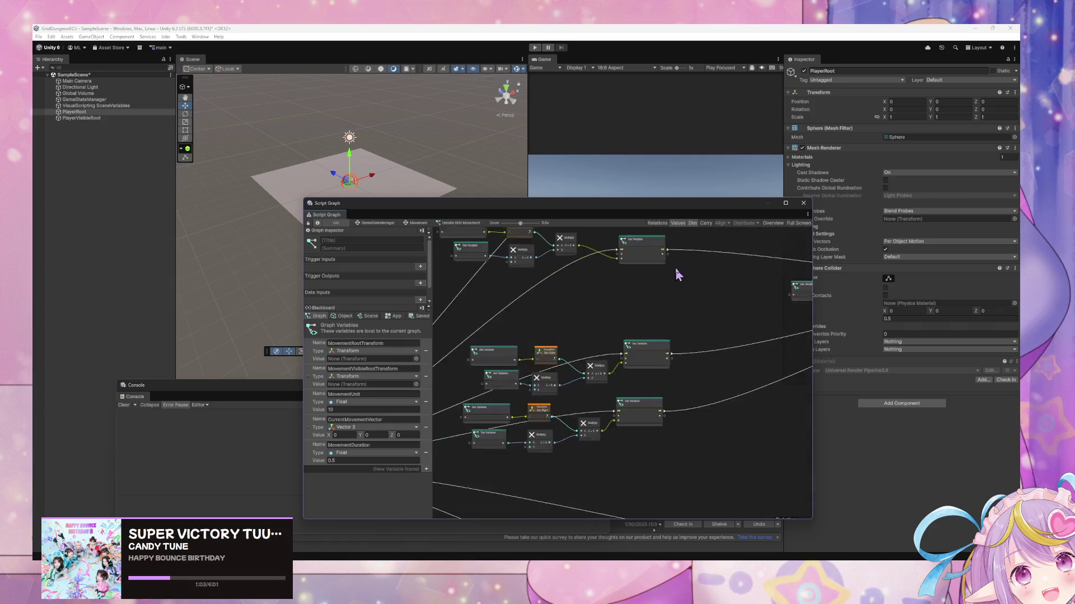
{"action": "scroll", "coordinate": [675, 314], "scroll_direction": "up", "scroll_amount": 4}
Pan and zoom to inspect the Get Right and Set Variable nodes
{"action": "left_click_drag", "start_coordinate": [674, 450], "coordinate": [734, 445]}
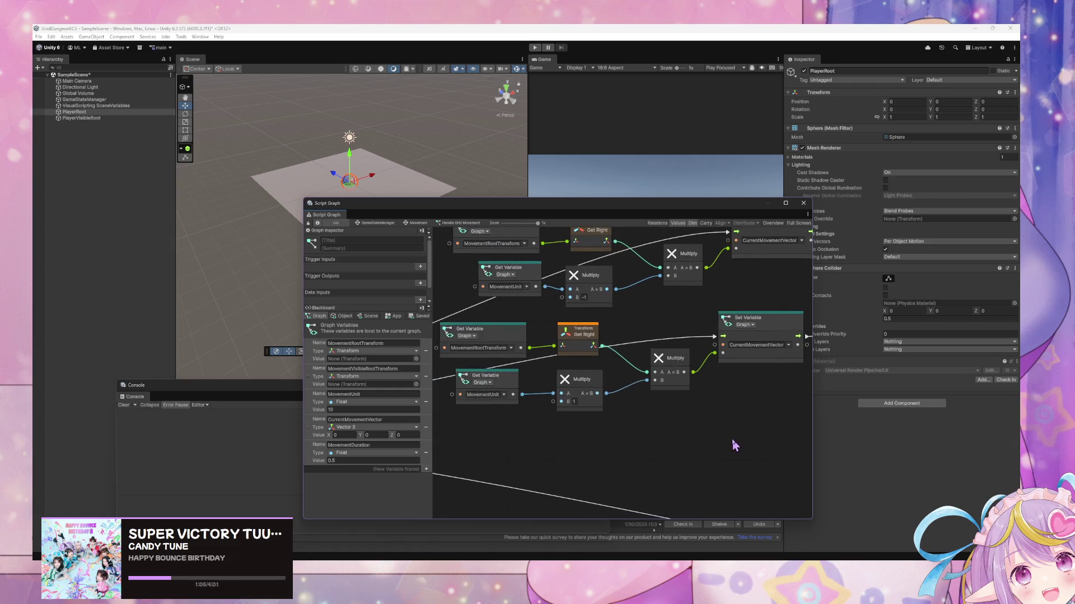
{"action": "scroll", "coordinate": [735, 445], "scroll_direction": "down", "scroll_amount": 3}
{"action": "scroll", "coordinate": [637, 336], "scroll_direction": "down", "scroll_amount": 4}
{"action": "scroll", "coordinate": [594, 342], "scroll_direction": "up", "scroll_amount": 2}
{"action": "scroll", "coordinate": [680, 386], "scroll_direction": "up", "scroll_amount": 2}
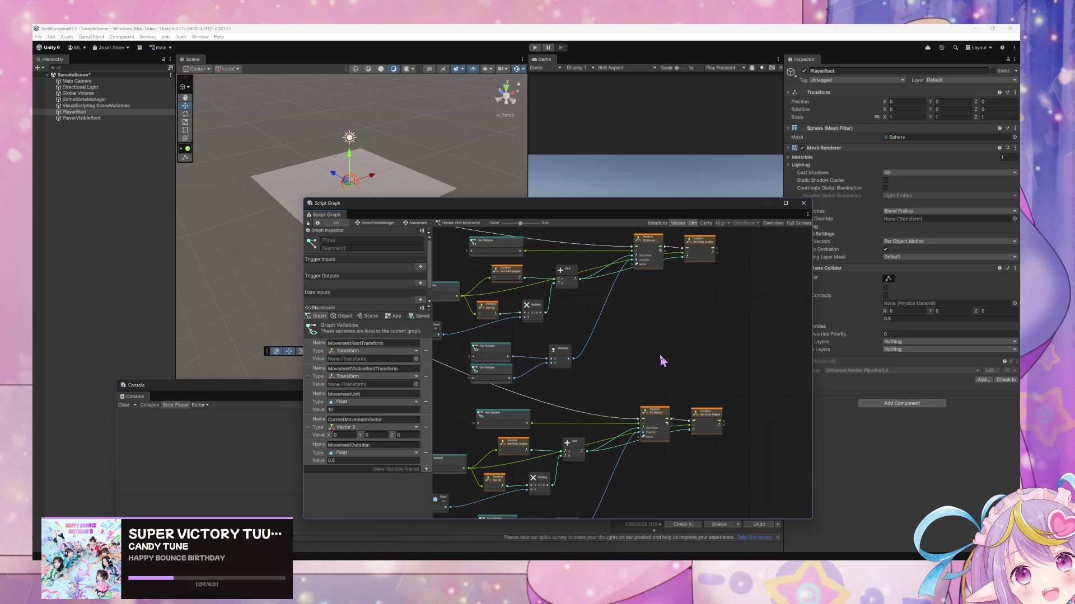
{"action": "scroll", "coordinate": [677, 377], "scroll_direction": "up", "scroll_amount": 2}
{"action": "scroll", "coordinate": [677, 377], "scroll_direction": "down", "scroll_amount": 3}
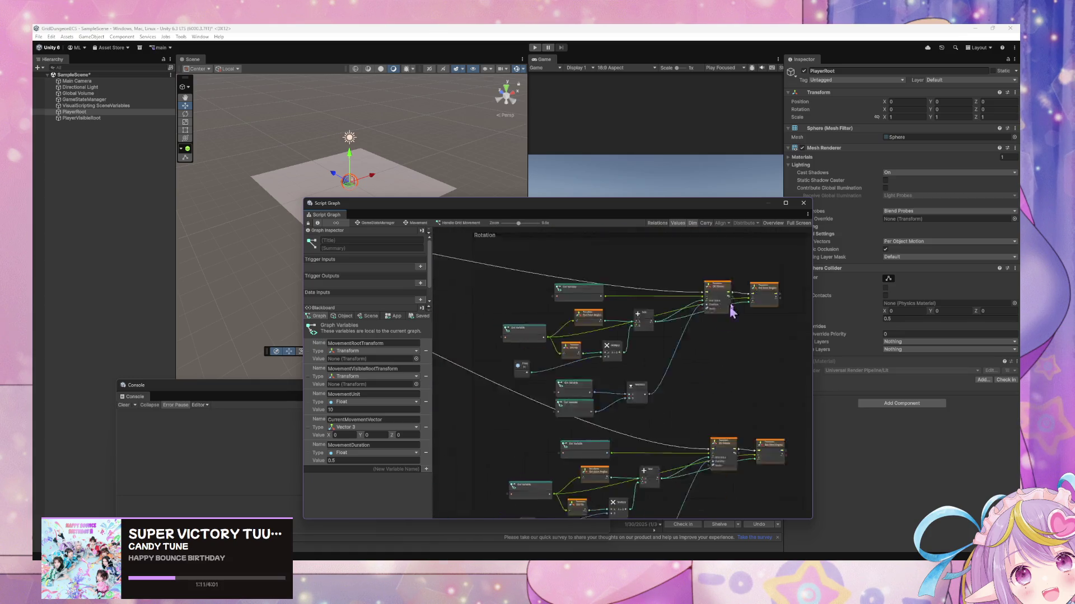
{"action": "scroll", "coordinate": [722, 323], "scroll_direction": "down", "scroll_amount": 3}
{"action": "scroll", "coordinate": [655, 324], "scroll_direction": "up", "scroll_amount": 4}
{"action": "scroll", "coordinate": [755, 323], "scroll_direction": "up", "scroll_amount": 5}
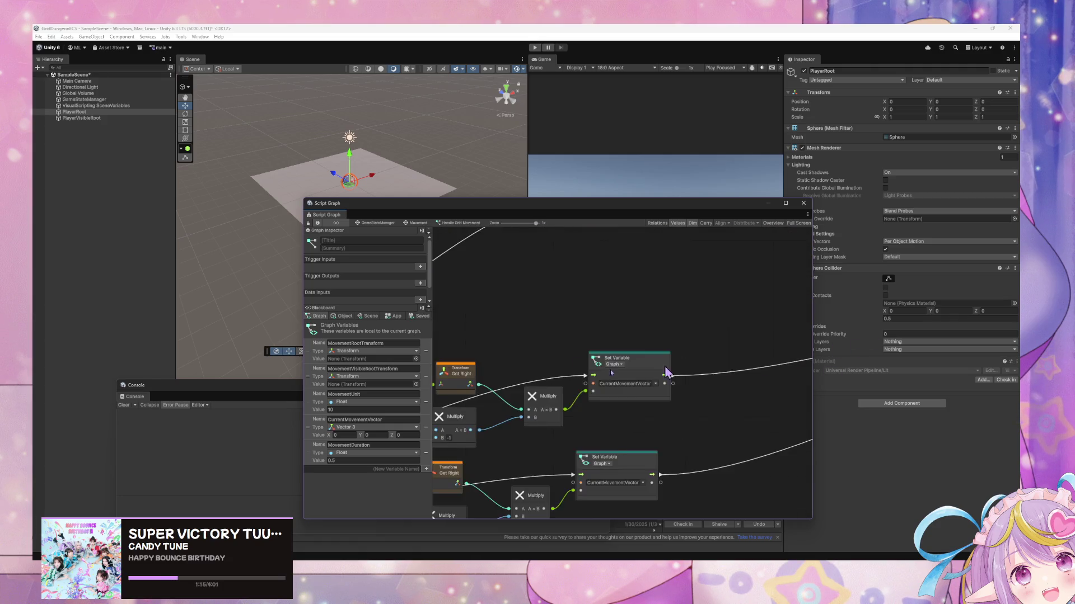
{"action": "scroll", "coordinate": [666, 373], "scroll_direction": "down", "scroll_amount": 3}
{"action": "scroll", "coordinate": [542, 334], "scroll_direction": "up", "scroll_amount": 2}
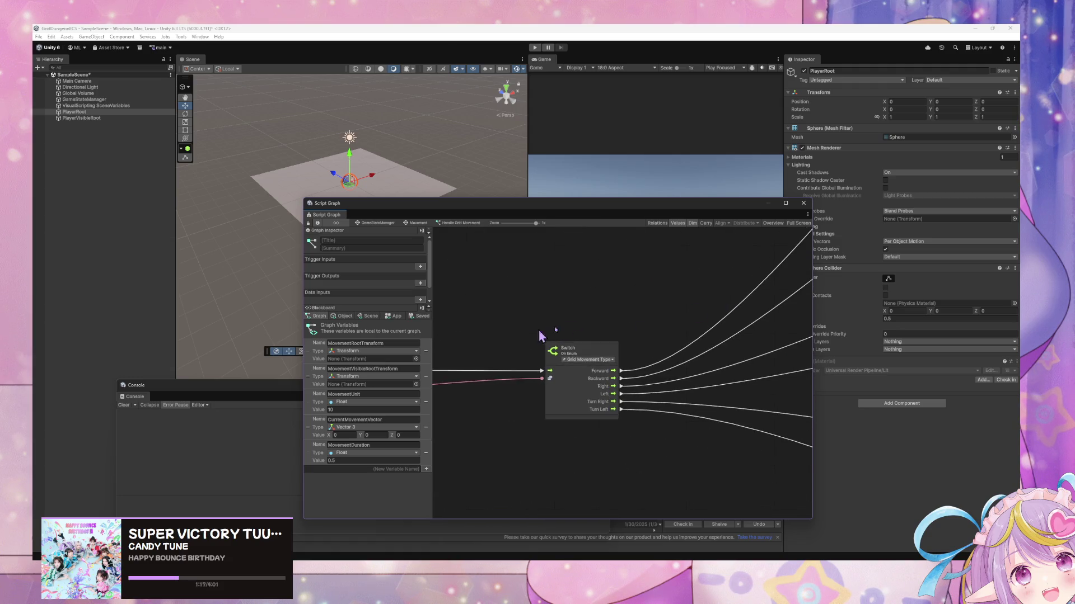
{"action": "scroll", "coordinate": [622, 327], "scroll_direction": "down", "scroll_amount": 4}
{"action": "scroll", "coordinate": [617, 336], "scroll_direction": "up", "scroll_amount": 3}
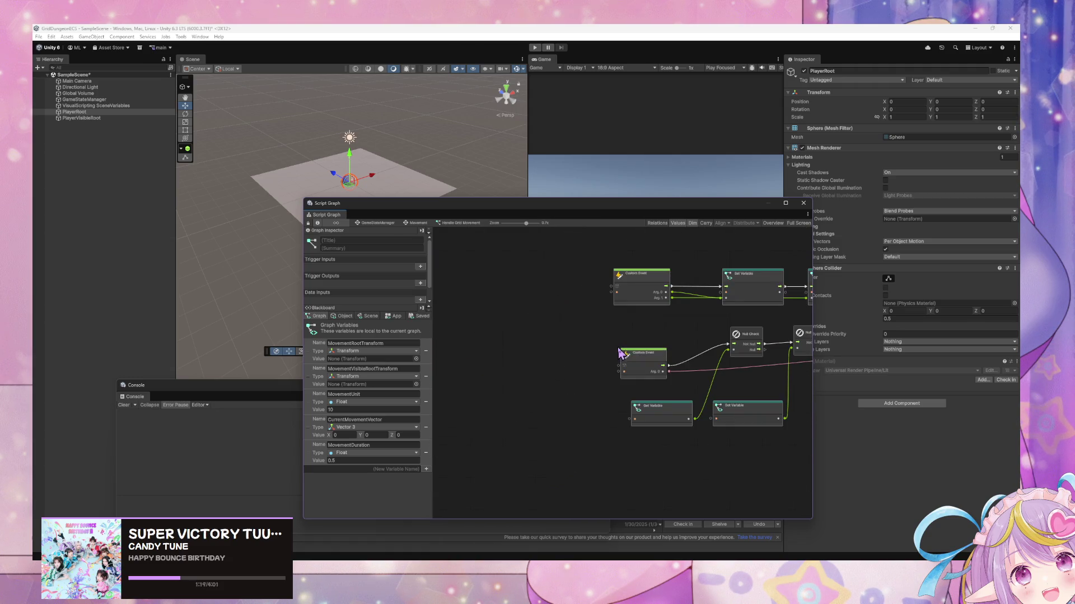
{"action": "left_click", "coordinate": [576, 393]}
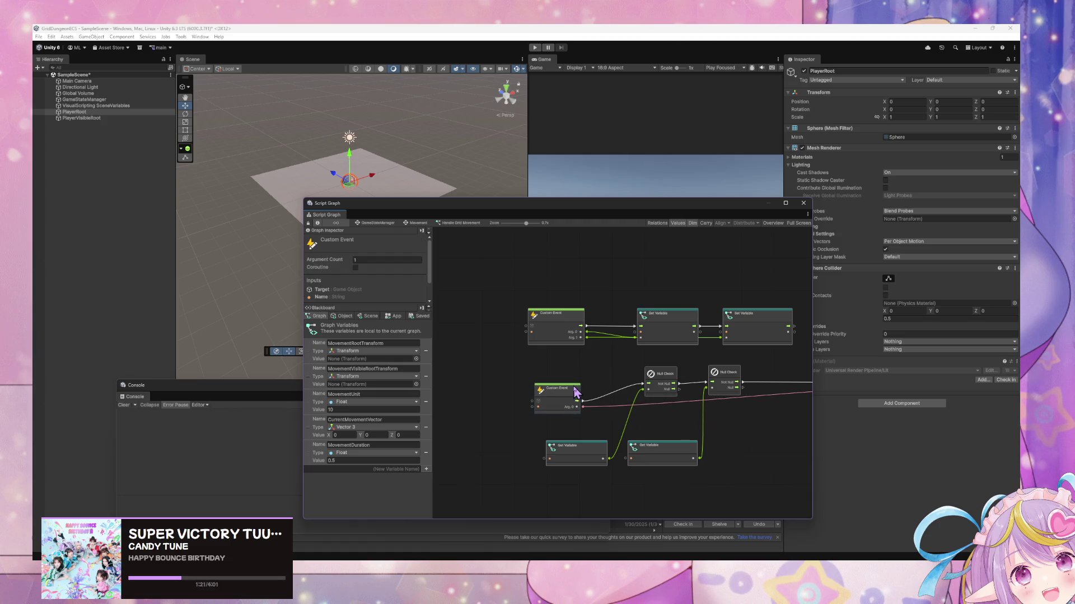
{"action": "left_click_drag", "start_coordinate": [730, 365], "coordinate": [633, 369]}
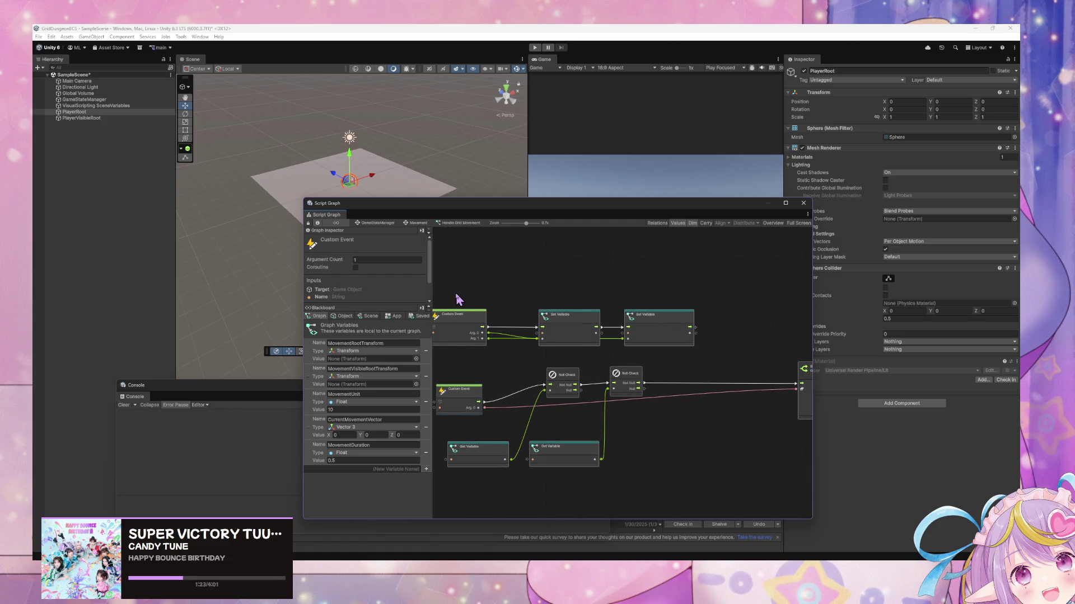
{"action": "scroll", "coordinate": [600, 313], "scroll_direction": "up", "scroll_amount": 2}
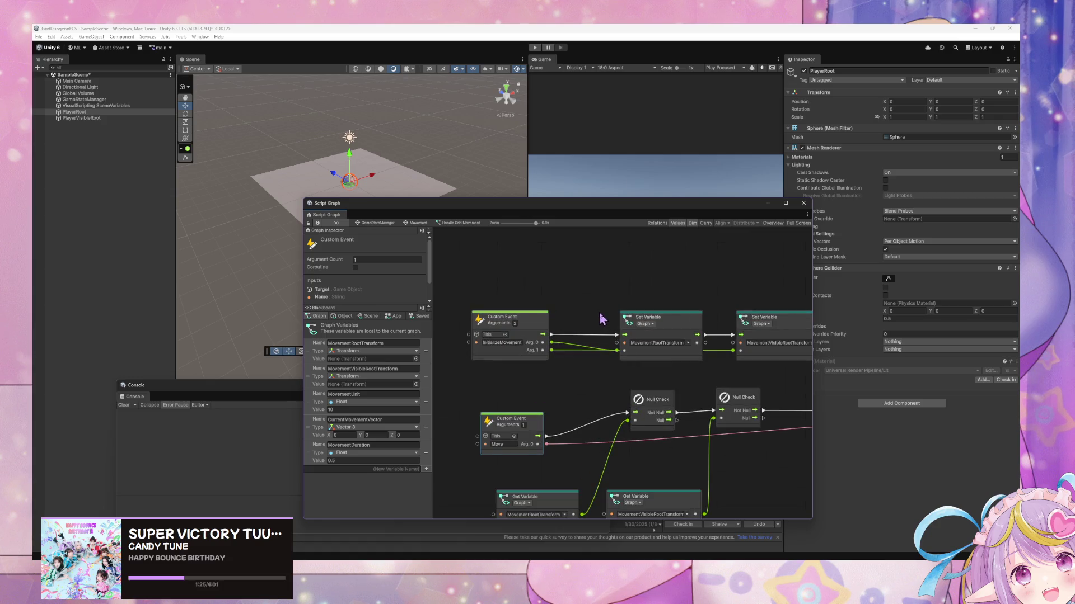
{"action": "mouse_move", "coordinate": [706, 379]}
{"action": "left_mouse_down"}
{"action": "mouse_move", "coordinate": [656, 374]}
{"action": "mouse_move", "coordinate": [700, 365]}
{"action": "mouse_move", "coordinate": [655, 356]}
{"action": "left_mouse_up"}
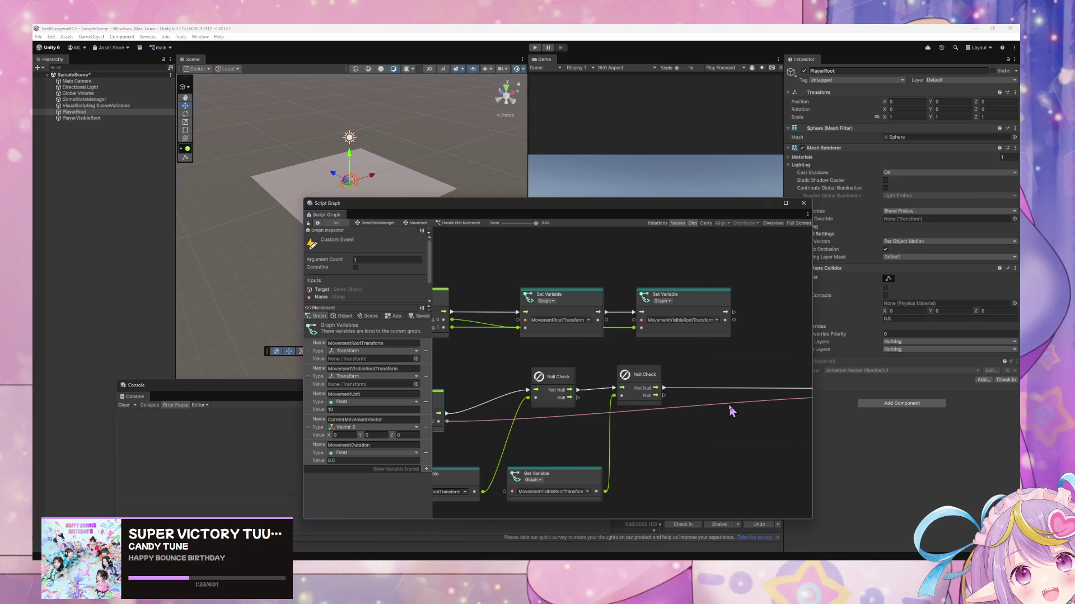
{"action": "scroll", "coordinate": [657, 372], "scroll_direction": "down", "scroll_amount": 5}
{"action": "scroll", "coordinate": [652, 365], "scroll_direction": "up", "scroll_amount": 3}
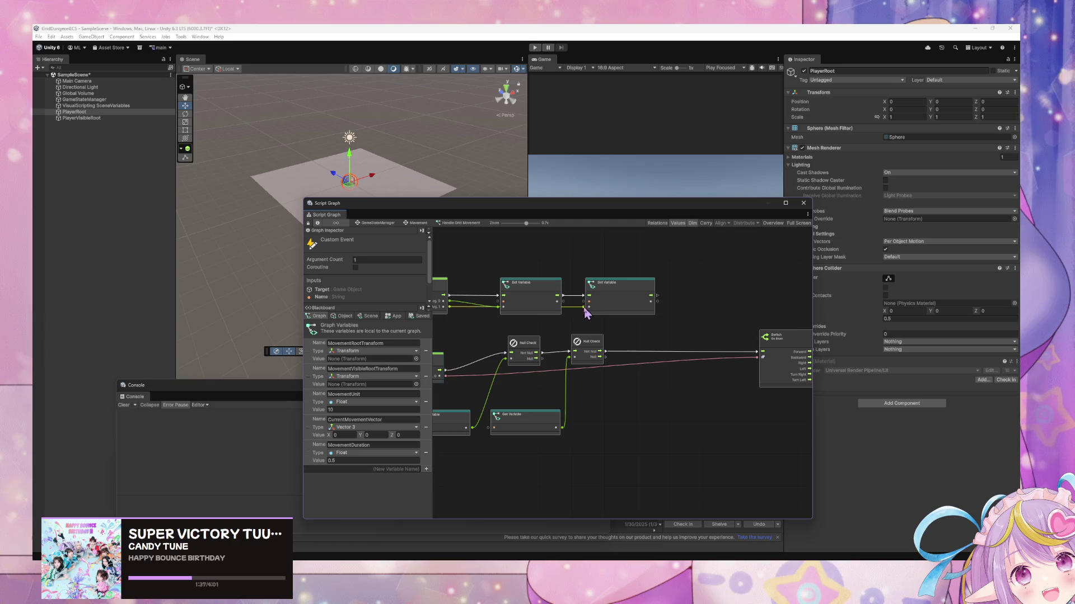
{"action": "scroll", "coordinate": [649, 387], "scroll_direction": "down", "scroll_amount": 3}
{"action": "scroll", "coordinate": [672, 372], "scroll_direction": "up", "scroll_amount": 3}
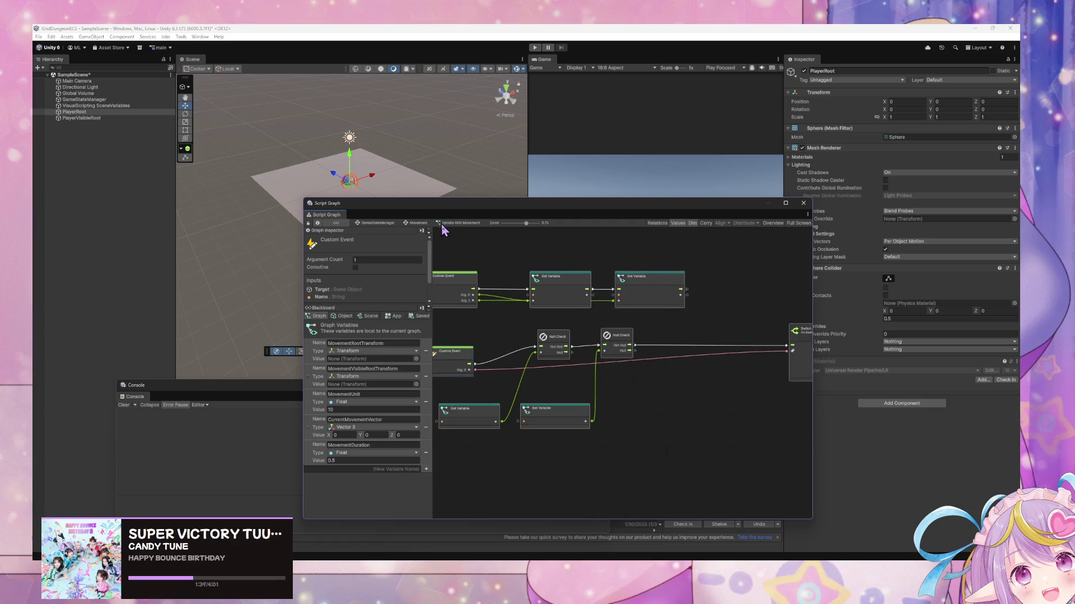
{"action": "left_click", "coordinate": [536, 255]}
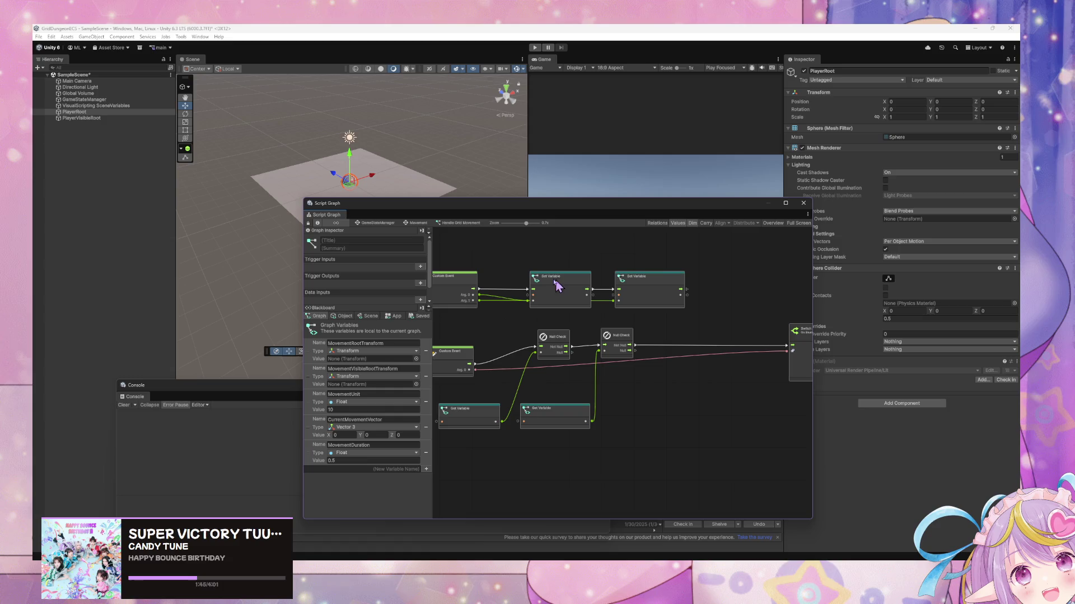
{"action": "mouse_move", "coordinate": [516, 295]}
{"action": "left_mouse_down"}
{"action": "mouse_move", "coordinate": [547, 307]}
{"action": "mouse_move", "coordinate": [523, 288]}
{"action": "mouse_move", "coordinate": [526, 320]}
{"action": "mouse_move", "coordinate": [438, 351]}
{"action": "left_mouse_up"}
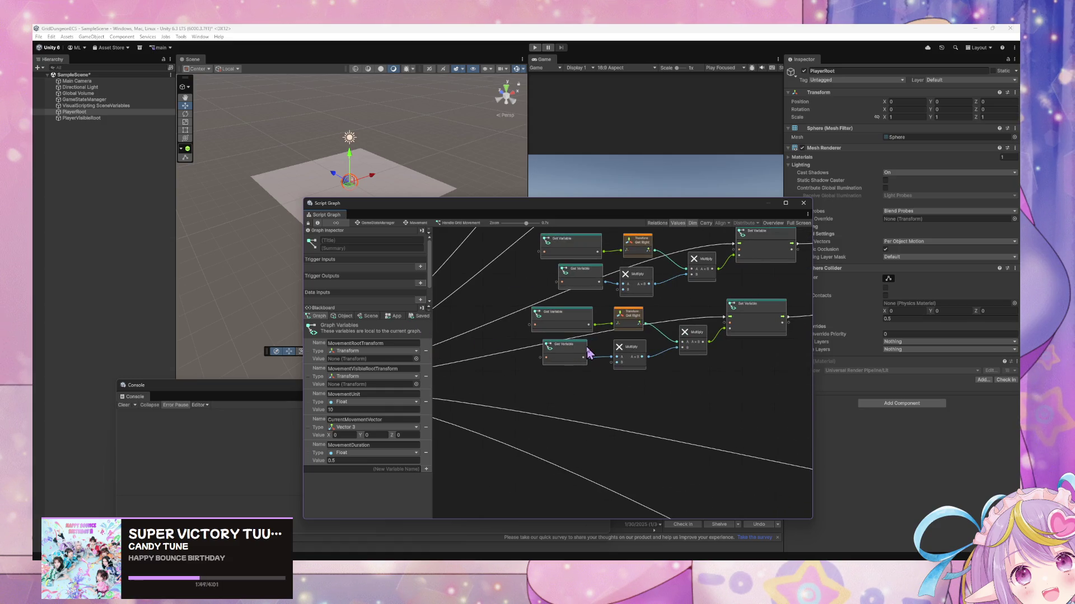
{"action": "scroll", "coordinate": [588, 349], "scroll_direction": "down", "scroll_amount": 3}
{"action": "scroll", "coordinate": [612, 354], "scroll_direction": "up", "scroll_amount": 2}
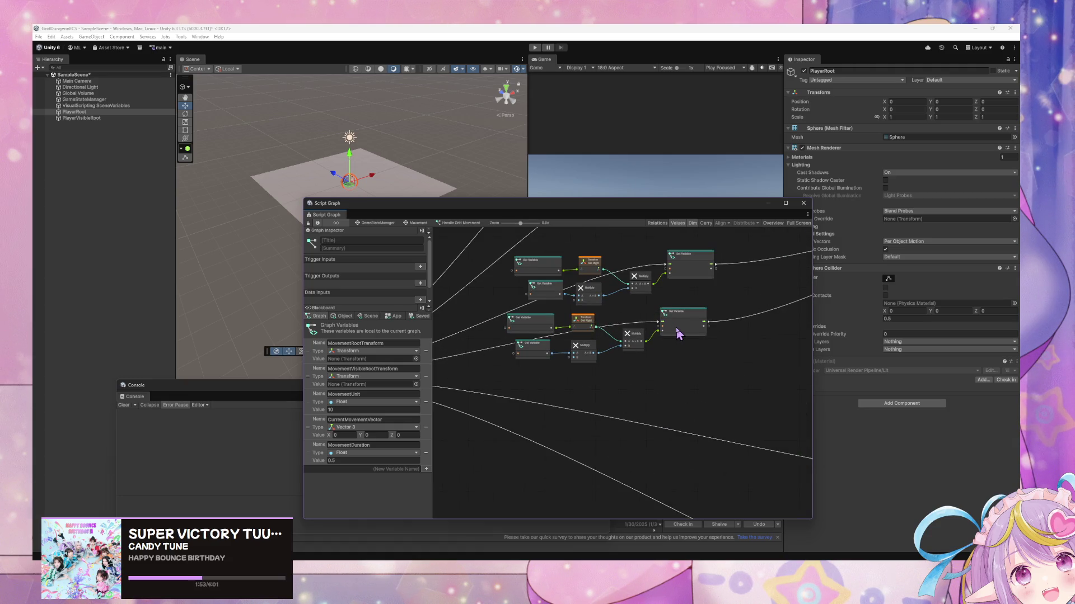
{"action": "scroll", "coordinate": [676, 332], "scroll_direction": "up", "scroll_amount": 5}
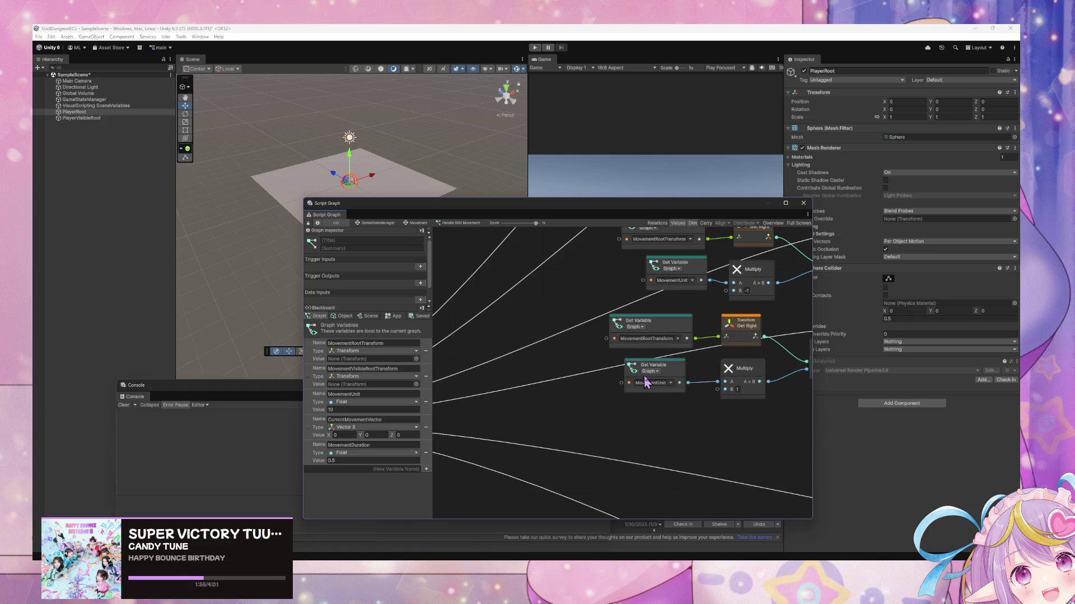
{"action": "scroll", "coordinate": [765, 341], "scroll_direction": "down", "scroll_amount": 10}
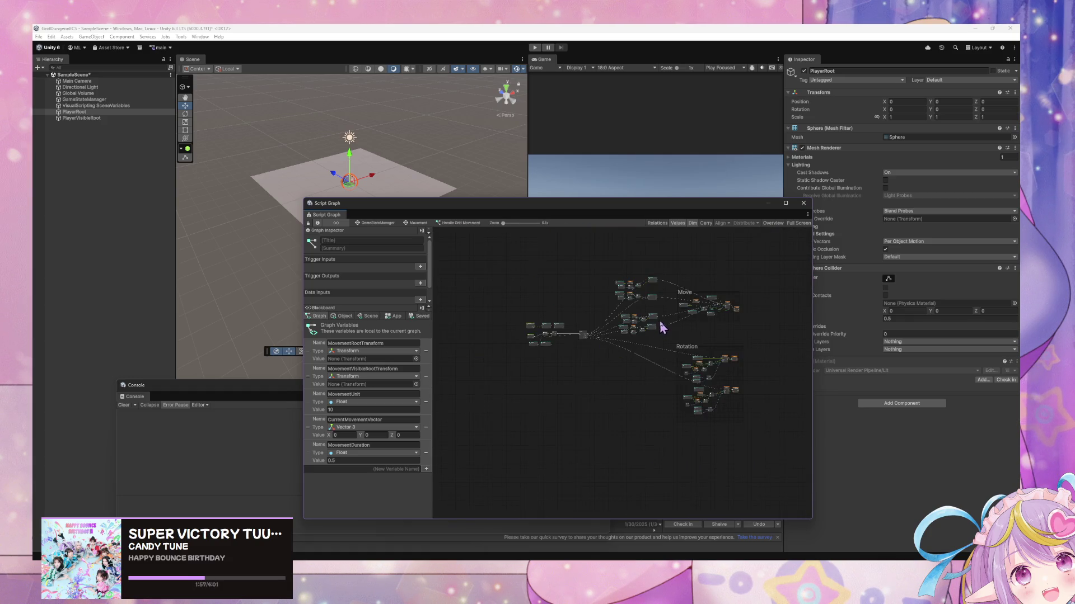
{"action": "scroll", "coordinate": [677, 317], "scroll_direction": "up", "scroll_amount": 5}
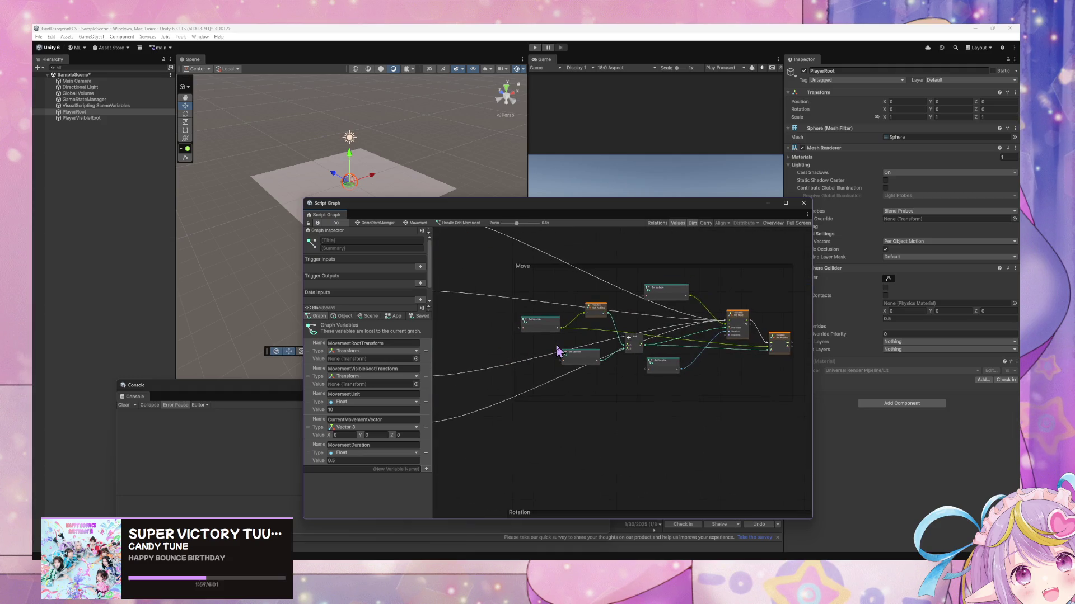
{"action": "scroll", "coordinate": [558, 351], "scroll_direction": "down", "scroll_amount": 5}
{"action": "scroll", "coordinate": [633, 372], "scroll_direction": "up", "scroll_amount": 6}
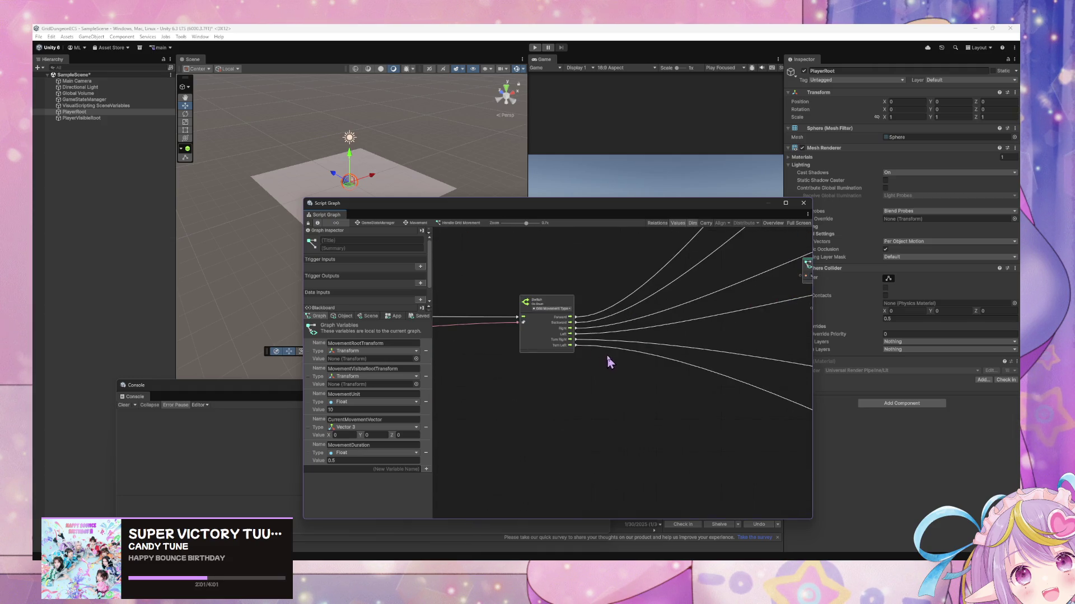
{"action": "scroll", "coordinate": [611, 366], "scroll_direction": "up", "scroll_amount": 2}
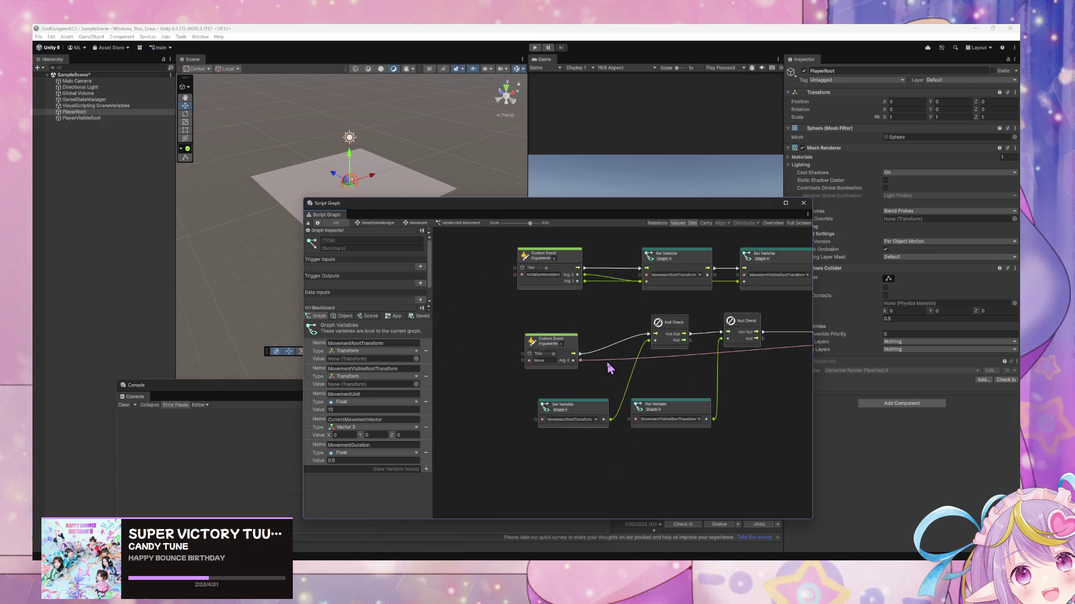
{"action": "scroll", "coordinate": [633, 352], "scroll_direction": "up", "scroll_amount": 1}
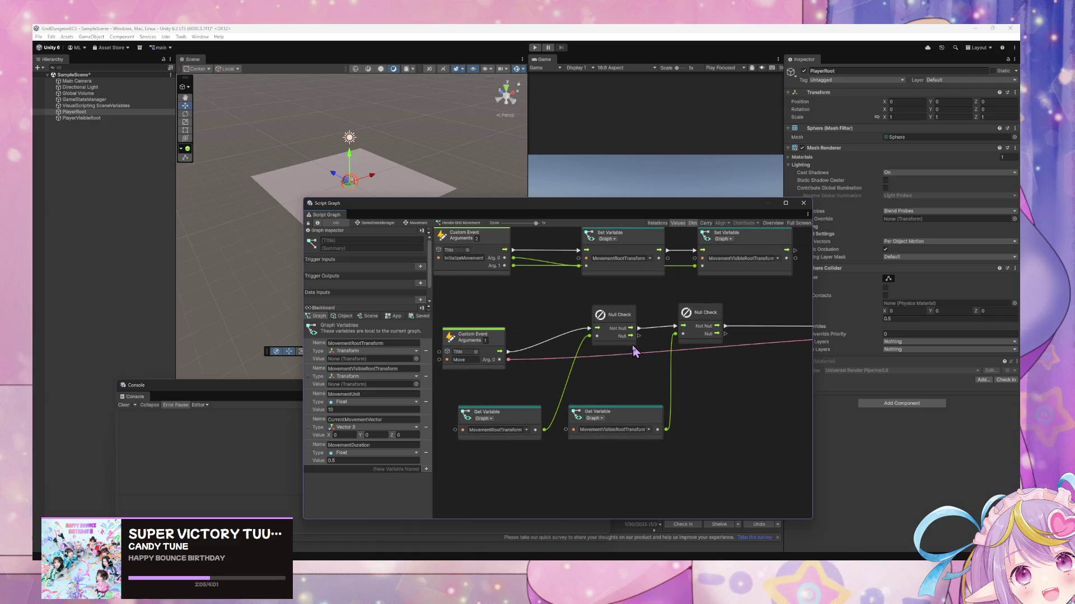
{"action": "key", "text": "Home"}
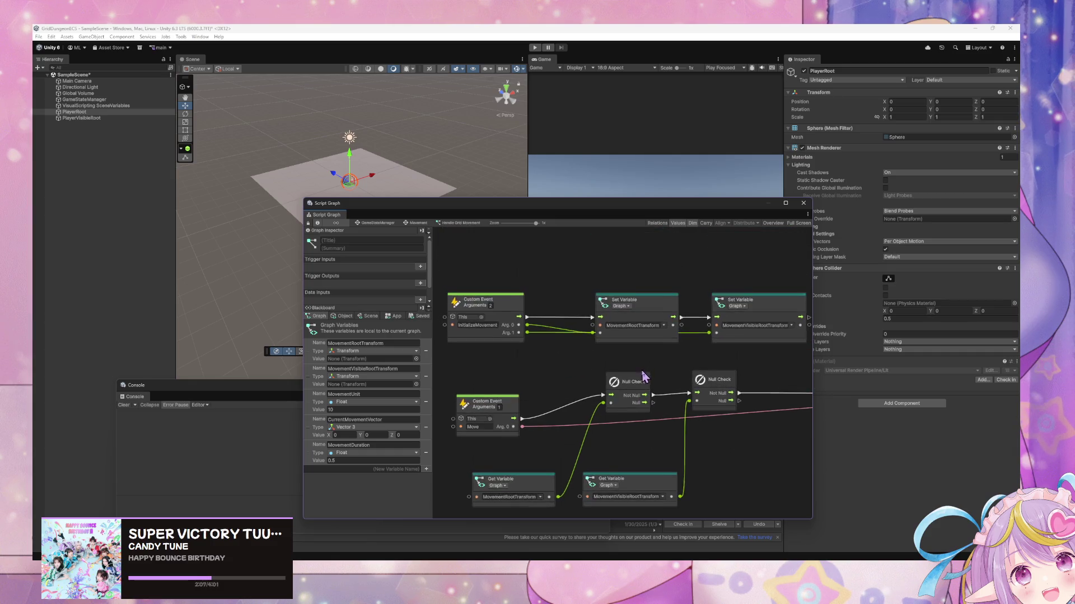
{"action": "left_click_drag", "start_coordinate": [490, 342], "coordinate": [578, 305]}
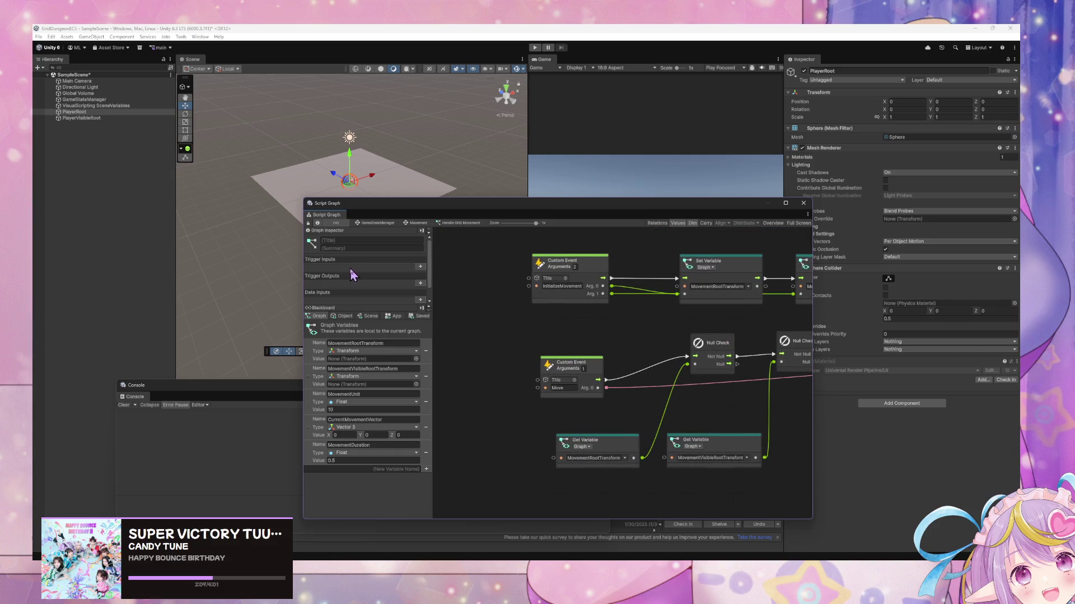
{"action": "scroll", "coordinate": [355, 266], "scroll_direction": "down", "scroll_amount": 1}
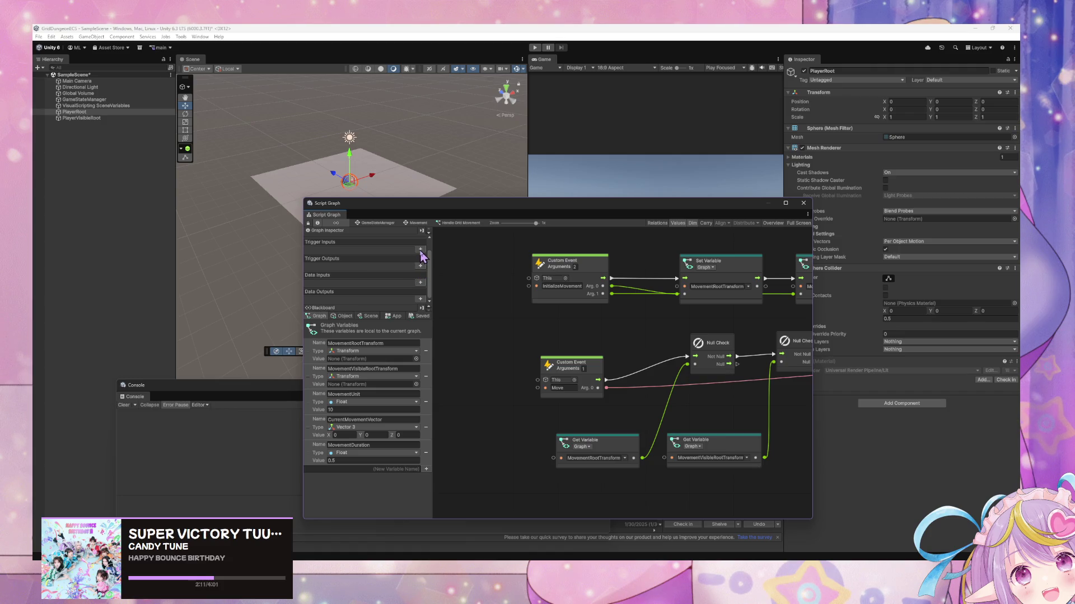
Add a trigger input (Enter) and a trigger output (Exit) in the Graph Inspector
{"action": "left_click", "coordinate": [420, 250]}
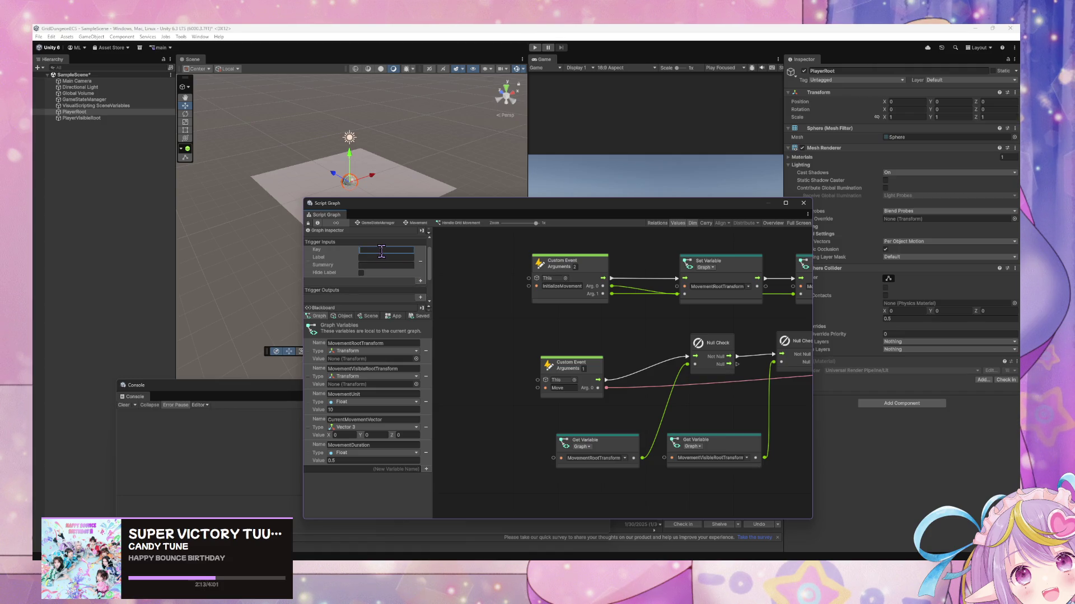
{"action": "scroll", "coordinate": [373, 277], "scroll_direction": "down", "scroll_amount": 2}
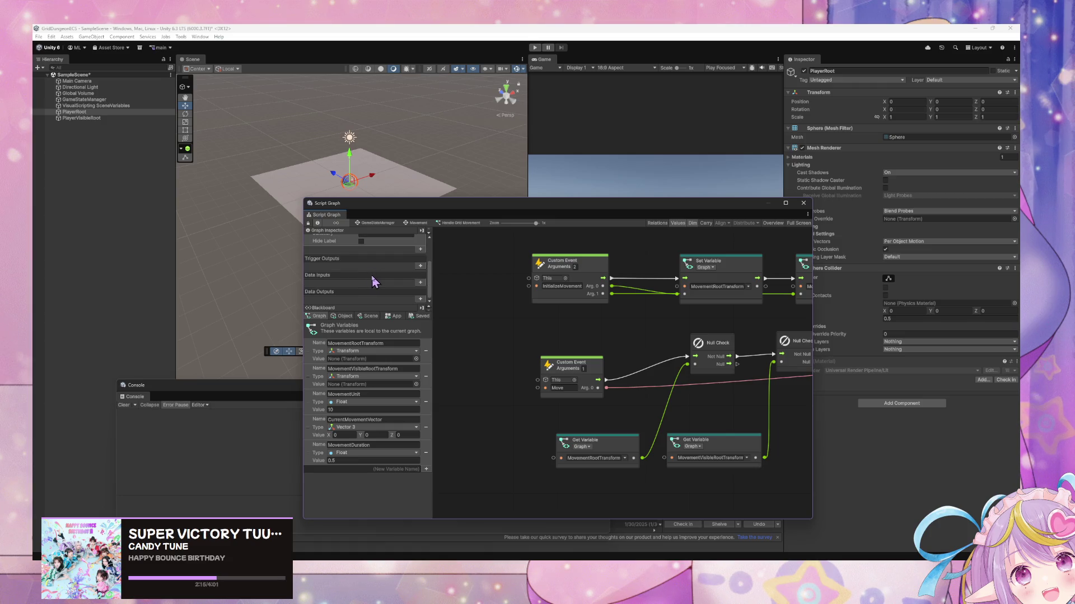
{"action": "scroll", "coordinate": [373, 280], "scroll_direction": "down", "scroll_amount": 1}
{"action": "left_click", "coordinate": [420, 267]}
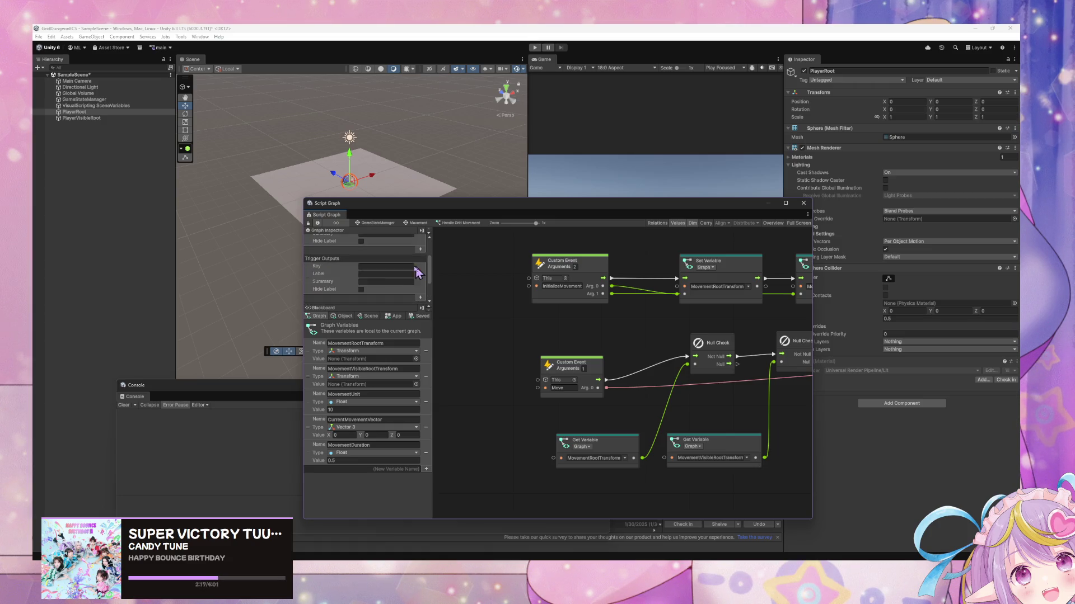
{"action": "scroll", "coordinate": [392, 269], "scroll_direction": "up", "scroll_amount": 2}
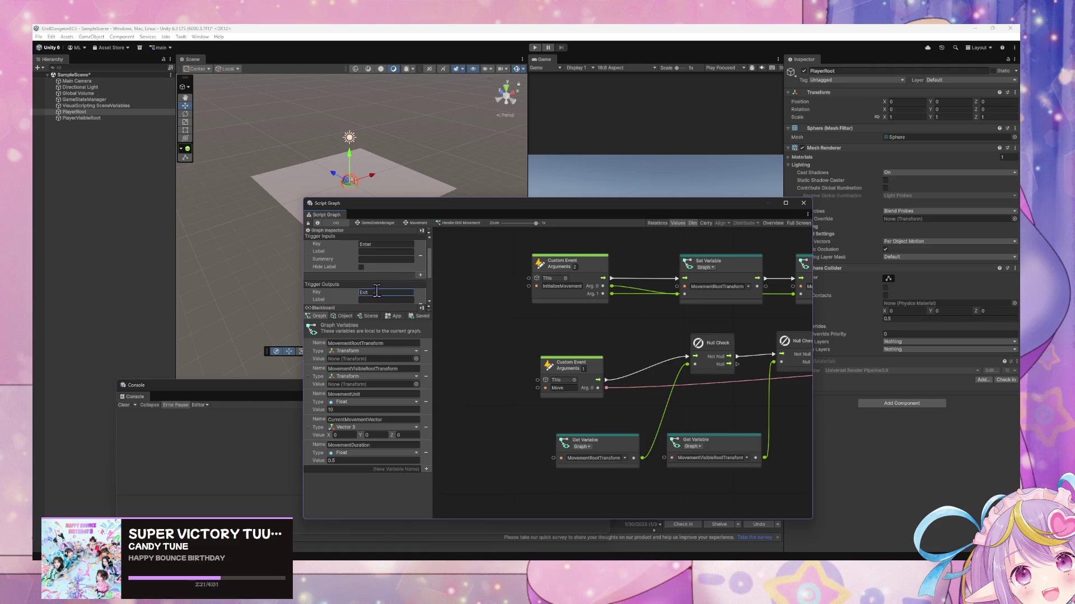
Search the canvas node menu for an input node, typing 'sinput'
{"action": "right_click", "coordinate": [493, 338]}
{"action": "left_click", "coordinate": [516, 341]}
{"action": "type", "text": "sinput"}
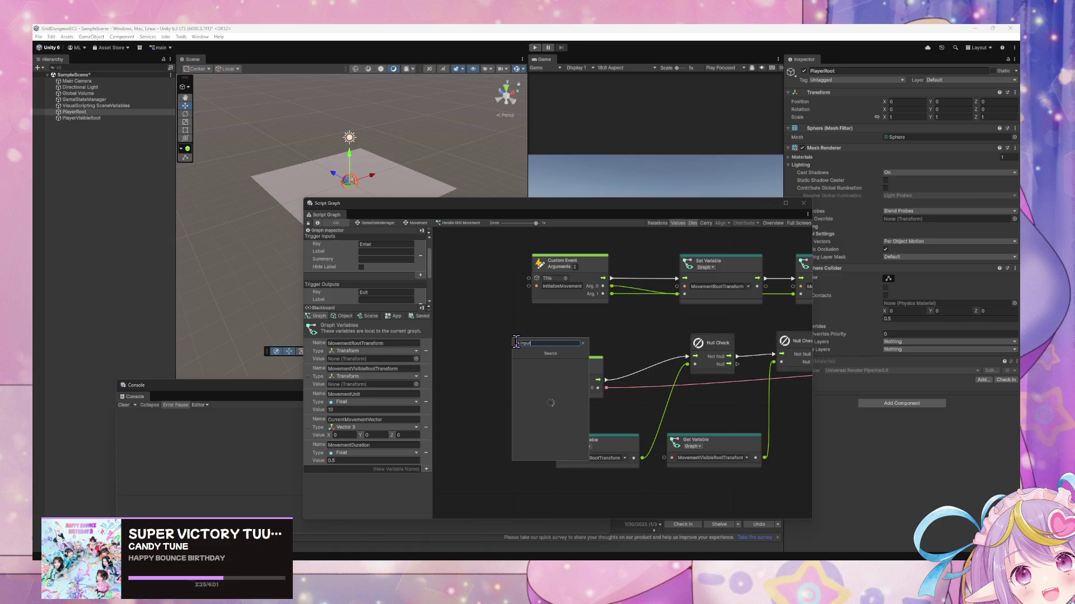
Add the Input node and place it above the Move event, left of the Null Checks
{"action": "key", "text": "Return"}
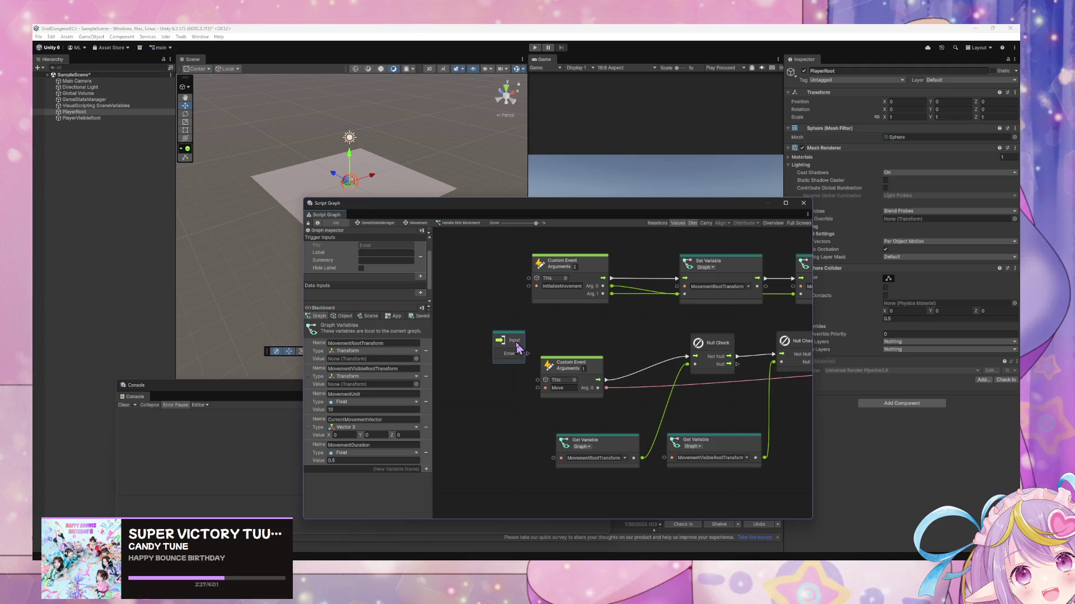
{"action": "mouse_move", "coordinate": [504, 349]}
{"action": "left_mouse_down"}
{"action": "mouse_move", "coordinate": [739, 431]}
{"action": "mouse_move", "coordinate": [776, 430]}
{"action": "left_mouse_up"}
{"action": "scroll", "coordinate": [561, 443], "scroll_direction": "right", "scroll_amount": 5}
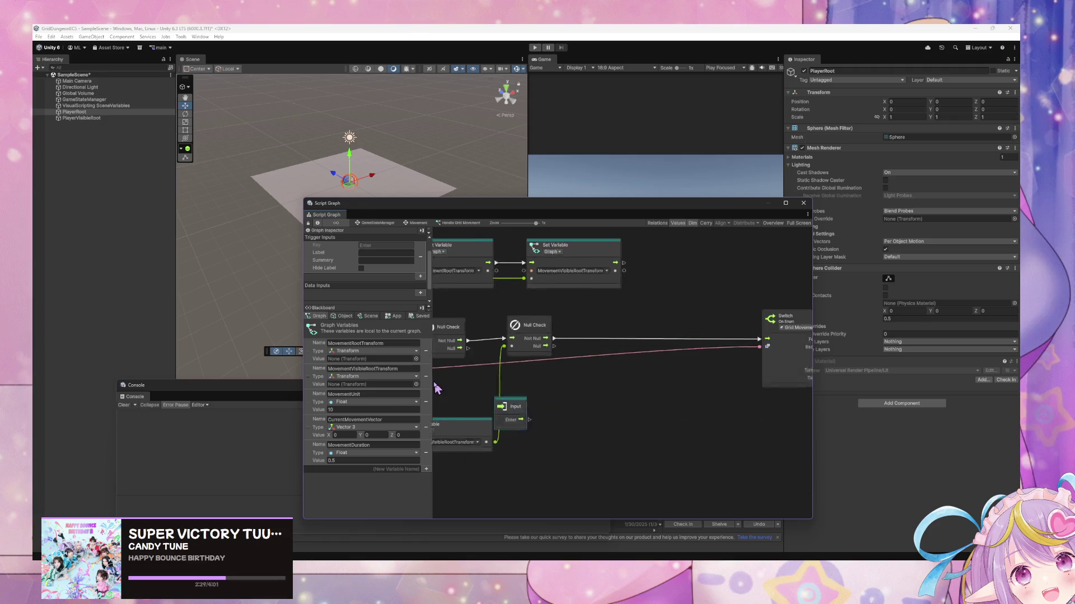
{"action": "mouse_move", "coordinate": [490, 420]}
{"action": "left_mouse_down"}
{"action": "mouse_move", "coordinate": [582, 325]}
{"action": "mouse_move", "coordinate": [731, 356]}
{"action": "mouse_move", "coordinate": [641, 341]}
{"action": "left_mouse_up"}
{"action": "mouse_move", "coordinate": [576, 326]}
{"action": "left_mouse_down"}
{"action": "mouse_move", "coordinate": [537, 325]}
{"action": "mouse_move", "coordinate": [614, 361]}
{"action": "left_mouse_up"}
{"action": "left_click_drag", "start_coordinate": [557, 336], "coordinate": [470, 340]}
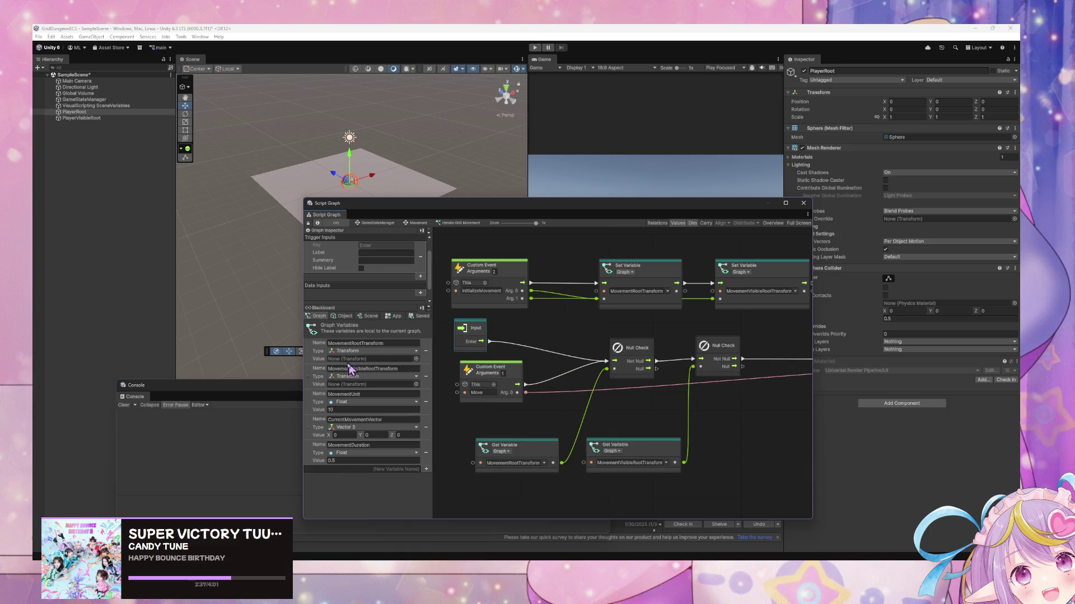
{"action": "left_click_drag", "start_coordinate": [615, 363], "coordinate": [554, 327]}
Recentre the graph, enlarge the Graph Inspector, and add a new data input
{"action": "key", "text": "Home"}
{"action": "scroll", "coordinate": [374, 280], "scroll_direction": "down", "scroll_amount": 3}
{"action": "left_click_drag", "start_coordinate": [374, 302], "coordinate": [374, 367]}
{"action": "left_click", "coordinate": [426, 317]}
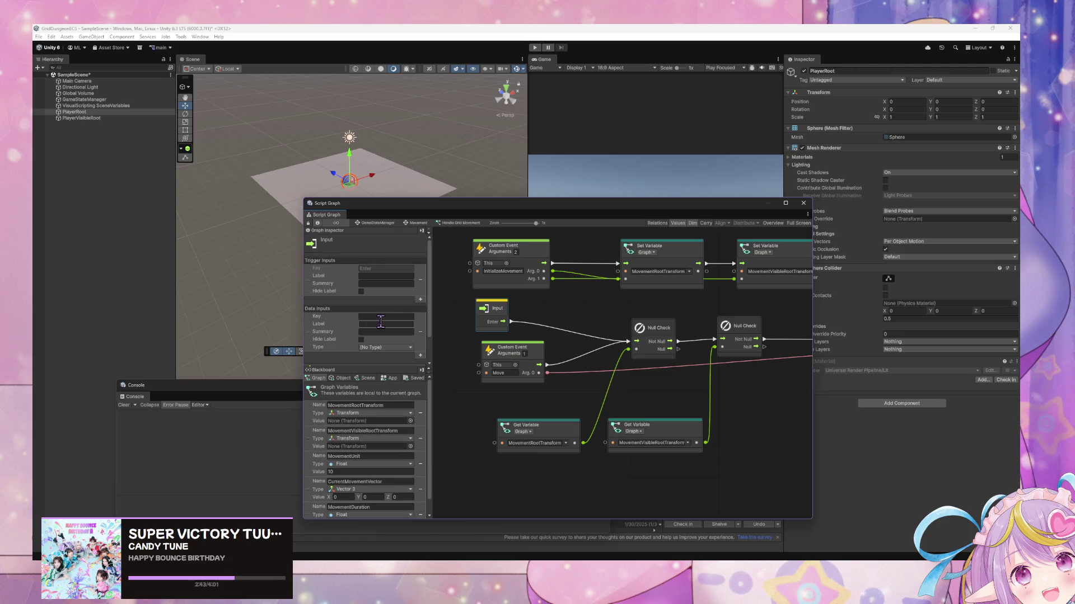
Set the first data input's key to MovementRootTransform with type Transform
{"action": "left_click", "coordinate": [381, 317]}
{"action": "type", "text": "MovementRootTransform"}
{"action": "key", "text": "Return"}
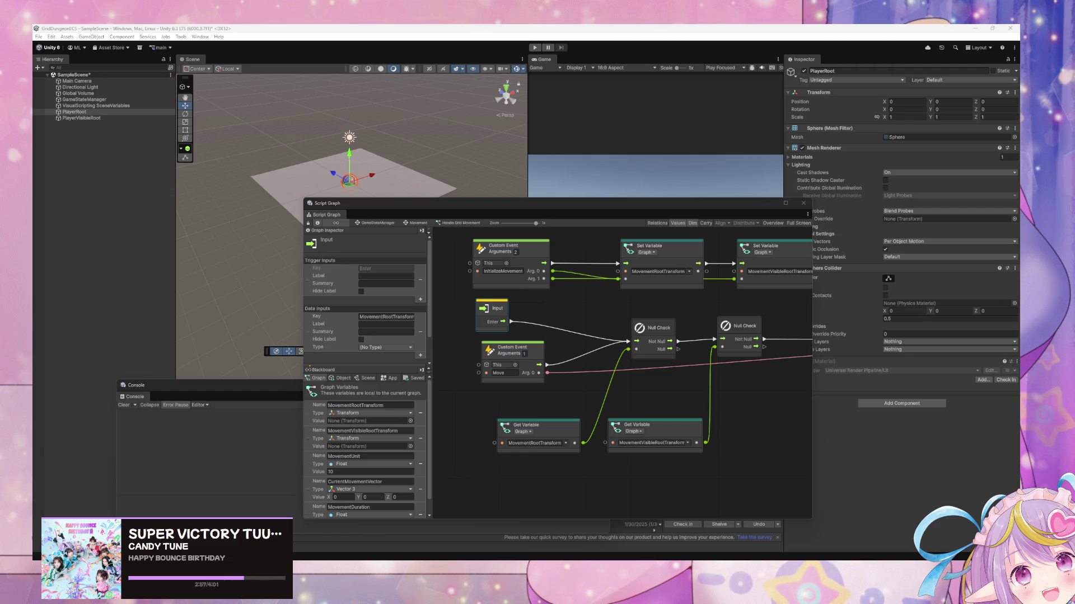
{"action": "left_click", "coordinate": [385, 348]}
{"action": "type", "text": "tra"}
{"action": "left_click", "coordinate": [394, 377]}
{"action": "scroll", "coordinate": [402, 336], "scroll_direction": "down", "scroll_amount": 2}
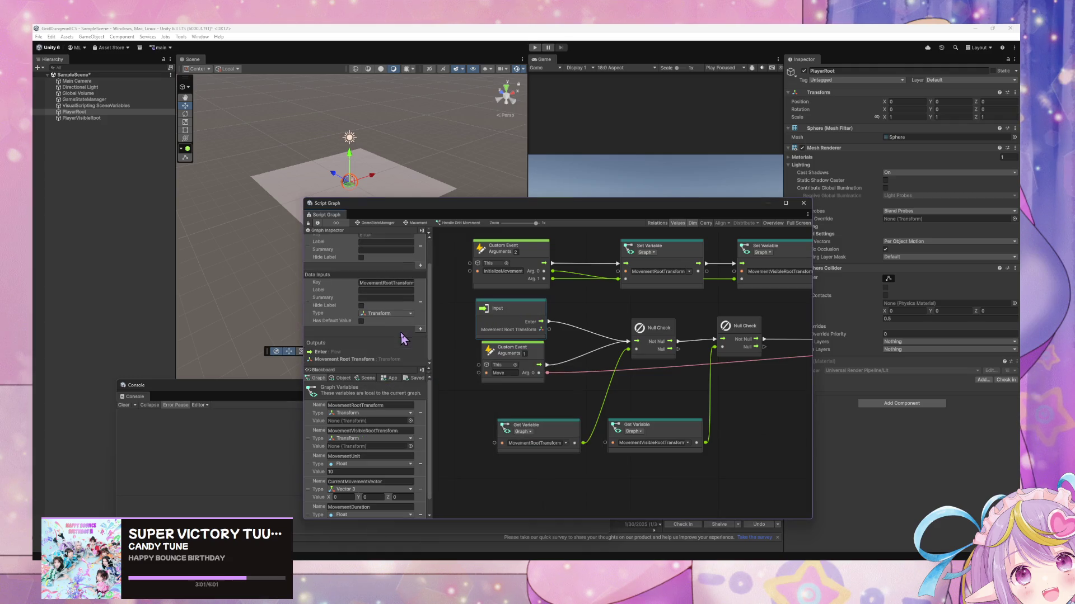
{"action": "right_click", "coordinate": [312, 305]}
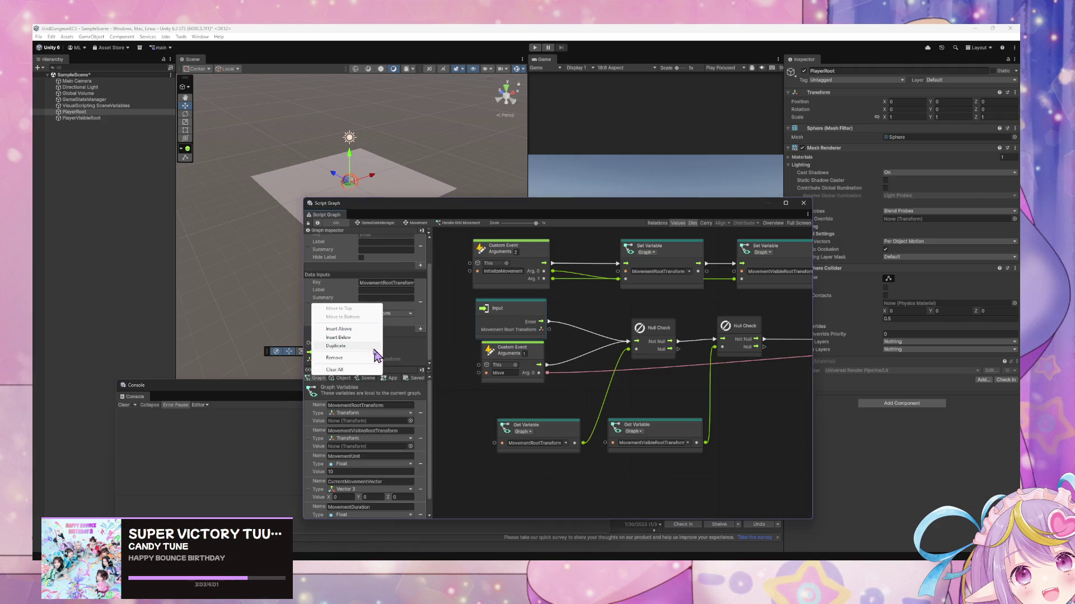
{"action": "left_click", "coordinate": [429, 331]}
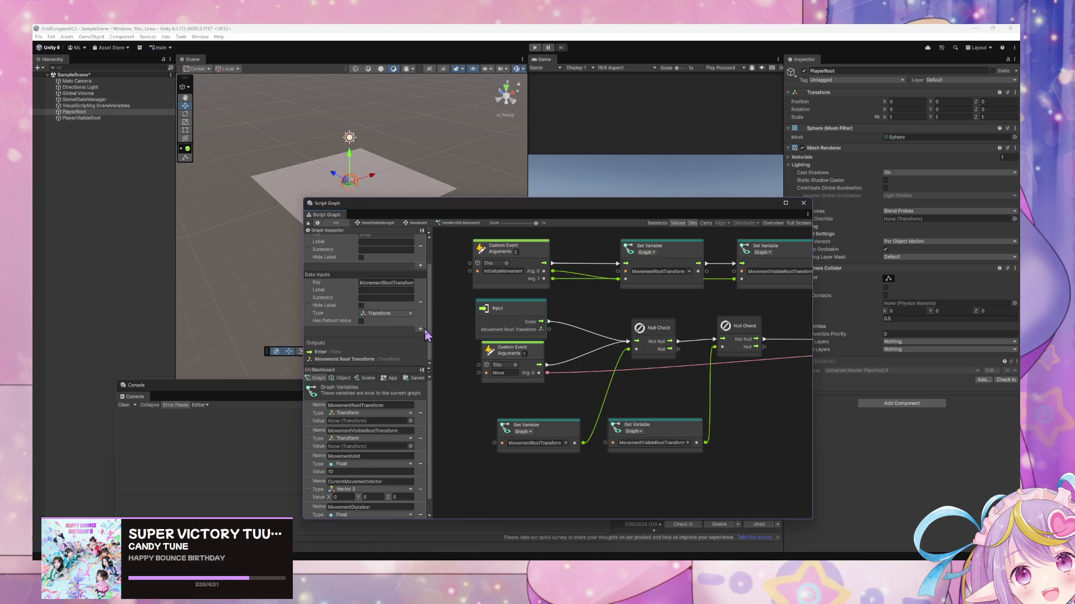
Add a second data input MovementVisibleRootTransform of type Transform
{"action": "left_click", "coordinate": [421, 330]}
{"action": "left_click", "coordinate": [382, 330]}
{"action": "type", "text": "MovementVisibleRootTransform"}
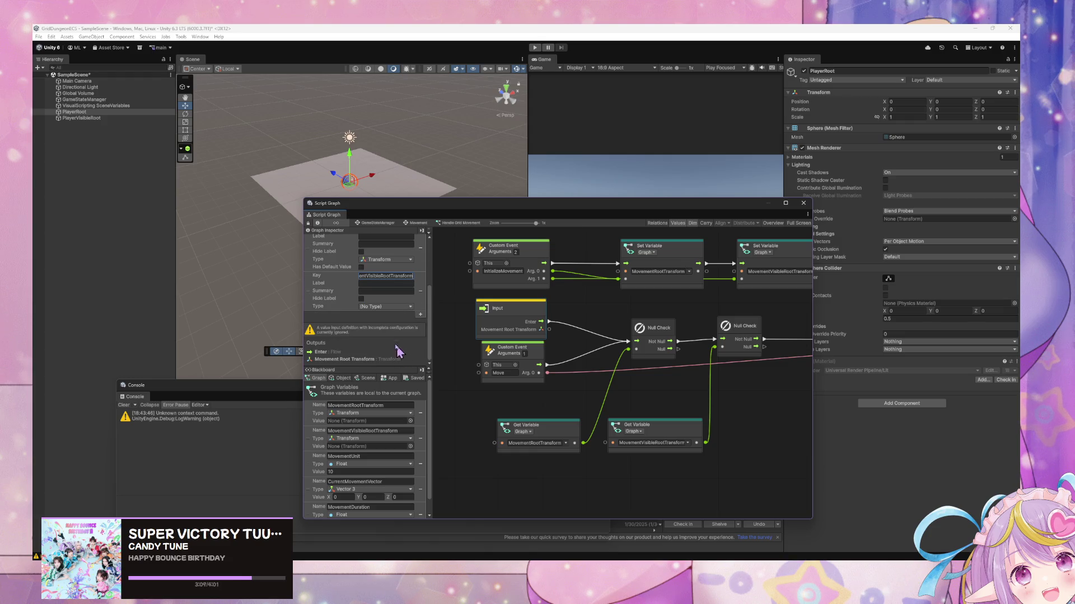
{"action": "left_click", "coordinate": [381, 307]}
{"action": "type", "text": "tra"}
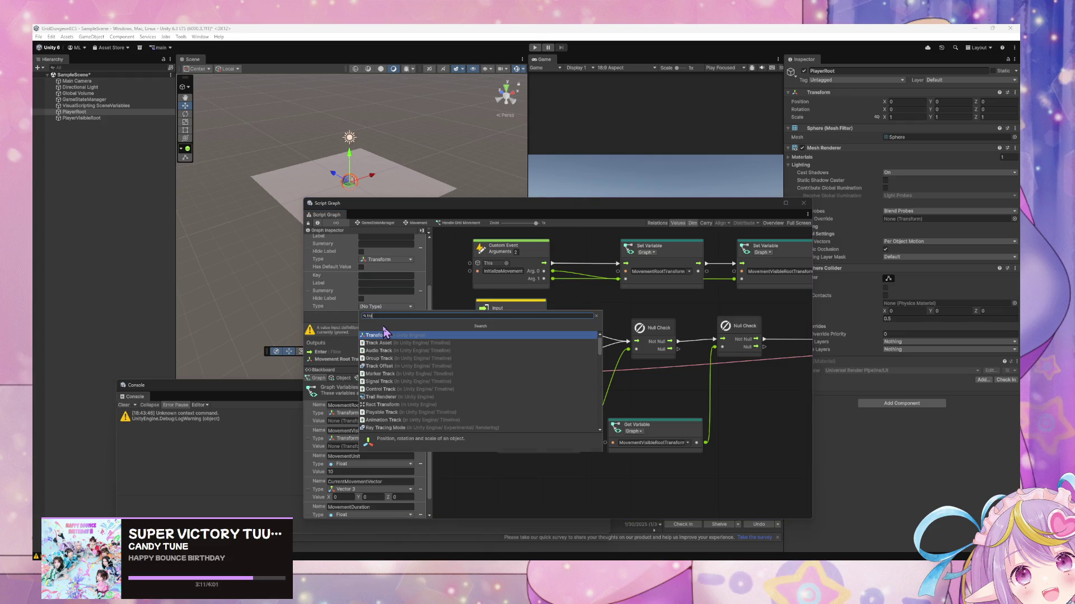
{"action": "left_click", "coordinate": [385, 336]}
{"action": "scroll", "coordinate": [403, 308], "scroll_direction": "up", "scroll_amount": 5}
{"action": "scroll", "coordinate": [413, 312], "scroll_direction": "down", "scroll_amount": 2}
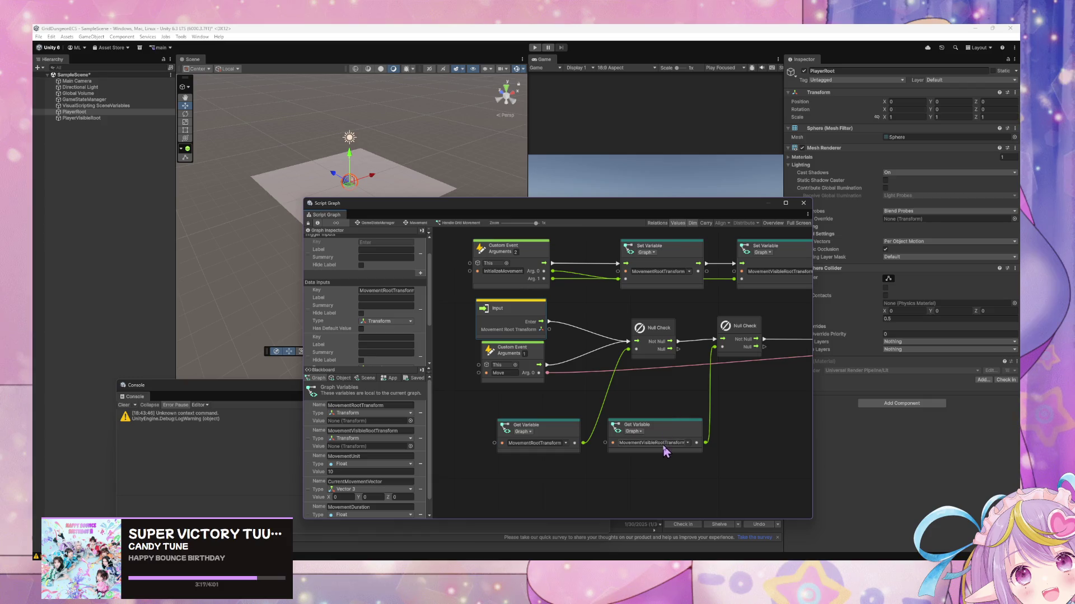
Fill the second input's label and key with MovementVisibleRootTransform
{"action": "left_click", "coordinate": [389, 344]}
{"action": "key", "text": "ctrl+v"}
{"action": "left_click", "coordinate": [391, 338]}
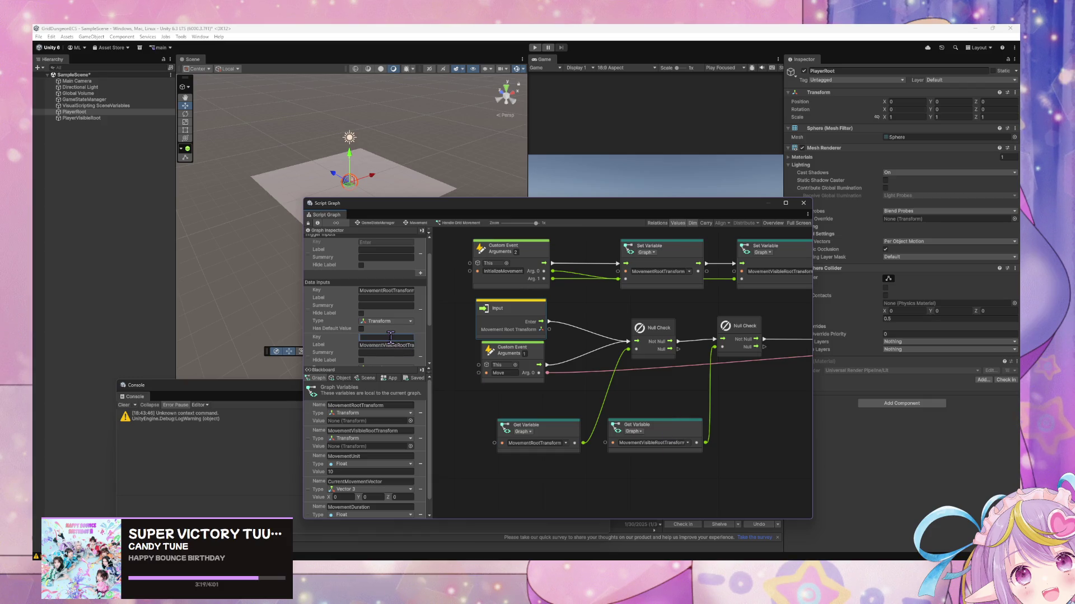
{"action": "key", "text": "ctrl+v"}
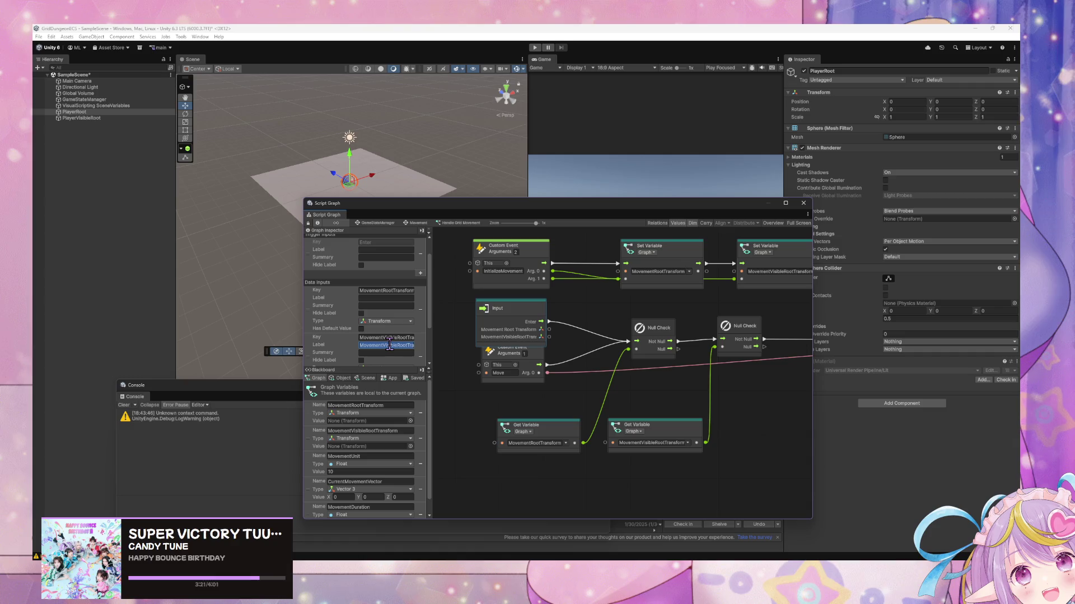
{"action": "left_click", "coordinate": [535, 405]}
Wire both Transform ports into the two Null Checks and move the Move event below Input
{"action": "left_click_drag", "start_coordinate": [653, 405], "coordinate": [595, 420]}
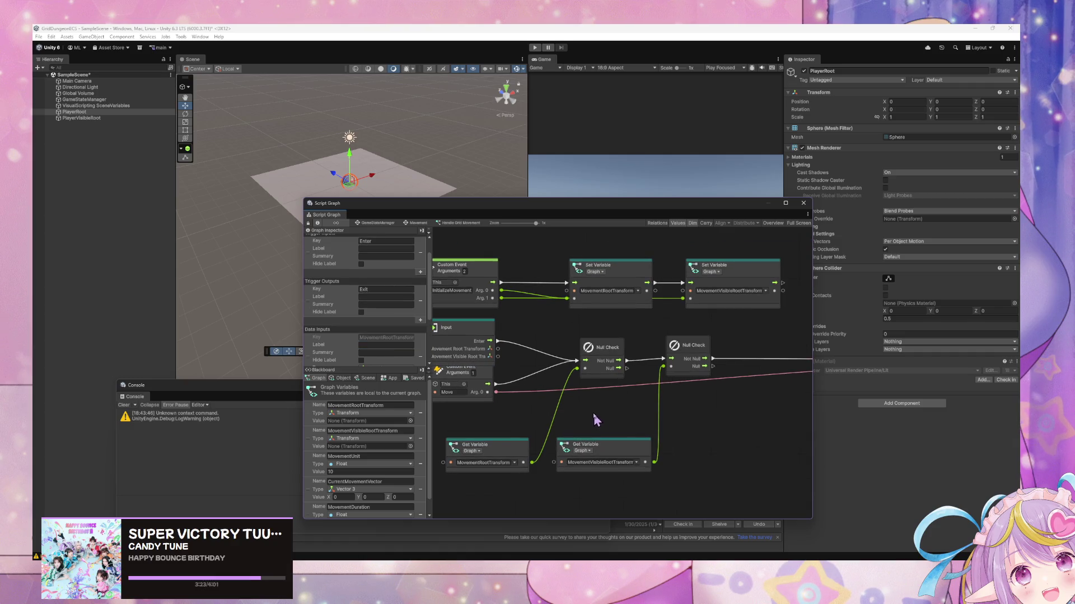
{"action": "left_click_drag", "start_coordinate": [497, 349], "coordinate": [572, 368]}
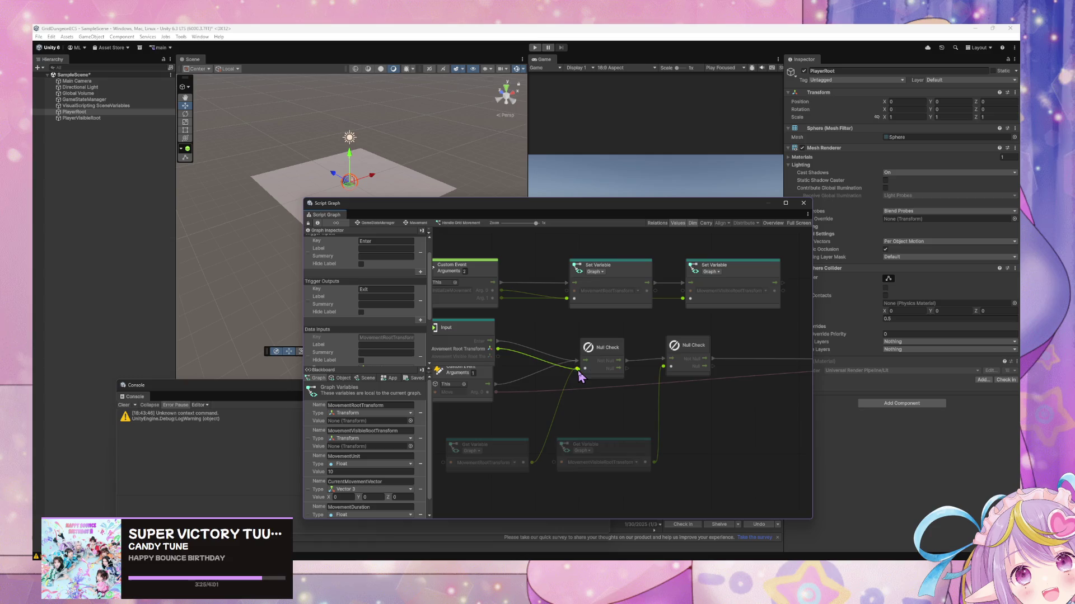
{"action": "left_click_drag", "start_coordinate": [497, 356], "coordinate": [660, 375]}
{"action": "mouse_move", "coordinate": [487, 380]}
{"action": "left_mouse_down"}
{"action": "mouse_move", "coordinate": [576, 387]}
{"action": "mouse_move", "coordinate": [576, 409]}
{"action": "left_mouse_up"}
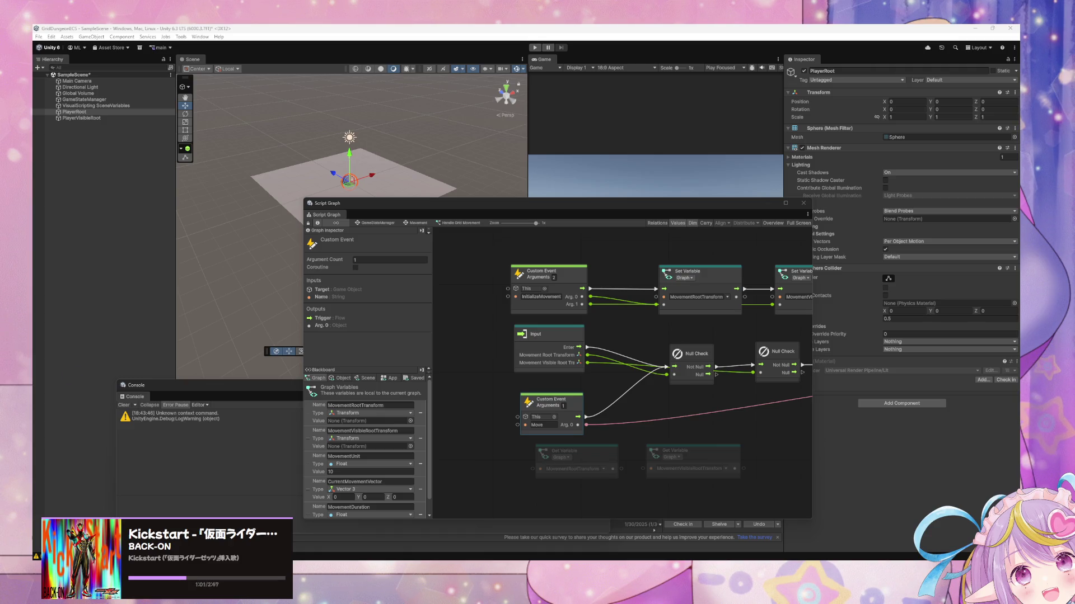
Add a data input keyed GridMovement with type Grid Movement Type to the Input node
{"action": "left_click_drag", "start_coordinate": [605, 467], "coordinate": [541, 455]}
{"action": "scroll", "coordinate": [762, 363], "scroll_direction": "down", "scroll_amount": 1}
{"action": "mouse_move", "coordinate": [761, 363]}
{"action": "left_mouse_down"}
{"action": "mouse_move", "coordinate": [662, 367]}
{"action": "mouse_move", "coordinate": [630, 382]}
{"action": "left_mouse_up"}
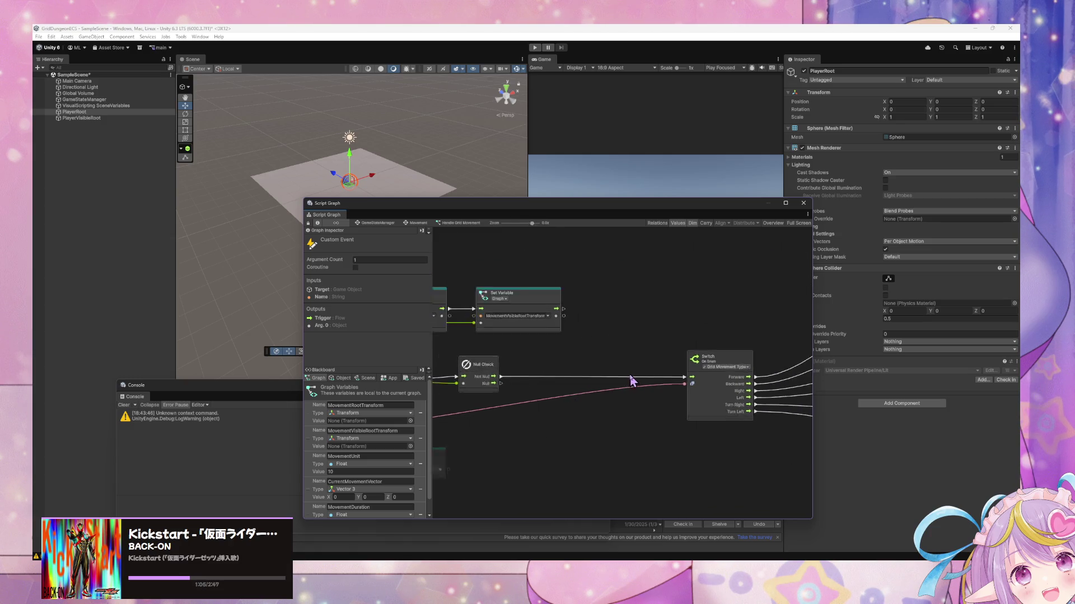
{"action": "scroll", "coordinate": [576, 384], "scroll_direction": "left", "scroll_amount": 3}
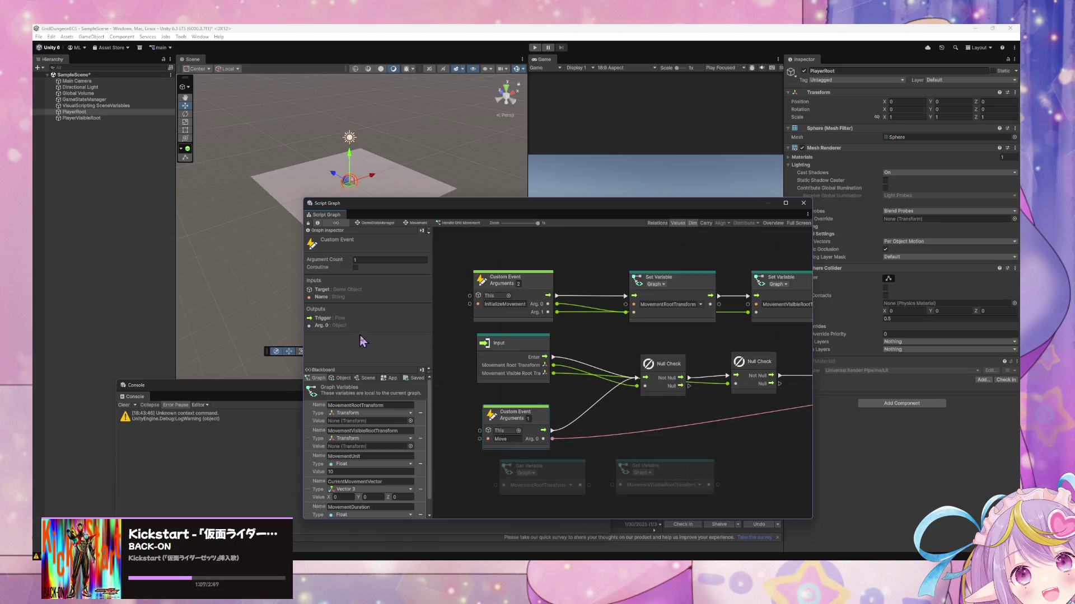
{"action": "left_click", "coordinate": [509, 361]}
{"action": "scroll", "coordinate": [426, 336], "scroll_direction": "down", "scroll_amount": 5}
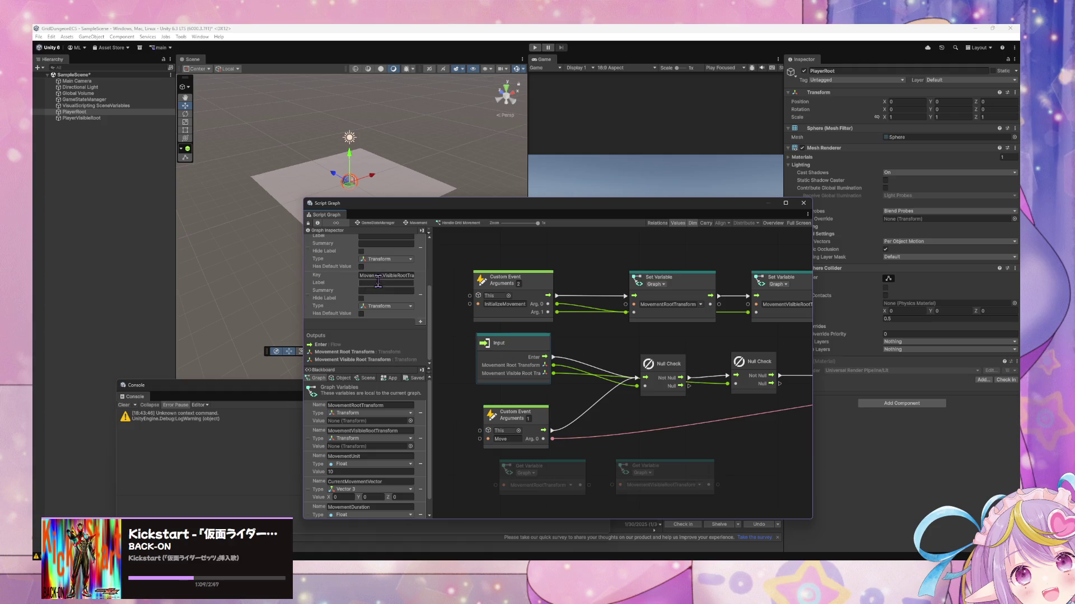
{"action": "left_click", "coordinate": [420, 322]}
{"action": "left_click", "coordinate": [391, 323]}
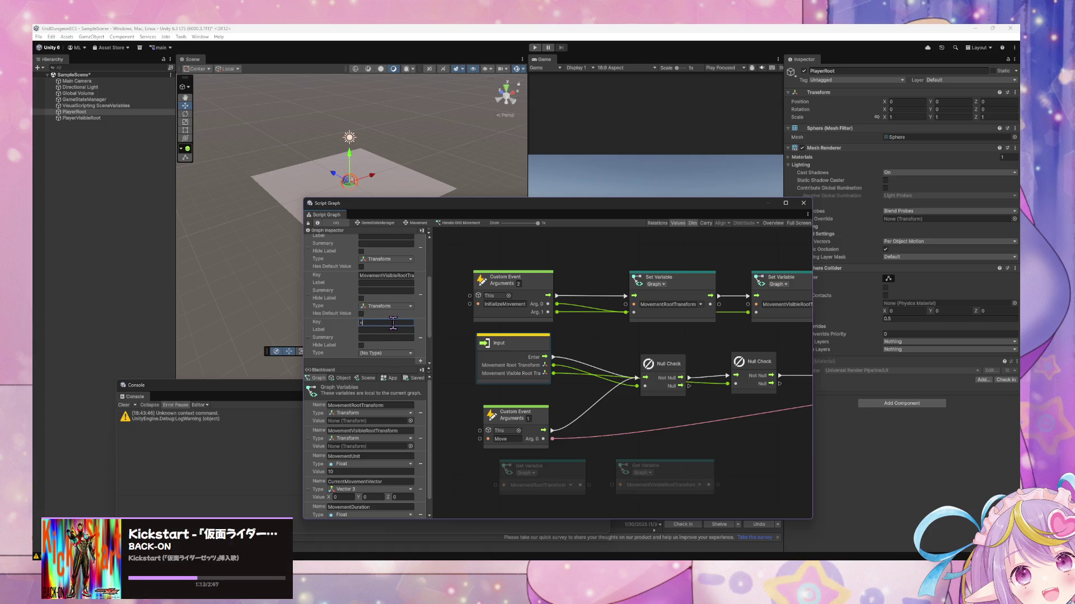
{"action": "type", "text": "GridMovement"}
{"action": "left_click", "coordinate": [393, 353]}
{"action": "type", "text": "gridmoveme"}
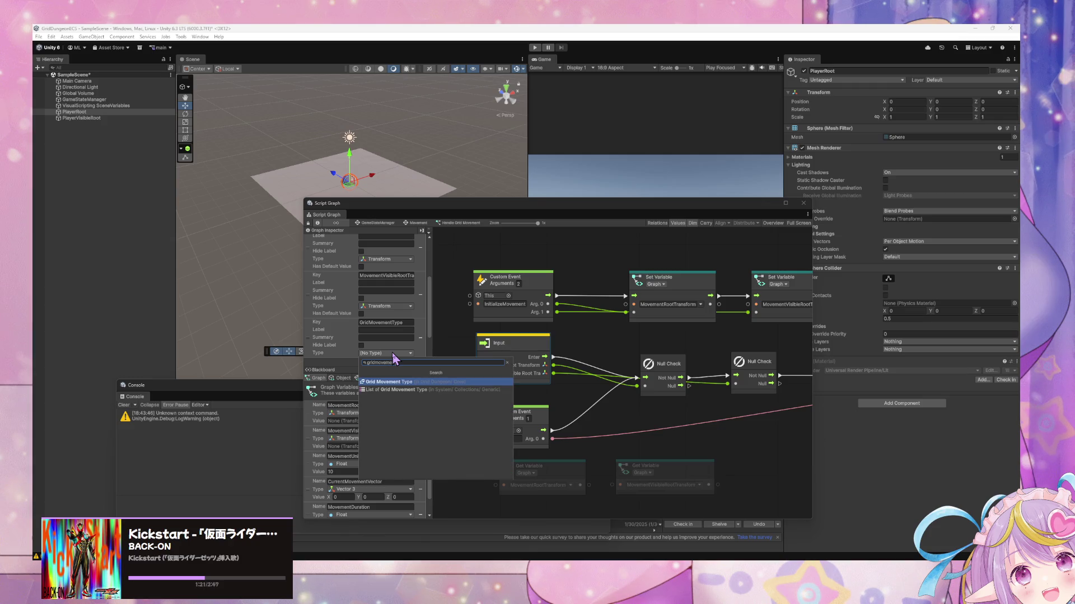
{"action": "key", "text": "Return"}
Nudge both Null Check nodes slightly higher and bring the Switch node into view
{"action": "scroll", "coordinate": [574, 428], "scroll_direction": "down", "scroll_amount": 1}
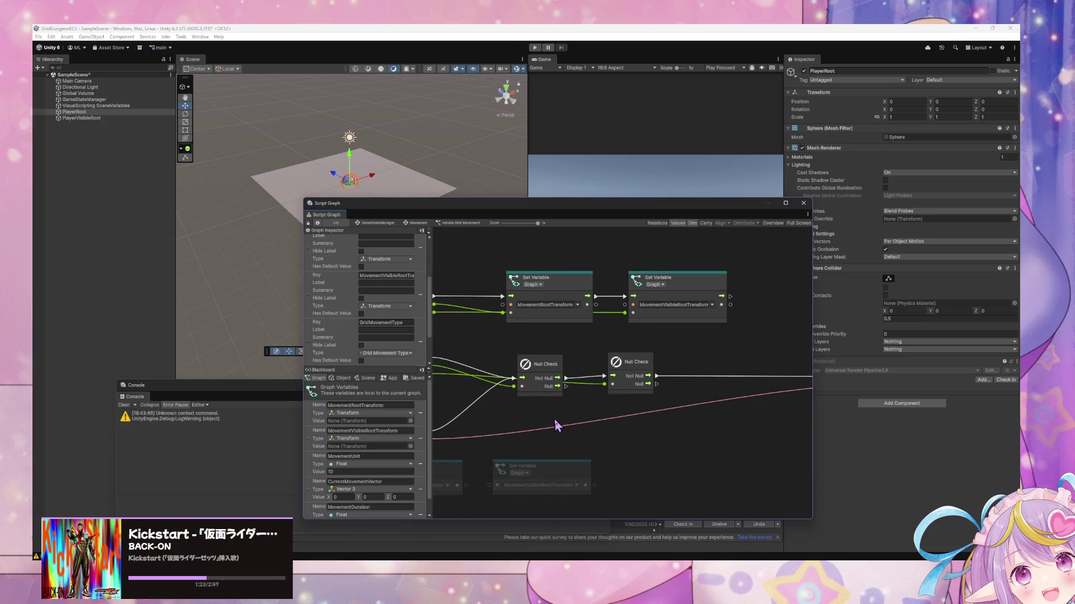
{"action": "scroll", "coordinate": [560, 425], "scroll_direction": "right", "scroll_amount": 3}
{"action": "left_click_drag", "start_coordinate": [554, 374], "coordinate": [559, 362]}
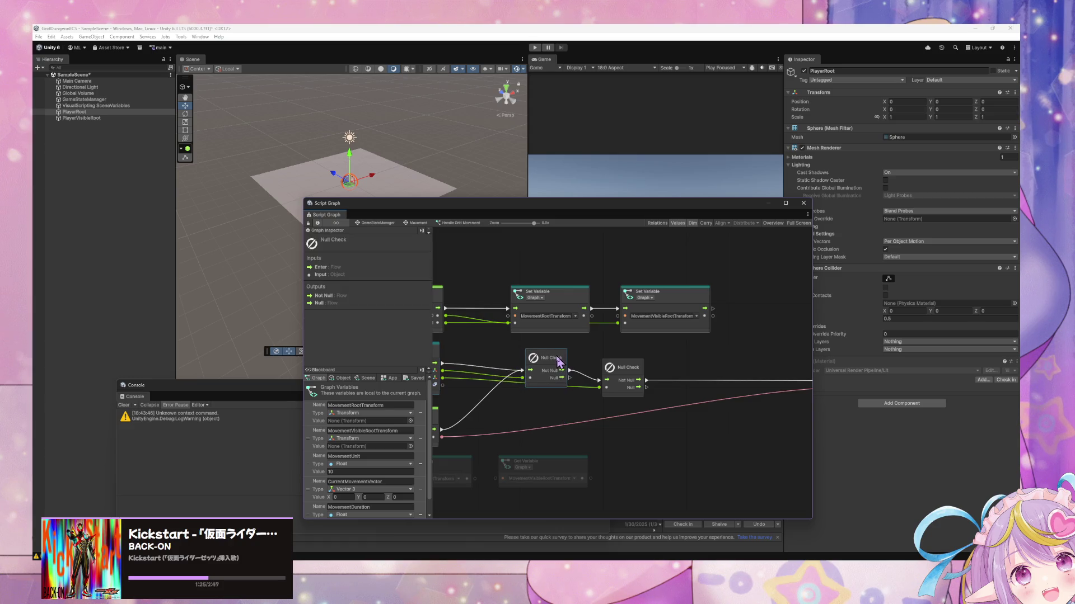
{"action": "mouse_move", "coordinate": [624, 373]}
{"action": "left_mouse_down"}
{"action": "mouse_move", "coordinate": [624, 360]}
{"action": "mouse_move", "coordinate": [576, 349]}
{"action": "mouse_move", "coordinate": [648, 359]}
{"action": "left_mouse_up"}
{"action": "scroll", "coordinate": [600, 410], "scroll_direction": "left", "scroll_amount": 2}
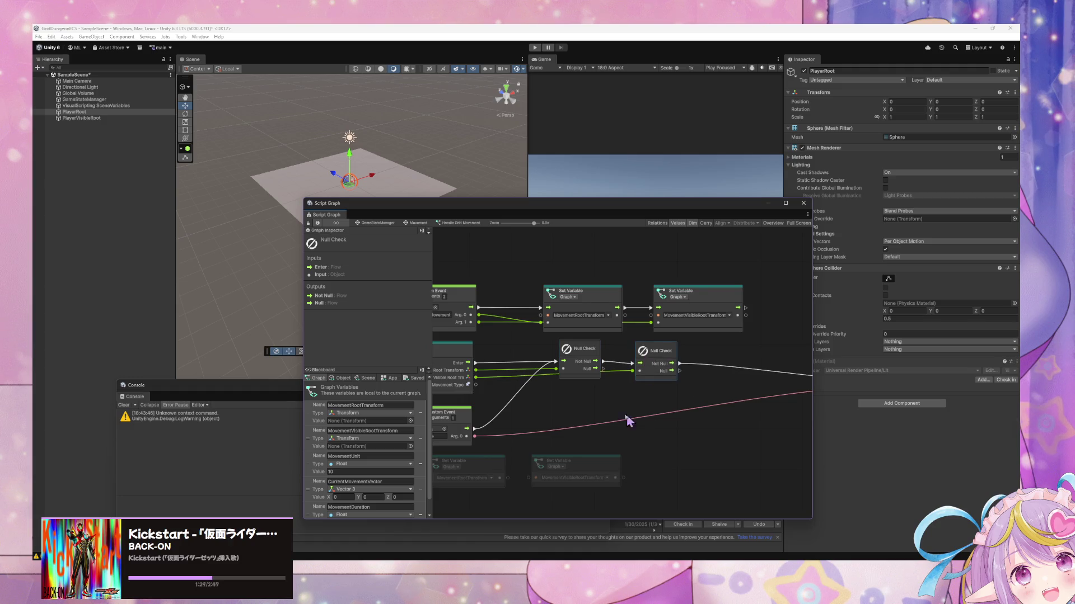
{"action": "scroll", "coordinate": [644, 417], "scroll_direction": "left", "scroll_amount": 2}
{"action": "scroll", "coordinate": [649, 417], "scroll_direction": "right", "scroll_amount": 2}
{"action": "scroll", "coordinate": [650, 417], "scroll_direction": "down", "scroll_amount": 1}
{"action": "scroll", "coordinate": [649, 417], "scroll_direction": "down", "scroll_amount": 2}
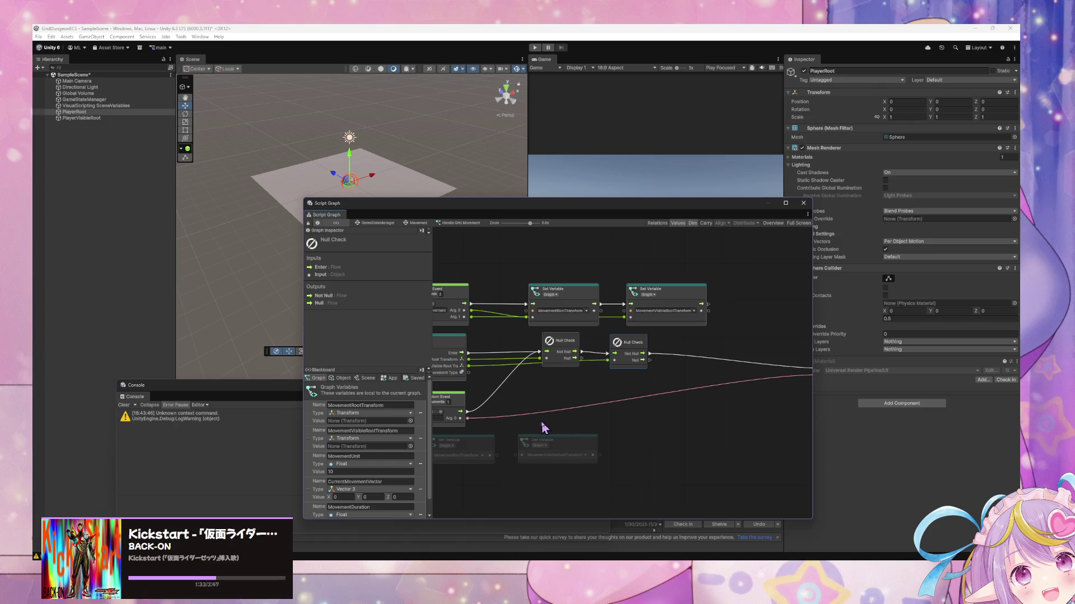
{"action": "left_click", "coordinate": [529, 403]}
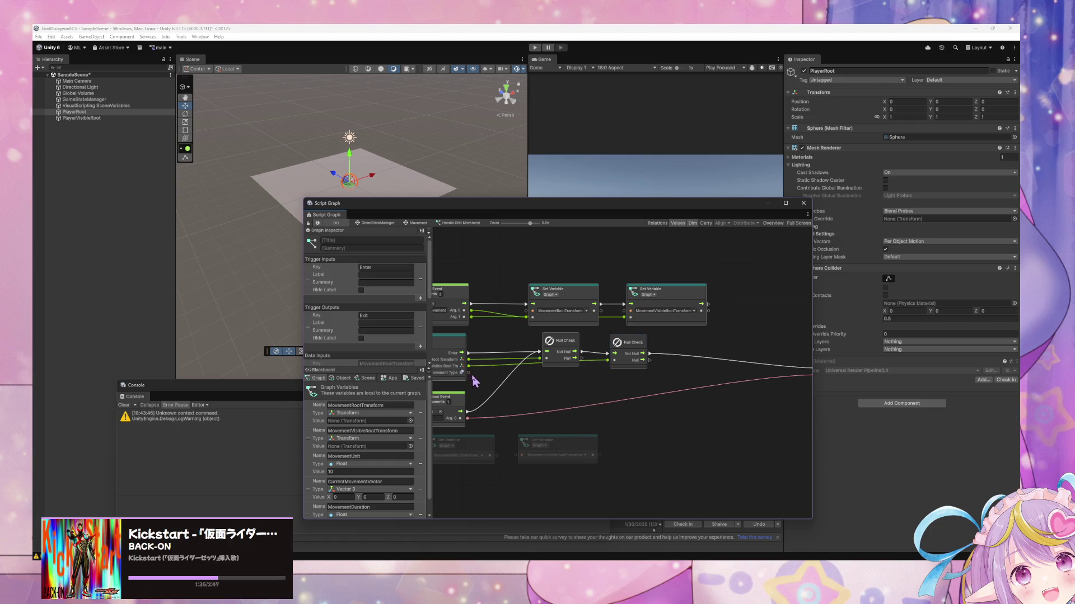
{"action": "mouse_move", "coordinate": [665, 415]}
{"action": "left_mouse_down"}
{"action": "mouse_move", "coordinate": [544, 405]}
{"action": "mouse_move", "coordinate": [602, 411]}
{"action": "left_mouse_up"}
Wire the Input node's Grid Movement Type port into the Switch On Enum node
{"action": "mouse_move", "coordinate": [539, 397]}
{"action": "left_mouse_down"}
{"action": "mouse_move", "coordinate": [588, 400]}
{"action": "mouse_move", "coordinate": [593, 376]}
{"action": "mouse_move", "coordinate": [566, 372]}
{"action": "mouse_move", "coordinate": [617, 379]}
{"action": "left_mouse_up"}
{"action": "mouse_move", "coordinate": [472, 374]}
{"action": "left_mouse_down"}
{"action": "mouse_move", "coordinate": [728, 402]}
{"action": "mouse_move", "coordinate": [612, 377]}
{"action": "left_mouse_up"}
{"action": "left_click_drag", "start_coordinate": [498, 437], "coordinate": [700, 421]}
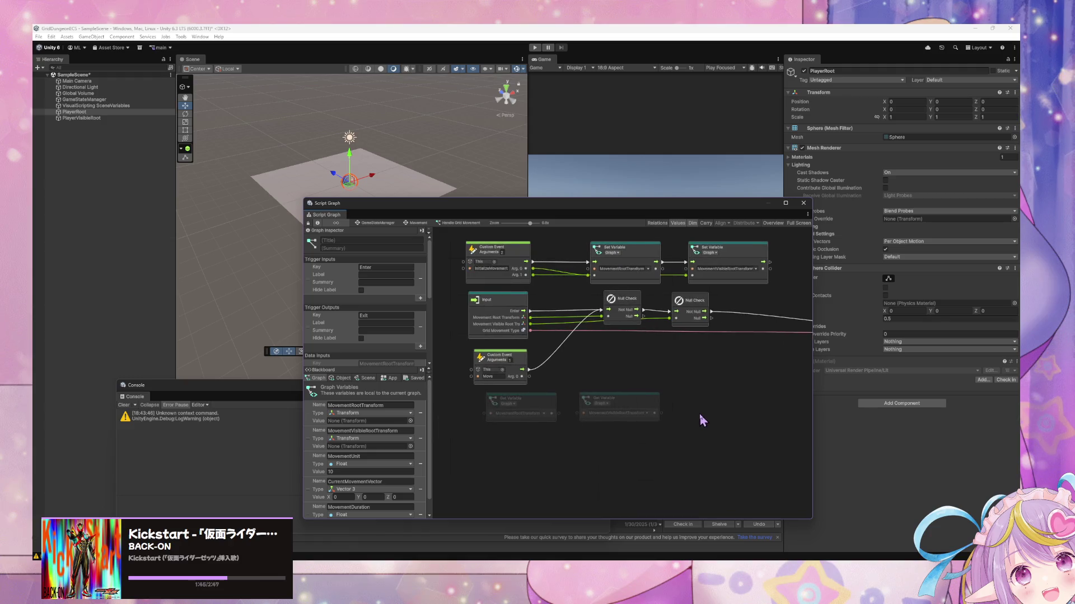
Reposition the two Null Check nodes side by side
{"action": "left_click_drag", "start_coordinate": [505, 363], "coordinate": [511, 367]}
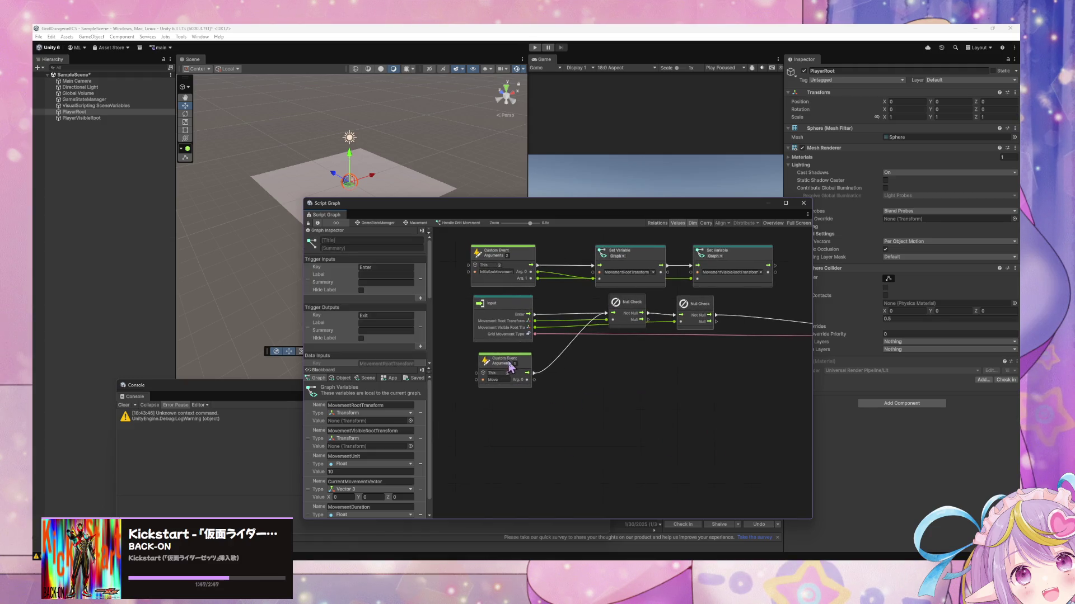
{"action": "left_click_drag", "start_coordinate": [667, 403], "coordinate": [607, 437]}
{"action": "left_click_drag", "start_coordinate": [554, 338], "coordinate": [563, 382]}
{"action": "left_click_drag", "start_coordinate": [628, 344], "coordinate": [638, 405]}
{"action": "left_click_drag", "start_coordinate": [563, 381], "coordinate": [569, 343]}
{"action": "left_click_drag", "start_coordinate": [632, 399], "coordinate": [647, 348]}
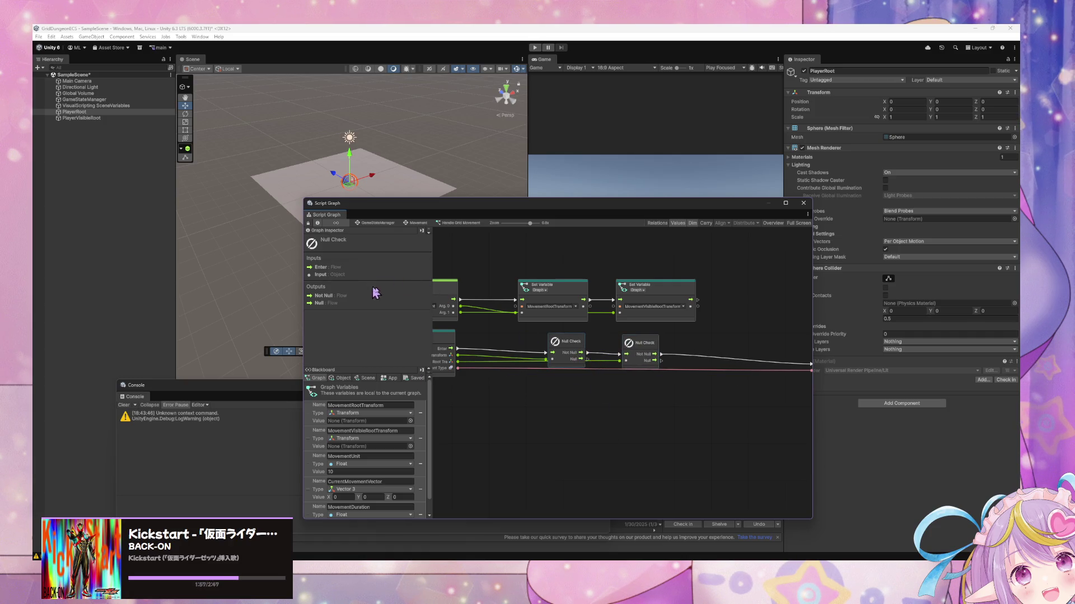
Add an Output node and wire both Null Checks' Null ports to its Exit
{"action": "left_click", "coordinate": [499, 344]}
{"action": "right_click", "coordinate": [543, 408]}
{"action": "type", "text": "inpu"}
{"action": "key", "text": "BackSpace"}
{"action": "type", "text": "utput"}
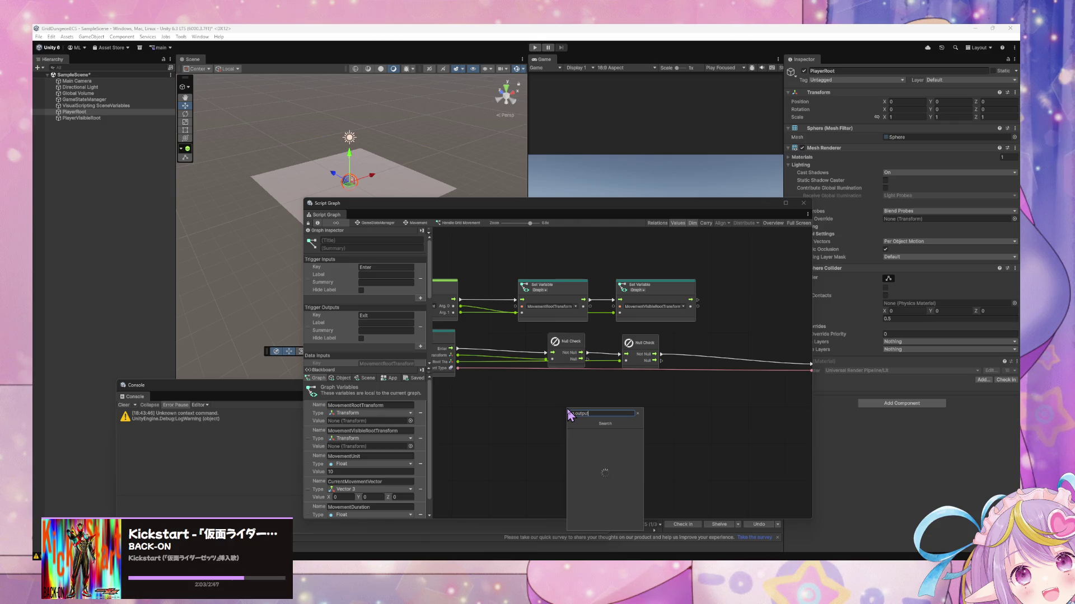
{"action": "left_click", "coordinate": [589, 440]}
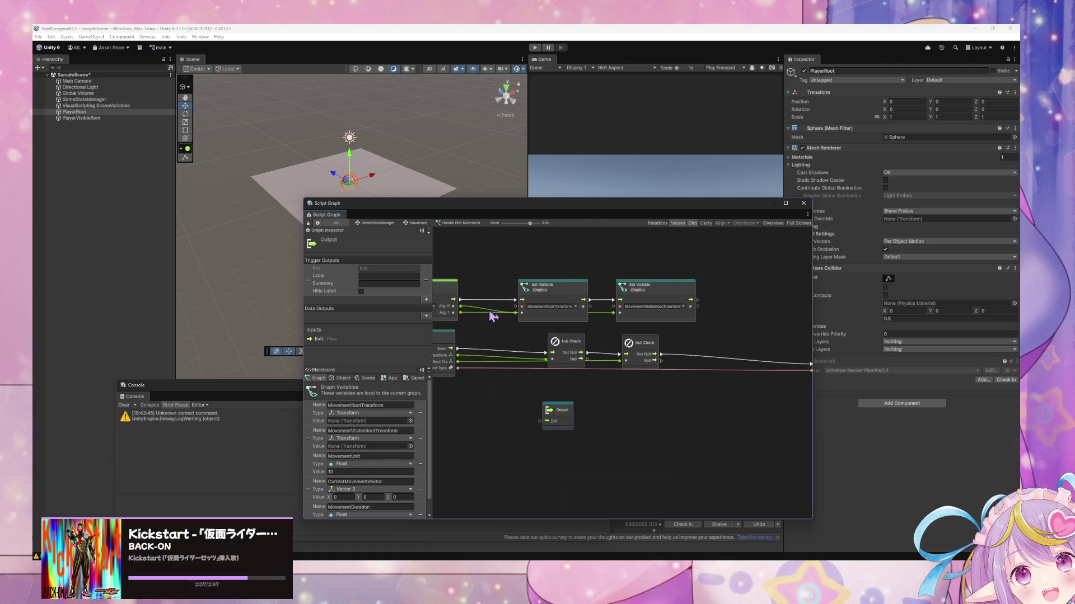
{"action": "left_click_drag", "start_coordinate": [570, 421], "coordinate": [701, 428]}
{"action": "left_click_drag", "start_coordinate": [586, 359], "coordinate": [679, 428]}
{"action": "left_click_drag", "start_coordinate": [661, 361], "coordinate": [677, 429]}
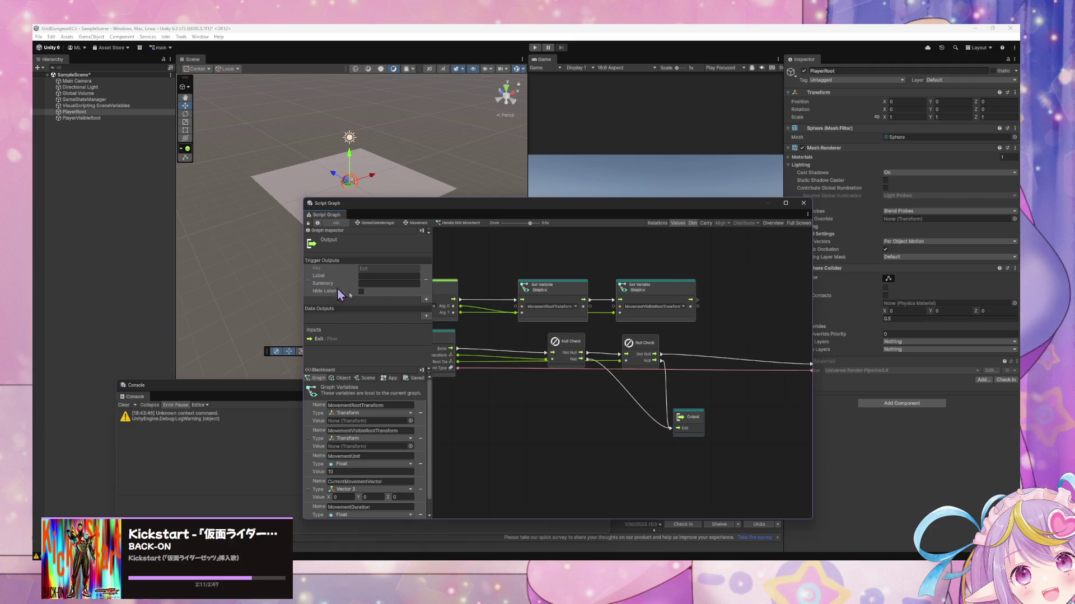
Select the Output node to show its settings in the Graph Inspector
{"action": "left_click", "coordinate": [531, 424]}
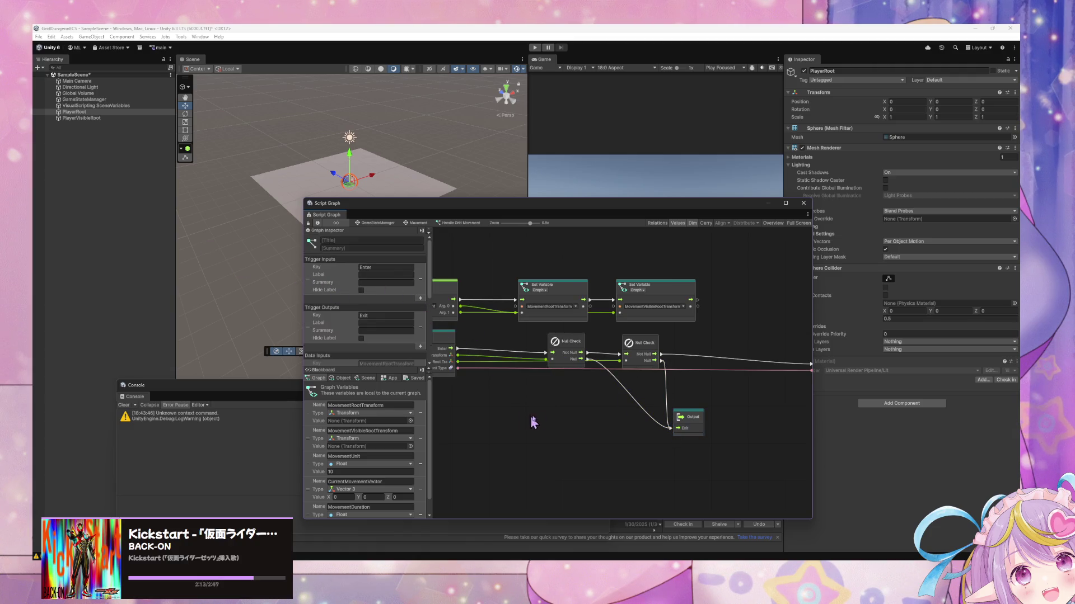
{"action": "left_click", "coordinate": [694, 431]}
{"action": "left_click", "coordinate": [637, 383]}
{"action": "left_click", "coordinate": [701, 429]}
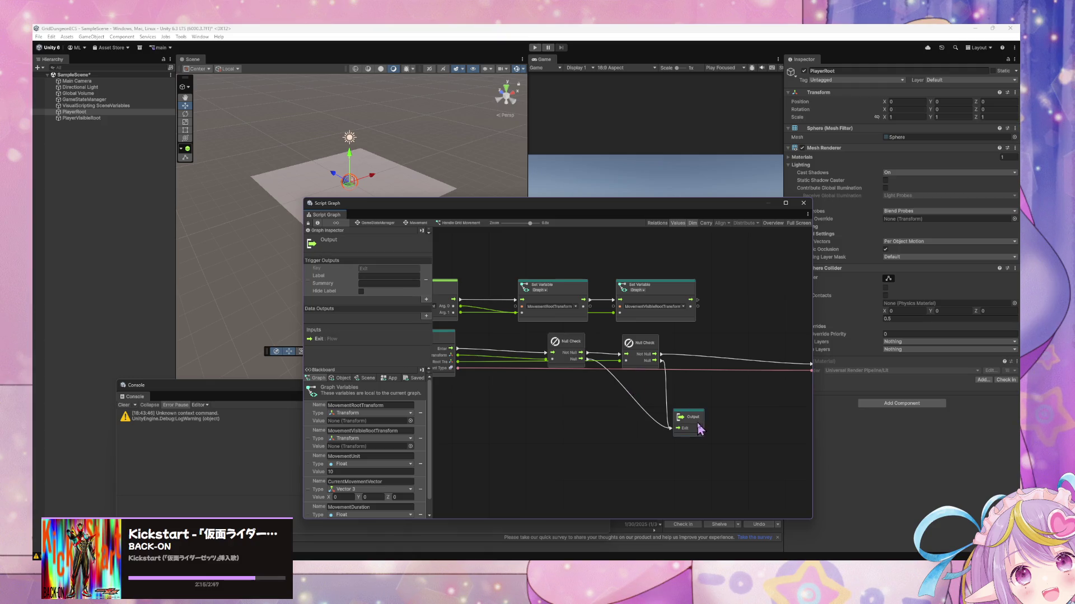
{"action": "left_click", "coordinate": [607, 434]}
{"action": "left_click", "coordinate": [645, 356]}
{"action": "left_click", "coordinate": [696, 421]}
Add Moved and Turned trigger outputs and shift the Output node beside the Switch
{"action": "left_click", "coordinate": [425, 300]}
{"action": "left_click", "coordinate": [392, 299]}
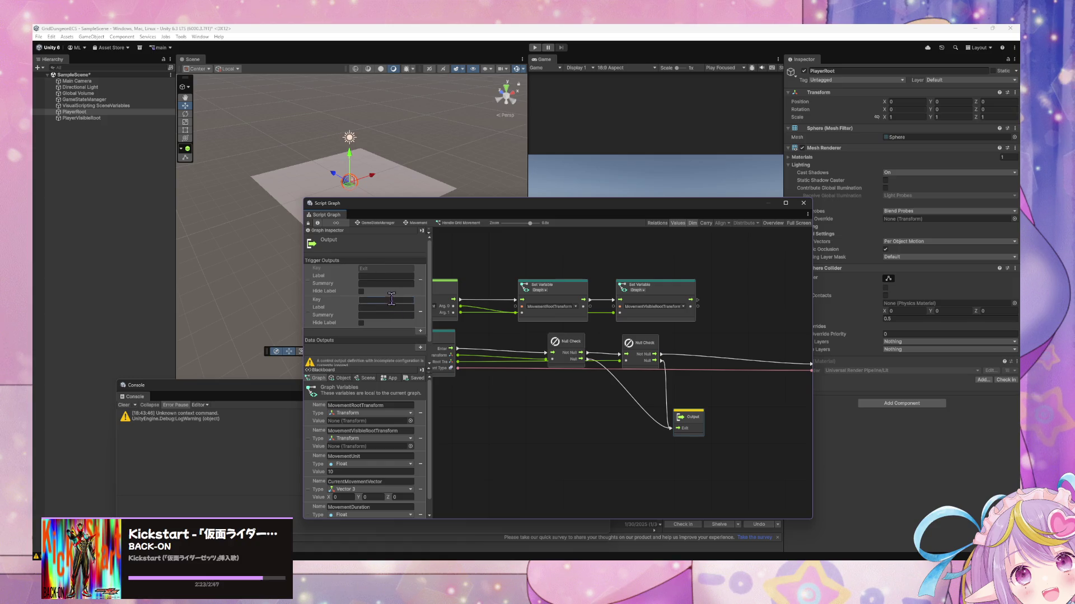
{"action": "type", "text": "Movem"}
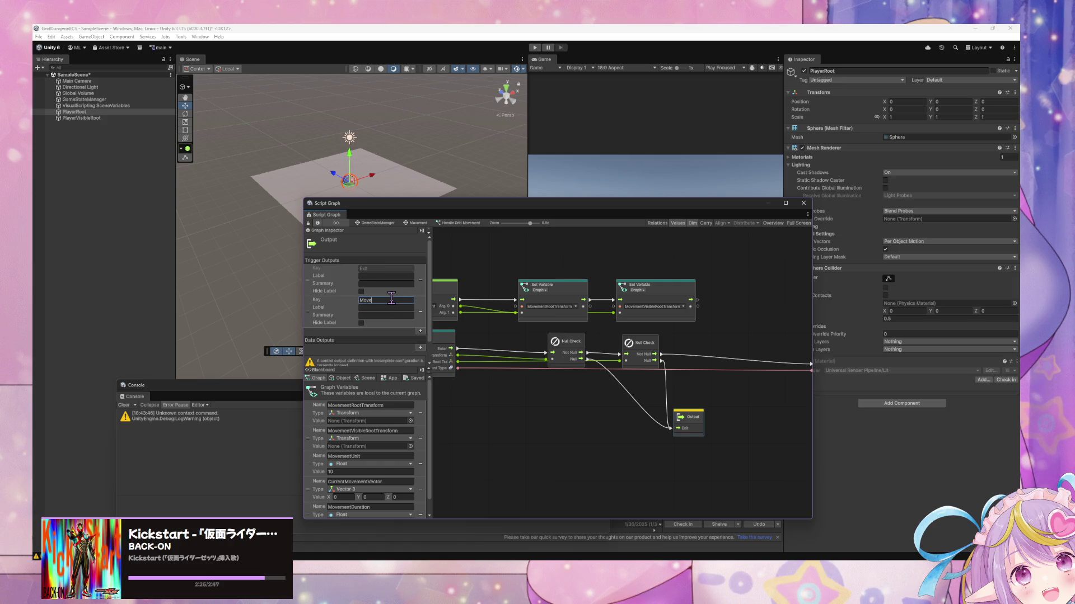
{"action": "key", "text": "Return"}
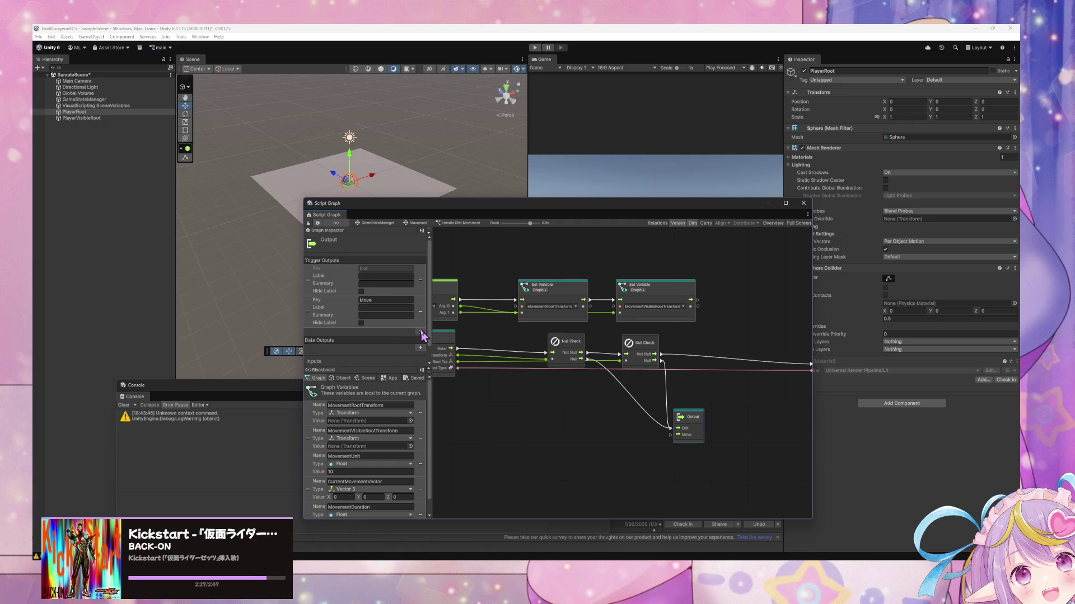
{"action": "left_click", "coordinate": [420, 332]}
{"action": "left_click", "coordinate": [387, 331]}
{"action": "type", "text": "Tur"}
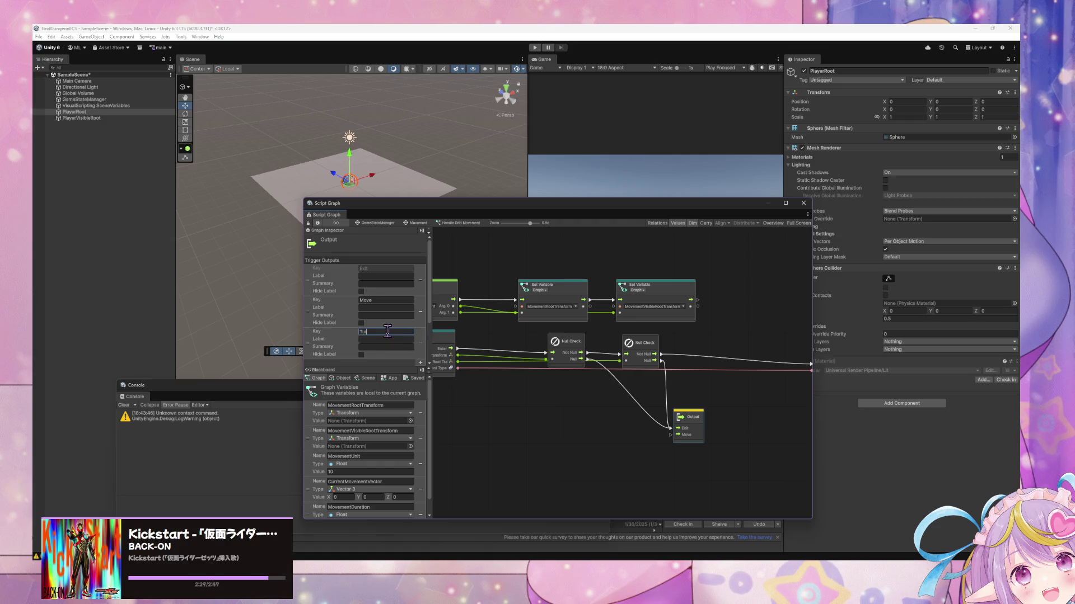
{"action": "type", "text": "ned"}
{"action": "key", "text": "Return"}
{"action": "left_click", "coordinate": [391, 300]}
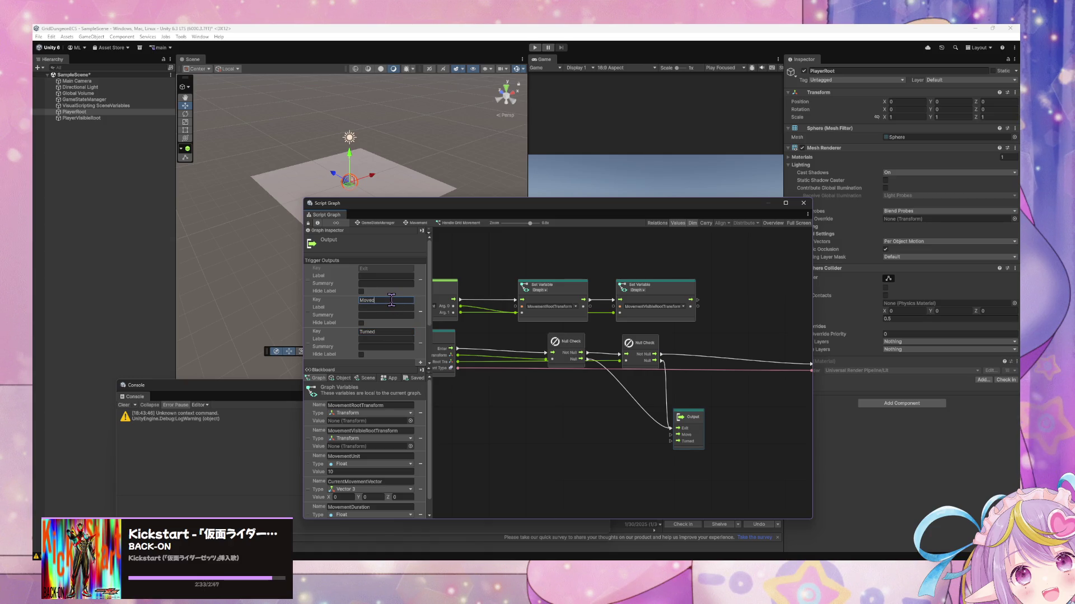
{"action": "left_click_drag", "start_coordinate": [688, 421], "coordinate": [731, 432]}
{"action": "mouse_move", "coordinate": [711, 389]}
{"action": "left_mouse_down"}
{"action": "mouse_move", "coordinate": [607, 388]}
{"action": "mouse_move", "coordinate": [589, 400]}
{"action": "mouse_move", "coordinate": [703, 422]}
{"action": "mouse_move", "coordinate": [808, 418]}
{"action": "mouse_move", "coordinate": [602, 359]}
{"action": "mouse_move", "coordinate": [732, 413]}
{"action": "mouse_move", "coordinate": [786, 420]}
{"action": "mouse_move", "coordinate": [623, 411]}
{"action": "mouse_move", "coordinate": [748, 388]}
{"action": "mouse_move", "coordinate": [476, 415]}
{"action": "mouse_move", "coordinate": [720, 420]}
{"action": "left_mouse_up"}
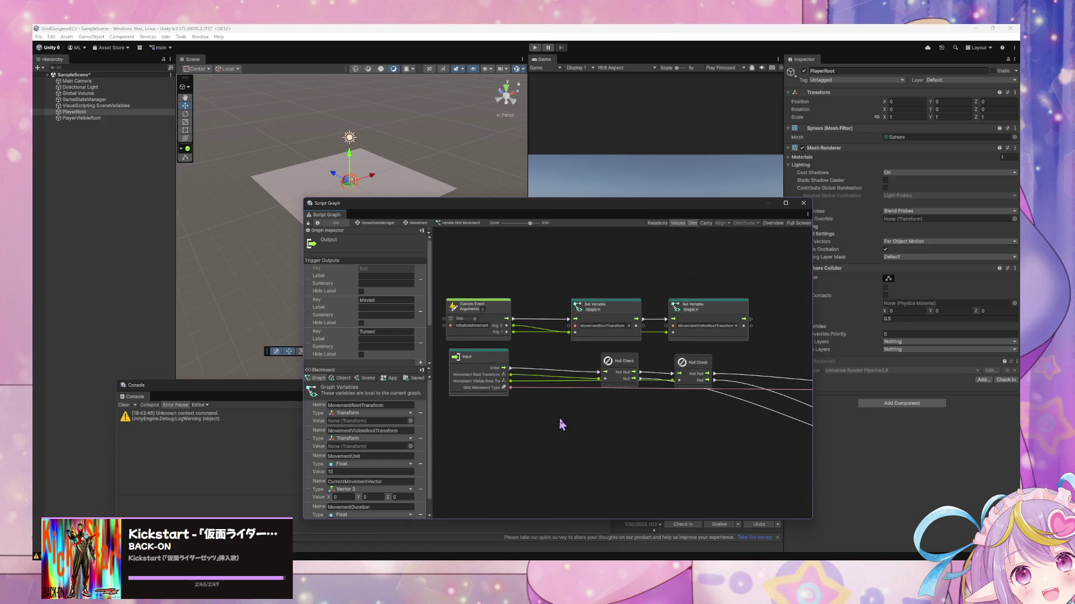
Finish the Moved trigger name and attach the Output node after Set Position's flow
{"action": "type", "text": "ed"}
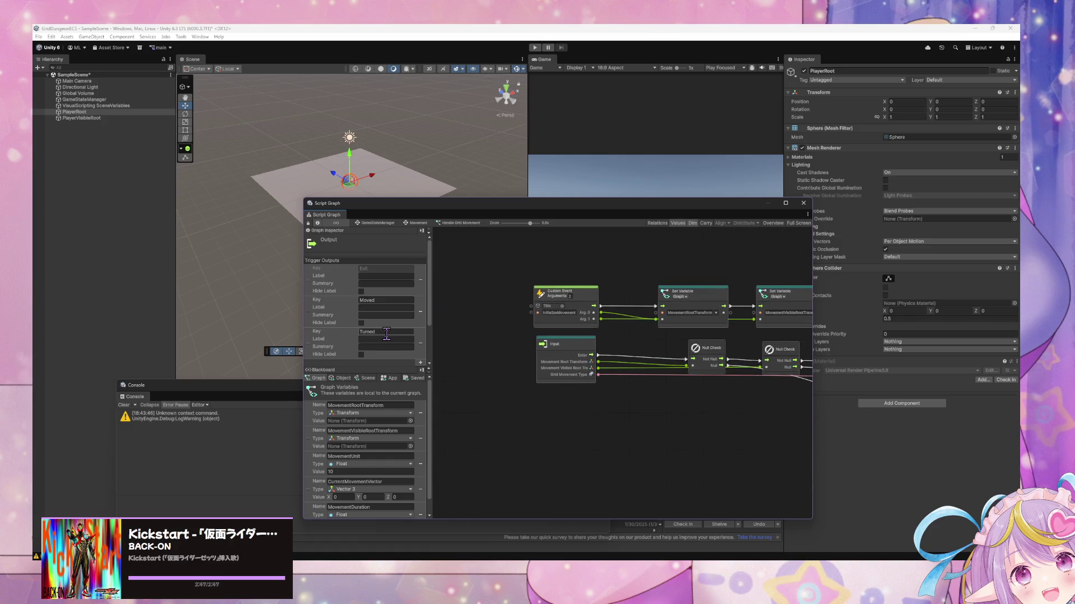
{"action": "scroll", "coordinate": [386, 334], "scroll_direction": "down", "scroll_amount": 2}
{"action": "mouse_move", "coordinate": [607, 354]}
{"action": "left_mouse_down"}
{"action": "mouse_move", "coordinate": [516, 406]}
{"action": "mouse_move", "coordinate": [787, 340]}
{"action": "mouse_move", "coordinate": [459, 429]}
{"action": "mouse_move", "coordinate": [515, 456]}
{"action": "mouse_move", "coordinate": [688, 316]}
{"action": "mouse_move", "coordinate": [495, 415]}
{"action": "mouse_move", "coordinate": [512, 431]}
{"action": "mouse_move", "coordinate": [708, 391]}
{"action": "mouse_move", "coordinate": [479, 413]}
{"action": "mouse_move", "coordinate": [720, 375]}
{"action": "left_mouse_up"}
{"action": "mouse_move", "coordinate": [646, 388]}
{"action": "left_mouse_down"}
{"action": "mouse_move", "coordinate": [706, 384]}
{"action": "mouse_move", "coordinate": [713, 463]}
{"action": "left_mouse_up"}
Connect the lower Set Euler Angles flow into the Output node and reposition it
{"action": "scroll", "coordinate": [714, 462], "scroll_direction": "down", "scroll_amount": 5}
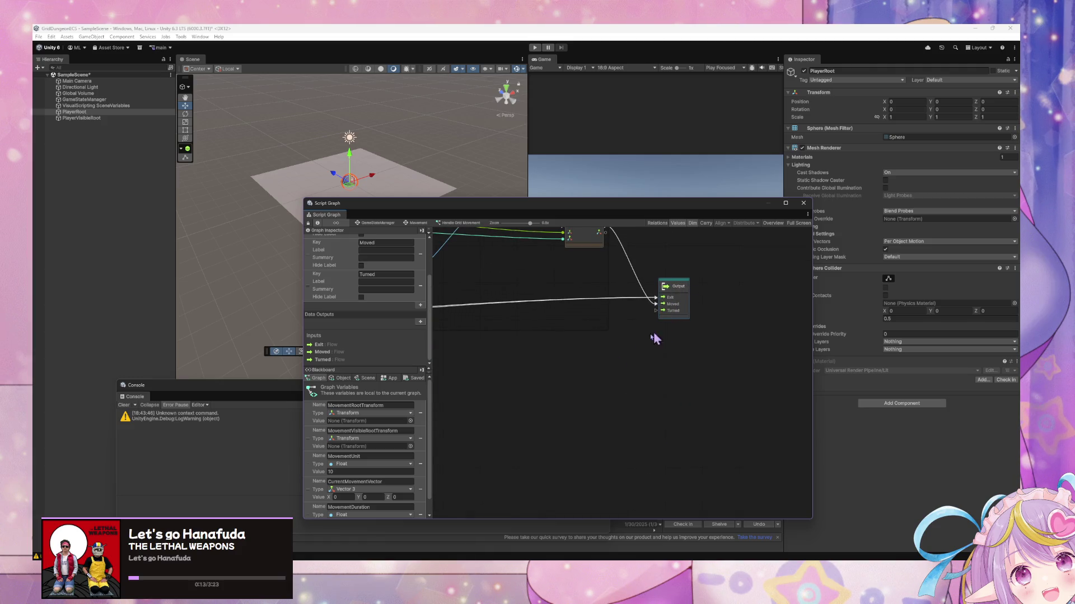
{"action": "scroll", "coordinate": [664, 335], "scroll_direction": "down", "scroll_amount": 3}
{"action": "scroll", "coordinate": [610, 408], "scroll_direction": "down", "scroll_amount": 5}
{"action": "left_click_drag", "start_coordinate": [663, 259], "coordinate": [678, 448]}
{"action": "scroll", "coordinate": [652, 432], "scroll_direction": "down", "scroll_amount": 5}
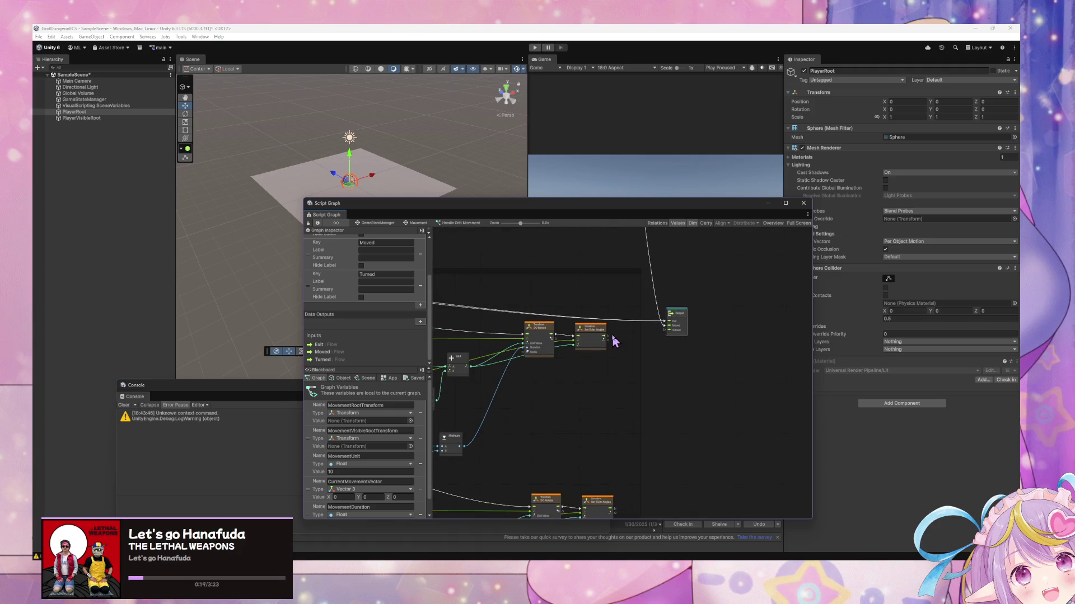
{"action": "scroll", "coordinate": [618, 436], "scroll_direction": "down", "scroll_amount": 3}
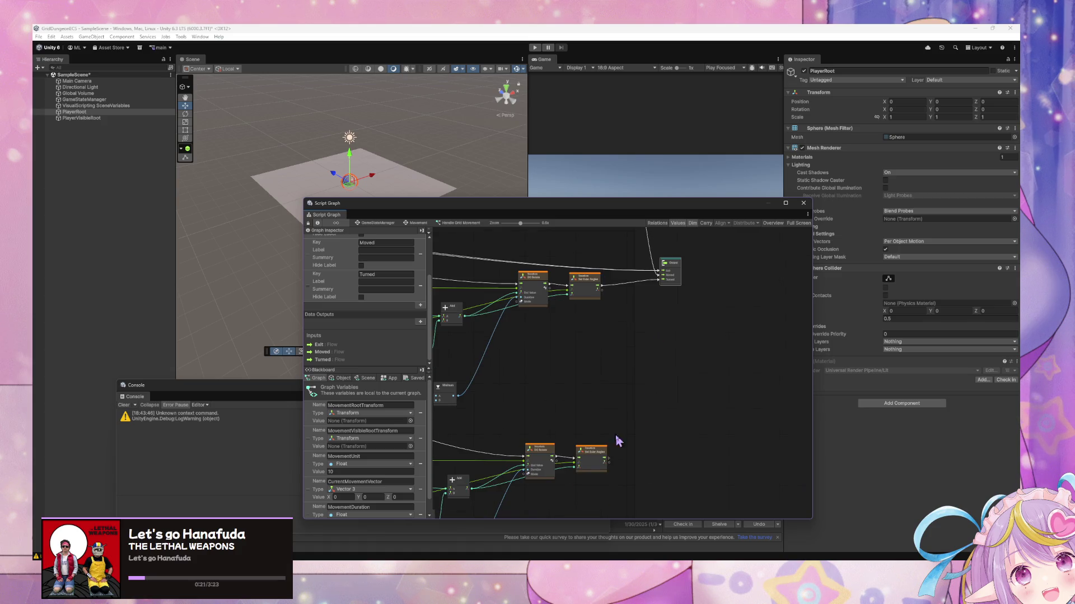
{"action": "left_click_drag", "start_coordinate": [609, 460], "coordinate": [662, 279]}
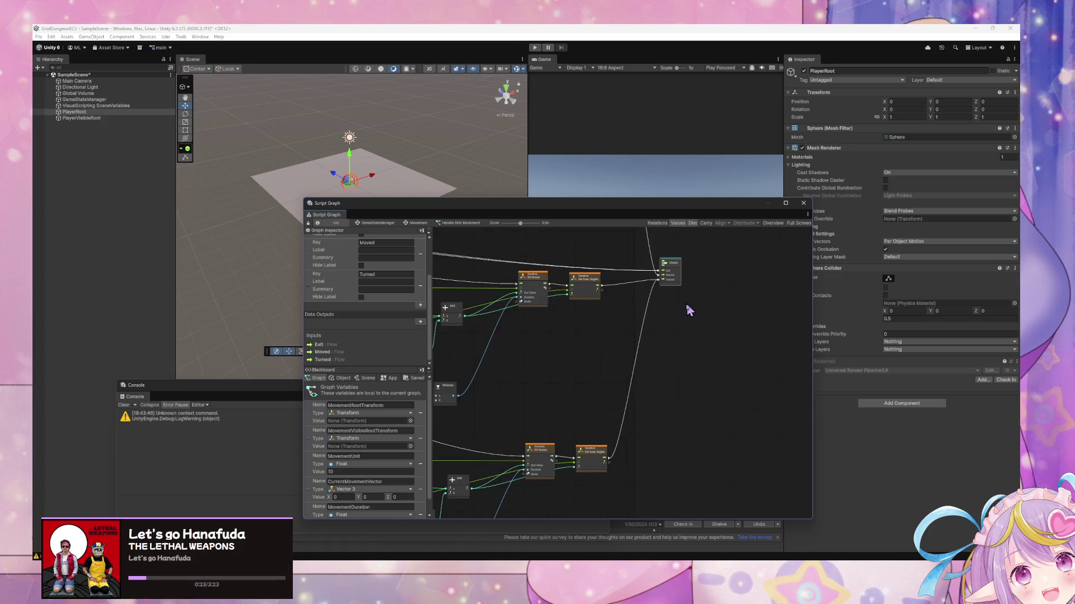
{"action": "scroll", "coordinate": [680, 476], "scroll_direction": "up", "scroll_amount": 10}
{"action": "left_click_drag", "start_coordinate": [666, 428], "coordinate": [676, 257]}
{"action": "scroll", "coordinate": [812, 446], "scroll_direction": "down", "scroll_amount": 5}
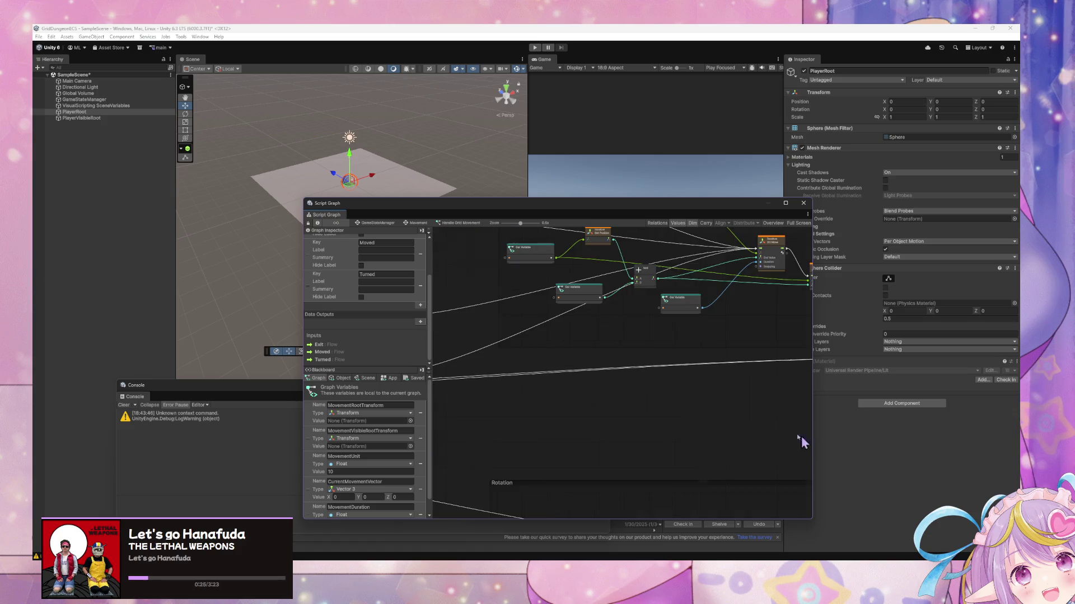
{"action": "scroll", "coordinate": [592, 354], "scroll_direction": "down", "scroll_amount": 5}
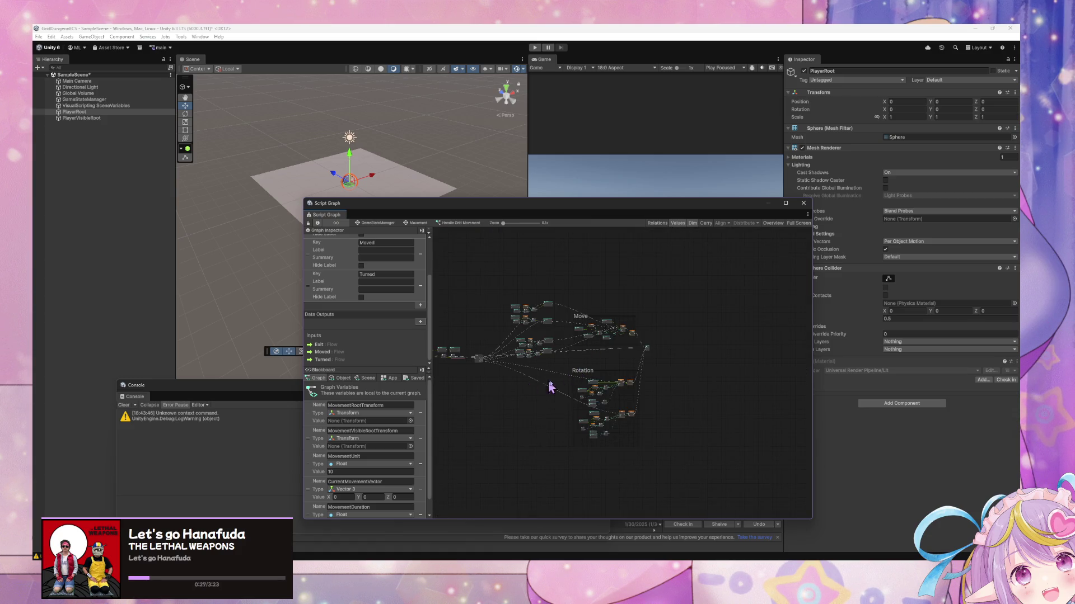
{"action": "scroll", "coordinate": [554, 392], "scroll_direction": "up", "scroll_amount": 5}
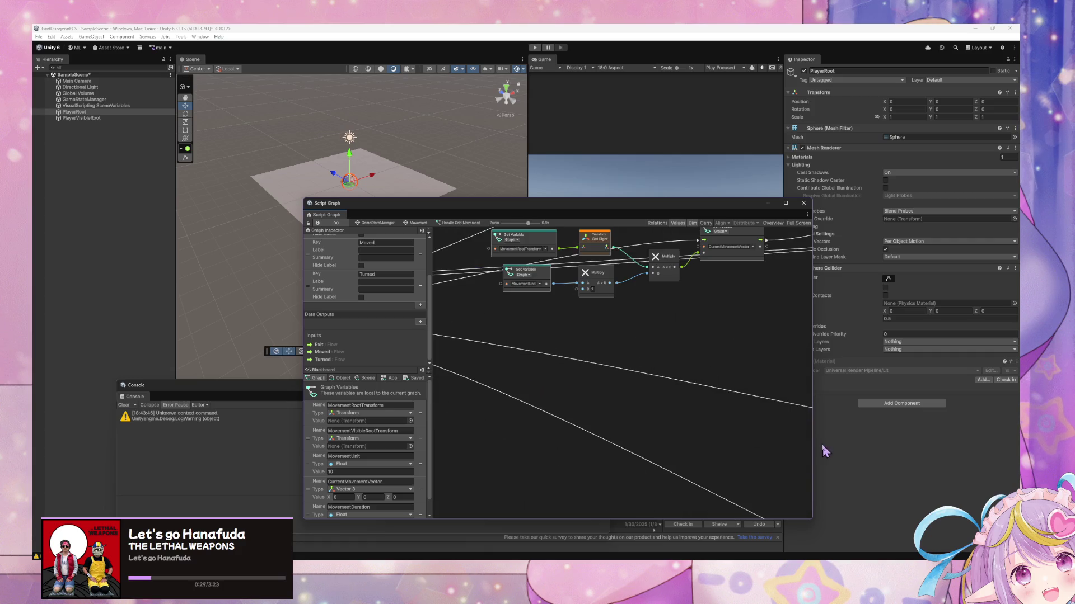
Pan around the graph to review the Switch node and the finished Output wiring
{"action": "left_click_drag", "start_coordinate": [516, 376], "coordinate": [625, 385]}
{"action": "scroll", "coordinate": [378, 451], "scroll_direction": "down", "scroll_amount": 1}
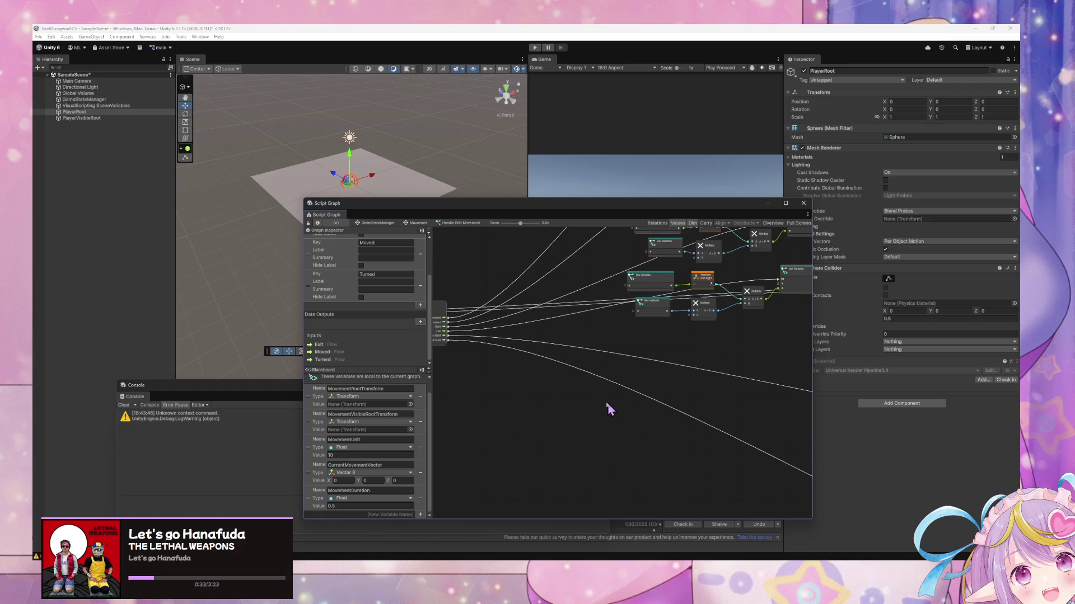
{"action": "left_click_drag", "start_coordinate": [616, 413], "coordinate": [698, 462]}
{"action": "scroll", "coordinate": [699, 465], "scroll_direction": "up", "scroll_amount": 3}
{"action": "scroll", "coordinate": [626, 426], "scroll_direction": "down", "scroll_amount": 4}
{"action": "scroll", "coordinate": [638, 424], "scroll_direction": "up", "scroll_amount": 2}
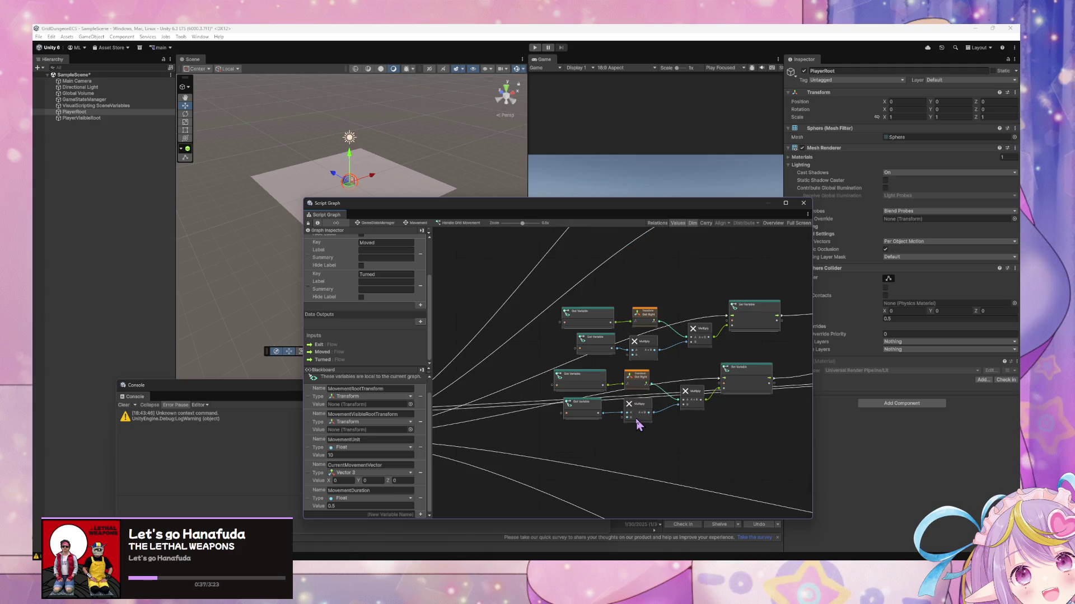
{"action": "scroll", "coordinate": [667, 415], "scroll_direction": "down", "scroll_amount": 3}
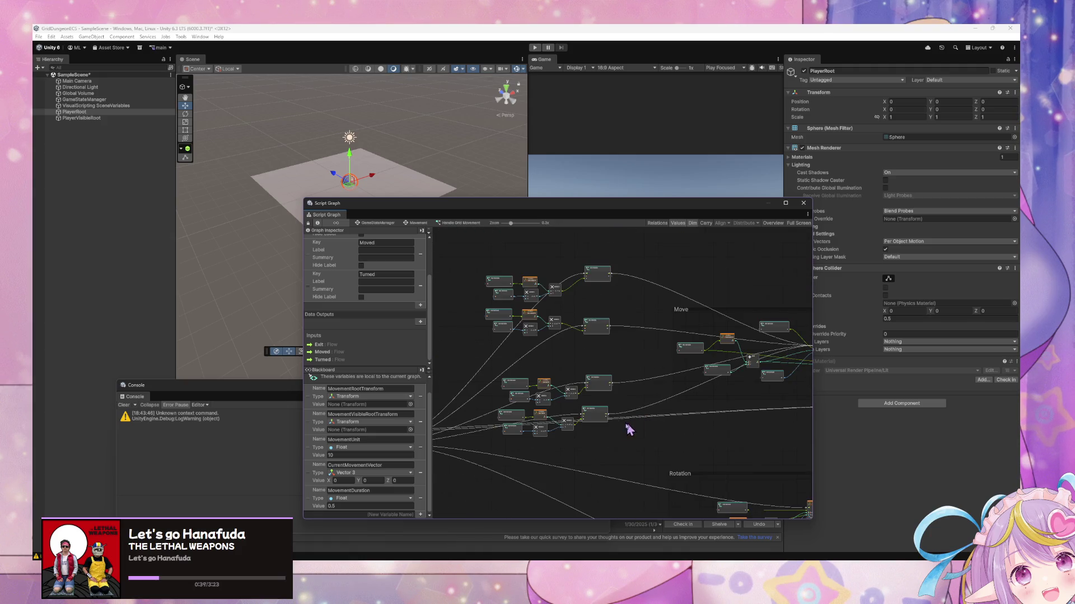
{"action": "scroll", "coordinate": [665, 447], "scroll_direction": "down", "scroll_amount": 3}
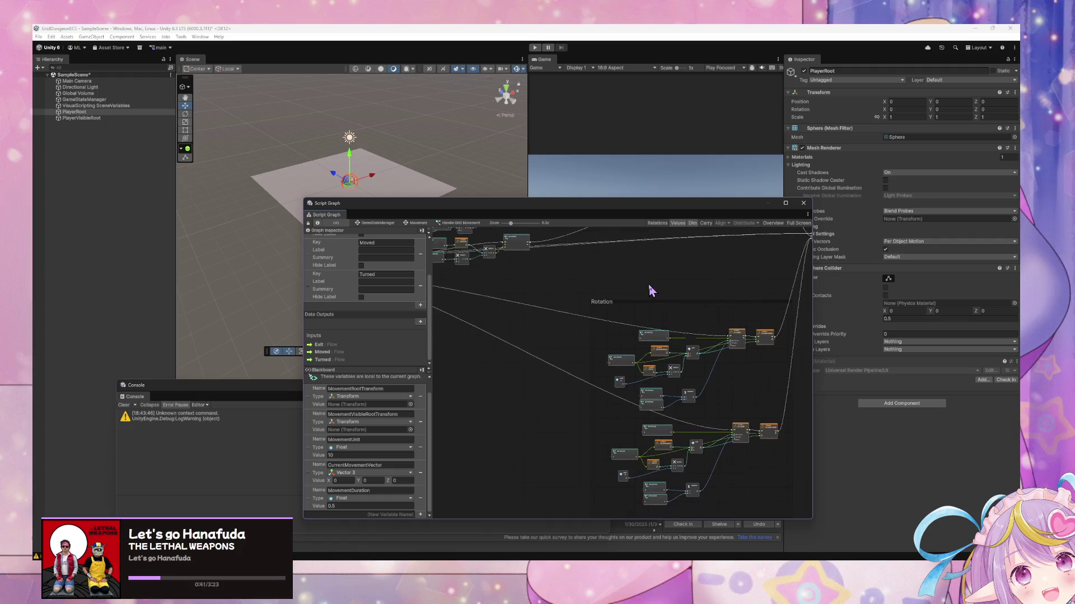
{"action": "scroll", "coordinate": [711, 435], "scroll_direction": "up", "scroll_amount": 3}
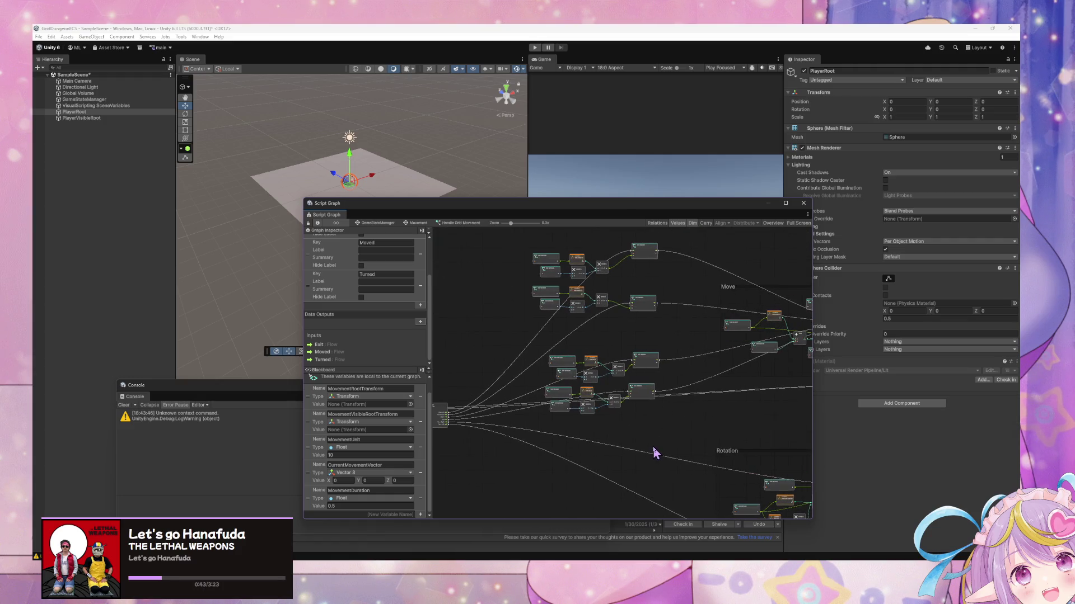
{"action": "scroll", "coordinate": [655, 452], "scroll_direction": "up", "scroll_amount": 3}
{"action": "scroll", "coordinate": [683, 437], "scroll_direction": "up", "scroll_amount": 2}
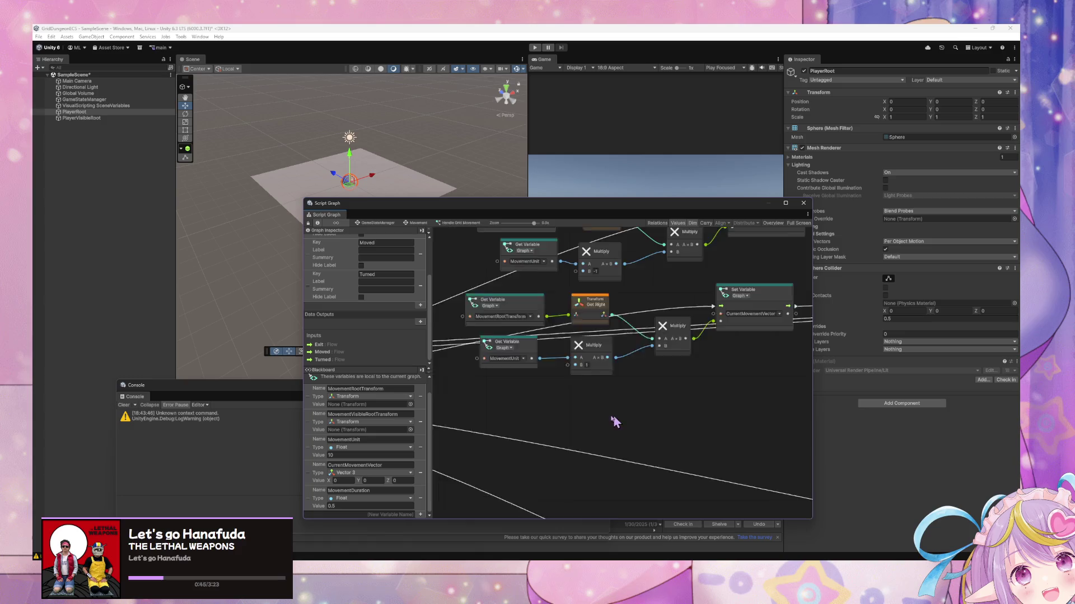
{"action": "scroll", "coordinate": [635, 417], "scroll_direction": "down", "scroll_amount": 5}
{"action": "mouse_move", "coordinate": [582, 405]}
{"action": "left_mouse_down"}
{"action": "mouse_move", "coordinate": [739, 413]}
{"action": "mouse_move", "coordinate": [619, 425]}
{"action": "mouse_move", "coordinate": [619, 355]}
{"action": "mouse_move", "coordinate": [515, 348]}
{"action": "mouse_move", "coordinate": [741, 421]}
{"action": "mouse_move", "coordinate": [636, 403]}
{"action": "mouse_move", "coordinate": [731, 435]}
{"action": "mouse_move", "coordinate": [852, 434]}
{"action": "mouse_move", "coordinate": [683, 478]}
{"action": "mouse_move", "coordinate": [630, 386]}
{"action": "left_mouse_up"}
Add a Select On Enum node to the graph through the node search
{"action": "right_click", "coordinate": [630, 385]}
{"action": "left_click", "coordinate": [653, 390]}
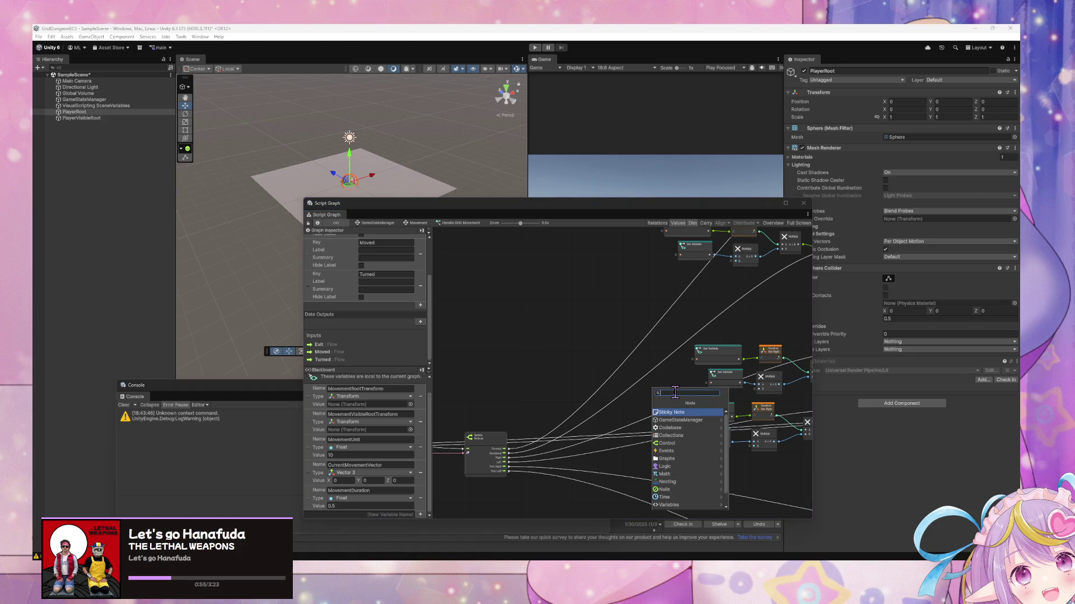
{"action": "type", "text": "select"}
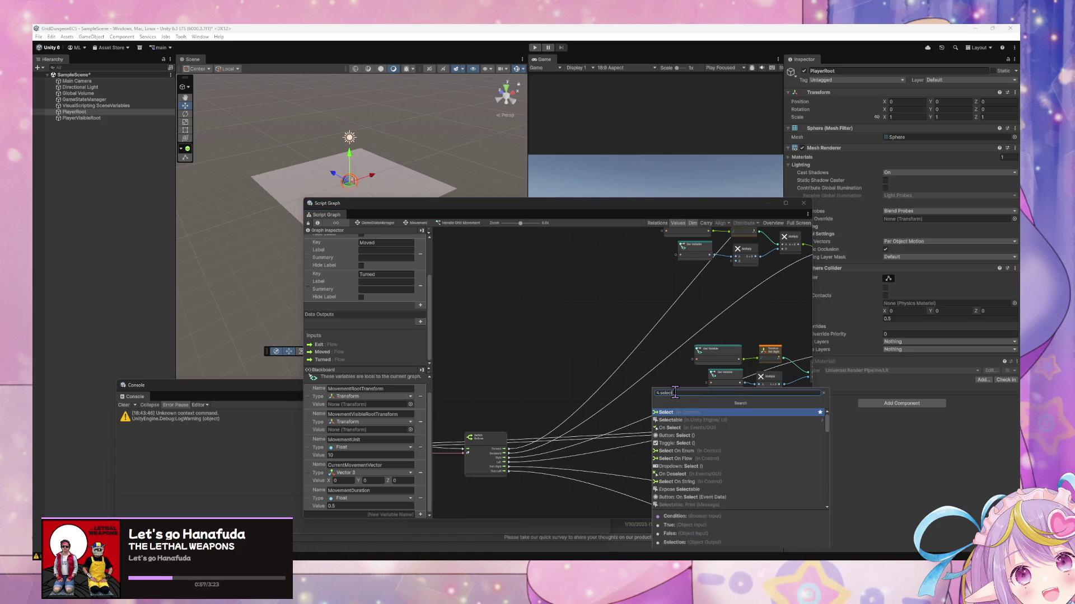
{"action": "double_click", "coordinate": [675, 393]}
{"action": "key", "text": "Return"}
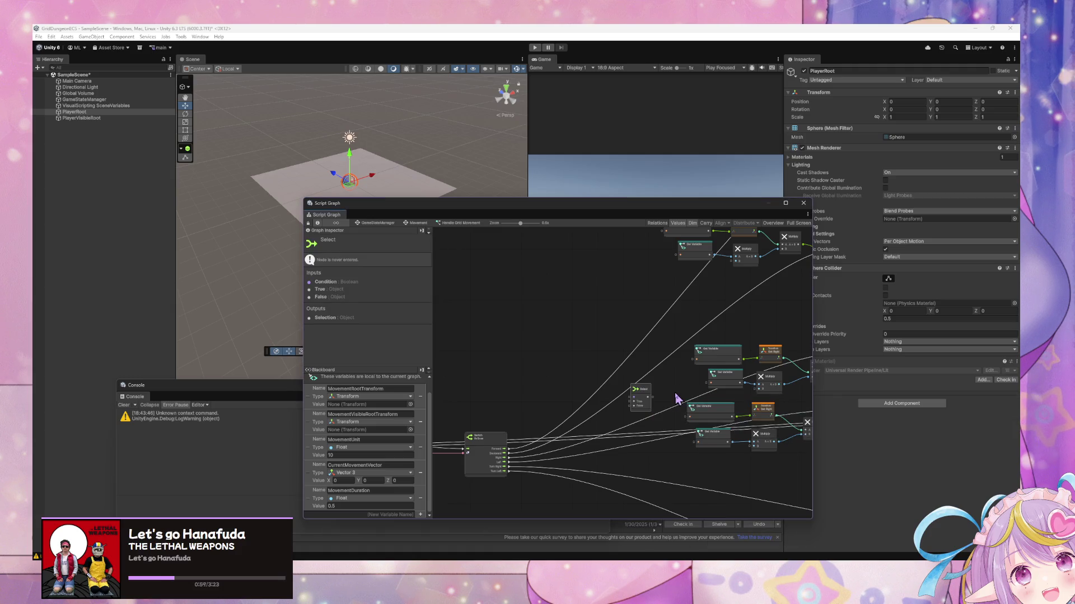
{"action": "left_click", "coordinate": [560, 354]}
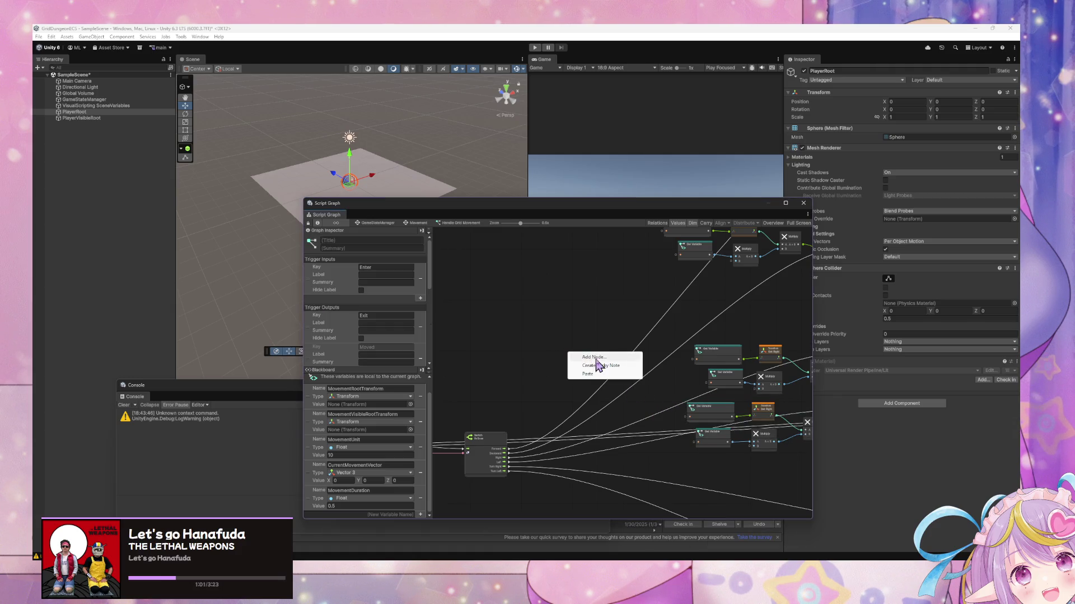
{"action": "right_click", "coordinate": [601, 362]}
{"action": "type", "text": "select on enum"}
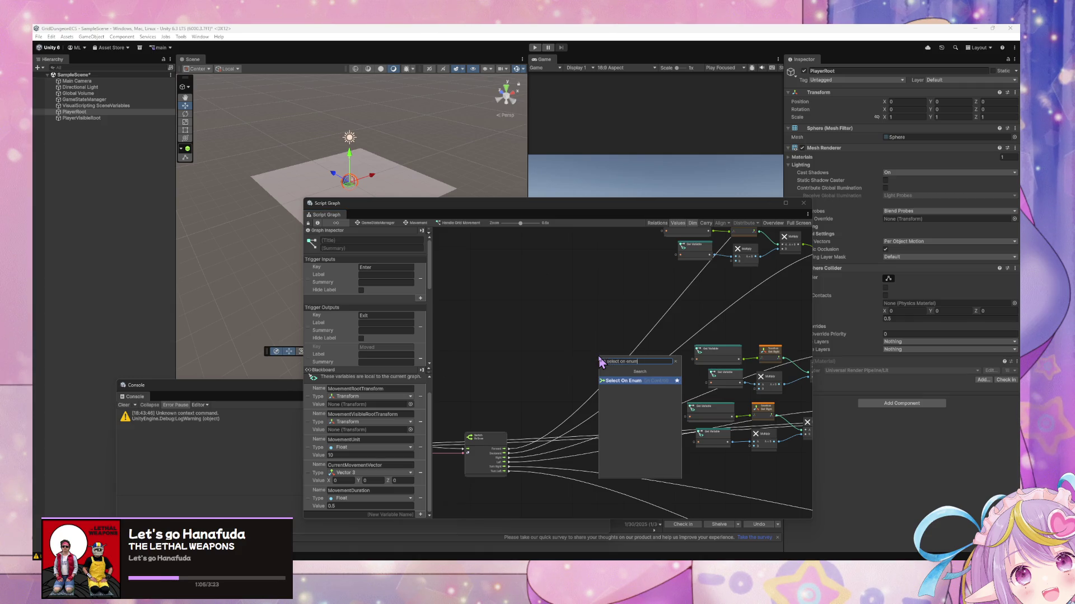
{"action": "key", "text": "Return"}
Set its Enum Type to Grid Movement Type and wire Input's Grid Movement Type into the Selector
{"action": "scroll", "coordinate": [559, 416], "scroll_direction": "up", "scroll_amount": 4}
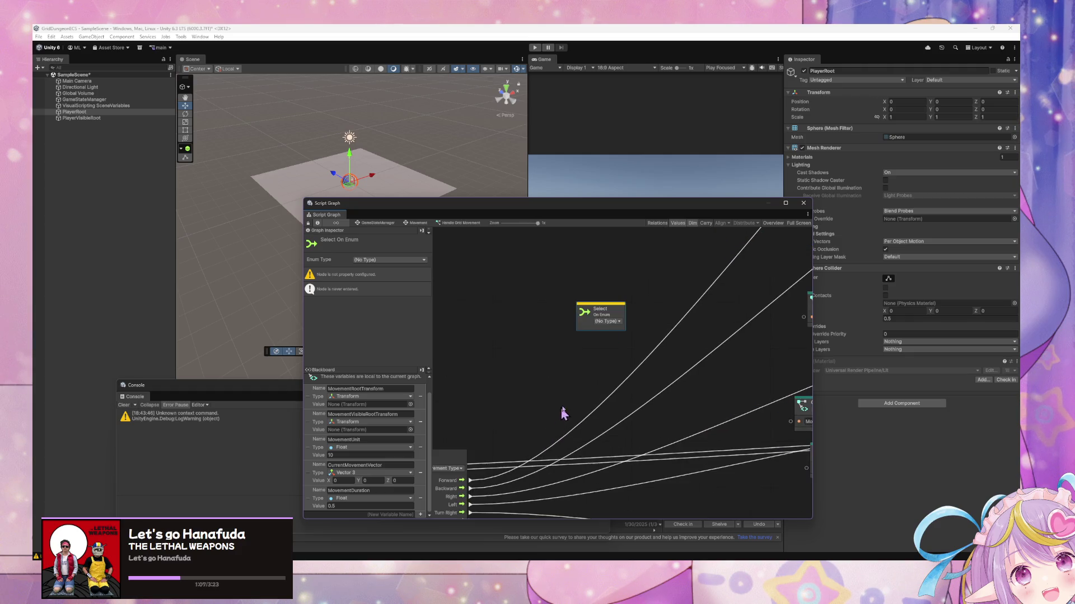
{"action": "left_click", "coordinate": [613, 323]}
{"action": "type", "text": "mo"}
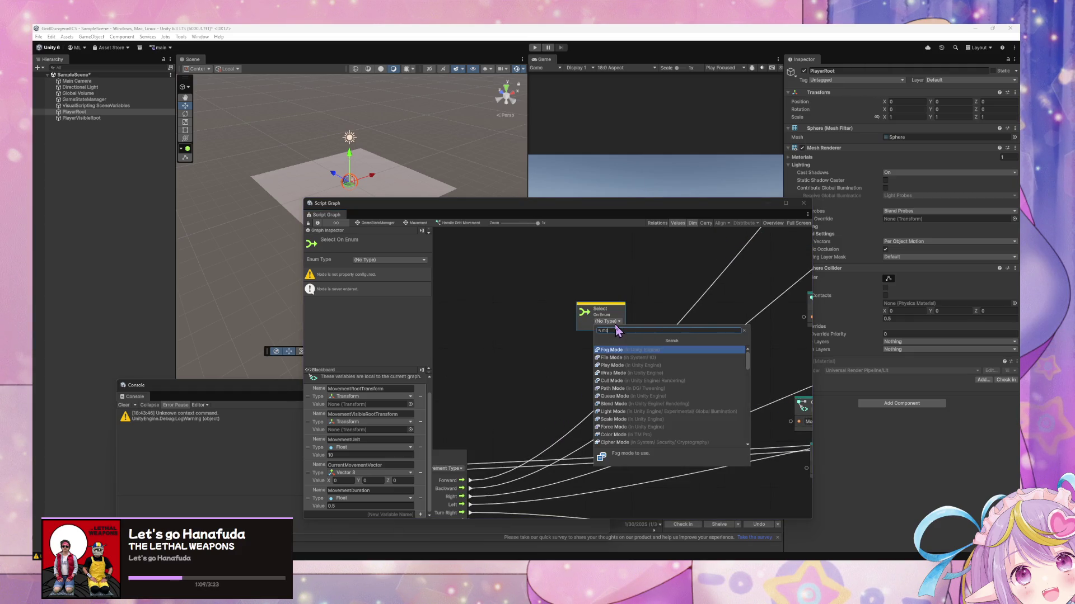
{"action": "type", "text": "vem"}
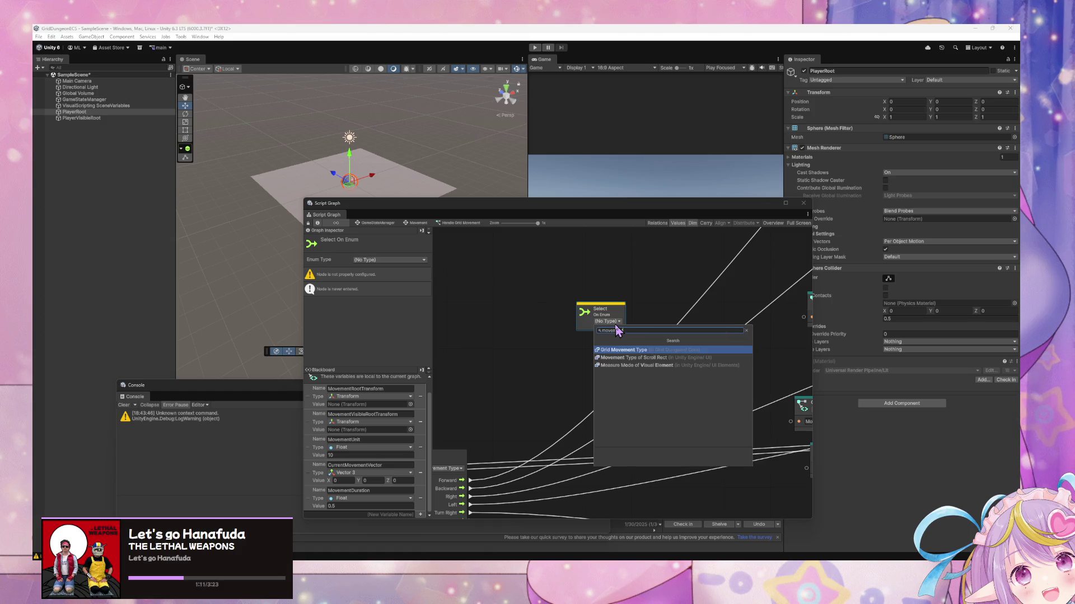
{"action": "left_click", "coordinate": [619, 350]}
{"action": "scroll", "coordinate": [596, 430], "scroll_direction": "down", "scroll_amount": 4}
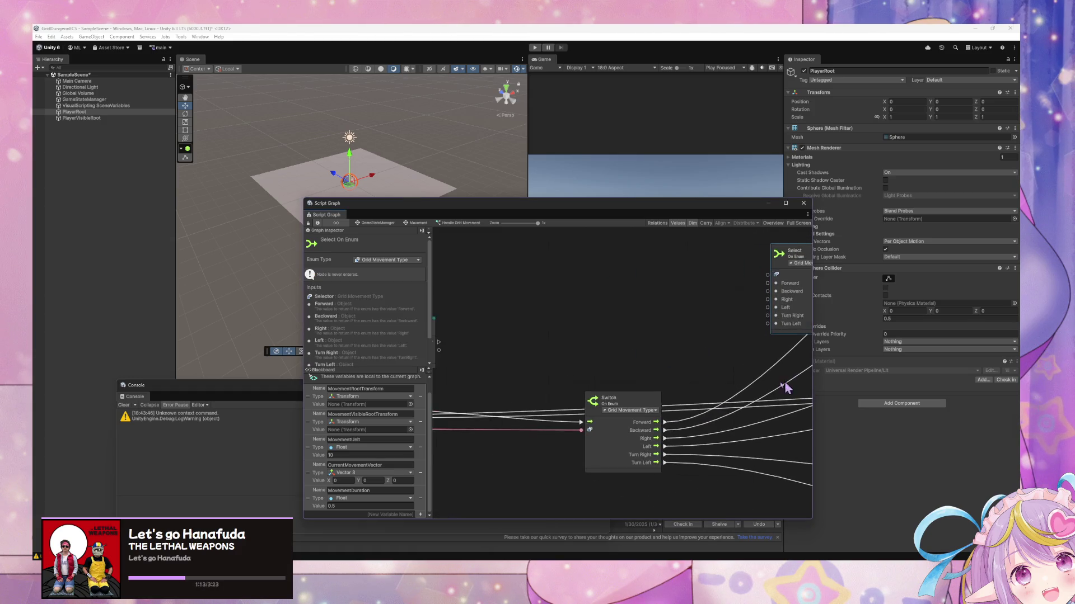
{"action": "scroll", "coordinate": [547, 413], "scroll_direction": "up", "scroll_amount": 3}
{"action": "mouse_move", "coordinate": [547, 440]}
{"action": "left_mouse_down"}
{"action": "mouse_move", "coordinate": [649, 387]}
{"action": "mouse_move", "coordinate": [543, 399]}
{"action": "left_mouse_up"}
{"action": "mouse_move", "coordinate": [540, 321]}
{"action": "left_mouse_down"}
{"action": "mouse_move", "coordinate": [663, 413]}
{"action": "mouse_move", "coordinate": [685, 415]}
{"action": "mouse_move", "coordinate": [545, 442]}
{"action": "mouse_move", "coordinate": [748, 276]}
{"action": "mouse_move", "coordinate": [772, 336]}
{"action": "left_mouse_up"}
Delete the two Set Variable nodes
{"action": "left_click", "coordinate": [492, 366]}
{"action": "key", "text": "Delete"}
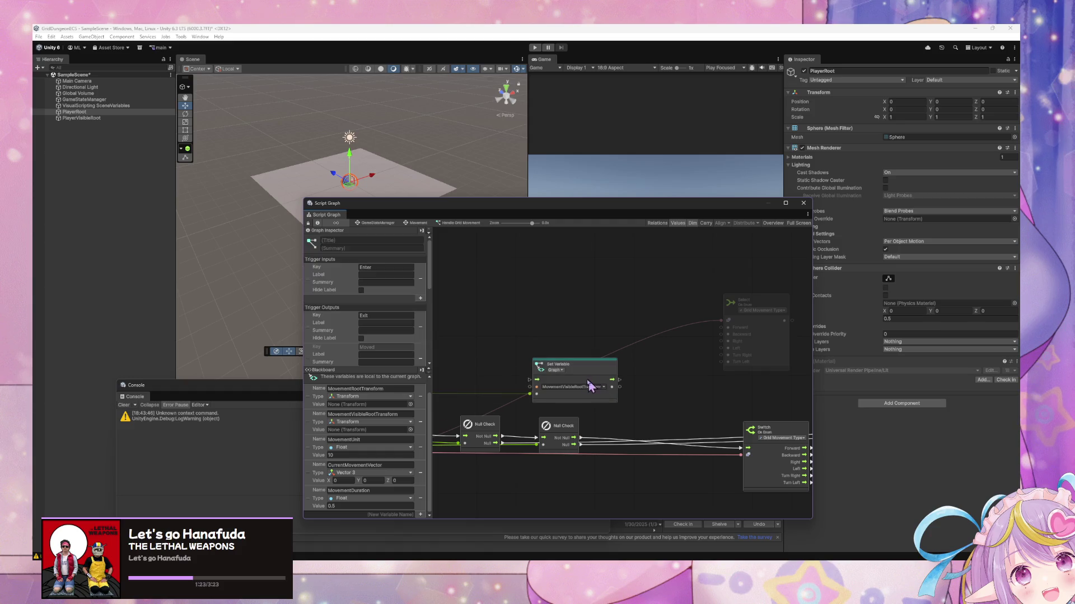
{"action": "left_click", "coordinate": [587, 372]}
{"action": "key", "text": "Delete"}
Add a Null node beside the Select On Enum node
{"action": "mouse_move", "coordinate": [447, 407]}
{"action": "left_mouse_down"}
{"action": "mouse_move", "coordinate": [630, 375]}
{"action": "mouse_move", "coordinate": [510, 362]}
{"action": "left_mouse_up"}
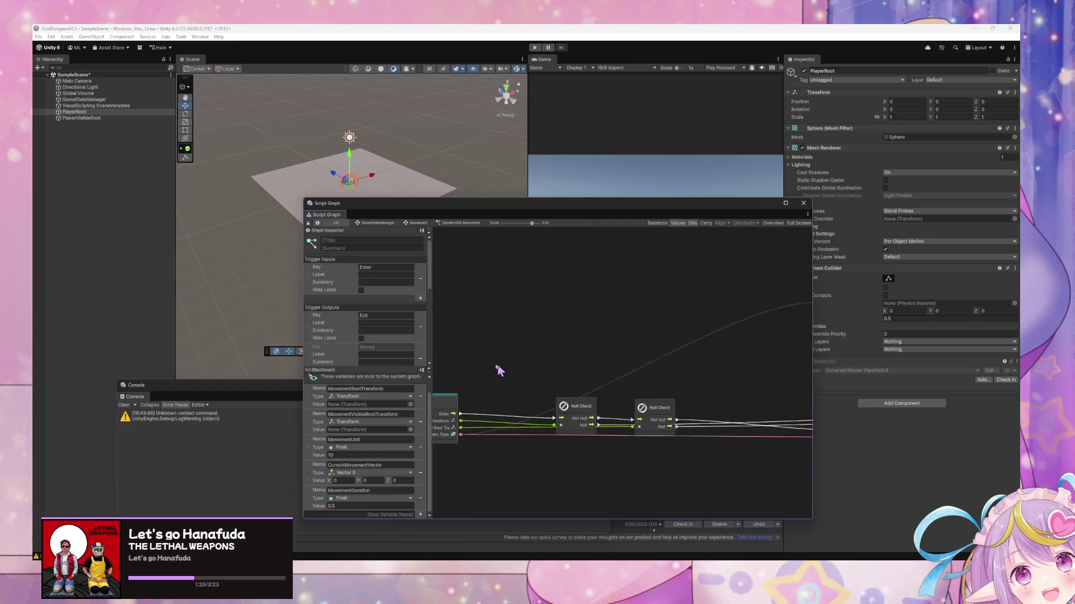
{"action": "left_click_drag", "start_coordinate": [682, 377], "coordinate": [616, 379]}
{"action": "right_click", "coordinate": [617, 379]}
{"action": "left_click", "coordinate": [628, 385]}
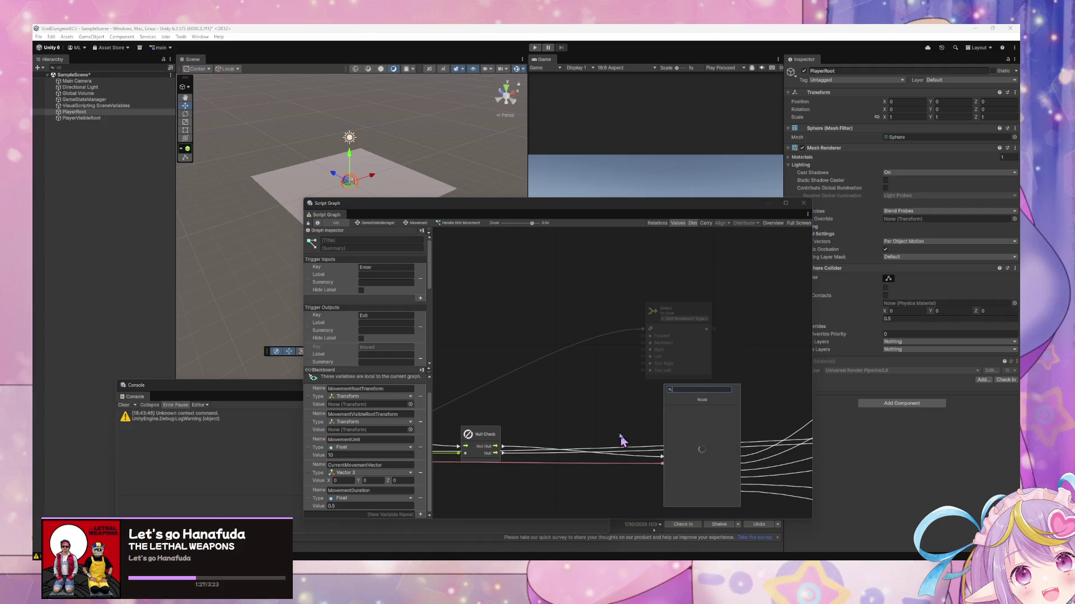
{"action": "type", "text": "null"}
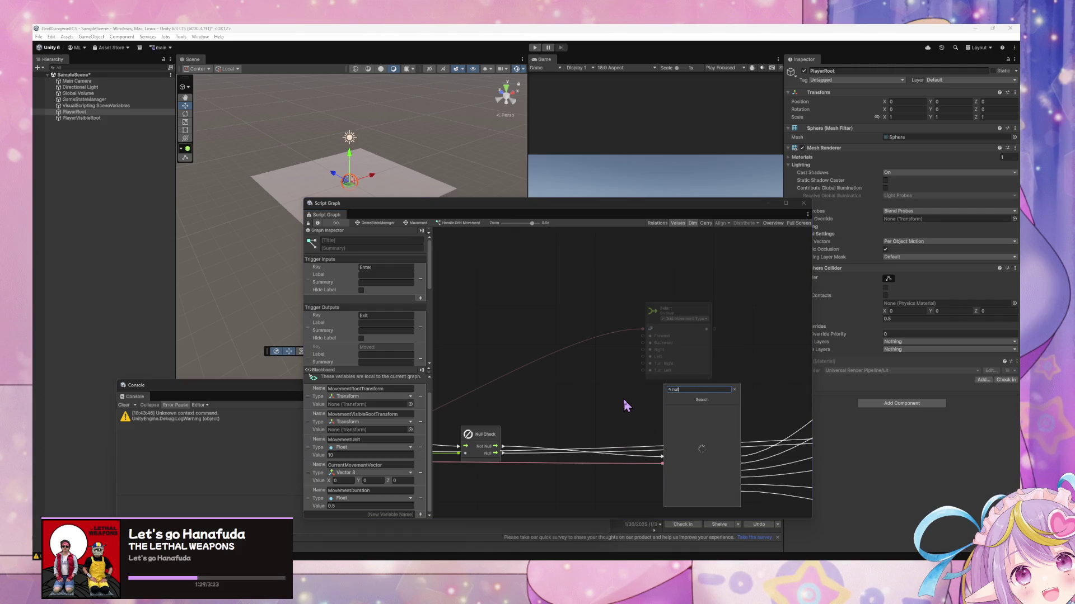
{"action": "key", "text": "Down"}
{"action": "key", "text": "Down"}
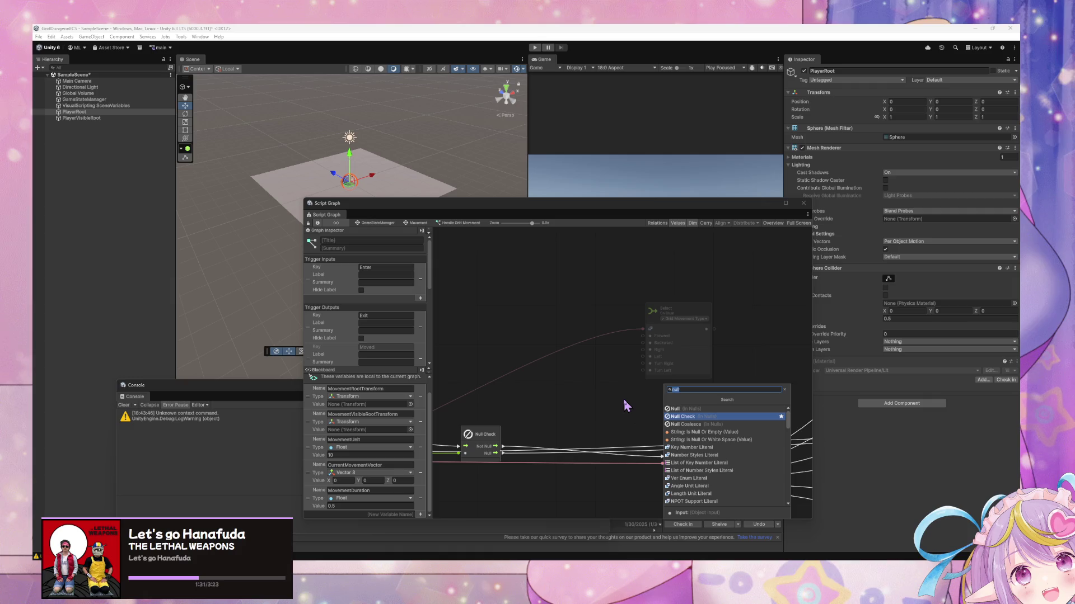
{"action": "key", "text": "Up"}
{"action": "key", "text": "Up"}
{"action": "key", "text": "Down"}
{"action": "key", "text": "Down"}
{"action": "key", "text": "Up"}
{"action": "key", "text": "Up"}
{"action": "key", "text": "Down"}
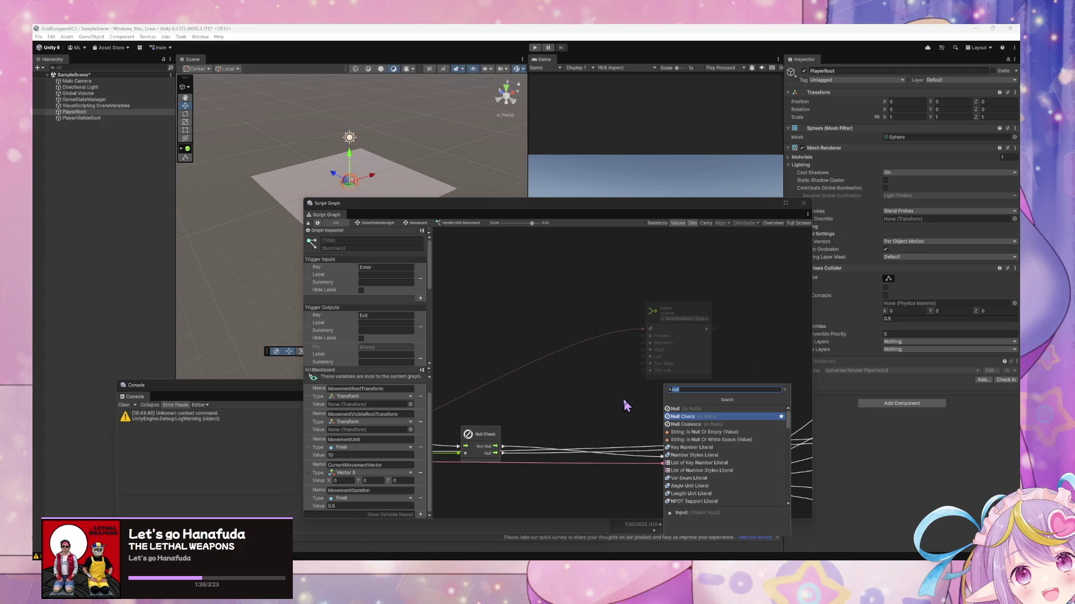
{"action": "key", "text": "Up"}
{"action": "key", "text": "Return"}
{"action": "mouse_move", "coordinate": [622, 398]}
{"action": "left_mouse_down"}
{"action": "mouse_move", "coordinate": [558, 386]}
{"action": "mouse_move", "coordinate": [636, 377]}
{"action": "mouse_move", "coordinate": [643, 363]}
{"action": "left_mouse_up"}
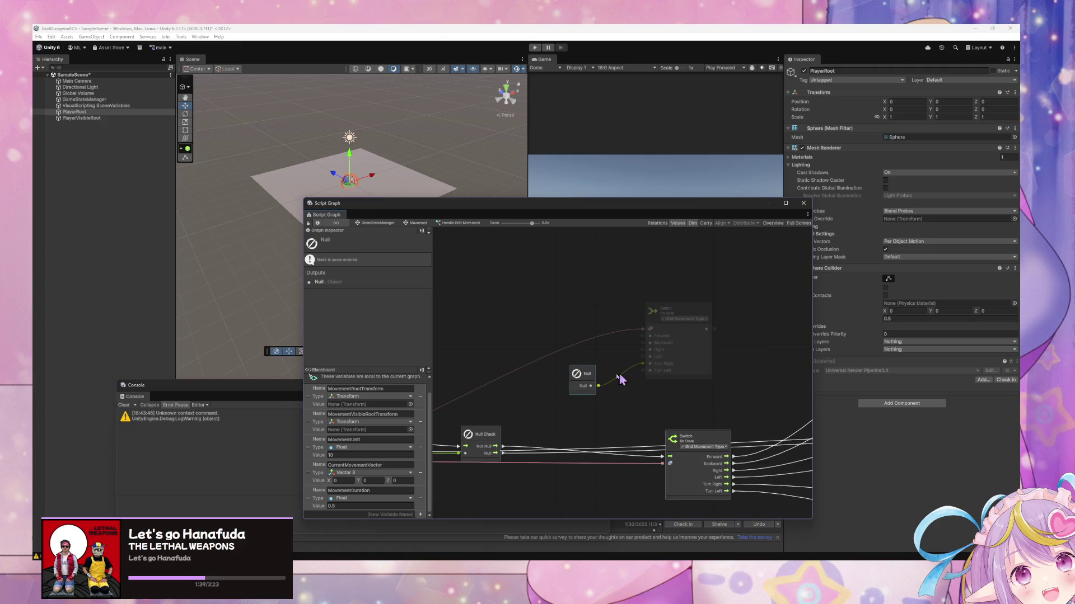
Move the Select On Enum node and its Null node further right beside the Switch node
{"action": "scroll", "coordinate": [593, 386], "scroll_direction": "right", "scroll_amount": 5}
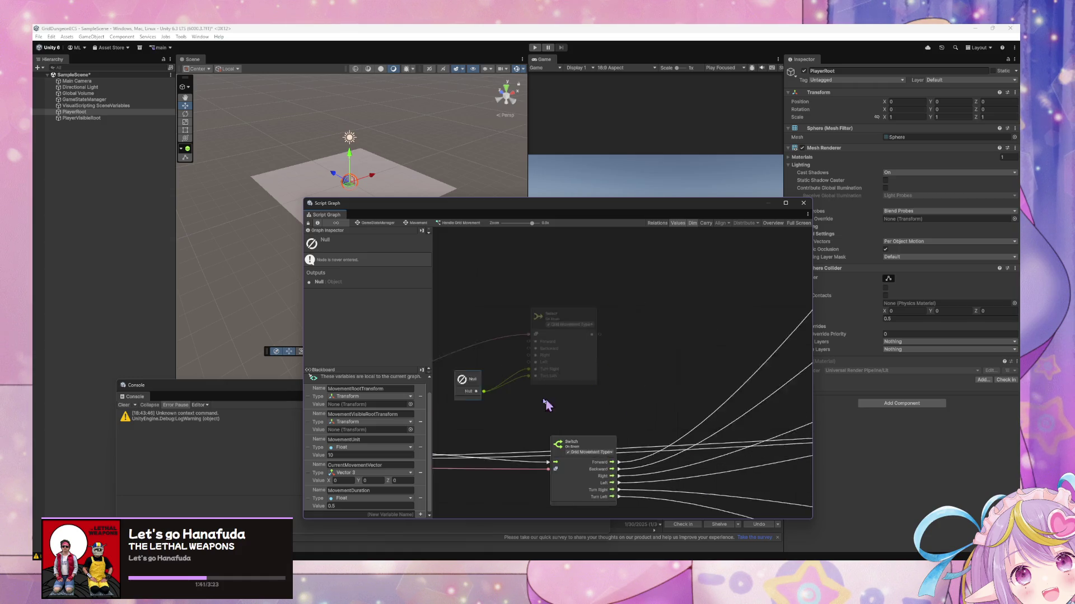
{"action": "left_click", "coordinate": [541, 316]}
{"action": "left_click_drag", "start_coordinate": [504, 310], "coordinate": [789, 305]}
{"action": "left_click_drag", "start_coordinate": [562, 361], "coordinate": [706, 363]}
{"action": "scroll", "coordinate": [524, 390], "scroll_direction": "right", "scroll_amount": 5}
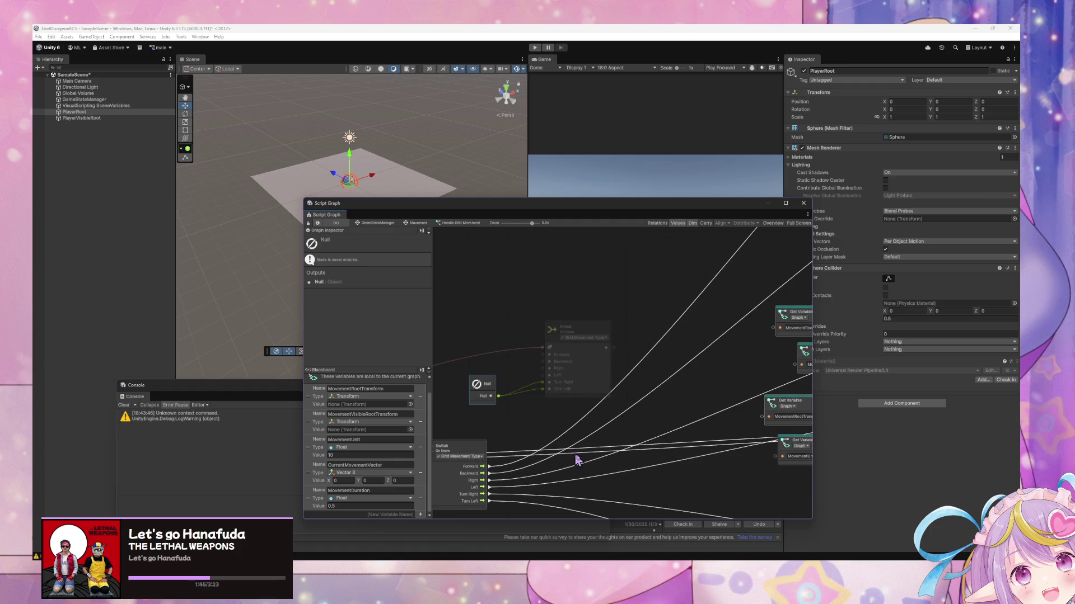
{"action": "scroll", "coordinate": [577, 455], "scroll_direction": "down", "scroll_amount": 3}
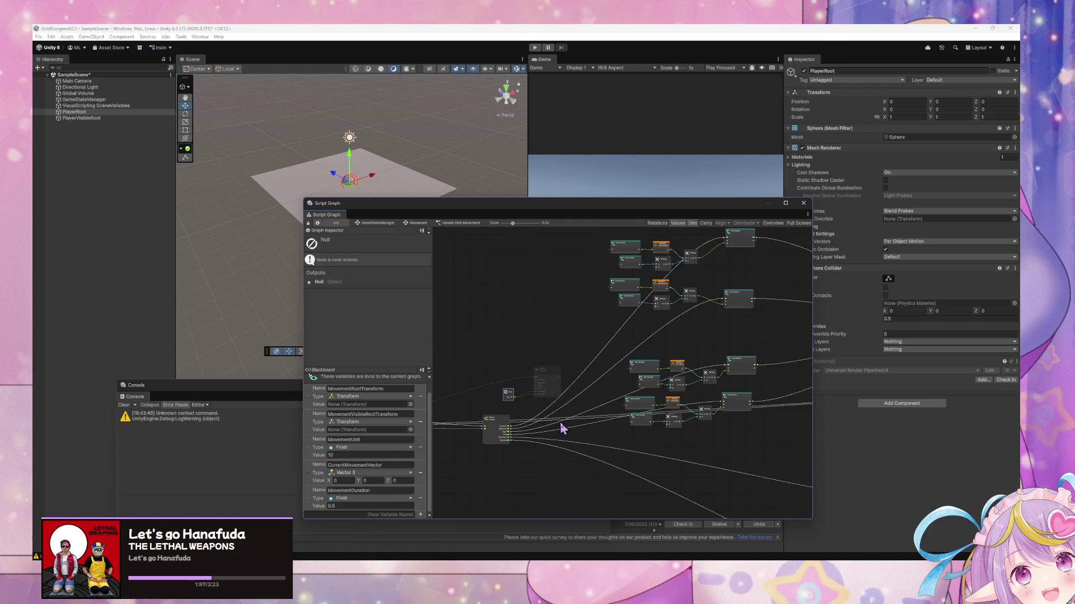
{"action": "scroll", "coordinate": [604, 451], "scroll_direction": "up", "scroll_amount": 3}
{"action": "scroll", "coordinate": [593, 449], "scroll_direction": "up", "scroll_amount": 3}
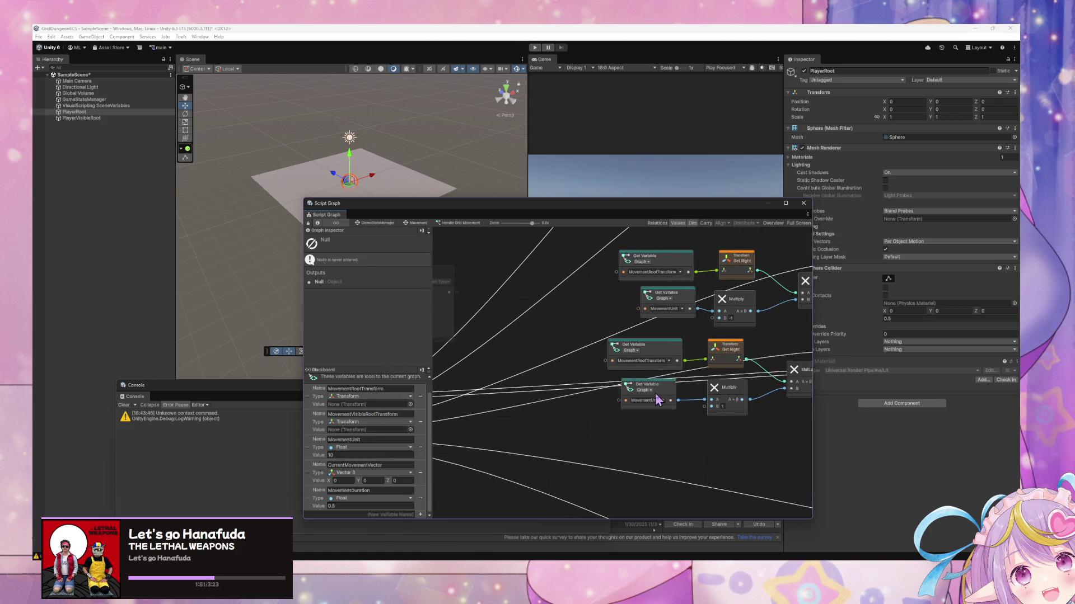
{"action": "scroll", "coordinate": [592, 378], "scroll_direction": "up", "scroll_amount": 1}
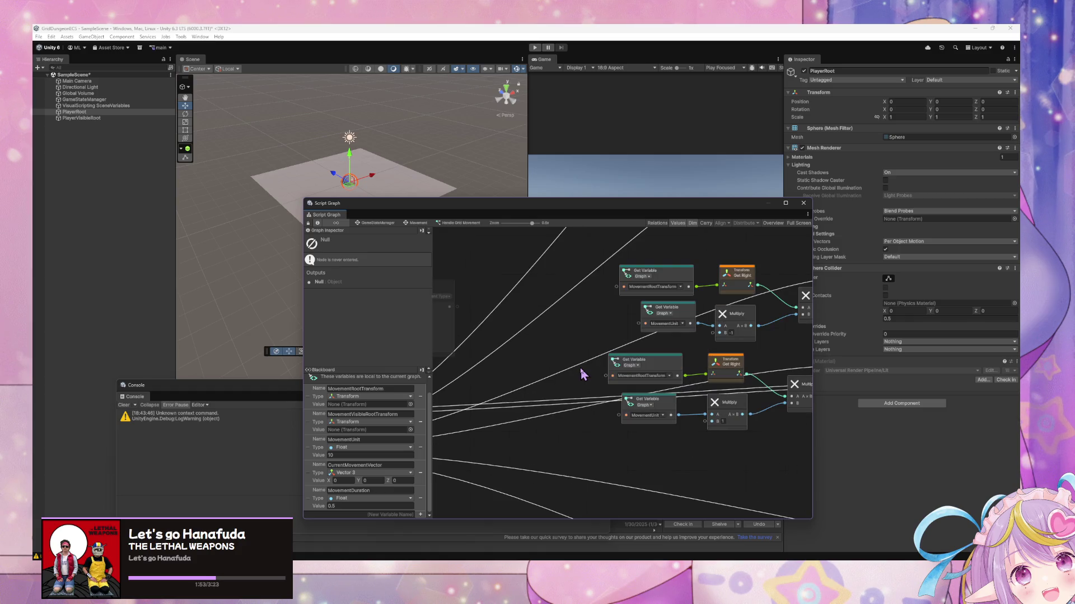
Give the Input node a MovementUnit Float input with default value 10
{"action": "left_click_drag", "start_coordinate": [540, 394], "coordinate": [830, 392]}
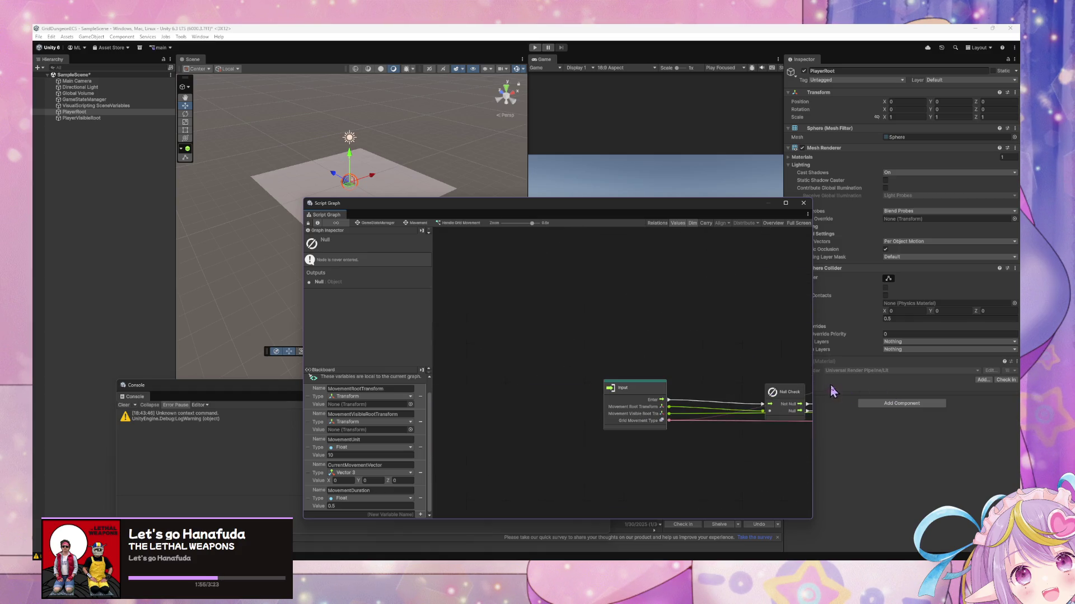
{"action": "left_click", "coordinate": [654, 399]}
{"action": "scroll", "coordinate": [350, 316], "scroll_direction": "down", "scroll_amount": 4}
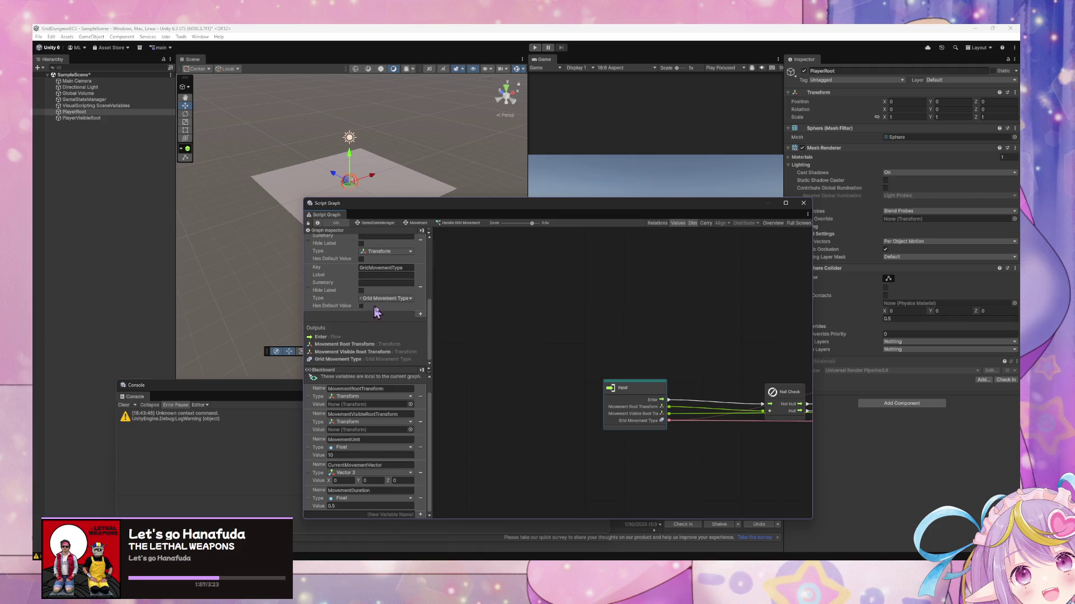
{"action": "left_click", "coordinate": [421, 315]}
{"action": "left_click", "coordinate": [384, 315]}
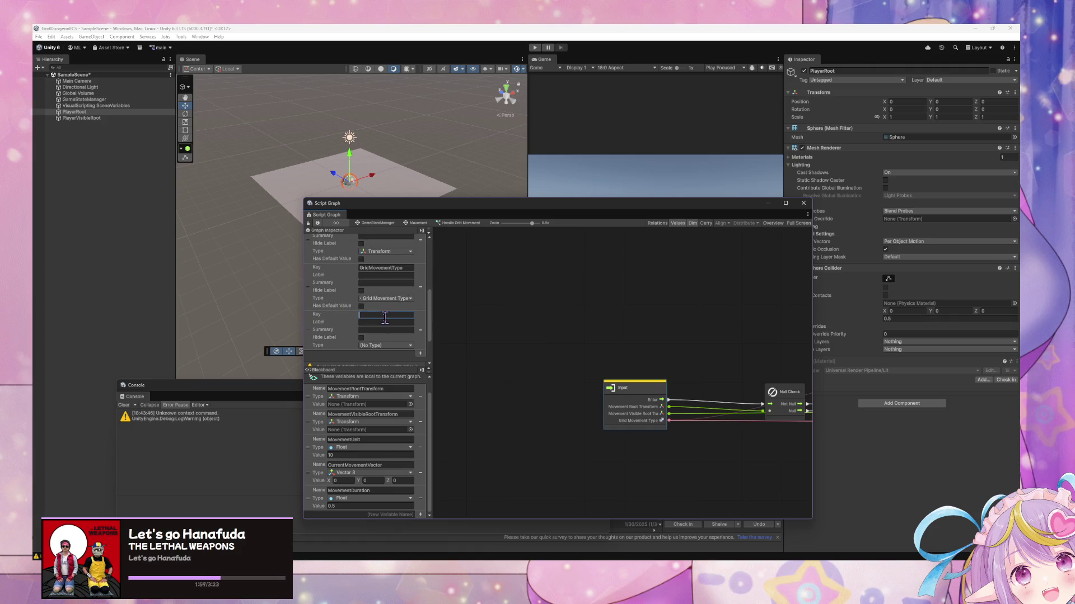
{"action": "left_click", "coordinate": [404, 346]}
{"action": "type", "text": "fic"}
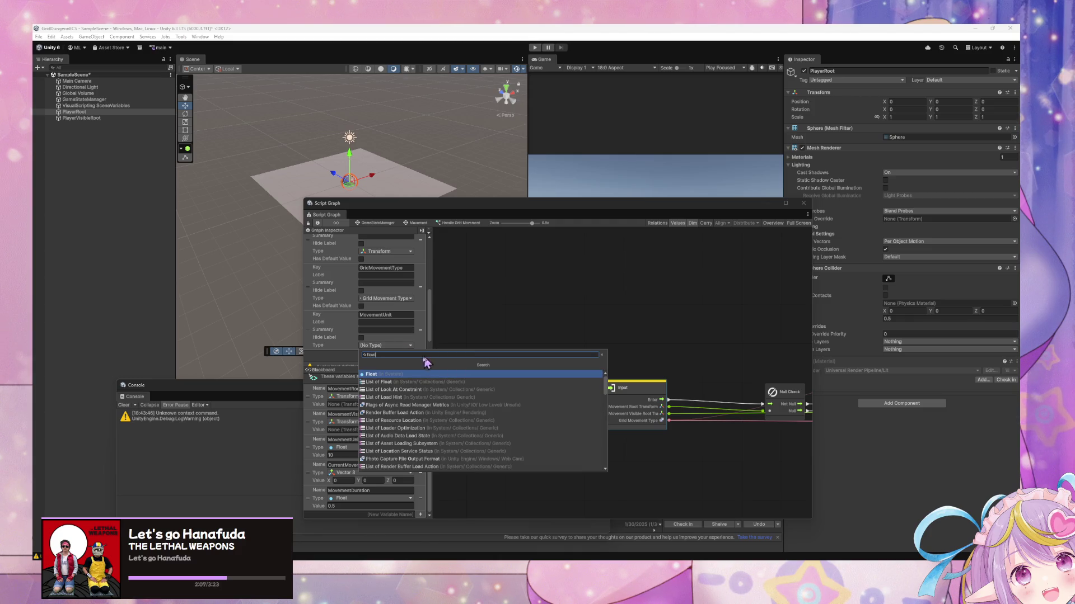
{"action": "left_click", "coordinate": [379, 376]}
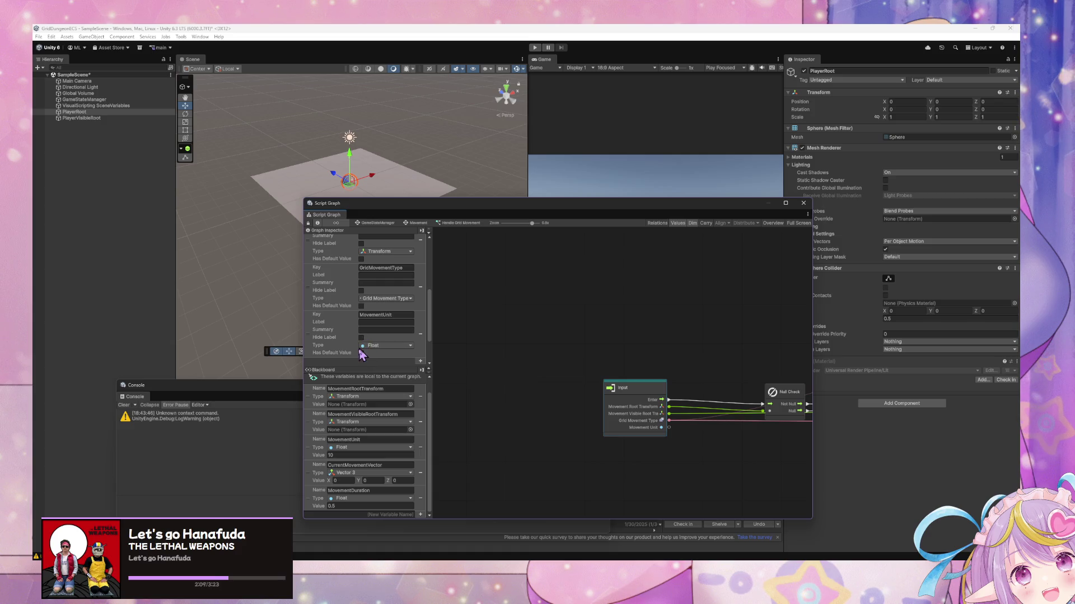
{"action": "left_click", "coordinate": [361, 353]}
{"action": "left_click", "coordinate": [367, 360]}
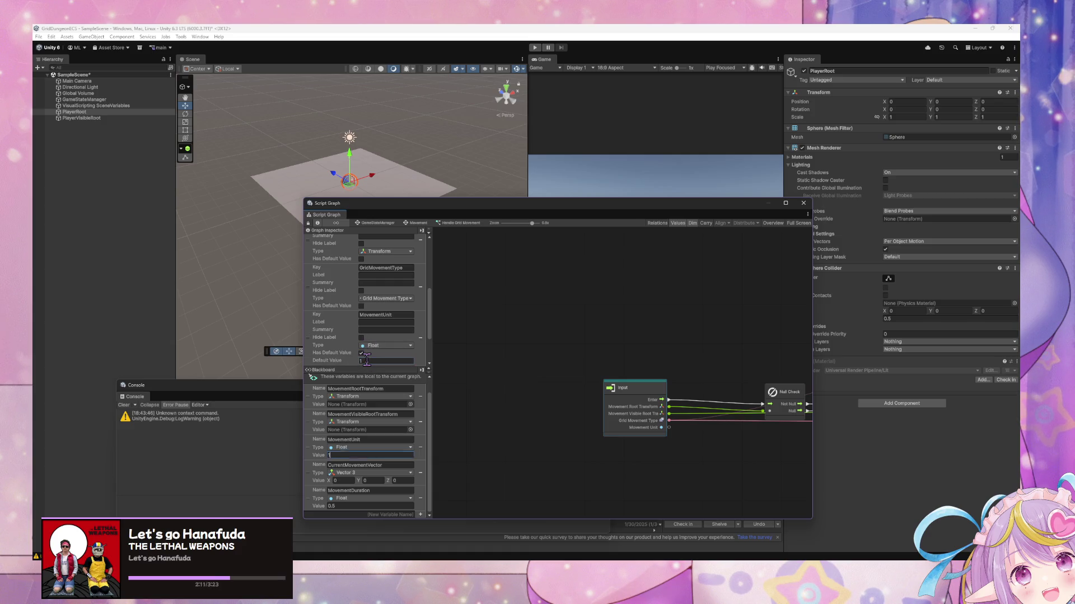
{"action": "scroll", "coordinate": [378, 350], "scroll_direction": "down", "scroll_amount": 3}
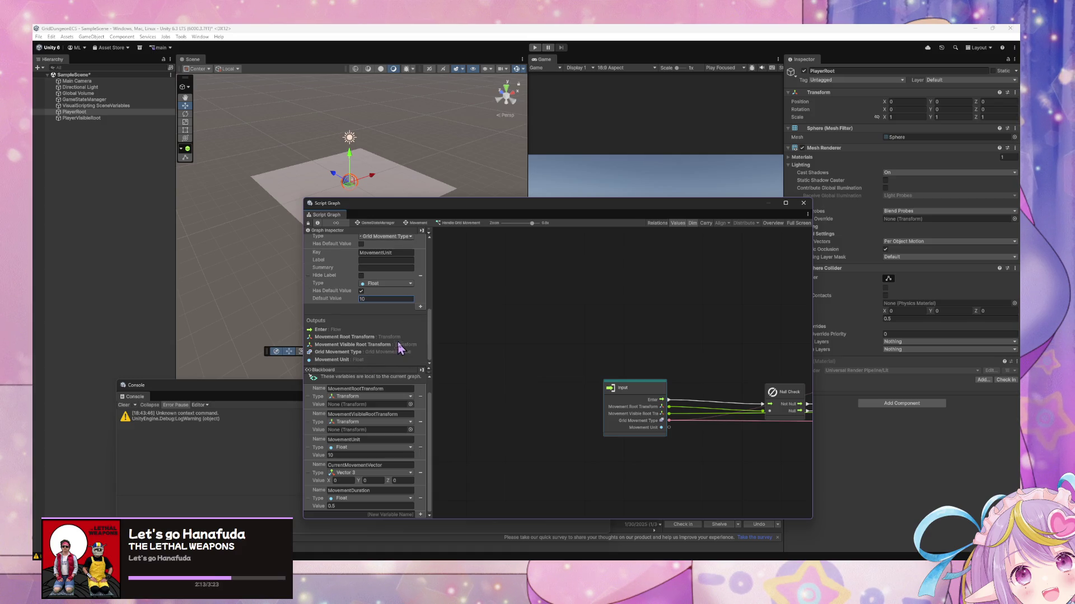
Add a MovementDuration Float input defaulting to 0.5, then remove the MovementRootTransform graph variable
{"action": "left_click", "coordinate": [422, 307]}
{"action": "left_click", "coordinate": [379, 308]}
{"action": "type", "text": "MovementDuration"}
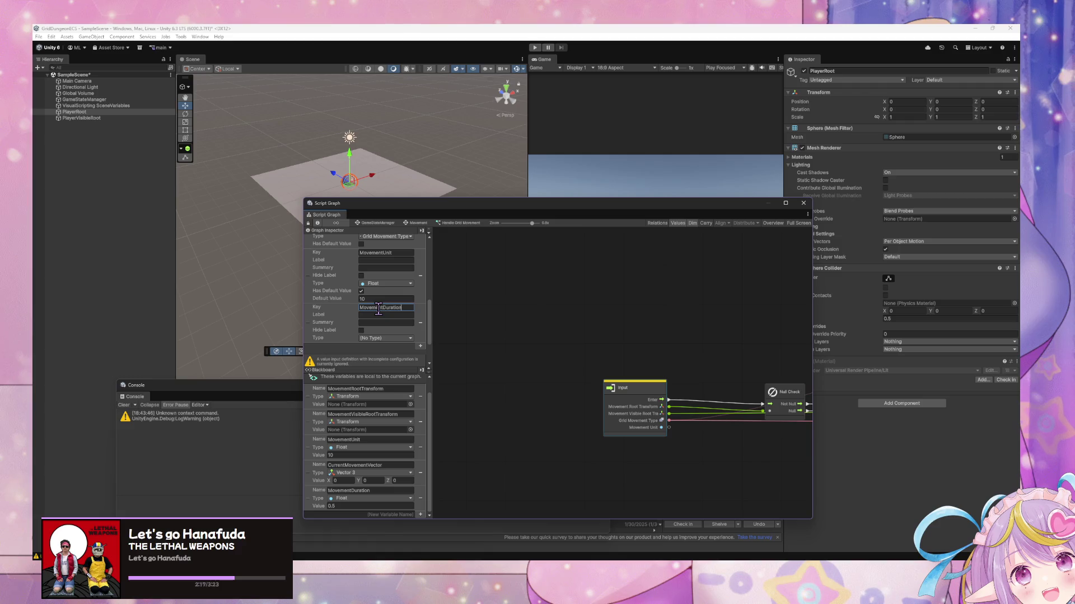
{"action": "left_click", "coordinate": [366, 339]}
{"action": "left_click", "coordinate": [376, 370]}
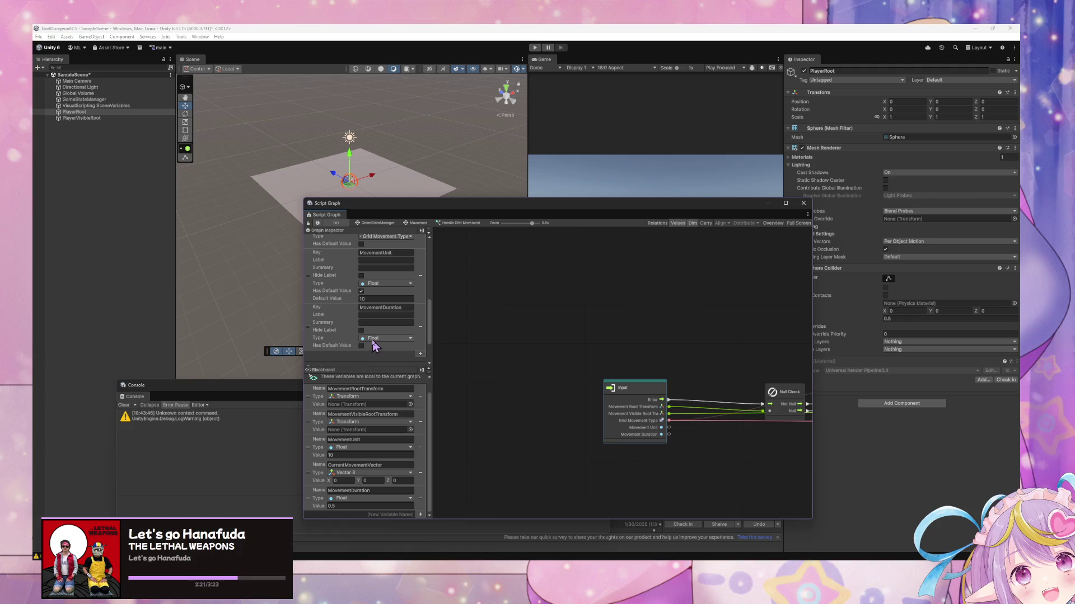
{"action": "left_click", "coordinate": [360, 346]}
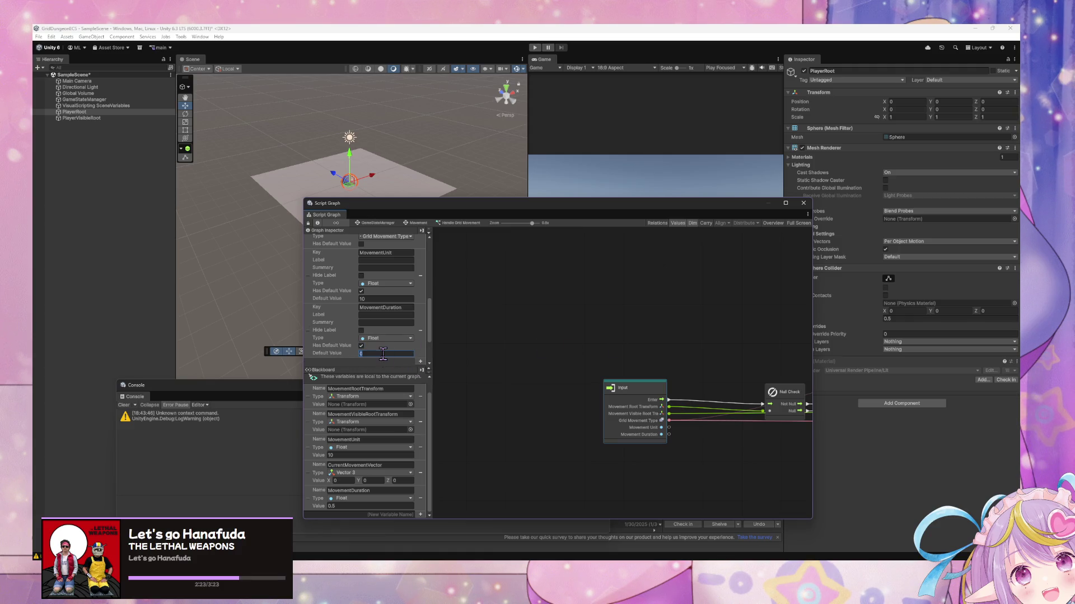
{"action": "type", "text": "0.5"}
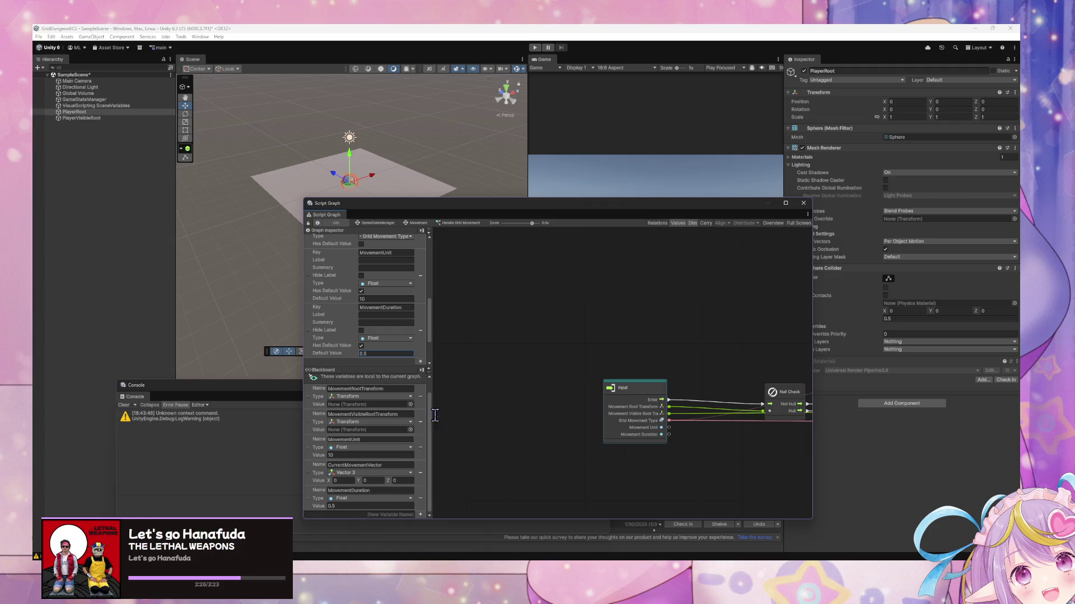
{"action": "left_click", "coordinate": [421, 396]}
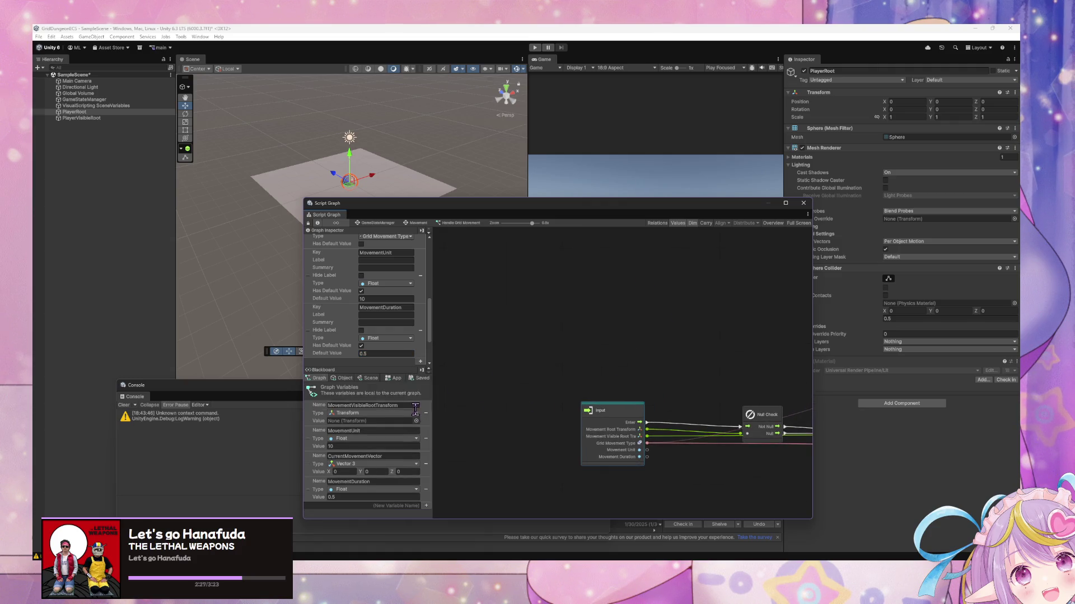
Remove the remaining graph variables, including MovementDuration, dismissing the new variable warning
{"action": "left_click", "coordinate": [425, 413]}
{"action": "left_click", "coordinate": [426, 413]}
{"action": "left_click", "coordinate": [425, 413]}
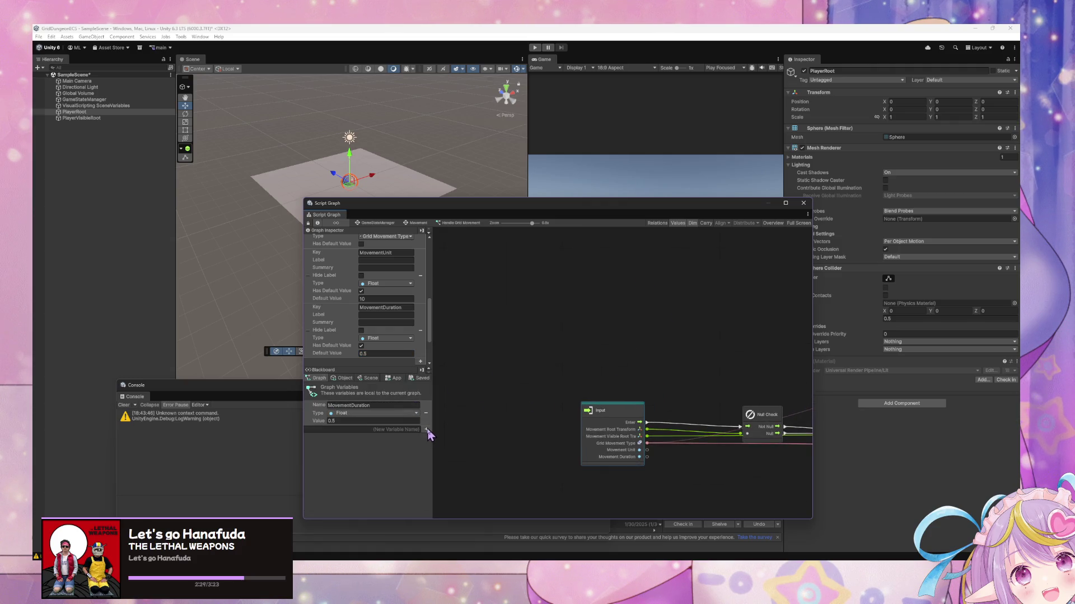
{"action": "left_click", "coordinate": [426, 429]}
{"action": "left_click", "coordinate": [552, 308]}
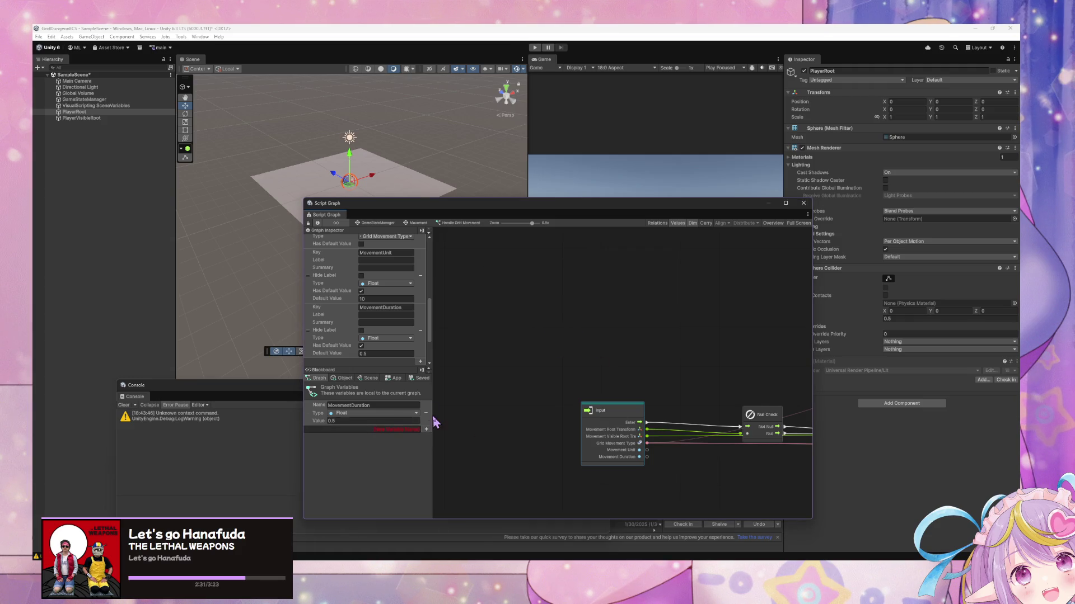
{"action": "left_click", "coordinate": [426, 413]}
Box-select the nodes of the forward movement section around the Get Variable and Multiply nodes
{"action": "scroll", "coordinate": [726, 340], "scroll_direction": "down", "scroll_amount": 10}
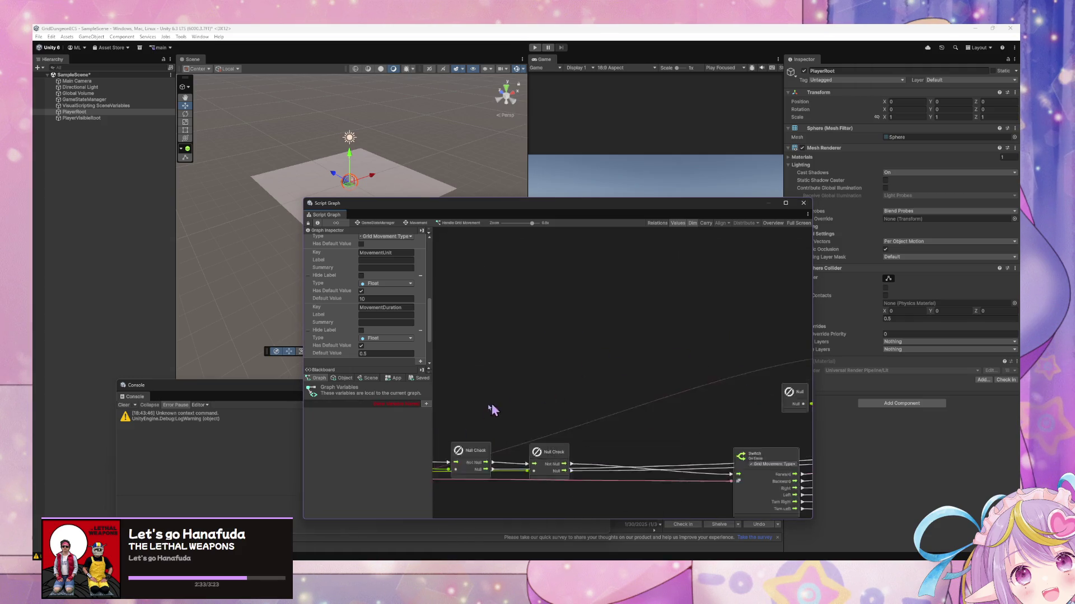
{"action": "scroll", "coordinate": [698, 384], "scroll_direction": "down", "scroll_amount": 5}
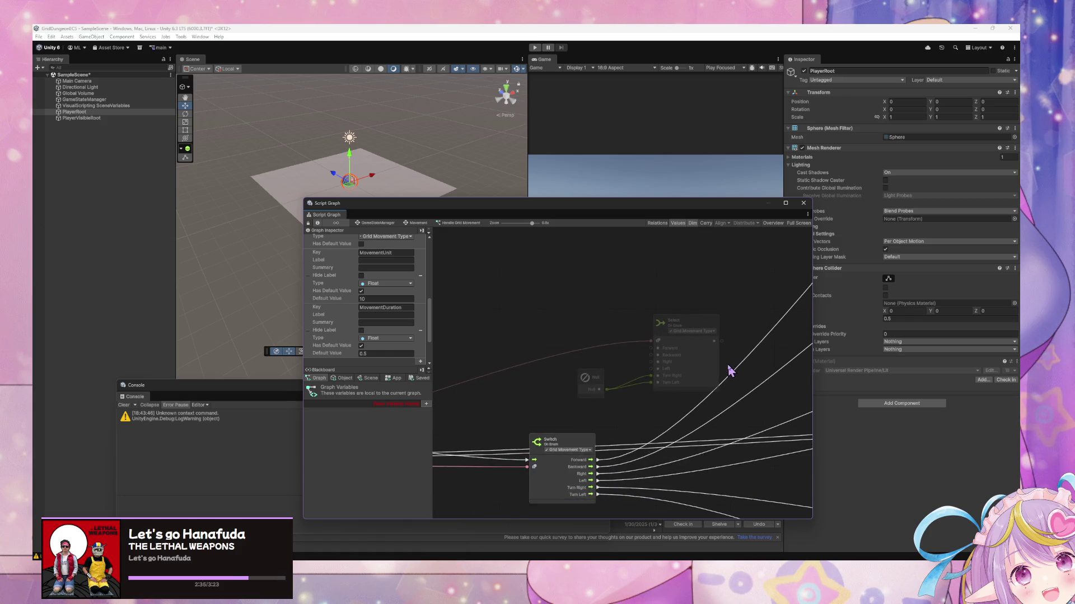
{"action": "mouse_move", "coordinate": [784, 376]}
{"action": "left_mouse_down"}
{"action": "mouse_move", "coordinate": [559, 439]}
{"action": "mouse_move", "coordinate": [597, 415]}
{"action": "mouse_move", "coordinate": [563, 403]}
{"action": "mouse_move", "coordinate": [604, 400]}
{"action": "mouse_move", "coordinate": [576, 408]}
{"action": "mouse_move", "coordinate": [775, 328]}
{"action": "left_mouse_up"}
{"action": "scroll", "coordinate": [776, 329], "scroll_direction": "right", "scroll_amount": 10}
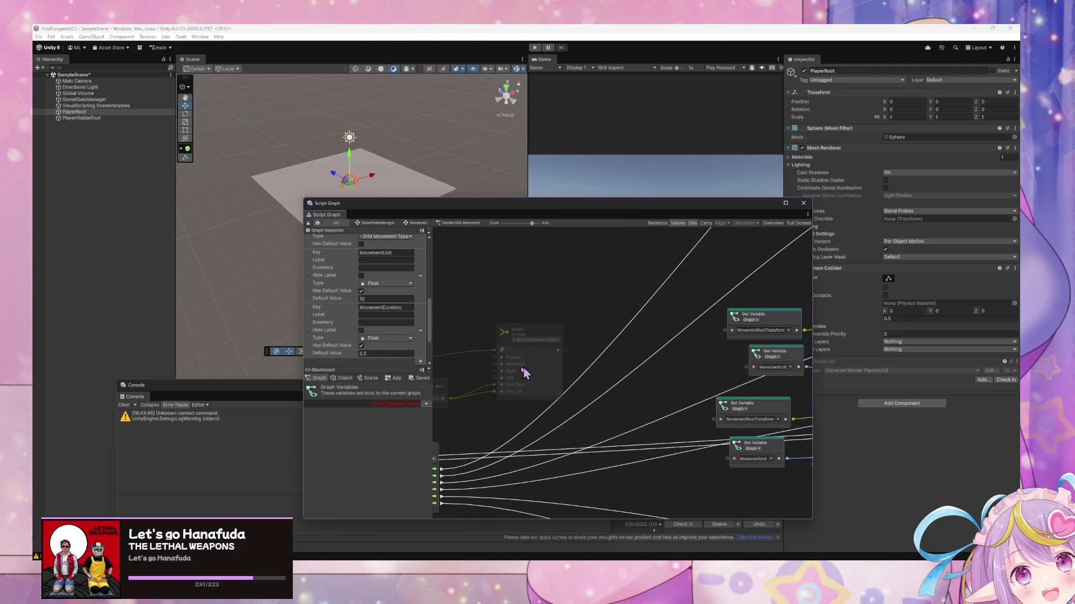
{"action": "scroll", "coordinate": [744, 367], "scroll_direction": "right", "scroll_amount": 3}
{"action": "scroll", "coordinate": [638, 352], "scroll_direction": "up", "scroll_amount": 5}
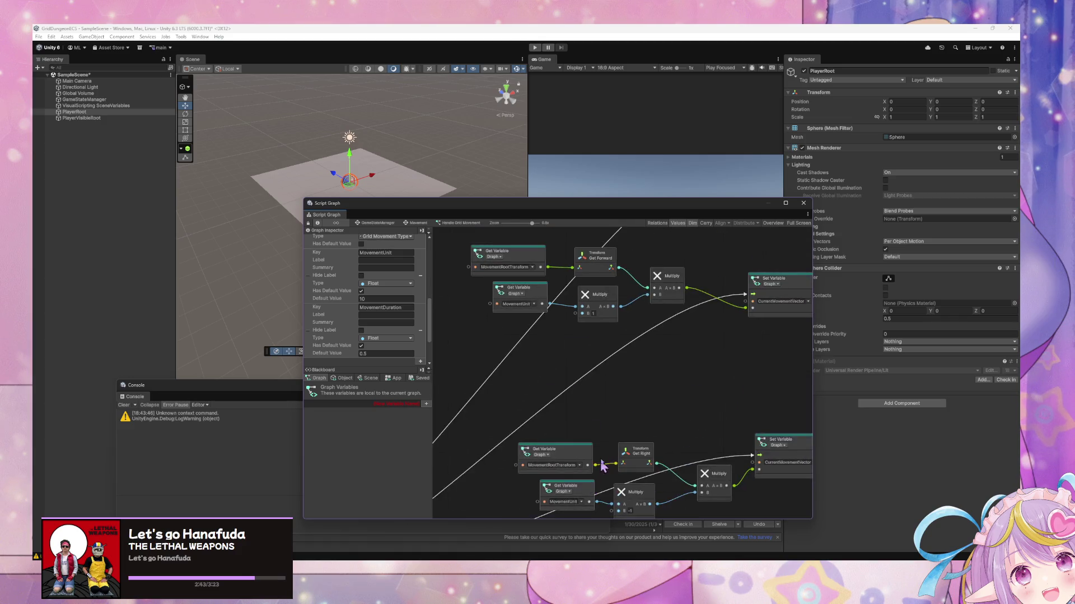
{"action": "left_click_drag", "start_coordinate": [557, 240], "coordinate": [664, 438]}
{"action": "scroll", "coordinate": [780, 387], "scroll_direction": "up", "scroll_amount": 10}
{"action": "scroll", "coordinate": [674, 375], "scroll_direction": "down", "scroll_amount": 5}
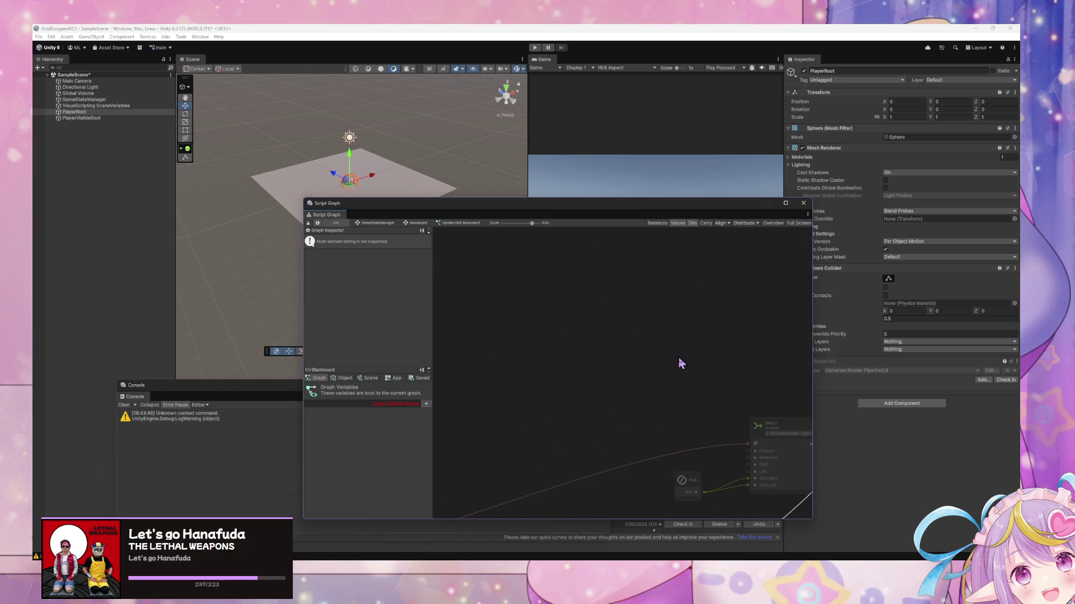
Connect both Multiply results to the Select On Enum node, starting with Forward
{"action": "left_click_drag", "start_coordinate": [680, 330], "coordinate": [747, 451]}
{"action": "mouse_move", "coordinate": [678, 423]}
{"action": "left_mouse_down"}
{"action": "mouse_move", "coordinate": [740, 453]}
{"action": "mouse_move", "coordinate": [734, 470]}
{"action": "left_mouse_up"}
{"action": "left_click_drag", "start_coordinate": [522, 468], "coordinate": [605, 439]}
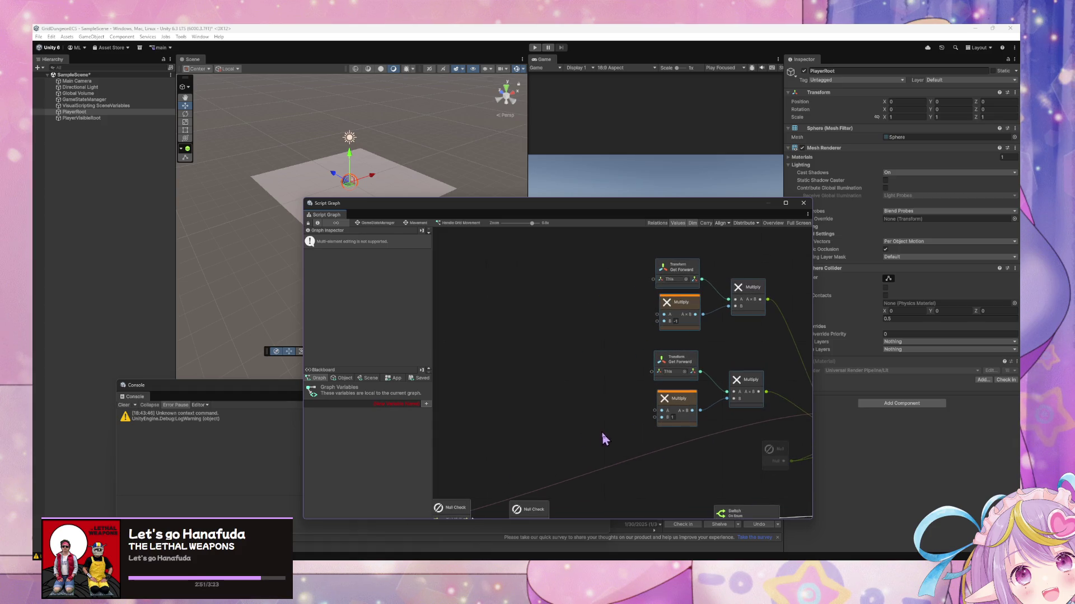
Delete the old Get and Set Variable nodes
{"action": "scroll", "coordinate": [691, 330], "scroll_direction": "down", "scroll_amount": 1}
{"action": "left_click_drag", "start_coordinate": [638, 375], "coordinate": [598, 483]}
{"action": "key", "text": "Delete"}
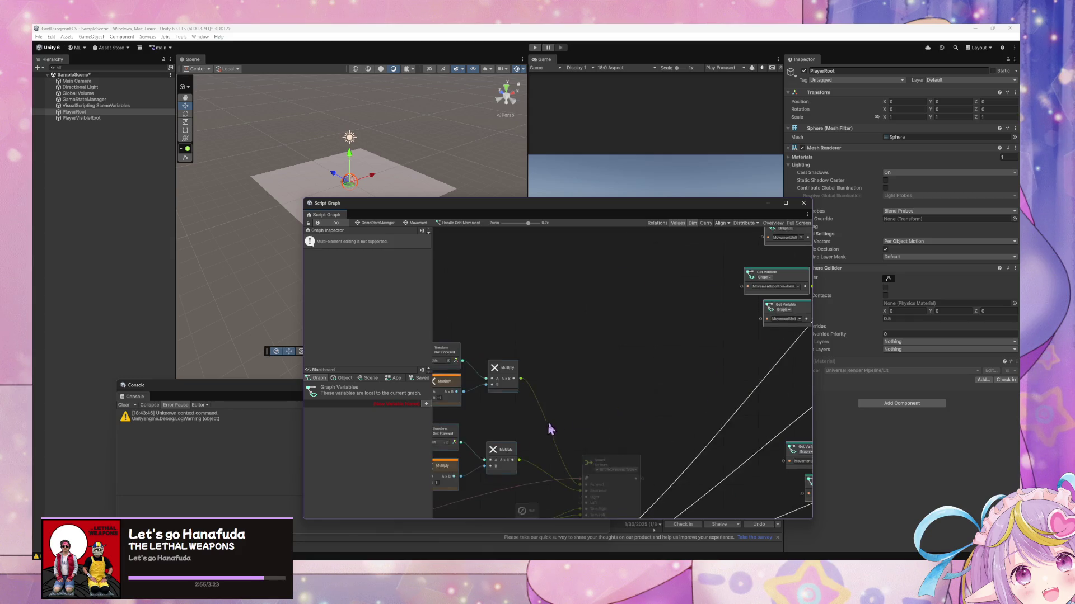
Wire the Input node's Movement Unit into two Multiply nodes' A inputs
{"action": "left_click_drag", "start_coordinate": [551, 428], "coordinate": [688, 389]}
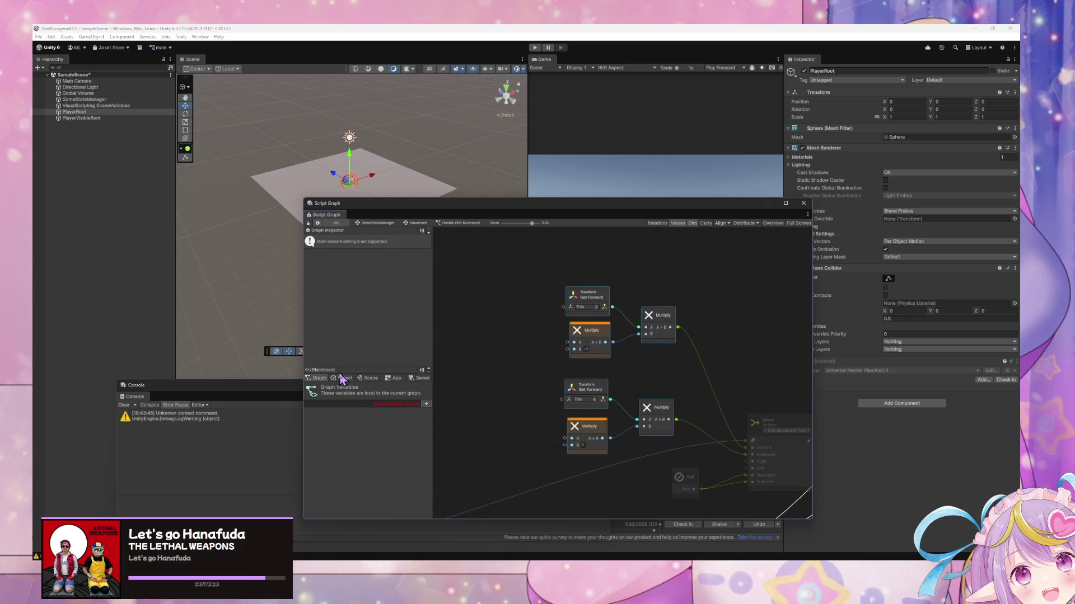
{"action": "left_click_drag", "start_coordinate": [514, 328], "coordinate": [732, 246]}
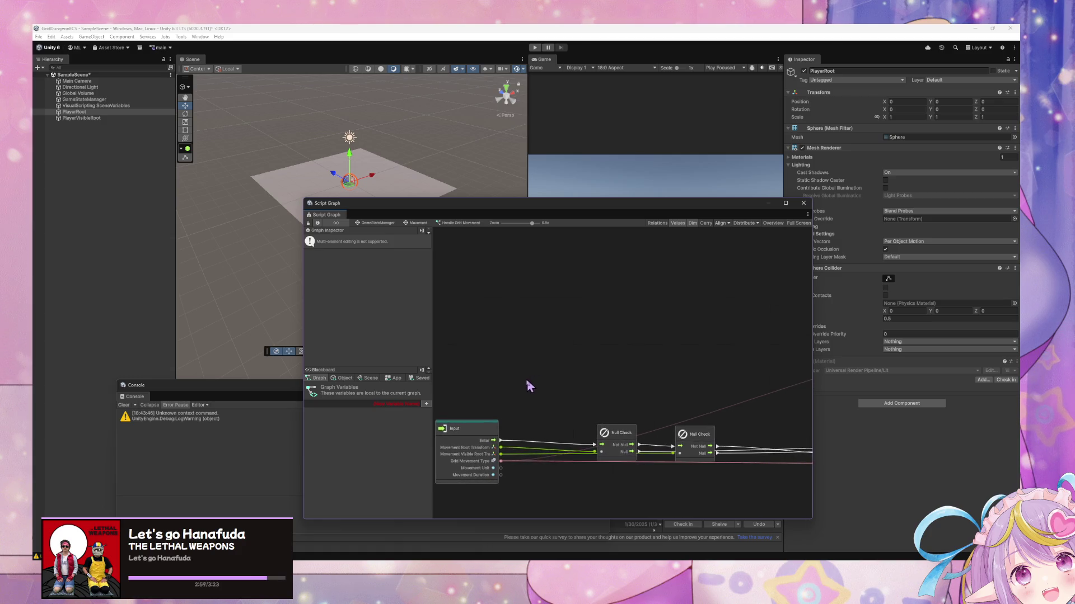
{"action": "mouse_move", "coordinate": [477, 490]}
{"action": "left_mouse_down"}
{"action": "mouse_move", "coordinate": [688, 371]}
{"action": "mouse_move", "coordinate": [734, 360]}
{"action": "left_mouse_up"}
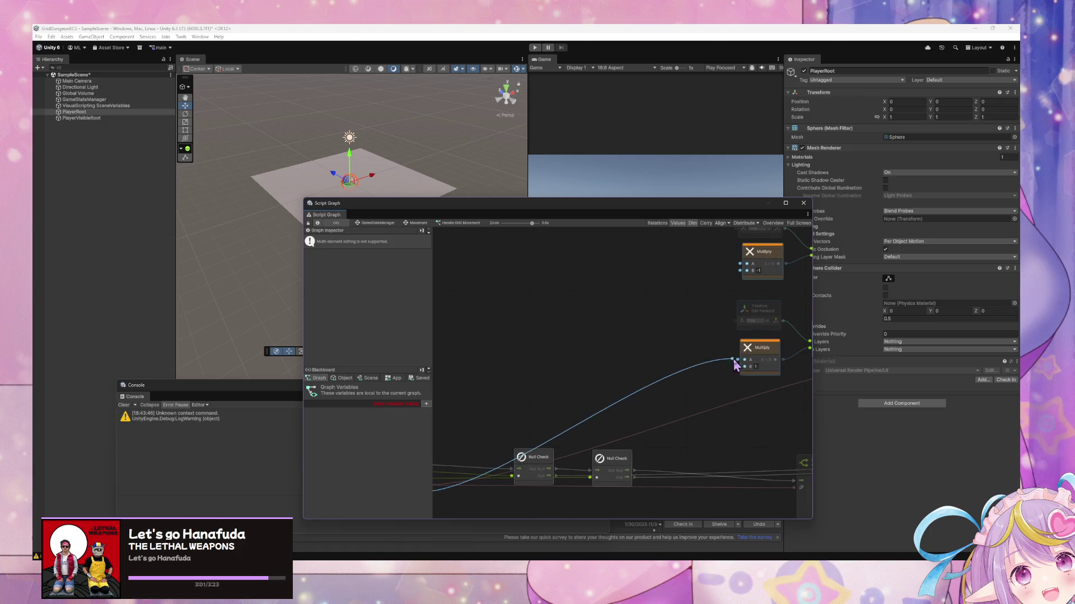
{"action": "left_click_drag", "start_coordinate": [584, 407], "coordinate": [681, 372]}
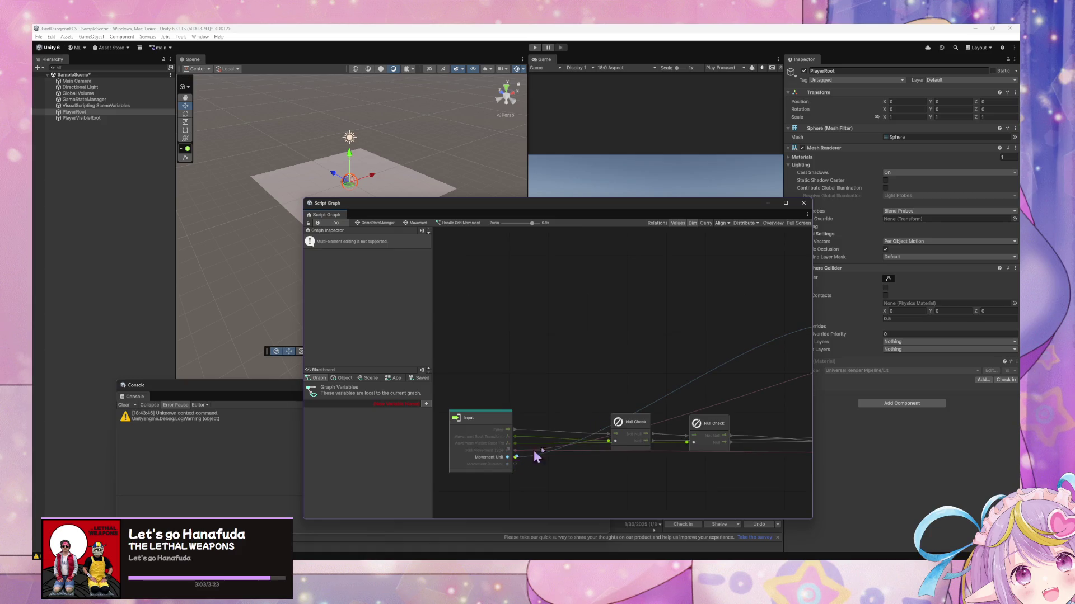
{"action": "left_click_drag", "start_coordinate": [525, 458], "coordinate": [598, 396]}
{"action": "left_click_drag", "start_coordinate": [701, 287], "coordinate": [700, 285]}
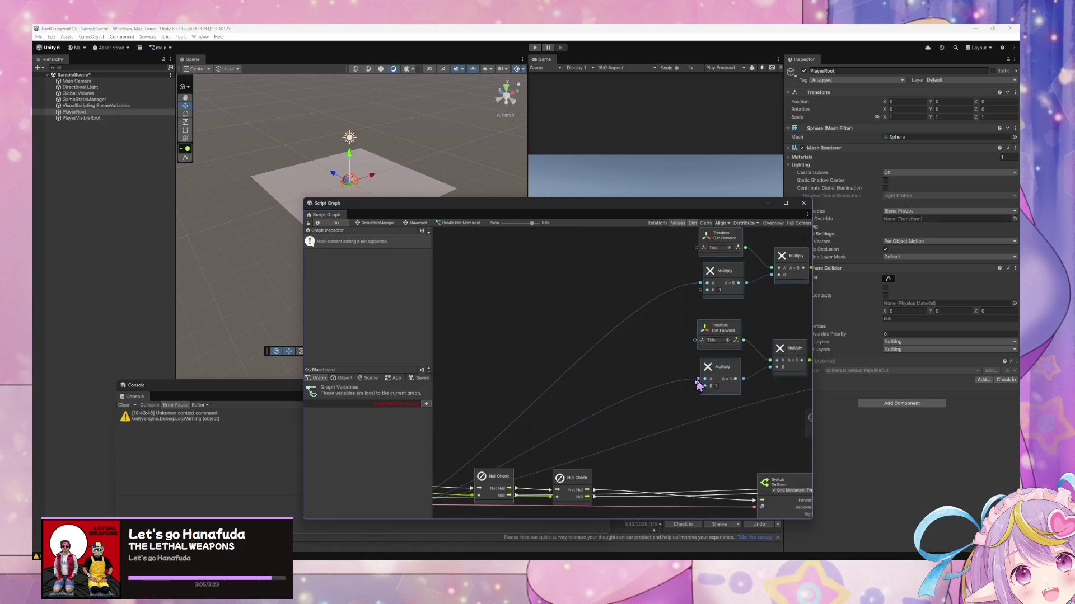
{"action": "mouse_move", "coordinate": [678, 349]}
{"action": "left_mouse_down"}
{"action": "mouse_move", "coordinate": [643, 359]}
{"action": "mouse_move", "coordinate": [753, 333]}
{"action": "left_mouse_up"}
{"action": "mouse_move", "coordinate": [511, 462]}
{"action": "left_mouse_down"}
{"action": "mouse_move", "coordinate": [728, 403]}
{"action": "mouse_move", "coordinate": [697, 428]}
{"action": "mouse_move", "coordinate": [648, 376]}
{"action": "mouse_move", "coordinate": [664, 336]}
{"action": "mouse_move", "coordinate": [732, 287]}
{"action": "mouse_move", "coordinate": [680, 333]}
{"action": "mouse_move", "coordinate": [729, 329]}
{"action": "mouse_move", "coordinate": [658, 317]}
{"action": "left_mouse_up"}
{"action": "scroll", "coordinate": [727, 325], "scroll_direction": "down", "scroll_amount": 3}
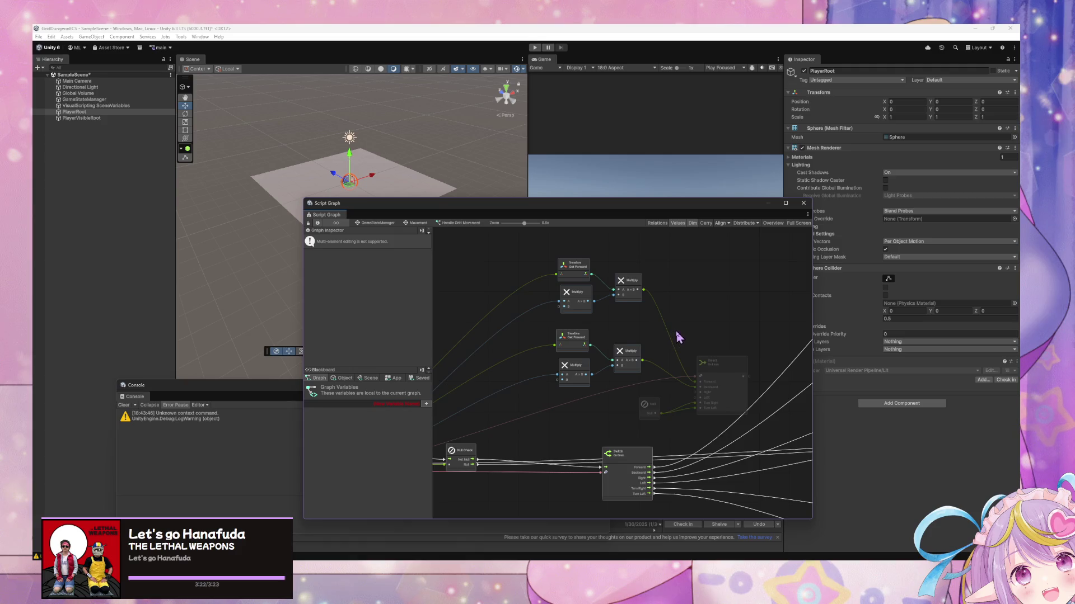
Inspect the Select On Enum node and move the Null node further left
{"action": "scroll", "coordinate": [678, 330], "scroll_direction": "up", "scroll_amount": 2}
{"action": "left_click", "coordinate": [739, 399]}
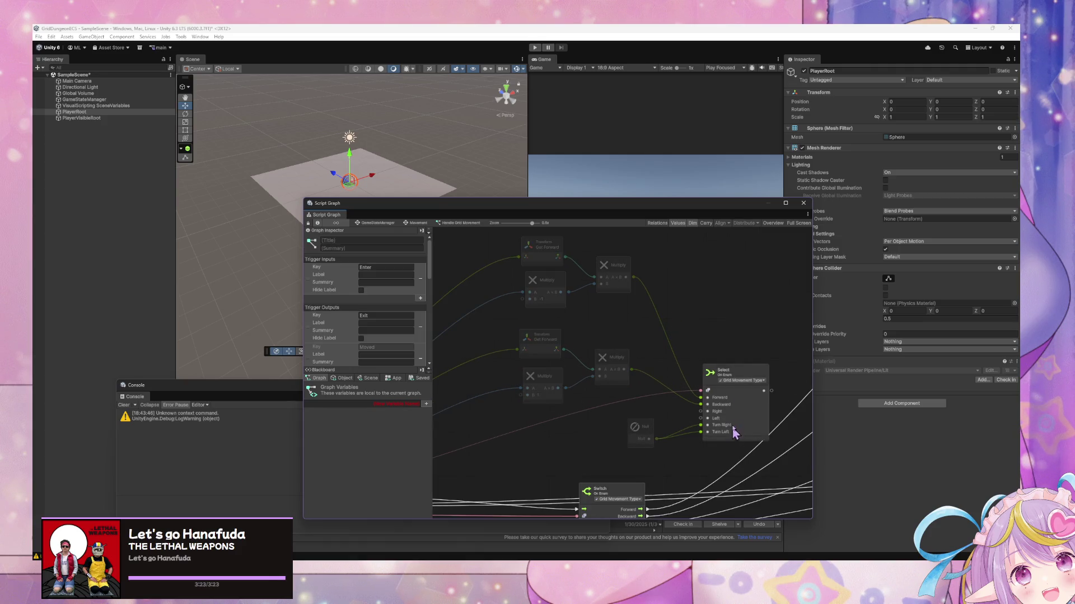
{"action": "left_click_drag", "start_coordinate": [567, 294], "coordinate": [640, 439]}
{"action": "left_click", "coordinate": [640, 438]}
{"action": "scroll", "coordinate": [649, 291], "scroll_direction": "down", "scroll_amount": 5}
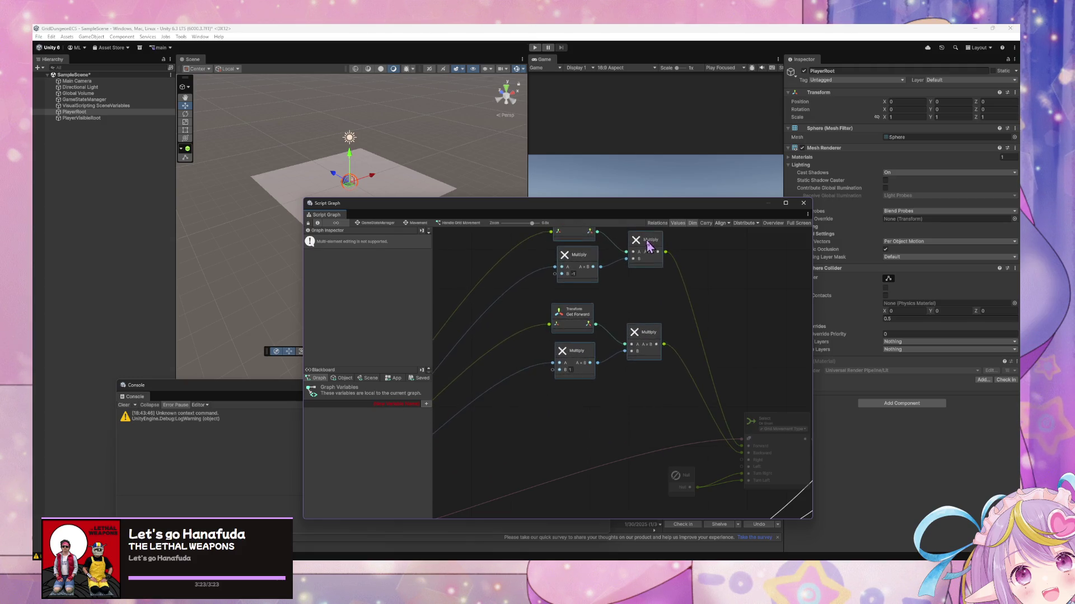
{"action": "scroll", "coordinate": [670, 379], "scroll_direction": "right", "scroll_amount": 5}
{"action": "left_click", "coordinate": [654, 308]}
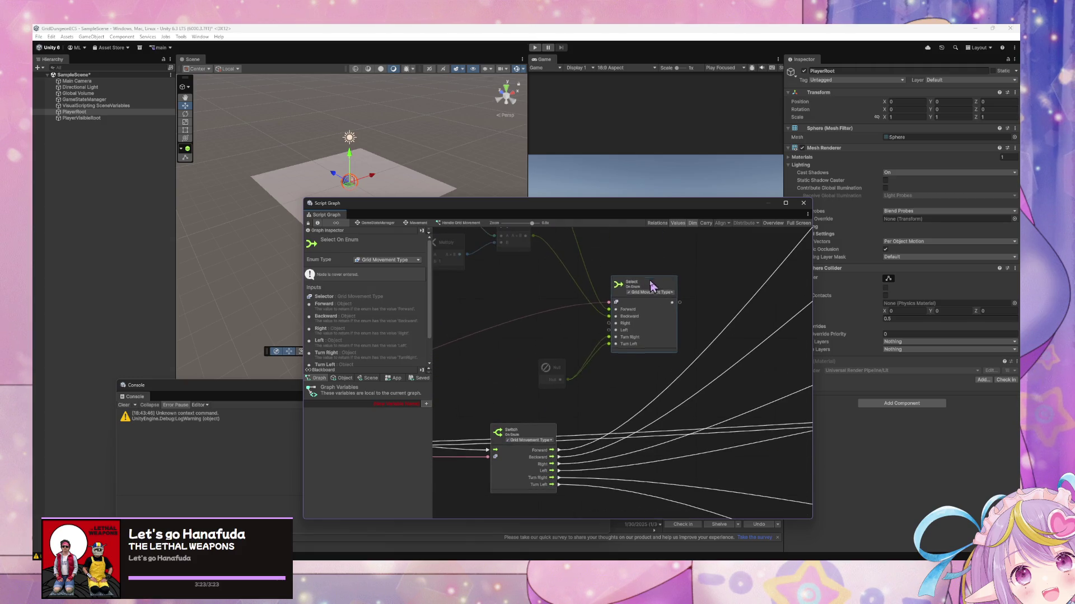
{"action": "left_click_drag", "start_coordinate": [553, 381], "coordinate": [521, 389]}
Move the Get Forward and Multiply group up and to the right
{"action": "scroll", "coordinate": [562, 342], "scroll_direction": "right", "scroll_amount": 3}
{"action": "scroll", "coordinate": [616, 358], "scroll_direction": "down", "scroll_amount": 3}
{"action": "scroll", "coordinate": [694, 397], "scroll_direction": "up", "scroll_amount": 2}
{"action": "left_click", "coordinate": [644, 358]}
{"action": "left_click_drag", "start_coordinate": [660, 302], "coordinate": [659, 279]}
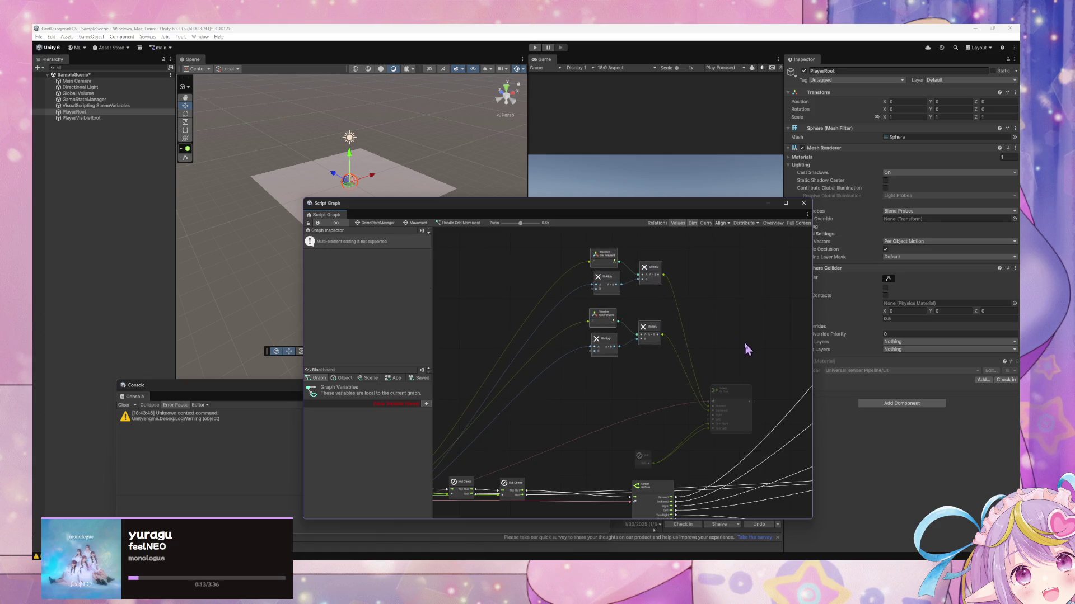
Shift the six Get Right and Multiply nodes up-right and wire a Multiply result into Select On Enum's Left
{"action": "scroll", "coordinate": [748, 350], "scroll_direction": "right", "scroll_amount": 5}
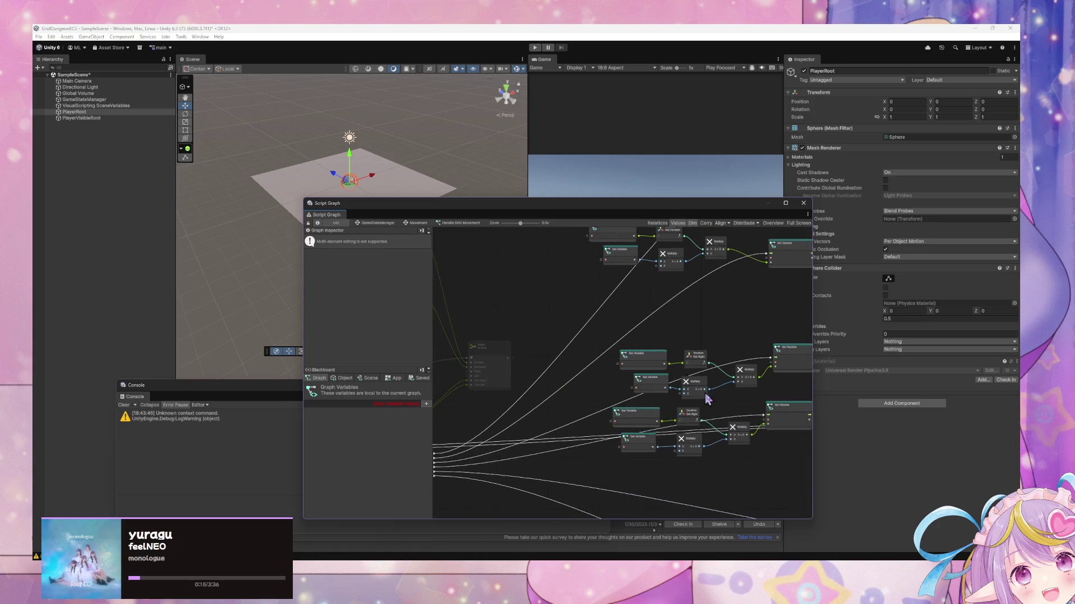
{"action": "scroll", "coordinate": [689, 383], "scroll_direction": "down", "scroll_amount": 2}
{"action": "left_click_drag", "start_coordinate": [657, 302], "coordinate": [734, 444]}
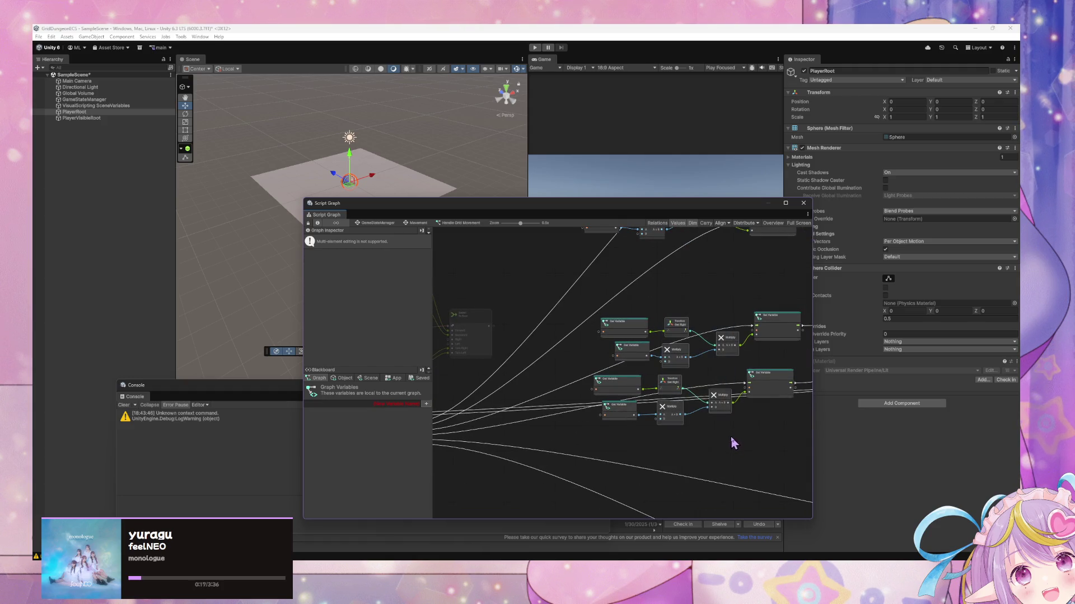
{"action": "scroll", "coordinate": [685, 430], "scroll_direction": "up", "scroll_amount": 3}
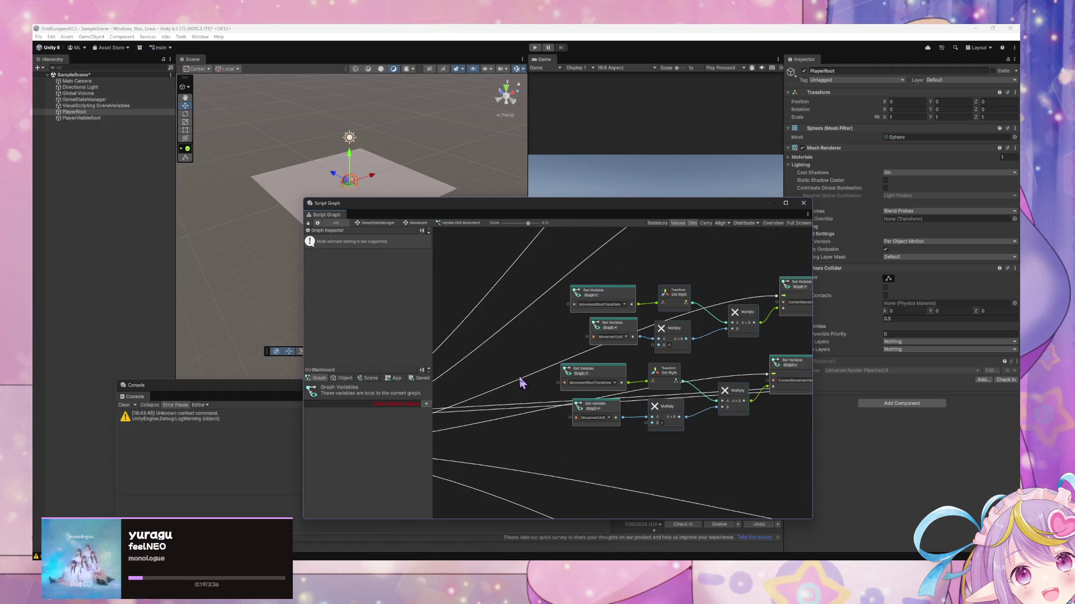
{"action": "scroll", "coordinate": [684, 435], "scroll_direction": "down", "scroll_amount": 1}
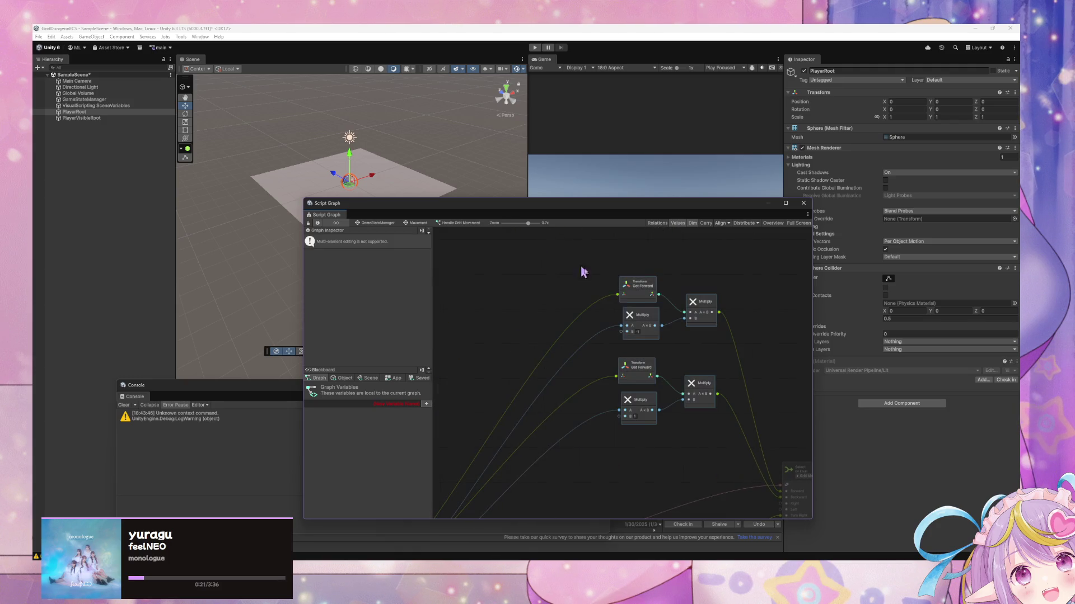
{"action": "scroll", "coordinate": [630, 263], "scroll_direction": "down", "scroll_amount": 5}
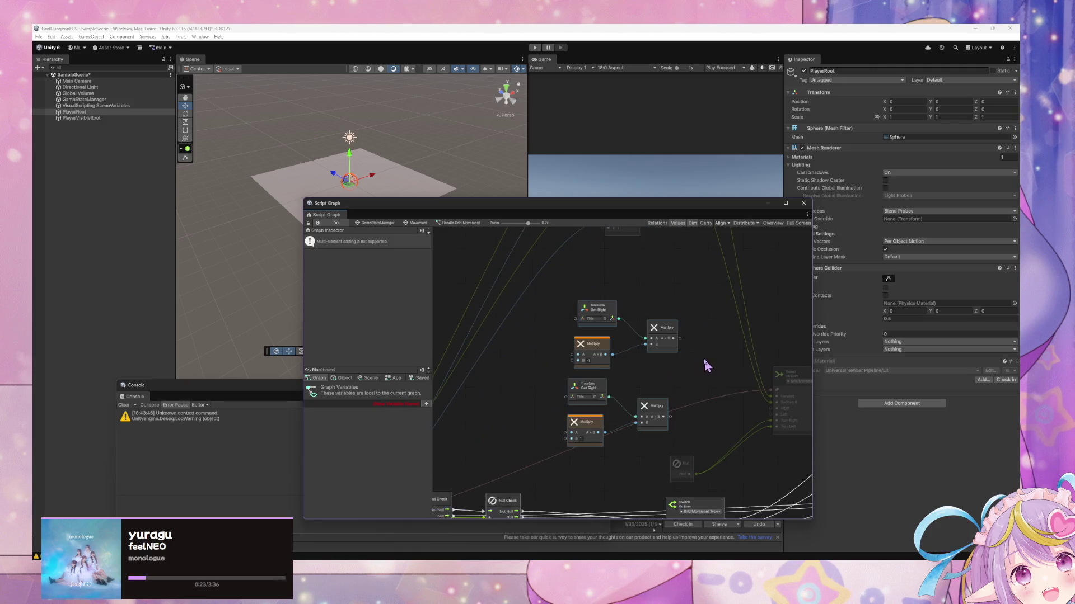
{"action": "left_click_drag", "start_coordinate": [663, 341], "coordinate": [704, 328]}
{"action": "left_click", "coordinate": [727, 336]}
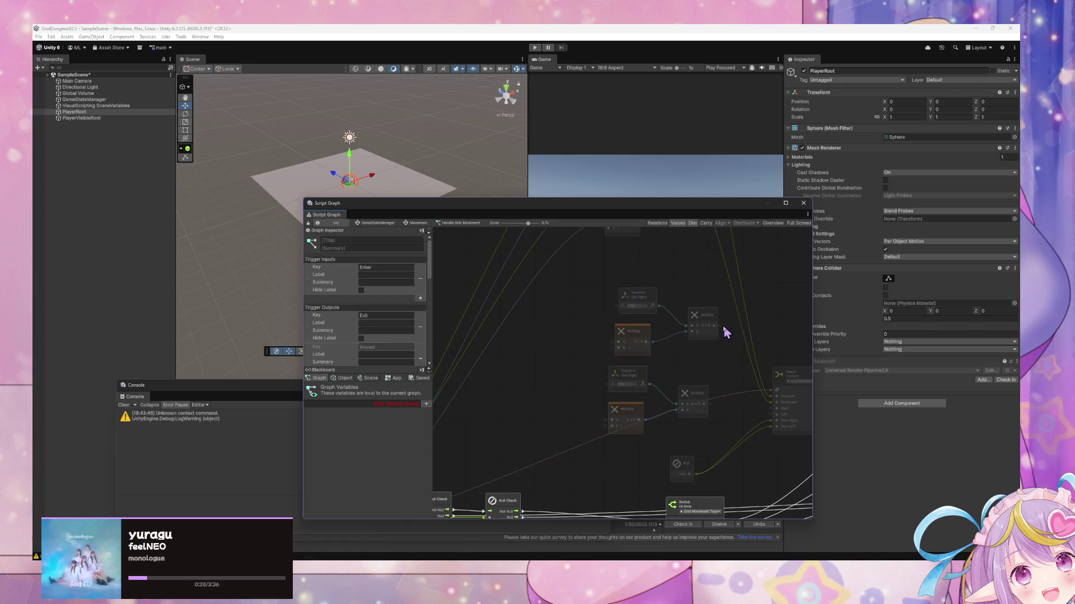
{"action": "left_click_drag", "start_coordinate": [775, 414], "coordinate": [712, 406]}
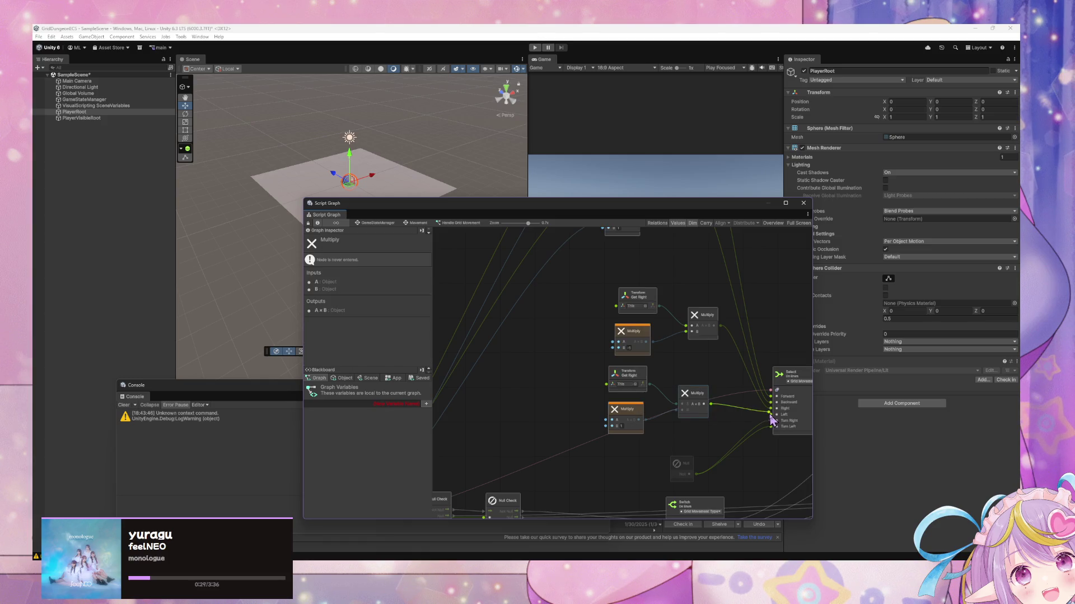
{"action": "scroll", "coordinate": [770, 419], "scroll_direction": "down", "scroll_amount": 2}
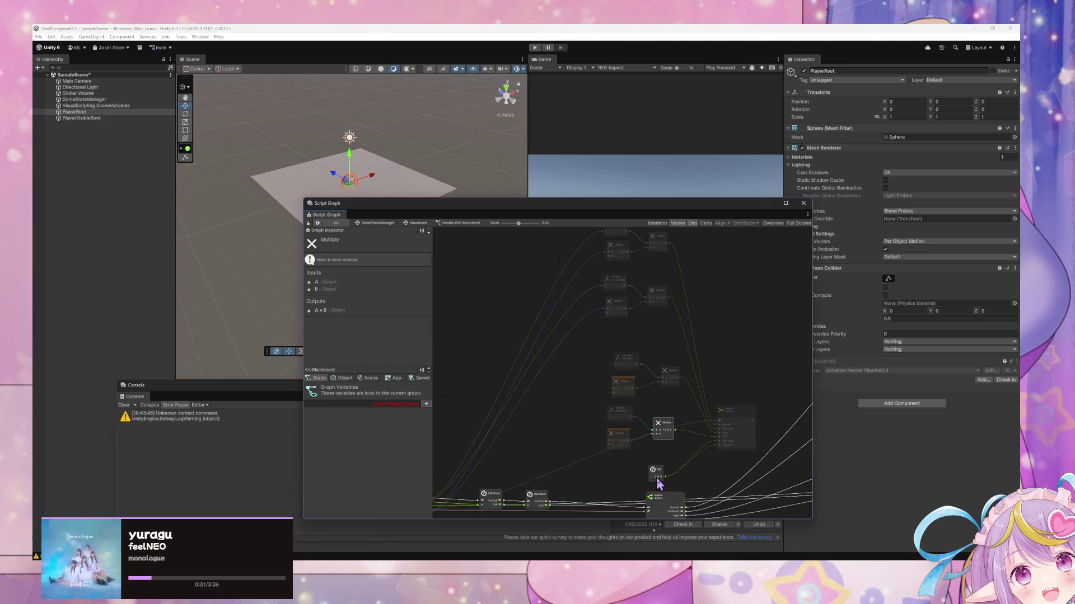
Nudge the middle node group up and wire Movement Unit into the remaining Multiply nodes
{"action": "mouse_move", "coordinate": [682, 449]}
{"action": "left_mouse_down"}
{"action": "mouse_move", "coordinate": [595, 355]}
{"action": "mouse_move", "coordinate": [612, 351]}
{"action": "left_mouse_up"}
{"action": "left_click", "coordinate": [580, 466]}
{"action": "left_click_drag", "start_coordinate": [580, 466], "coordinate": [683, 407]}
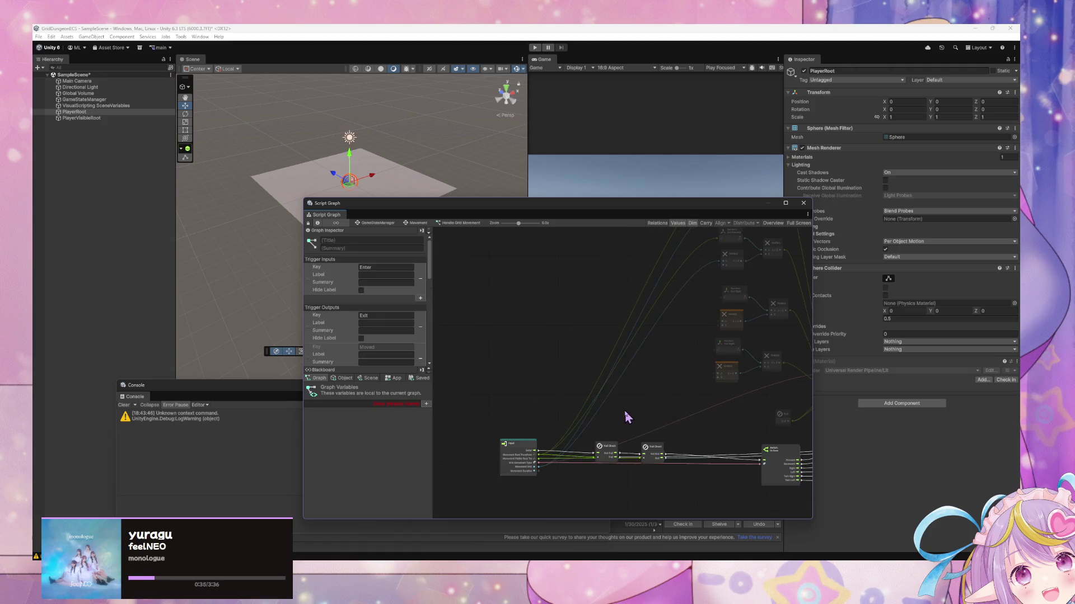
{"action": "scroll", "coordinate": [626, 417], "scroll_direction": "up", "scroll_amount": 2}
{"action": "left_click_drag", "start_coordinate": [505, 493], "coordinate": [751, 364]}
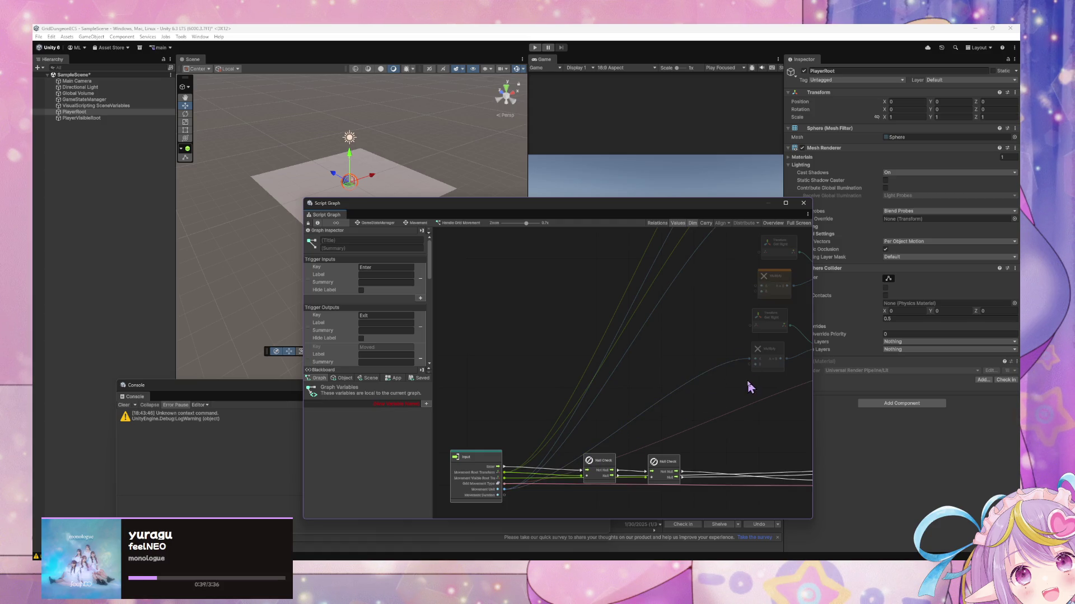
{"action": "scroll", "coordinate": [748, 383], "scroll_direction": "up", "scroll_amount": 1}
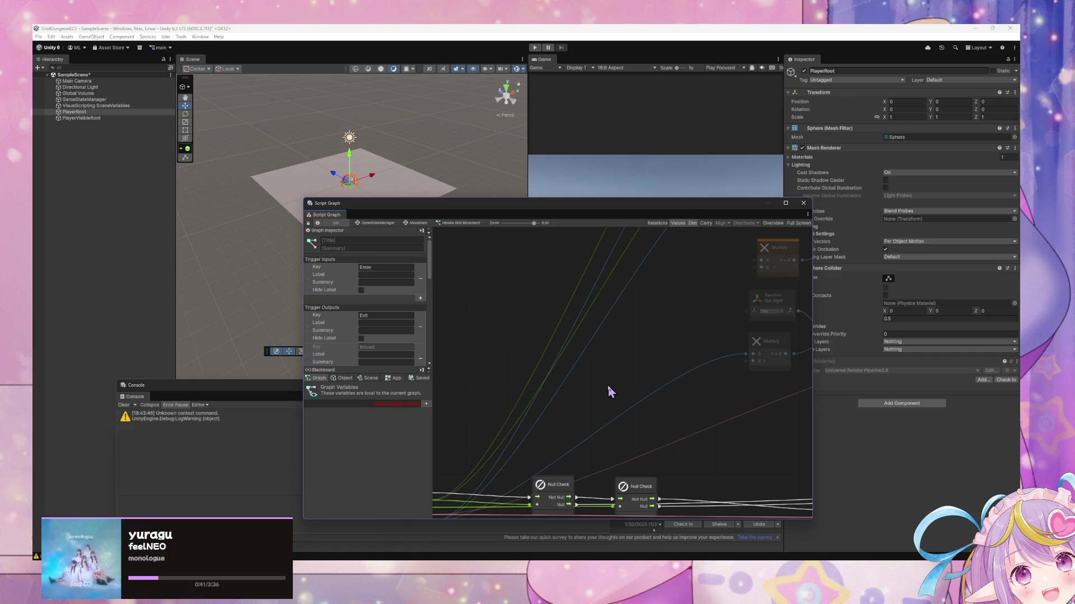
{"action": "scroll", "coordinate": [609, 391], "scroll_direction": "down", "scroll_amount": 2}
{"action": "left_click_drag", "start_coordinate": [491, 491], "coordinate": [497, 491]}
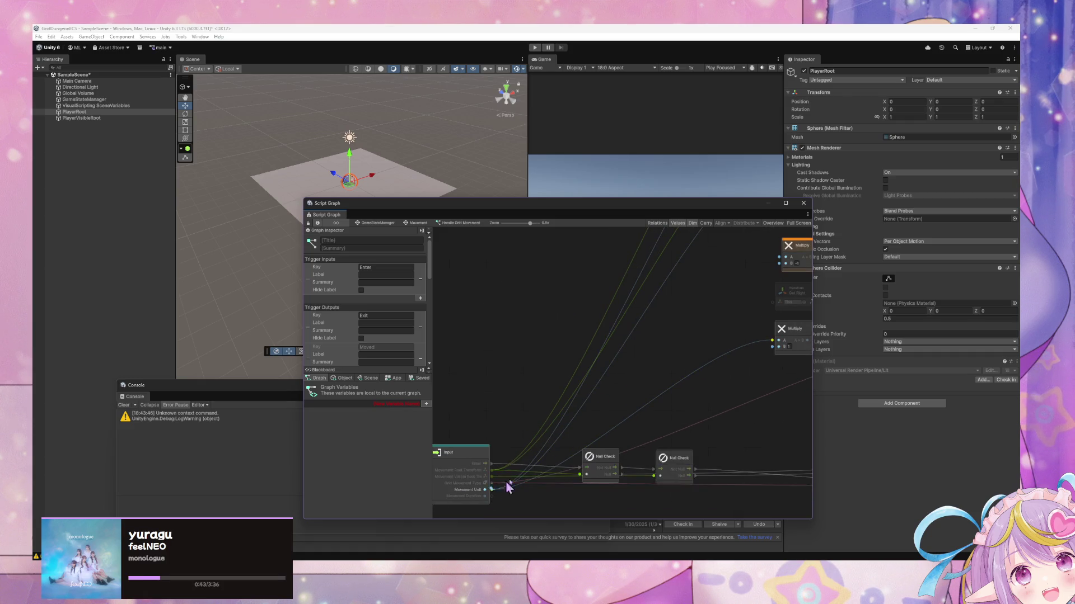
{"action": "mouse_move", "coordinate": [779, 263]}
{"action": "left_mouse_down"}
{"action": "mouse_move", "coordinate": [643, 320]}
{"action": "mouse_move", "coordinate": [782, 283]}
{"action": "mouse_move", "coordinate": [674, 350]}
{"action": "mouse_move", "coordinate": [629, 361]}
{"action": "mouse_move", "coordinate": [749, 391]}
{"action": "mouse_move", "coordinate": [699, 316]}
{"action": "left_mouse_up"}
{"action": "left_click_drag", "start_coordinate": [626, 431], "coordinate": [624, 432]}
Connect Movement Visible Root Transform to both Get Right nodes' This inputs
{"action": "scroll", "coordinate": [662, 352], "scroll_direction": "up", "scroll_amount": 3}
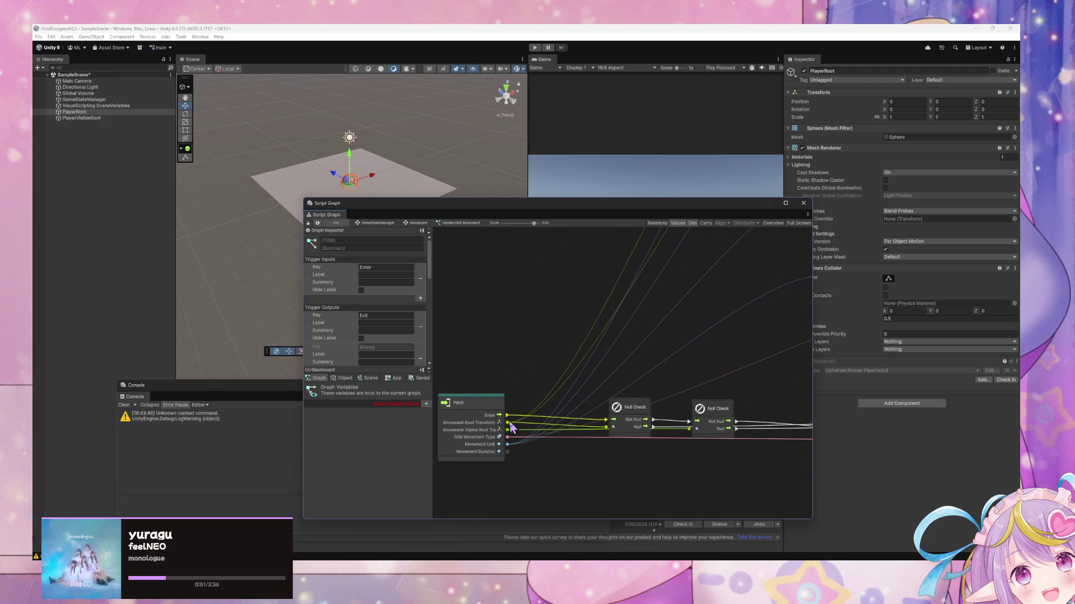
{"action": "mouse_move", "coordinate": [508, 430]}
{"action": "left_mouse_down"}
{"action": "mouse_move", "coordinate": [607, 360]}
{"action": "mouse_move", "coordinate": [643, 360]}
{"action": "mouse_move", "coordinate": [649, 323]}
{"action": "left_mouse_up"}
{"action": "left_click_drag", "start_coordinate": [497, 455], "coordinate": [736, 329]}
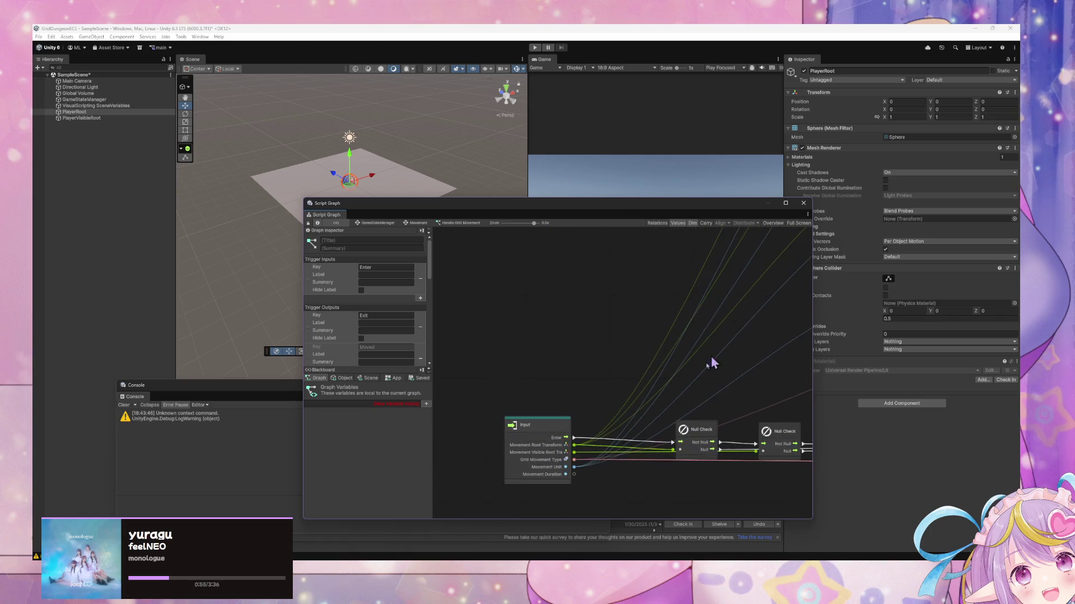
{"action": "mouse_move", "coordinate": [575, 448]}
{"action": "left_mouse_down"}
{"action": "mouse_move", "coordinate": [628, 413]}
{"action": "mouse_move", "coordinate": [549, 434]}
{"action": "mouse_move", "coordinate": [722, 344]}
{"action": "left_mouse_up"}
{"action": "scroll", "coordinate": [722, 336], "scroll_direction": "down", "scroll_amount": 5}
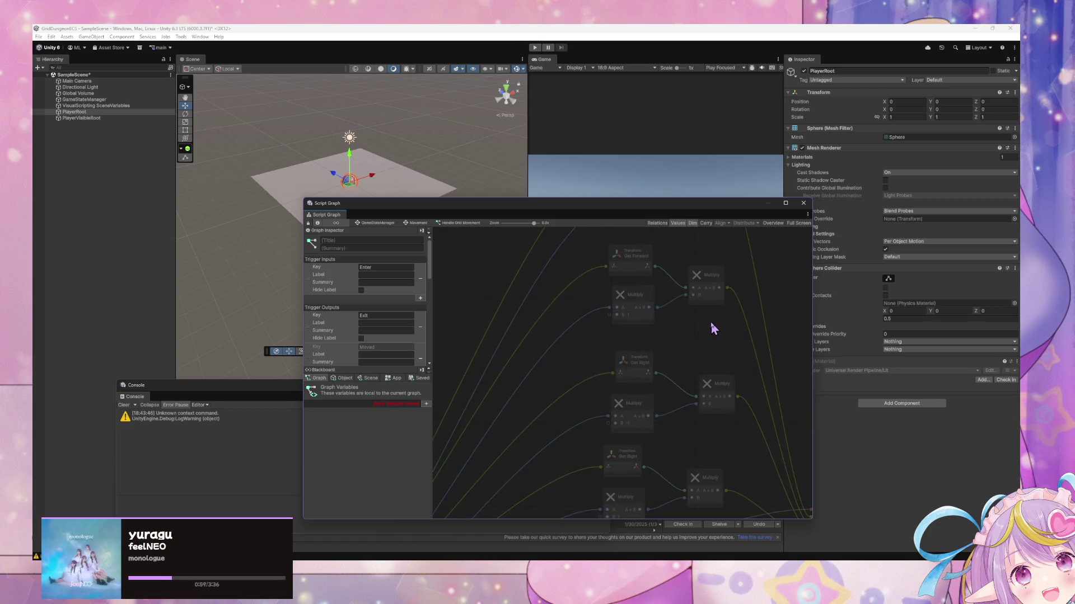
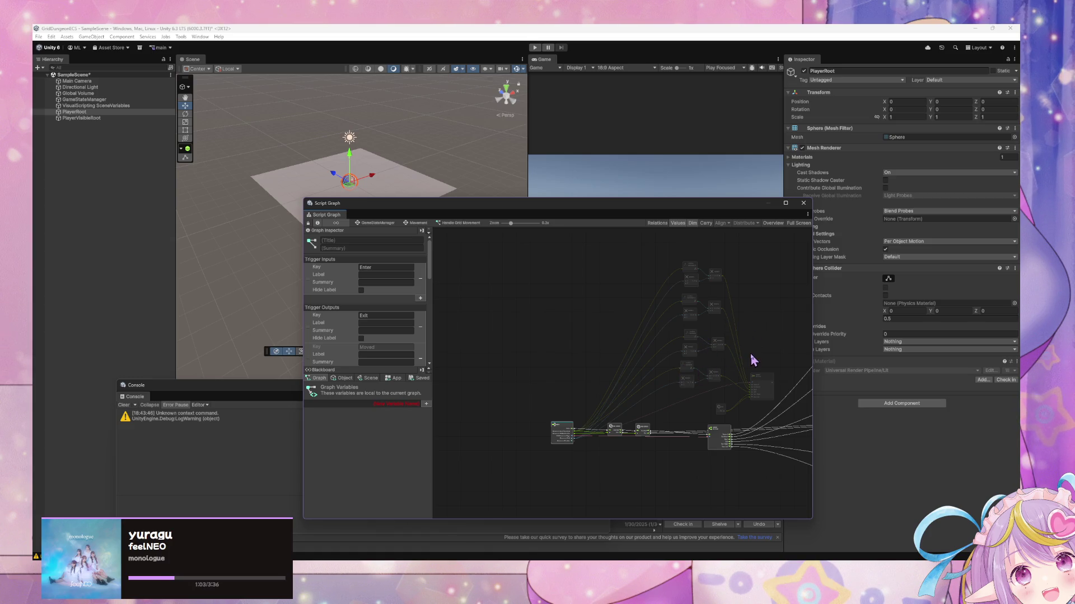
Nudge the Select On Enum node slightly up-right and inspect it and the Null node
{"action": "scroll", "coordinate": [753, 360], "scroll_direction": "up", "scroll_amount": 5}
{"action": "left_click", "coordinate": [731, 399]}
{"action": "left_click_drag", "start_coordinate": [725, 394], "coordinate": [727, 392]}
{"action": "left_click", "coordinate": [620, 492]}
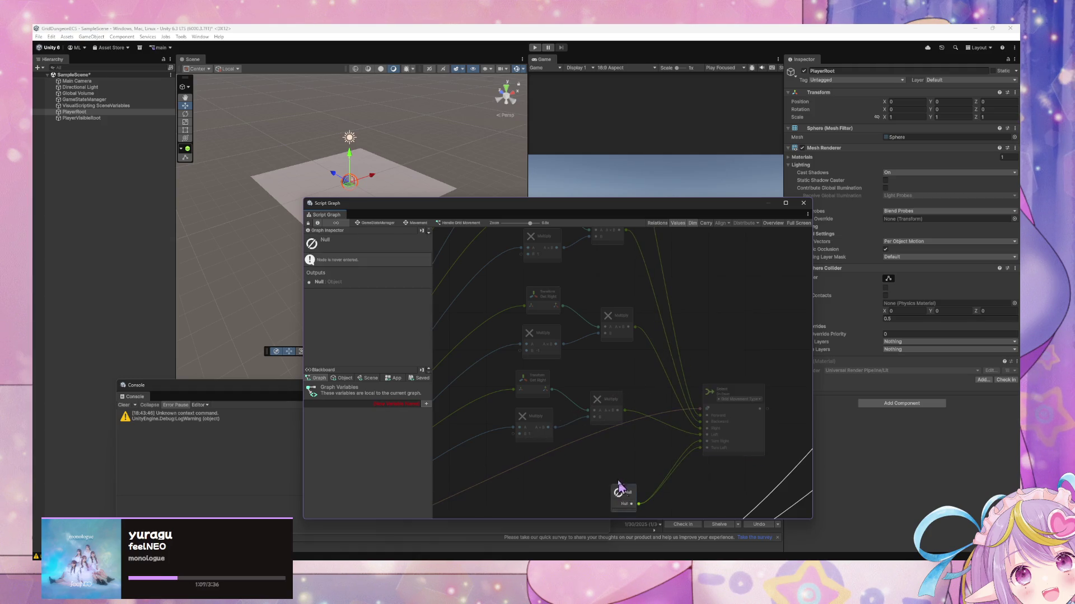
{"action": "scroll", "coordinate": [612, 353], "scroll_direction": "down", "scroll_amount": 5}
{"action": "scroll", "coordinate": [680, 337], "scroll_direction": "up", "scroll_amount": 3}
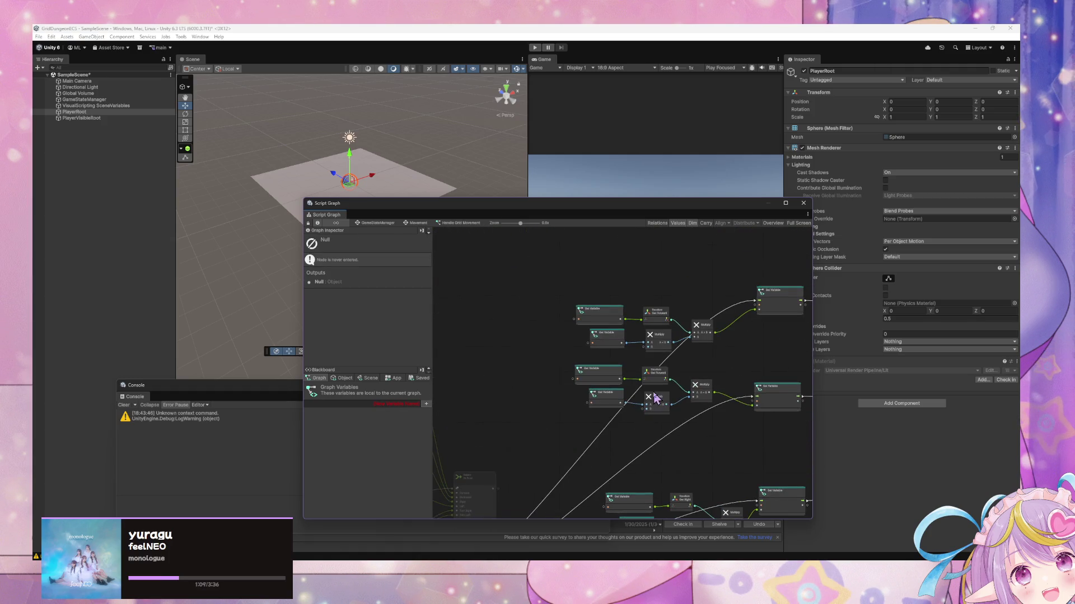
{"action": "scroll", "coordinate": [508, 398], "scroll_direction": "down", "scroll_amount": 3}
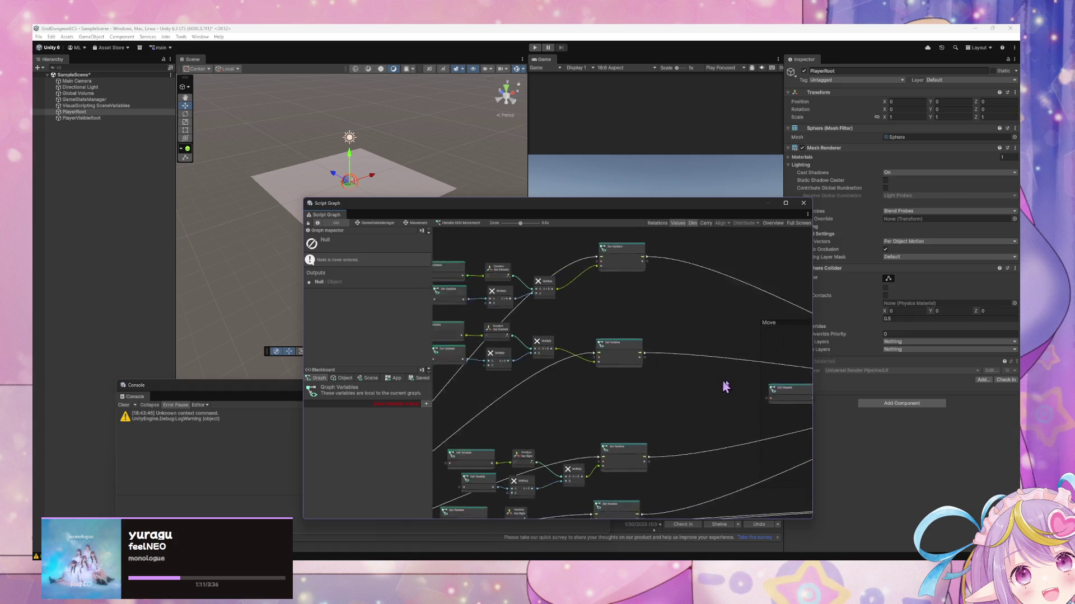
{"action": "scroll", "coordinate": [735, 392], "scroll_direction": "up", "scroll_amount": 5}
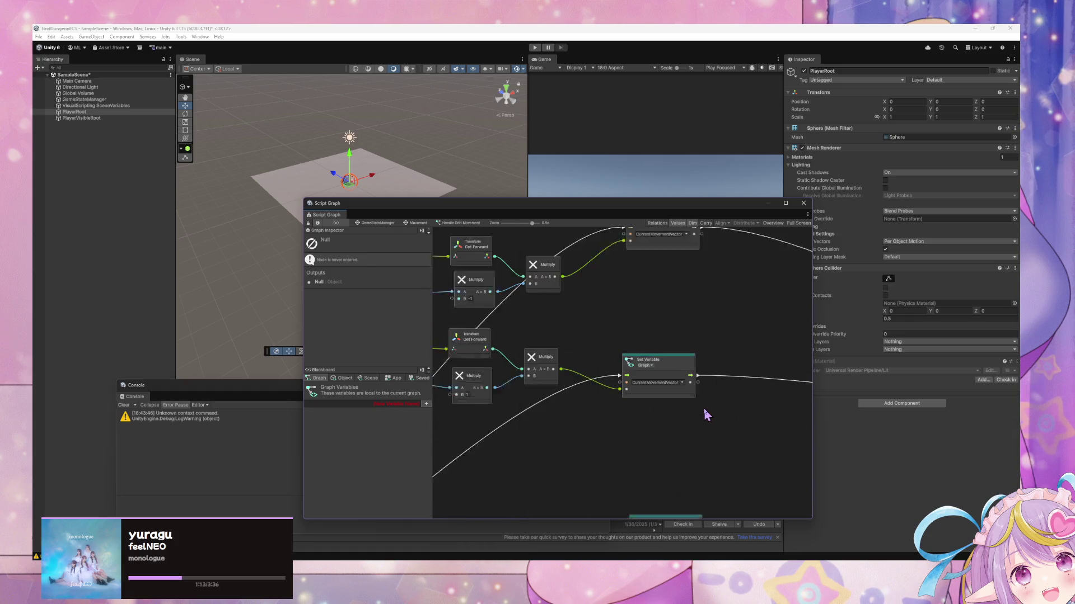
{"action": "scroll", "coordinate": [728, 420], "scroll_direction": "down", "scroll_amount": 5}
{"action": "left_click_drag", "start_coordinate": [724, 413], "coordinate": [511, 293]}
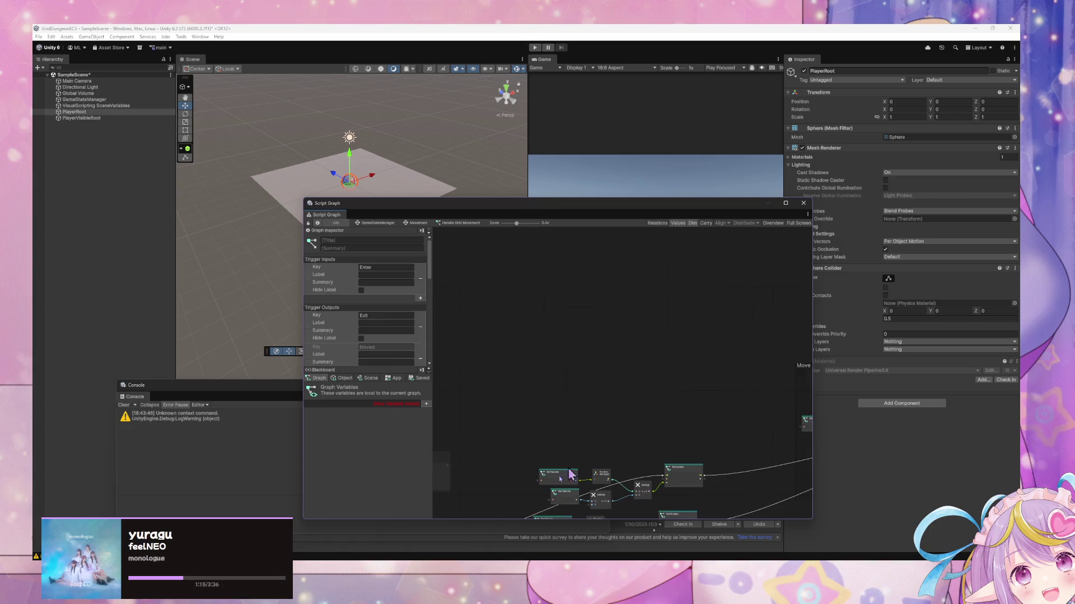
Shift the Move group to the left
{"action": "scroll", "coordinate": [616, 380], "scroll_direction": "up", "scroll_amount": 5}
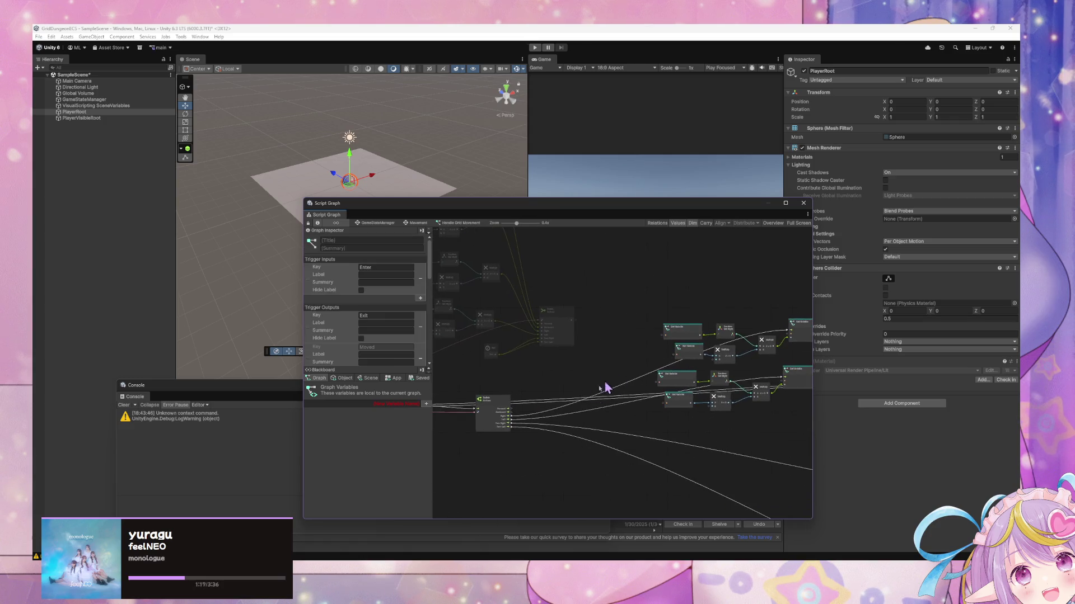
{"action": "scroll", "coordinate": [644, 378], "scroll_direction": "down", "scroll_amount": 3}
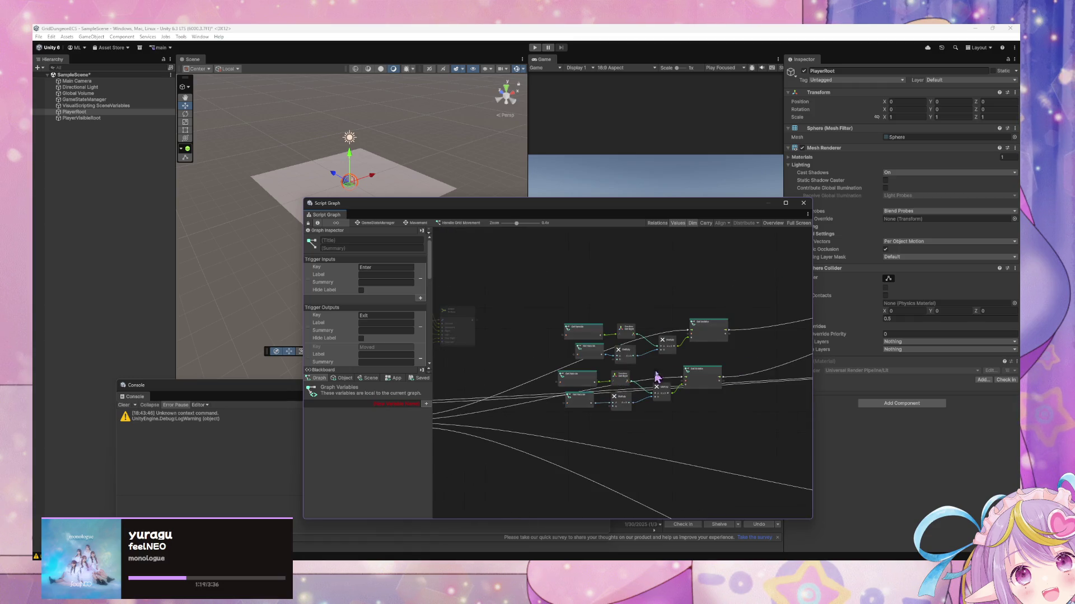
{"action": "scroll", "coordinate": [489, 368], "scroll_direction": "down", "scroll_amount": 3}
{"action": "scroll", "coordinate": [545, 431], "scroll_direction": "right", "scroll_amount": 2}
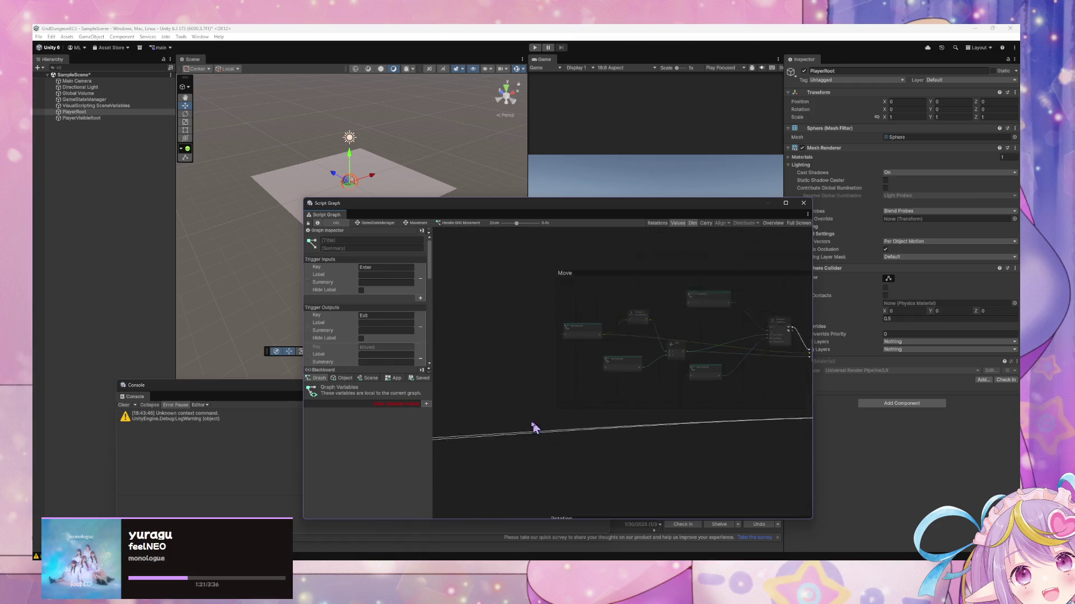
{"action": "scroll", "coordinate": [567, 437], "scroll_direction": "left", "scroll_amount": 3}
{"action": "scroll", "coordinate": [653, 364], "scroll_direction": "down", "scroll_amount": 1}
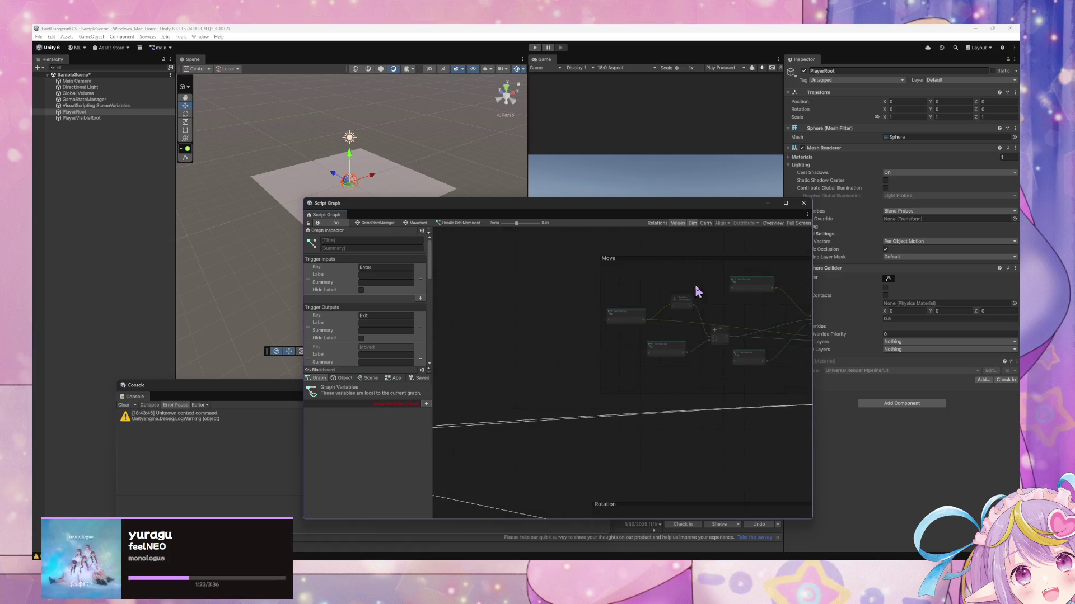
{"action": "left_click", "coordinate": [710, 259]}
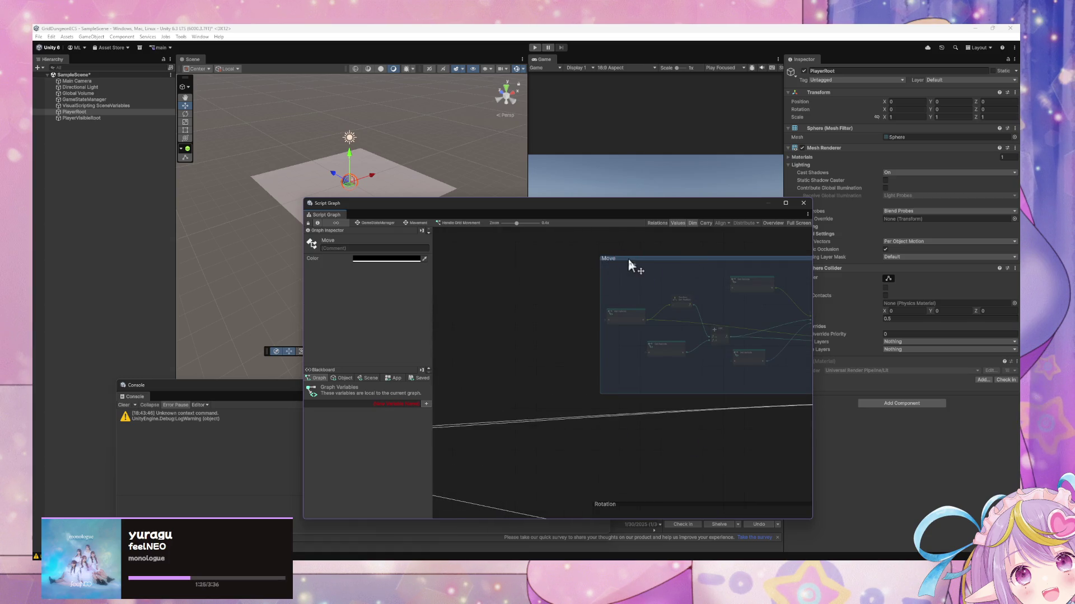
{"action": "left_click_drag", "start_coordinate": [630, 259], "coordinate": [487, 273]}
Pull the Move group further left so all its nodes are visible
{"action": "scroll", "coordinate": [590, 382], "scroll_direction": "left", "scroll_amount": 5}
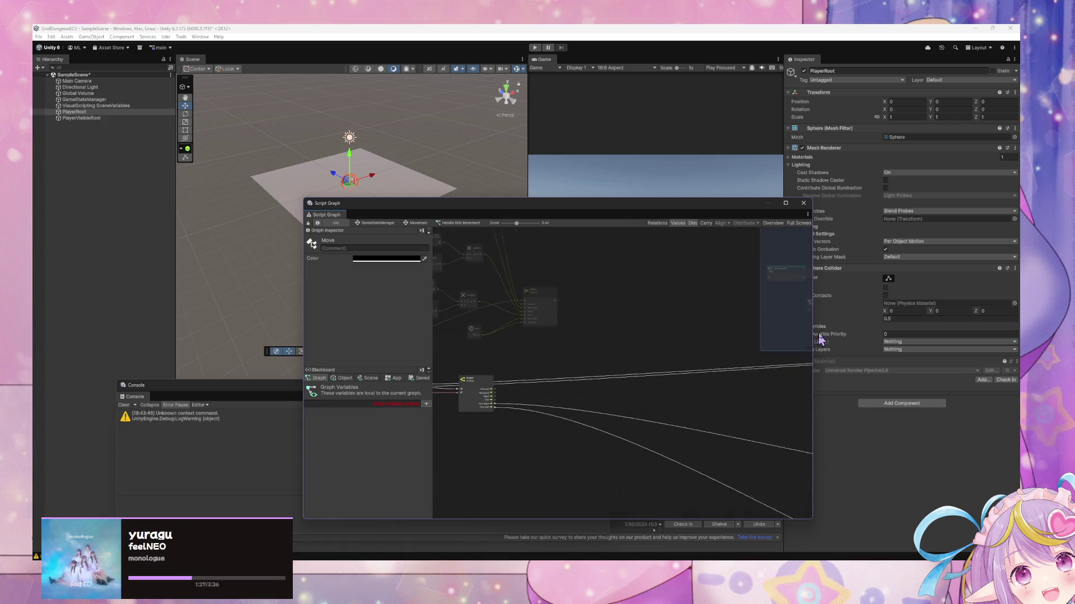
{"action": "scroll", "coordinate": [590, 382], "scroll_direction": "up", "scroll_amount": 3}
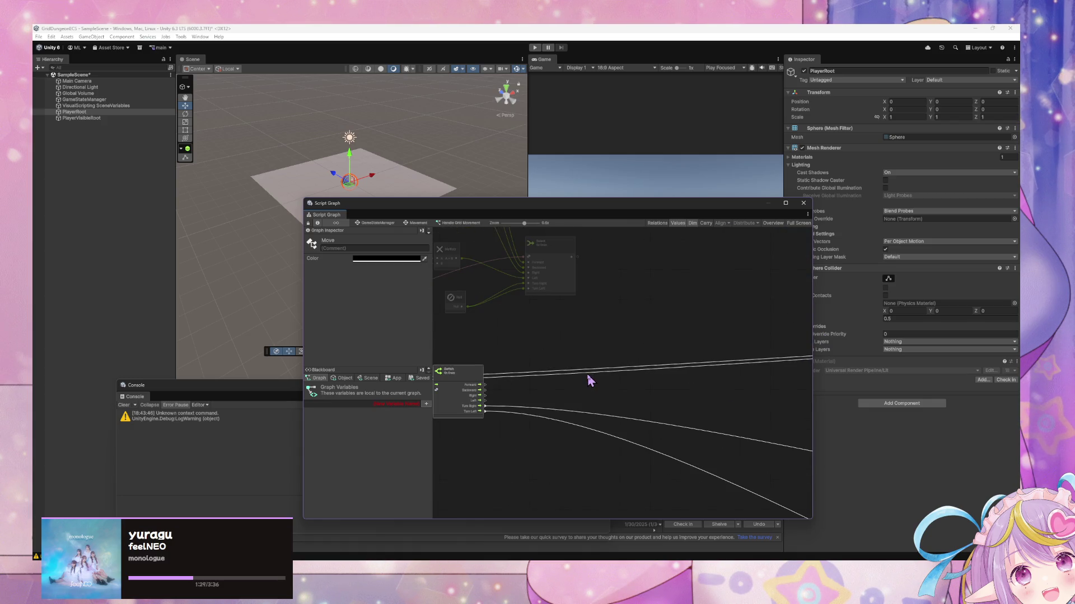
{"action": "scroll", "coordinate": [687, 351], "scroll_direction": "up", "scroll_amount": 3}
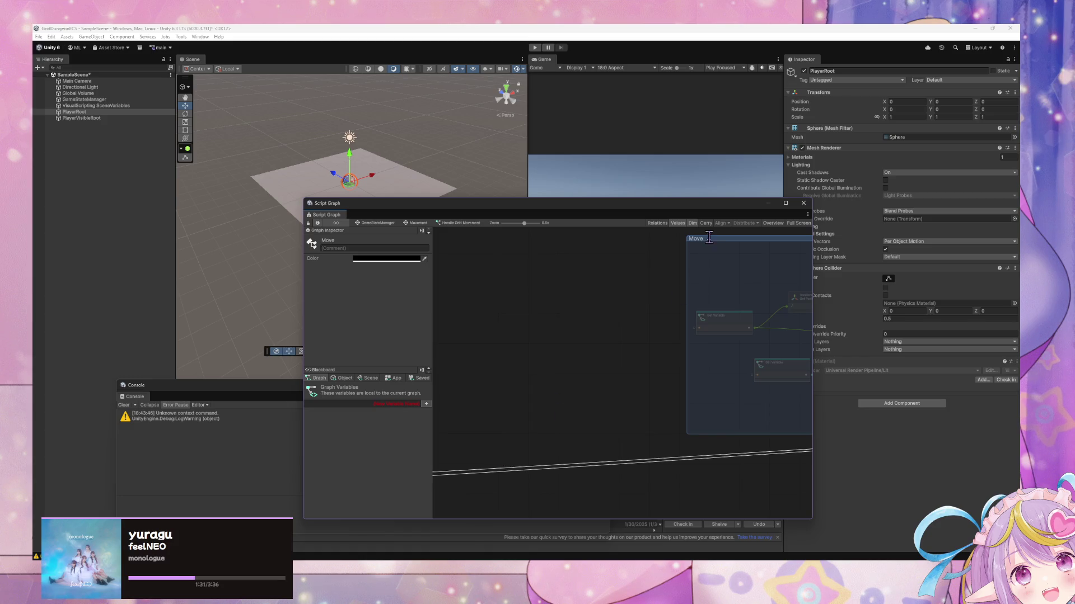
{"action": "left_click_drag", "start_coordinate": [734, 238], "coordinate": [511, 271]}
{"action": "scroll", "coordinate": [503, 417], "scroll_direction": "left", "scroll_amount": 5}
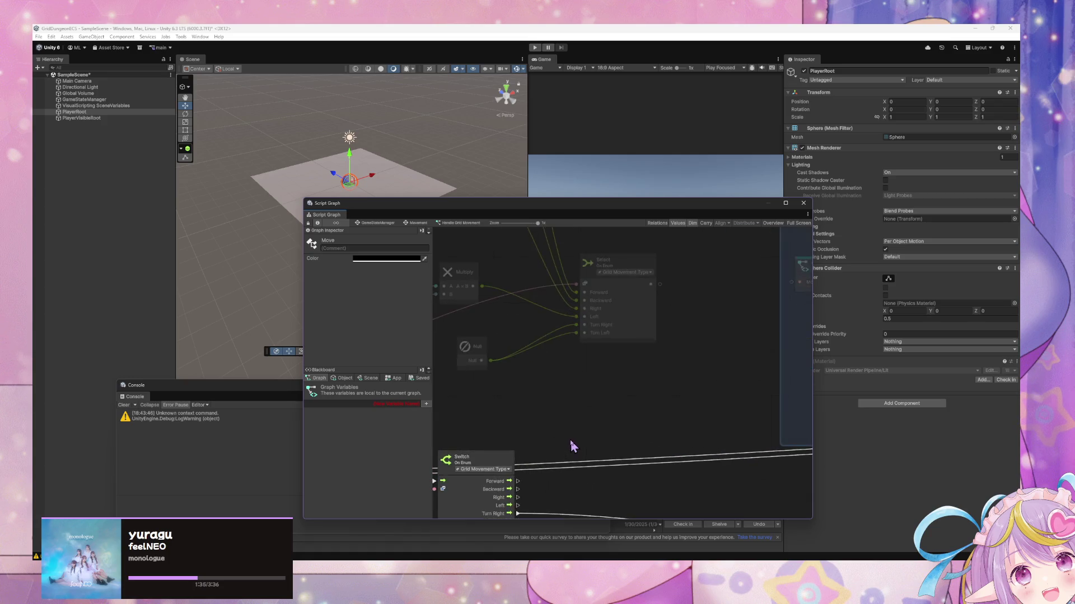
{"action": "scroll", "coordinate": [605, 437], "scroll_direction": "right", "scroll_amount": 5}
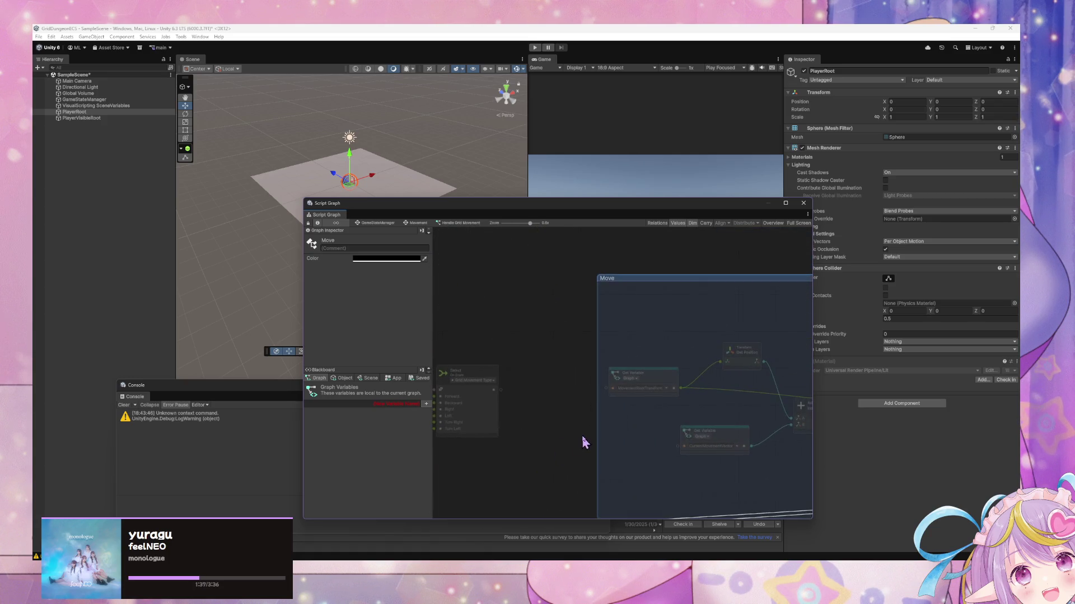
{"action": "scroll", "coordinate": [728, 431], "scroll_direction": "left", "scroll_amount": 3}
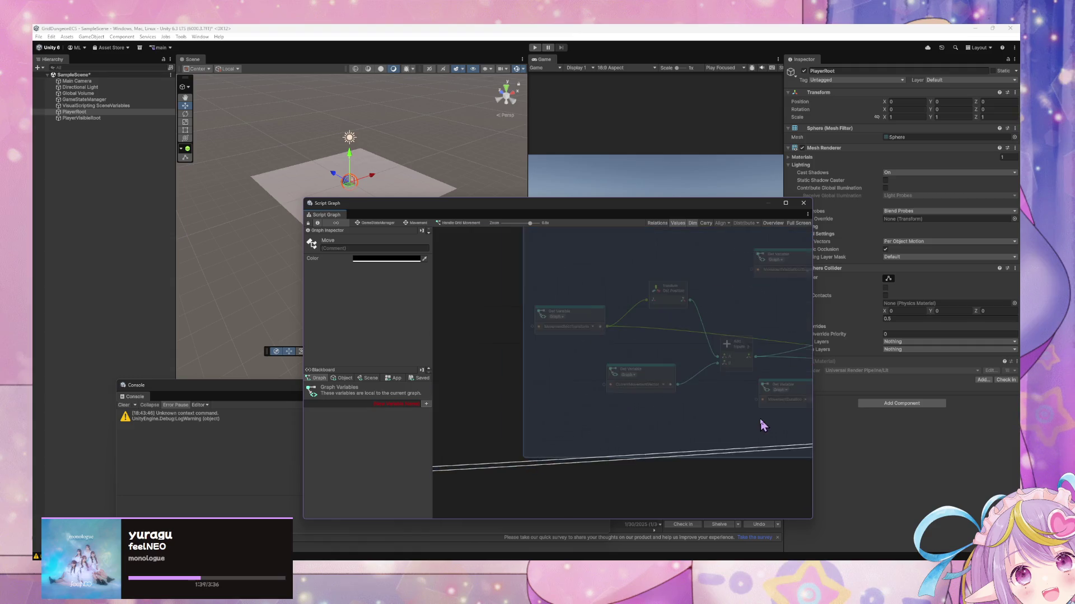
{"action": "scroll", "coordinate": [685, 400], "scroll_direction": "down", "scroll_amount": 1}
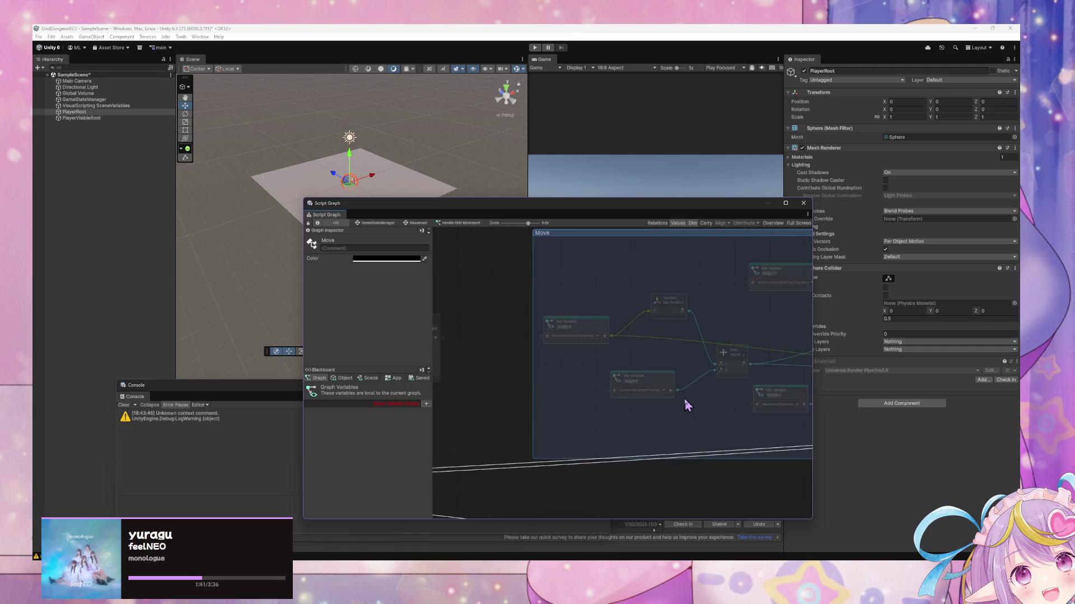
Wire the Select On Enum output into the Add node's B input
{"action": "left_click", "coordinate": [699, 433]}
{"action": "left_click", "coordinate": [664, 384]}
{"action": "left_click", "coordinate": [557, 413]}
{"action": "scroll", "coordinate": [616, 410], "scroll_direction": "left", "scroll_amount": 3}
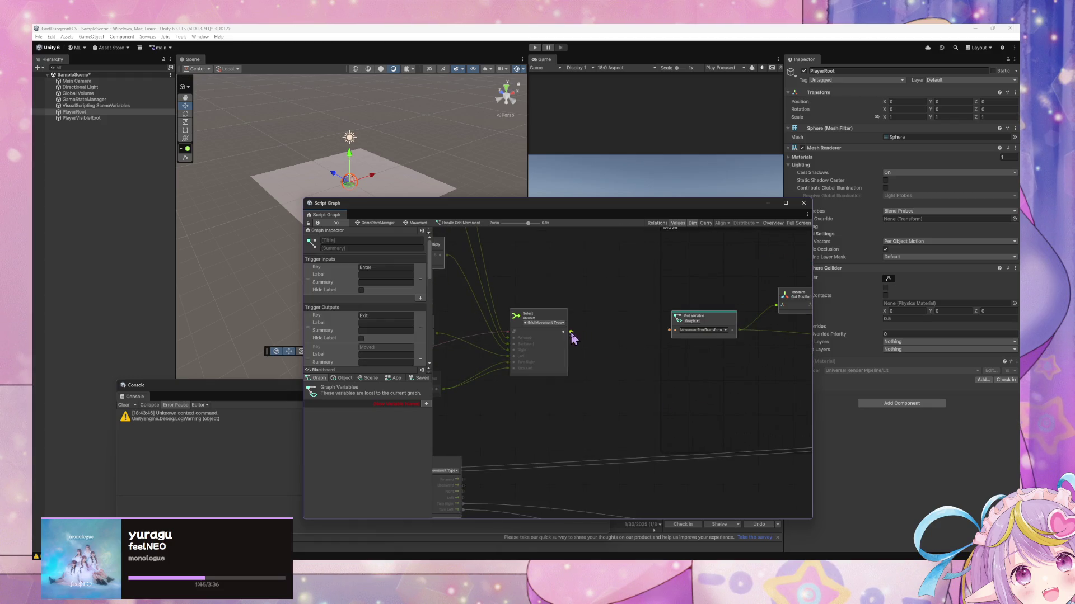
{"action": "left_click_drag", "start_coordinate": [570, 332], "coordinate": [569, 372]}
{"action": "scroll", "coordinate": [569, 358], "scroll_direction": "right", "scroll_amount": 3}
{"action": "left_click_drag", "start_coordinate": [724, 376], "coordinate": [722, 372]}
{"action": "scroll", "coordinate": [605, 421], "scroll_direction": "right", "scroll_amount": 3}
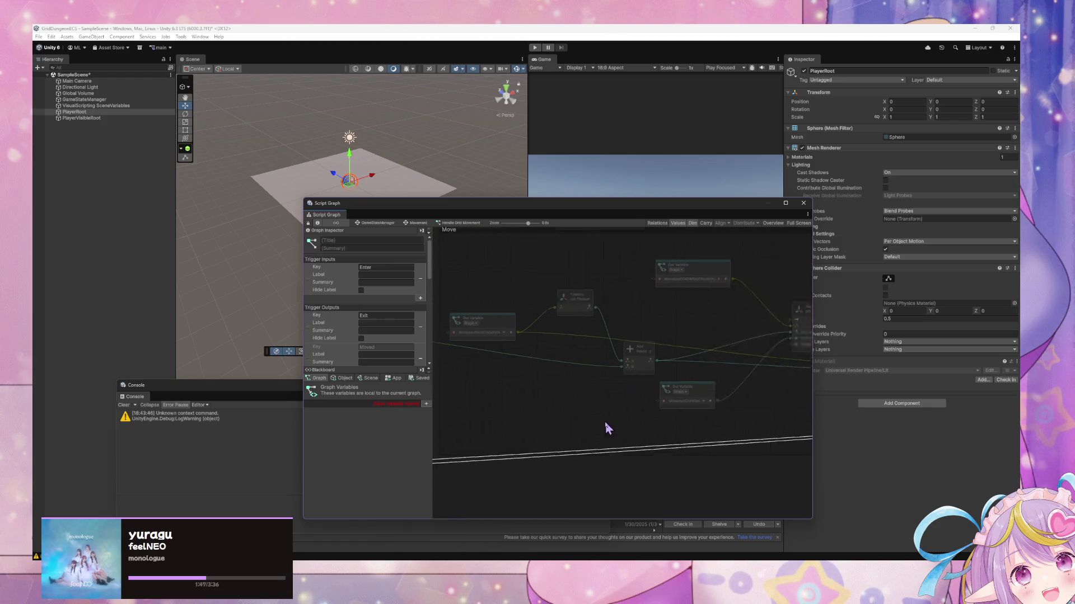
Check the Get Variable node's settings and centre the view on the Move group
{"action": "left_click", "coordinate": [703, 396]}
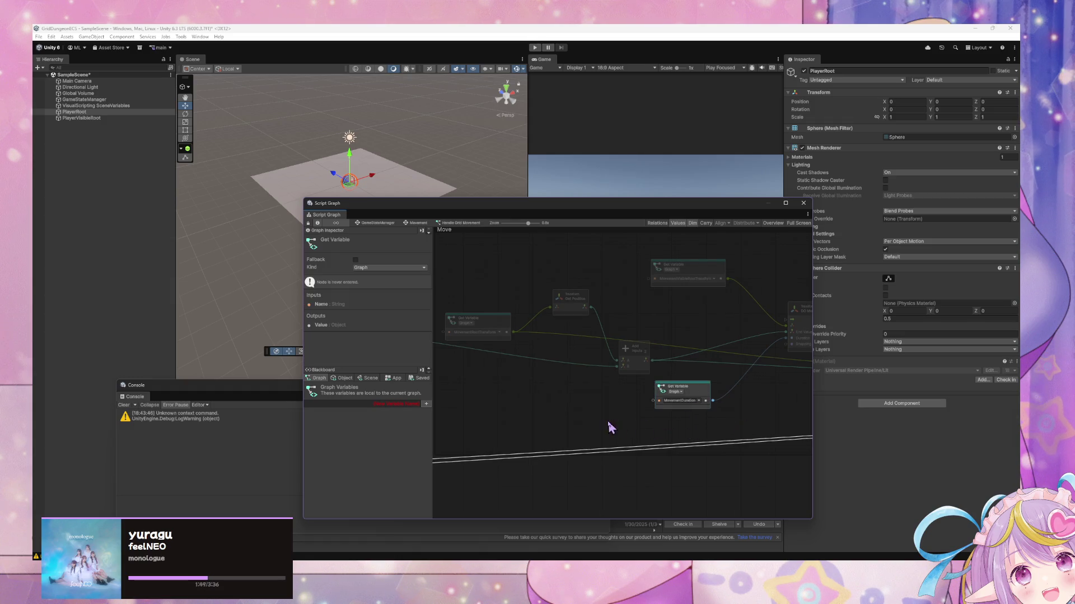
{"action": "left_click", "coordinate": [409, 396]}
{"action": "scroll", "coordinate": [582, 392], "scroll_direction": "down", "scroll_amount": 6}
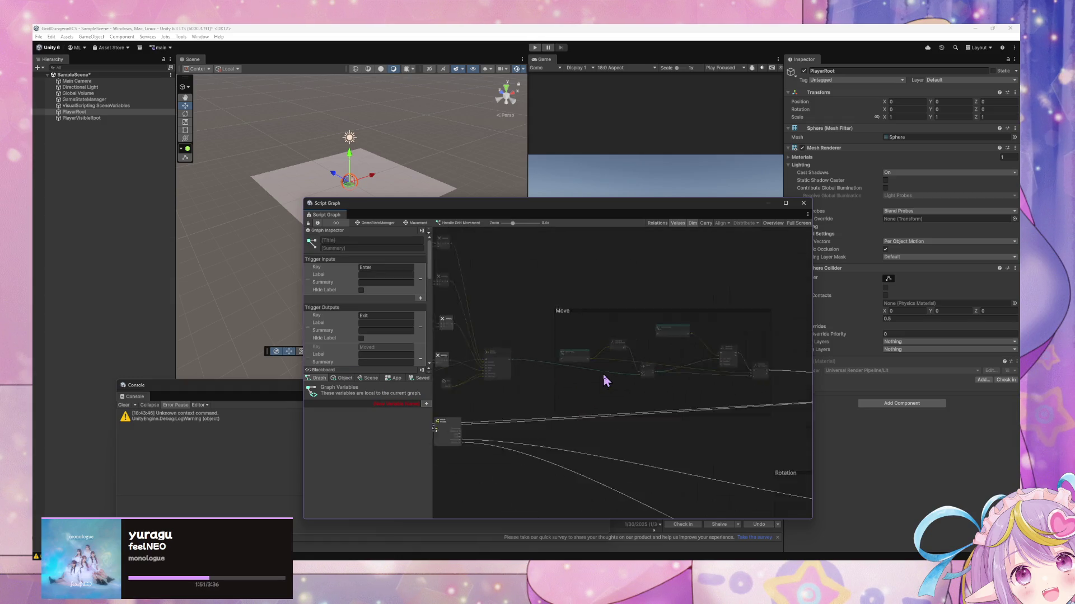
{"action": "scroll", "coordinate": [604, 386], "scroll_direction": "up", "scroll_amount": 4}
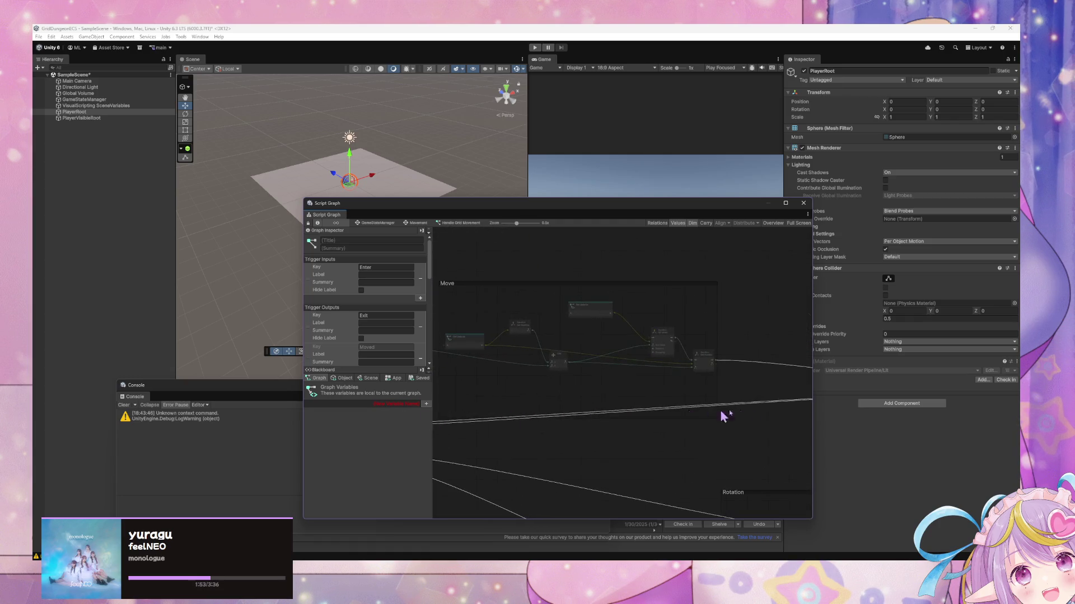
{"action": "scroll", "coordinate": [728, 394], "scroll_direction": "up", "scroll_amount": 5}
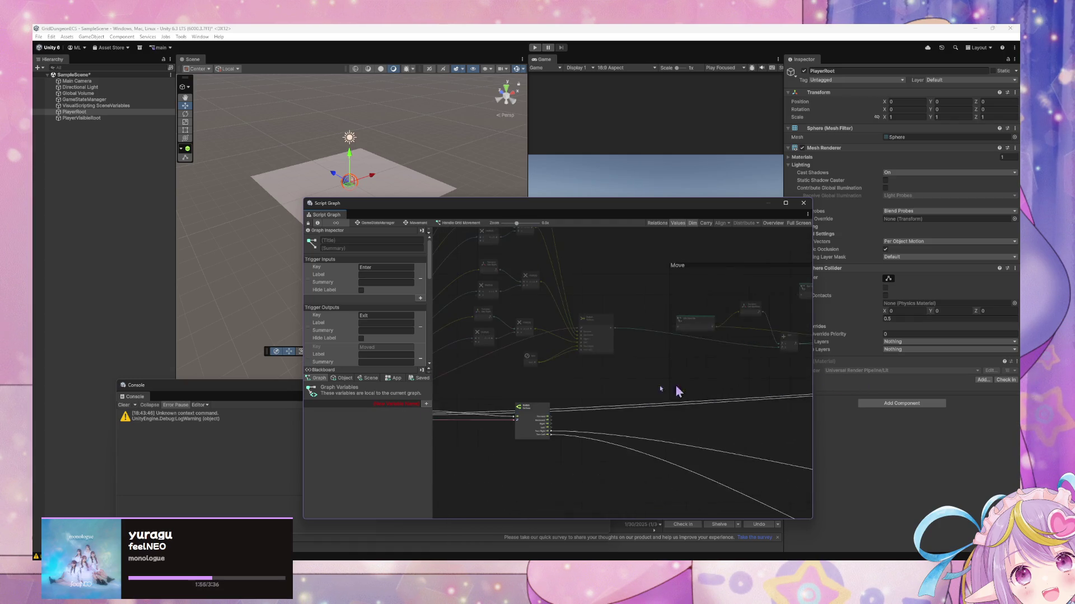
{"action": "scroll", "coordinate": [616, 408], "scroll_direction": "up", "scroll_amount": 3}
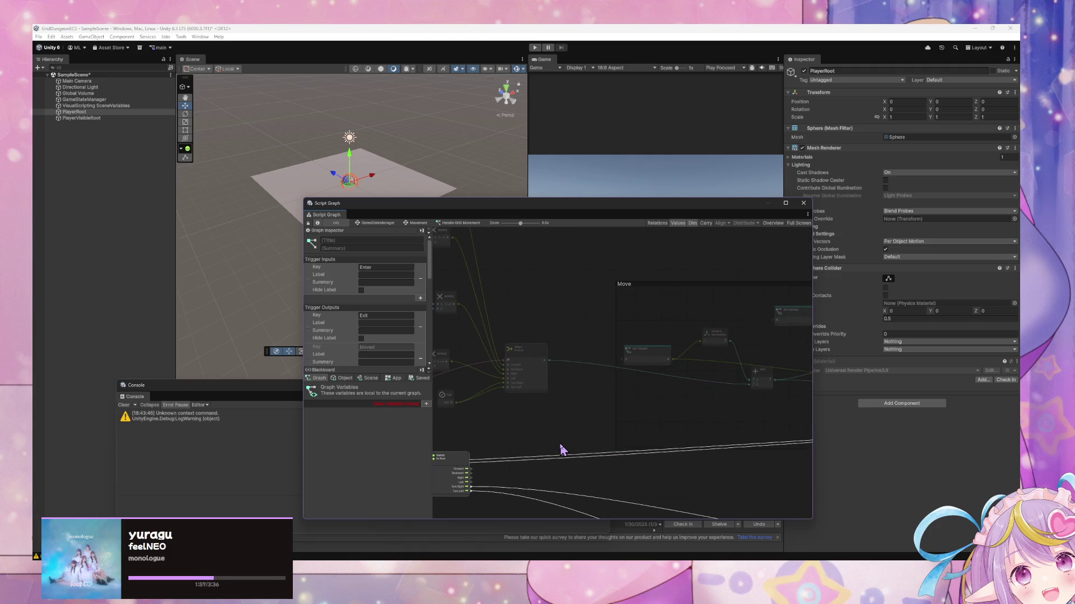
{"action": "left_click_drag", "start_coordinate": [720, 415], "coordinate": [642, 430]}
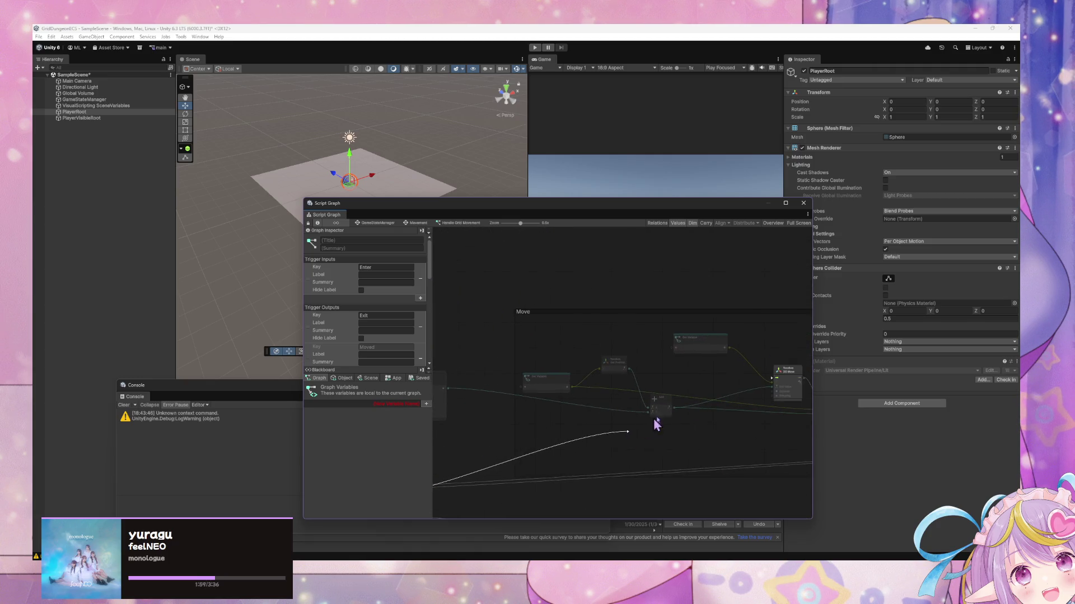
Wire the Switch On Enum outputs, including Left, into the DO Move flow input
{"action": "left_click_drag", "start_coordinate": [775, 386], "coordinate": [672, 404]}
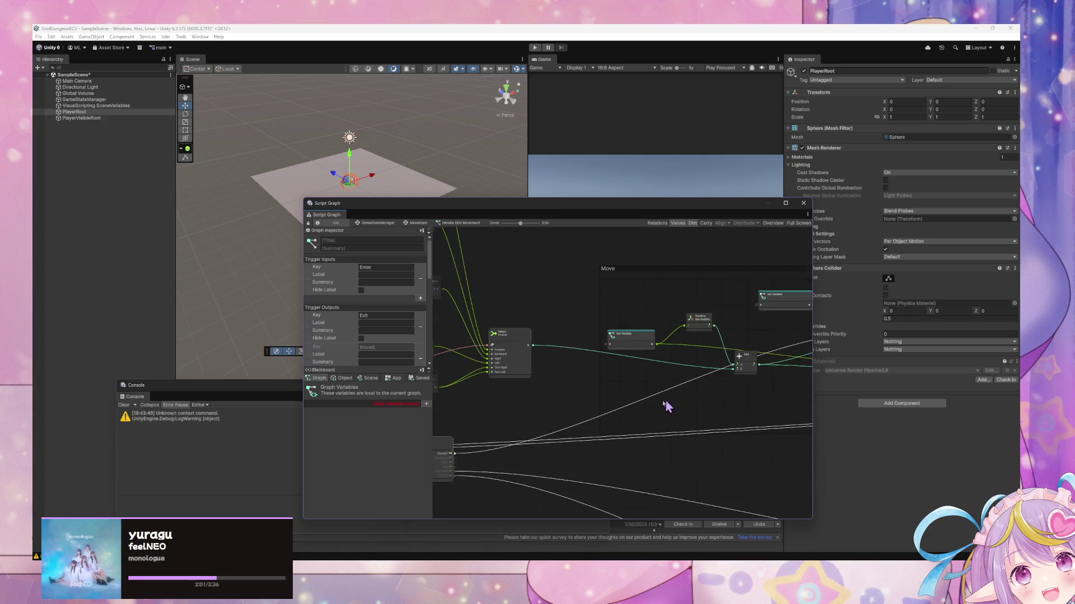
{"action": "left_click_drag", "start_coordinate": [456, 464], "coordinate": [585, 431]}
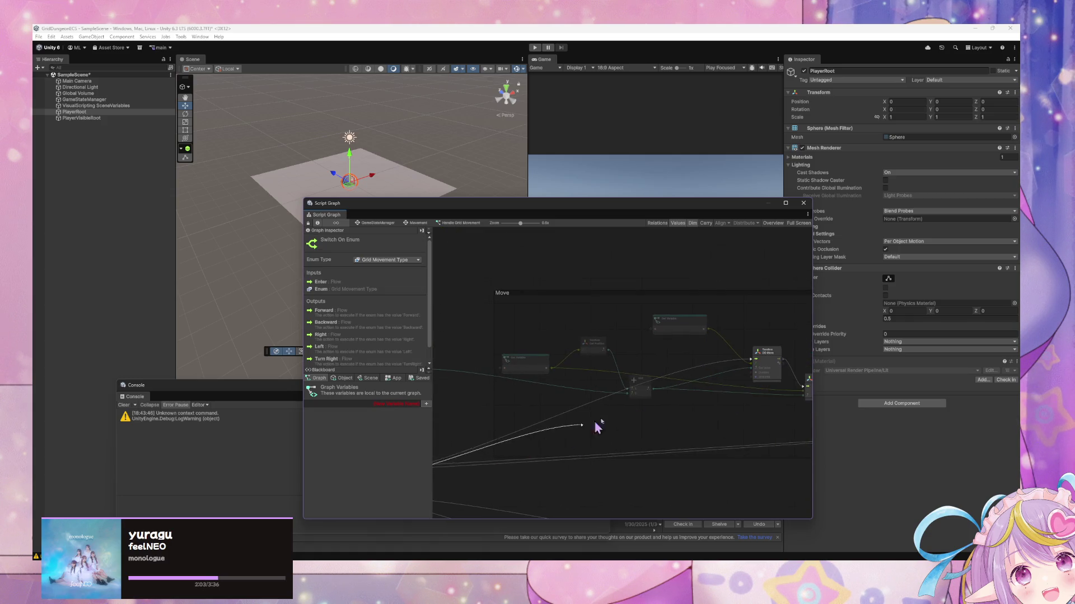
{"action": "left_click_drag", "start_coordinate": [752, 365], "coordinate": [752, 364]}
{"action": "mouse_move", "coordinate": [500, 452]}
{"action": "left_mouse_down"}
{"action": "mouse_move", "coordinate": [560, 415]}
{"action": "mouse_move", "coordinate": [731, 364]}
{"action": "mouse_move", "coordinate": [761, 379]}
{"action": "mouse_move", "coordinate": [778, 358]}
{"action": "left_mouse_up"}
{"action": "left_click", "coordinate": [528, 441]}
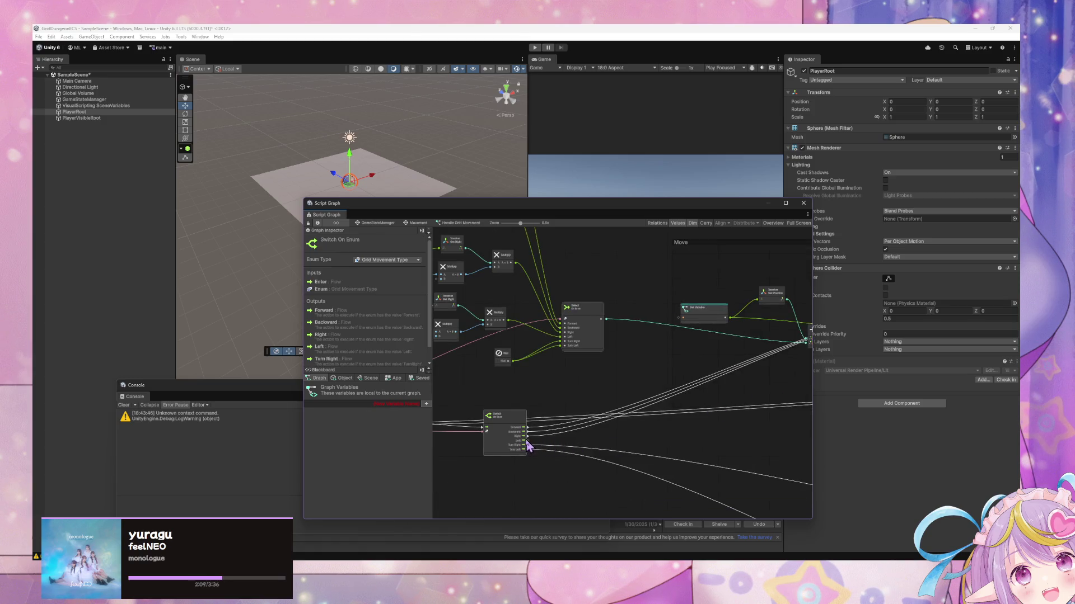
{"action": "left_click_drag", "start_coordinate": [527, 442], "coordinate": [578, 445]}
{"action": "left_click_drag", "start_coordinate": [789, 363], "coordinate": [788, 357]}
{"action": "scroll", "coordinate": [643, 408], "scroll_direction": "up", "scroll_amount": 1}
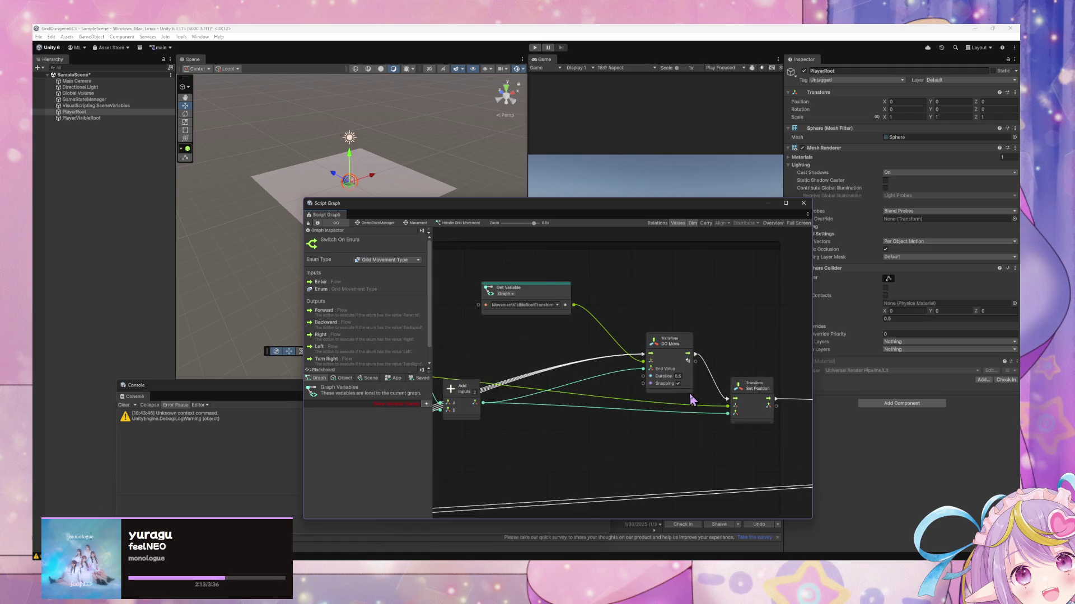
Connect an Input node port into Transform Get Position, then undo the last edit
{"action": "left_click", "coordinate": [660, 379]}
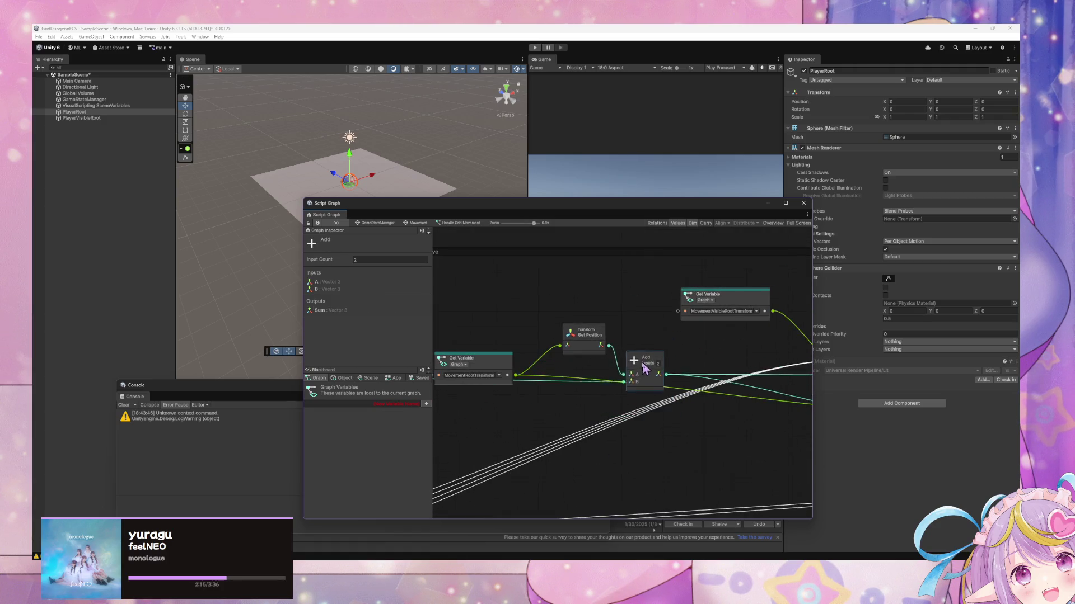
{"action": "mouse_move", "coordinate": [503, 355]}
{"action": "left_mouse_down"}
{"action": "mouse_move", "coordinate": [713, 392]}
{"action": "mouse_move", "coordinate": [549, 374]}
{"action": "left_mouse_up"}
{"action": "mouse_move", "coordinate": [623, 417]}
{"action": "left_mouse_down"}
{"action": "mouse_move", "coordinate": [492, 427]}
{"action": "mouse_move", "coordinate": [755, 428]}
{"action": "mouse_move", "coordinate": [694, 411]}
{"action": "left_mouse_up"}
{"action": "scroll", "coordinate": [750, 417], "scroll_direction": "down", "scroll_amount": 2}
{"action": "mouse_move", "coordinate": [506, 456]}
{"action": "left_mouse_down"}
{"action": "mouse_move", "coordinate": [679, 427]}
{"action": "mouse_move", "coordinate": [707, 387]}
{"action": "left_mouse_up"}
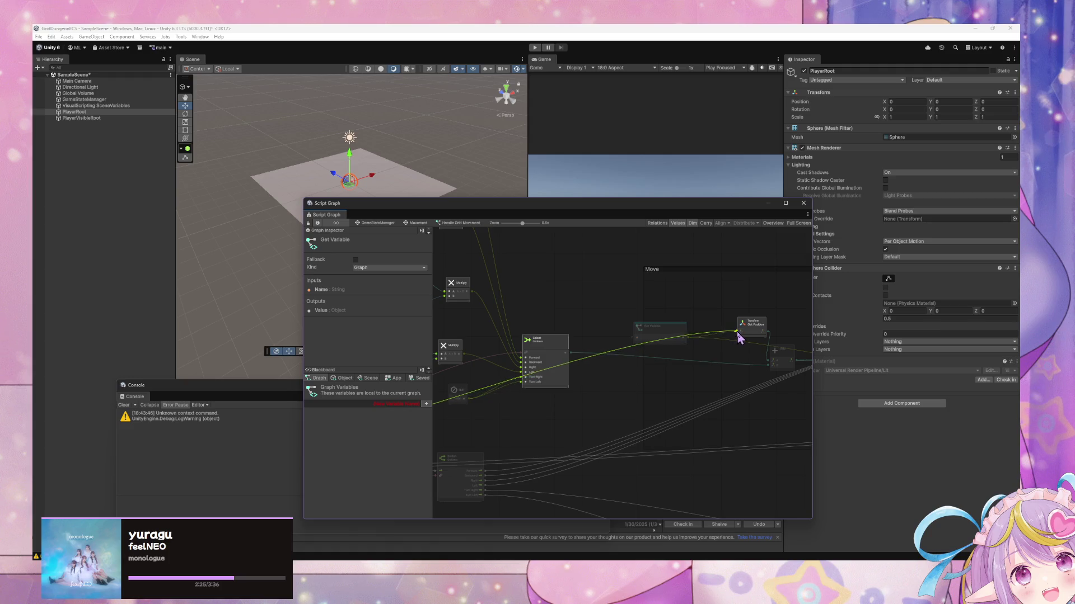
{"action": "left_click_drag", "start_coordinate": [738, 335], "coordinate": [736, 333]}
{"action": "key", "text": "ctrl+z"}
{"action": "key", "text": "ctrl+z"}
{"action": "key", "text": "ctrl+z"}
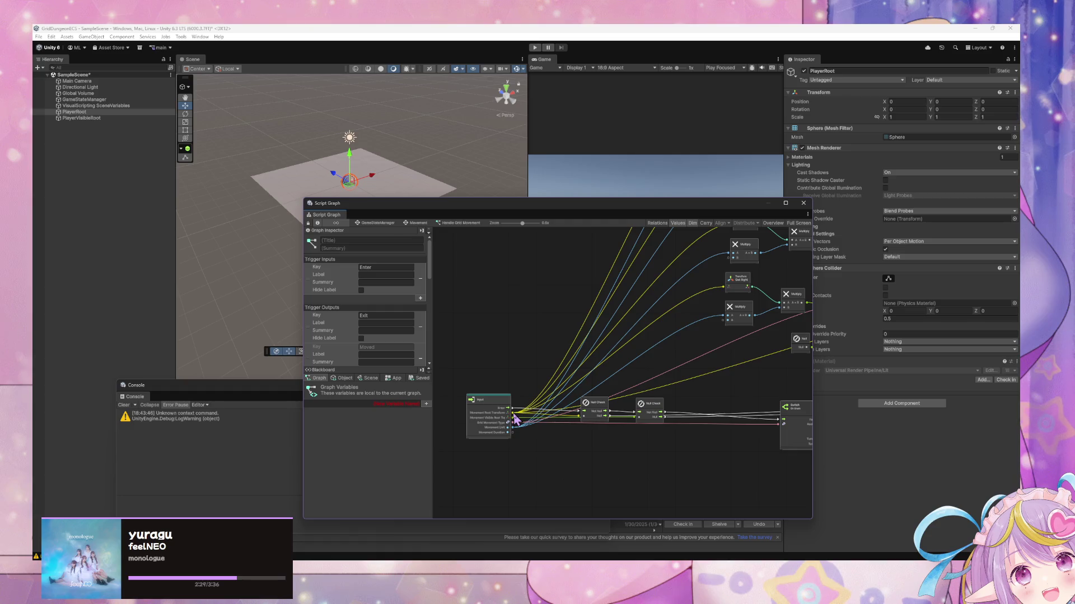
Undo nine more graph edits, reverting the Get Position and Add rearrangement in the Move group
{"action": "key", "text": "ctrl+z"}
{"action": "key", "text": "ctrl+z"}
{"action": "key", "text": "ctrl+z"}
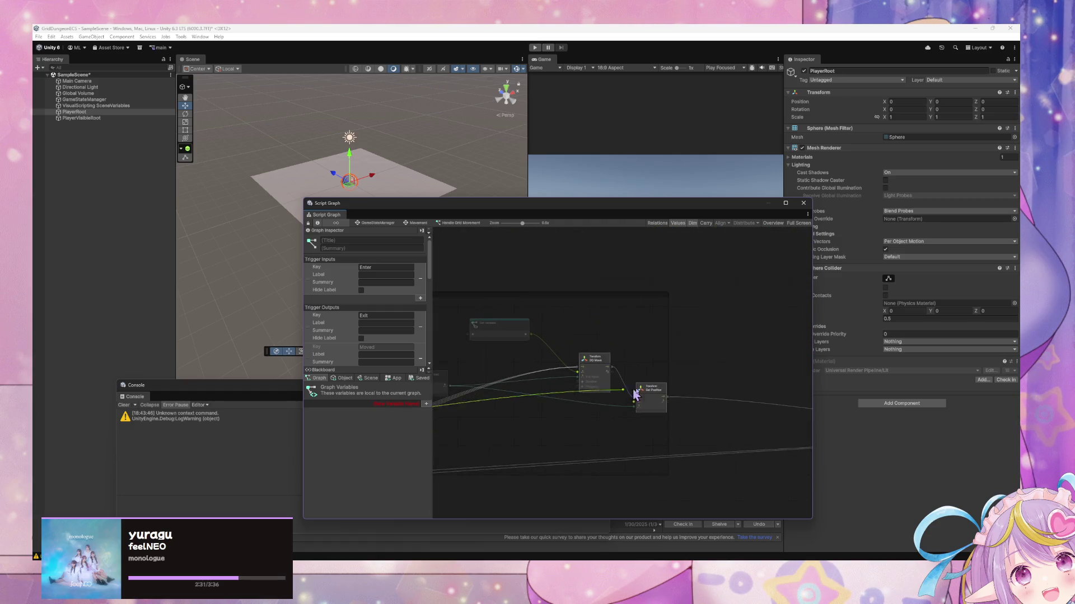
{"action": "scroll", "coordinate": [691, 398], "scroll_direction": "up", "scroll_amount": 2}
{"action": "key", "text": "ctrl+z"}
{"action": "key", "text": "ctrl+z"}
{"action": "key", "text": "ctrl+z"}
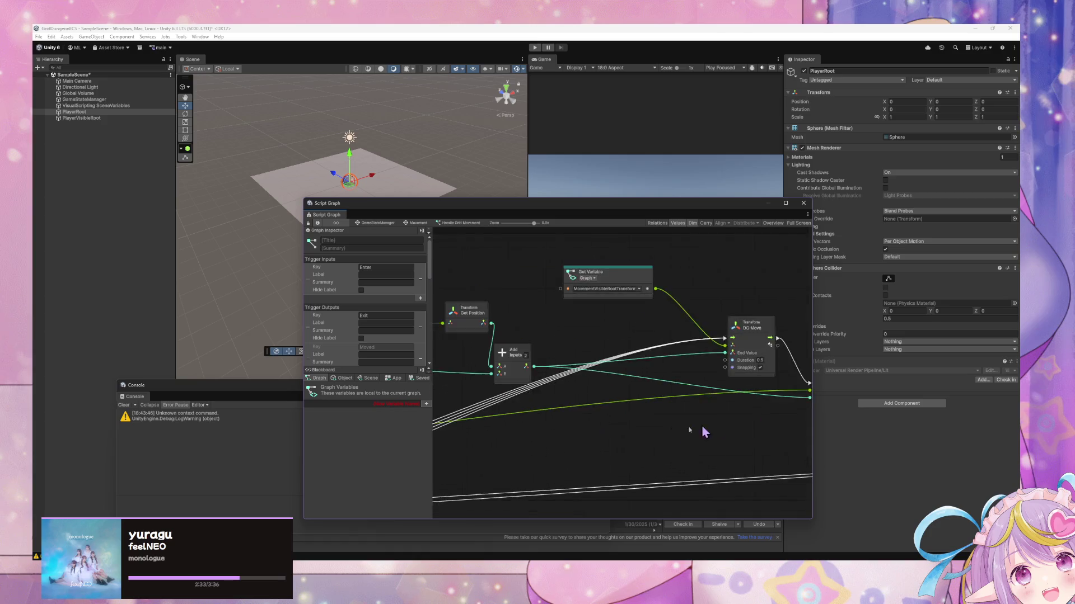
{"action": "key", "text": "ctrl+z"}
{"action": "key", "text": "ctrl+z"}
{"action": "key", "text": "ctrl+z"}
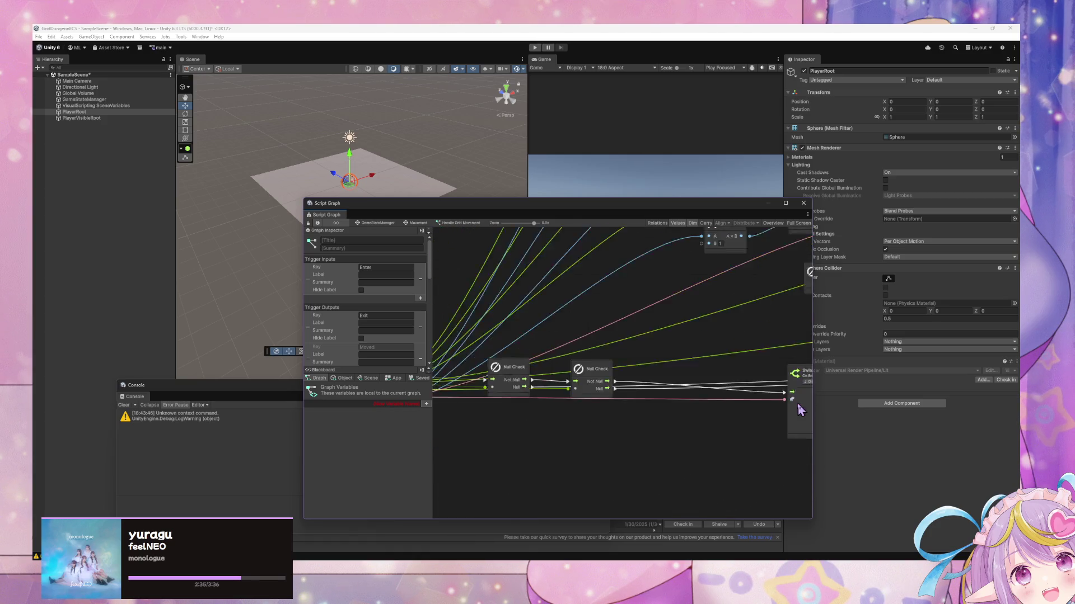
{"action": "key", "text": "ctrl+z"}
{"action": "key", "text": "ctrl+z"}
{"action": "key", "text": "ctrl+z"}
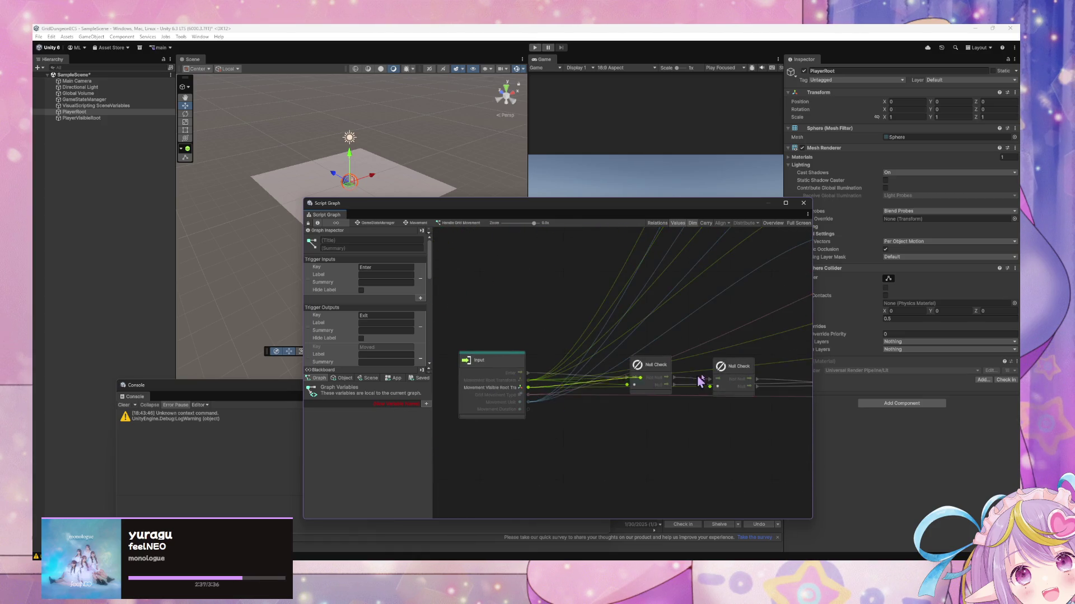
{"action": "key", "text": "ctrl+z"}
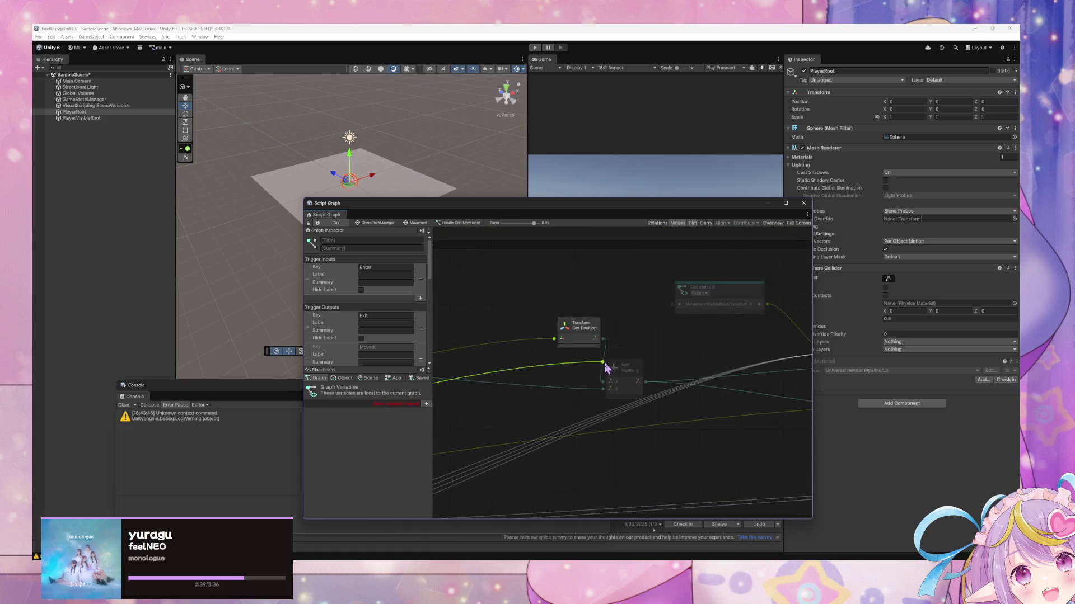
{"action": "key", "text": "ctrl+z"}
{"action": "key", "text": "ctrl+z"}
{"action": "key", "text": "ctrl+z"}
{"action": "key", "text": "ctrl+z"}
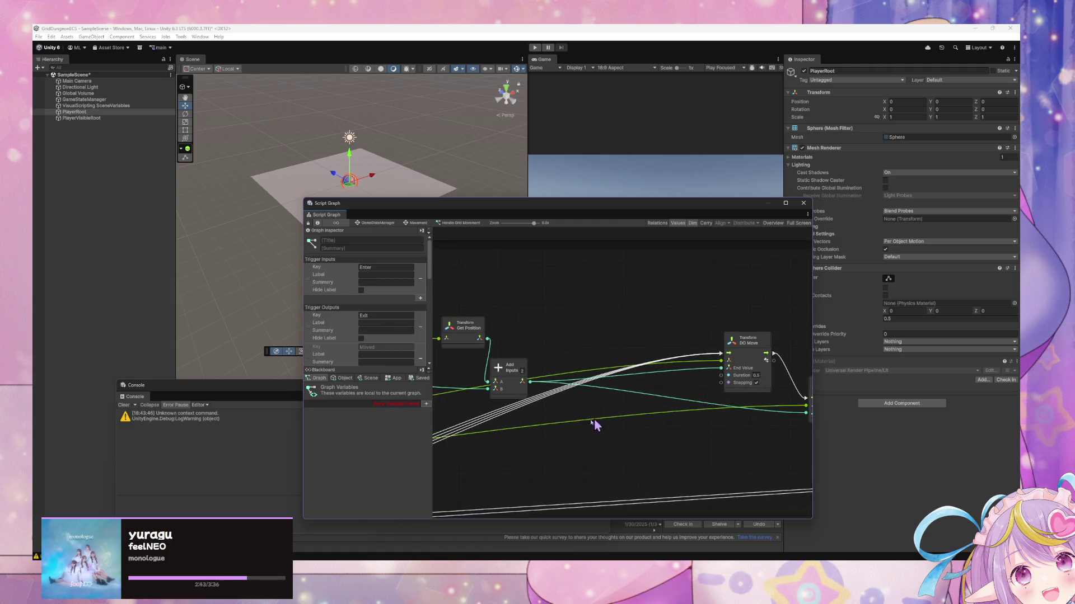
{"action": "key", "text": "ctrl+z"}
{"action": "key", "text": "ctrl+z"}
{"action": "key", "text": "ctrl+z"}
{"action": "key", "text": "ctrl+z"}
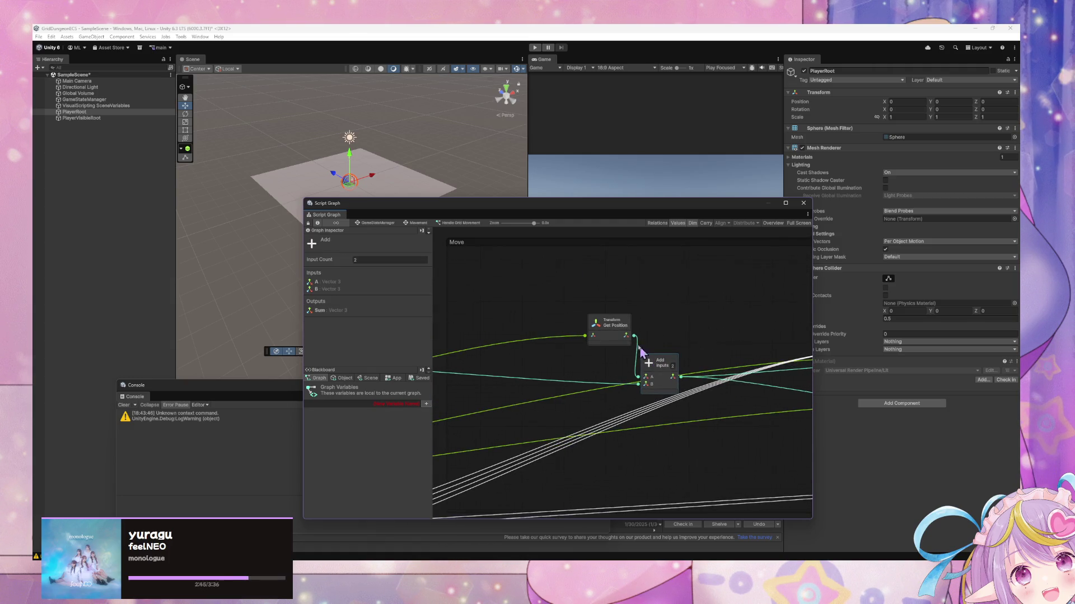
{"action": "key", "text": "ctrl+z"}
{"action": "key", "text": "ctrl+z"}
{"action": "key", "text": "ctrl+z"}
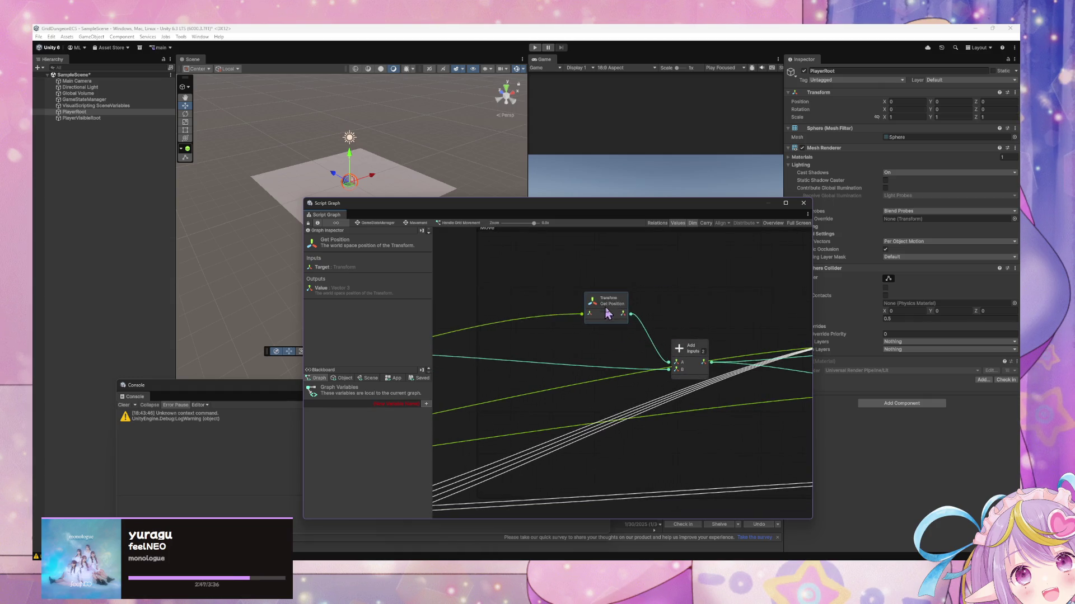
{"action": "key", "text": "ctrl+z"}
{"action": "key", "text": "ctrl+z"}
{"action": "key", "text": "ctrl+z"}
{"action": "key", "text": "ctrl+z"}
Wire the Input node's Movement Duration output into the DO Move node's Duration
{"action": "left_click_drag", "start_coordinate": [662, 389], "coordinate": [460, 384]}
{"action": "mouse_move", "coordinate": [554, 410]}
{"action": "left_mouse_down"}
{"action": "mouse_move", "coordinate": [661, 415]}
{"action": "mouse_move", "coordinate": [575, 407]}
{"action": "mouse_move", "coordinate": [664, 405]}
{"action": "mouse_move", "coordinate": [515, 407]}
{"action": "mouse_move", "coordinate": [663, 400]}
{"action": "mouse_move", "coordinate": [614, 398]}
{"action": "mouse_move", "coordinate": [828, 372]}
{"action": "mouse_move", "coordinate": [518, 413]}
{"action": "mouse_move", "coordinate": [682, 362]}
{"action": "mouse_move", "coordinate": [584, 379]}
{"action": "left_mouse_up"}
{"action": "scroll", "coordinate": [583, 380], "scroll_direction": "up", "scroll_amount": 3}
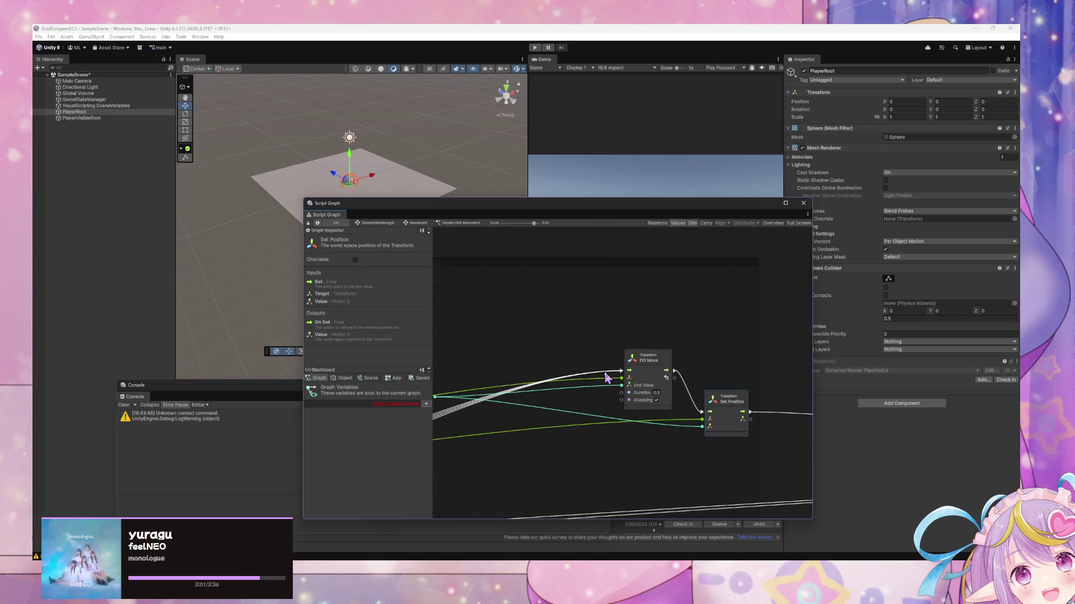
{"action": "scroll", "coordinate": [585, 412], "scroll_direction": "down", "scroll_amount": 2}
{"action": "mouse_move", "coordinate": [559, 414]}
{"action": "left_mouse_down"}
{"action": "mouse_move", "coordinate": [482, 408]}
{"action": "mouse_move", "coordinate": [714, 382]}
{"action": "left_mouse_up"}
{"action": "mouse_move", "coordinate": [618, 427]}
{"action": "left_mouse_down"}
{"action": "mouse_move", "coordinate": [774, 379]}
{"action": "mouse_move", "coordinate": [703, 360]}
{"action": "mouse_move", "coordinate": [739, 343]}
{"action": "mouse_move", "coordinate": [723, 367]}
{"action": "mouse_move", "coordinate": [586, 384]}
{"action": "mouse_move", "coordinate": [756, 358]}
{"action": "left_mouse_up"}
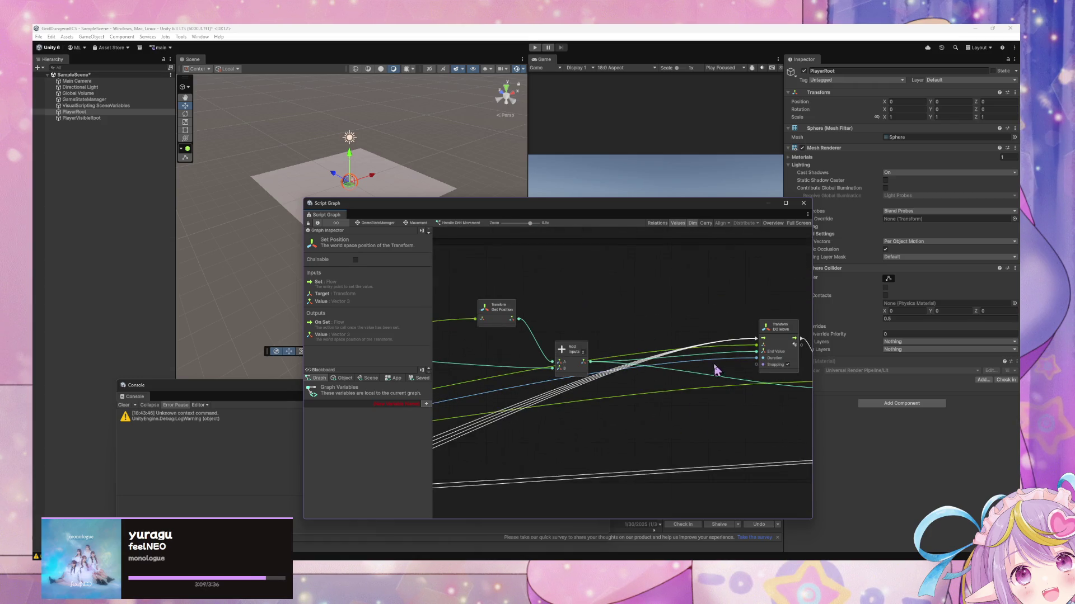
{"action": "scroll", "coordinate": [715, 372], "scroll_direction": "down", "scroll_amount": 5}
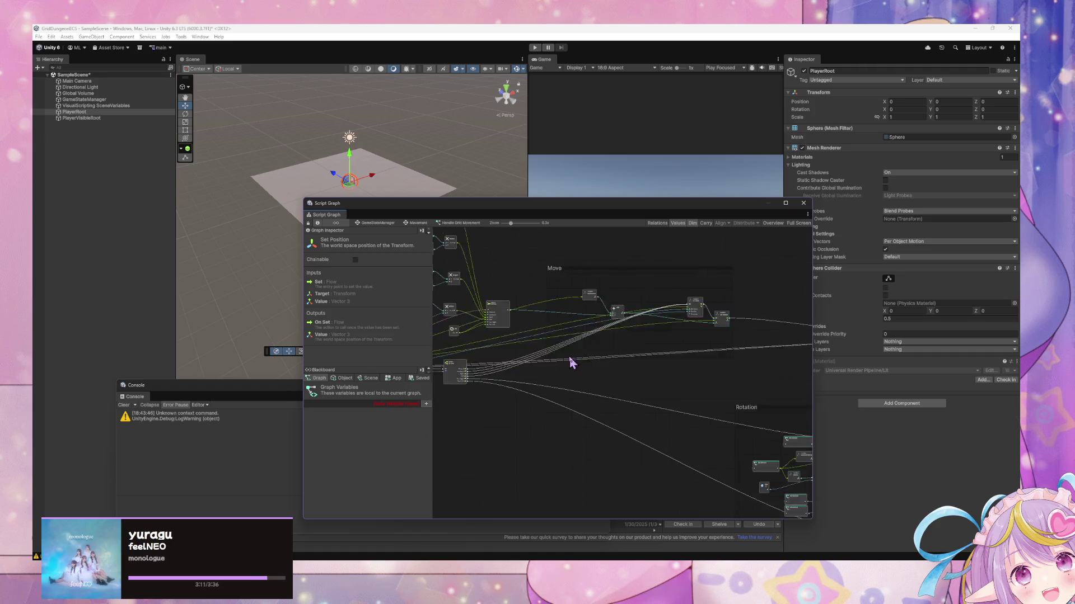
{"action": "left_click", "coordinate": [572, 364]}
{"action": "left_click_drag", "start_coordinate": [640, 367], "coordinate": [778, 364]}
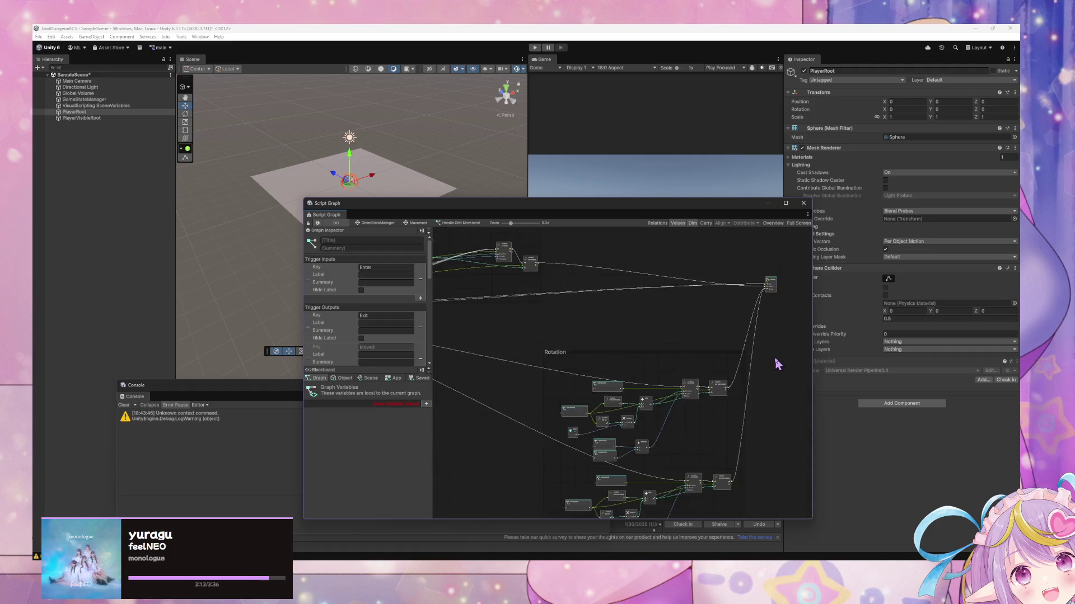
Shift the Rotation group left and the Move group up-right, then return to the Movement state graph
{"action": "left_click_drag", "start_coordinate": [634, 344], "coordinate": [499, 348]}
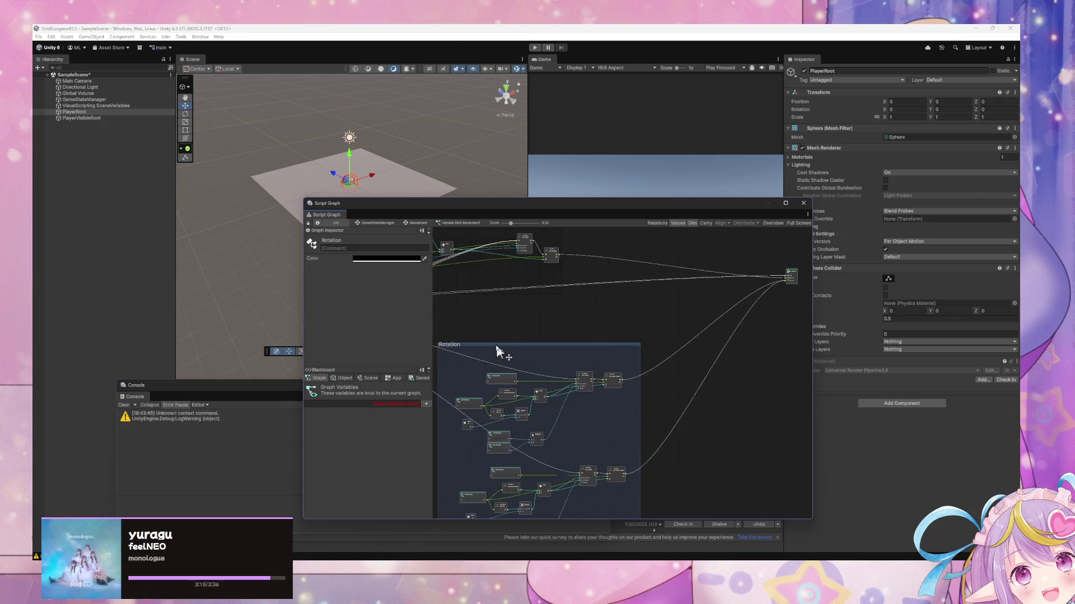
{"action": "left_click_drag", "start_coordinate": [551, 306], "coordinate": [739, 403]}
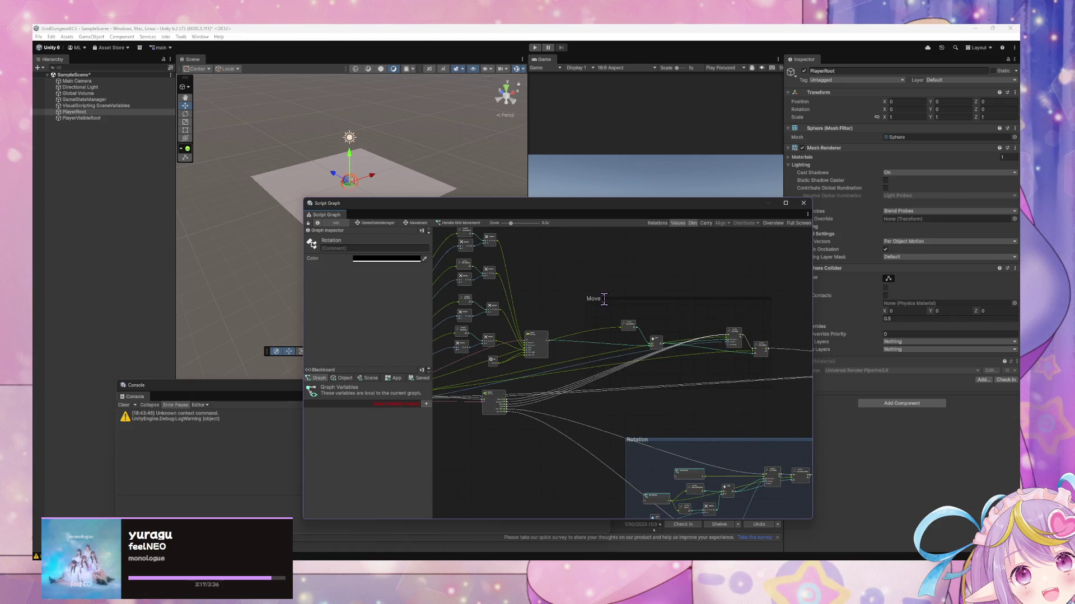
{"action": "left_click_drag", "start_coordinate": [668, 298], "coordinate": [717, 268]}
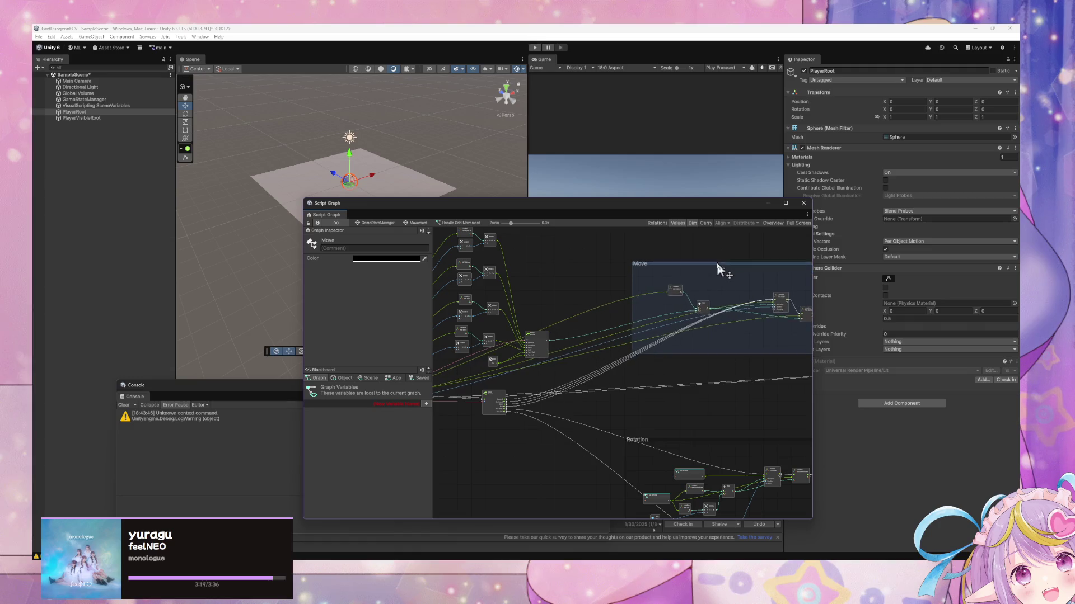
{"action": "scroll", "coordinate": [743, 377], "scroll_direction": "down", "scroll_amount": 2}
{"action": "scroll", "coordinate": [668, 371], "scroll_direction": "down", "scroll_amount": 2}
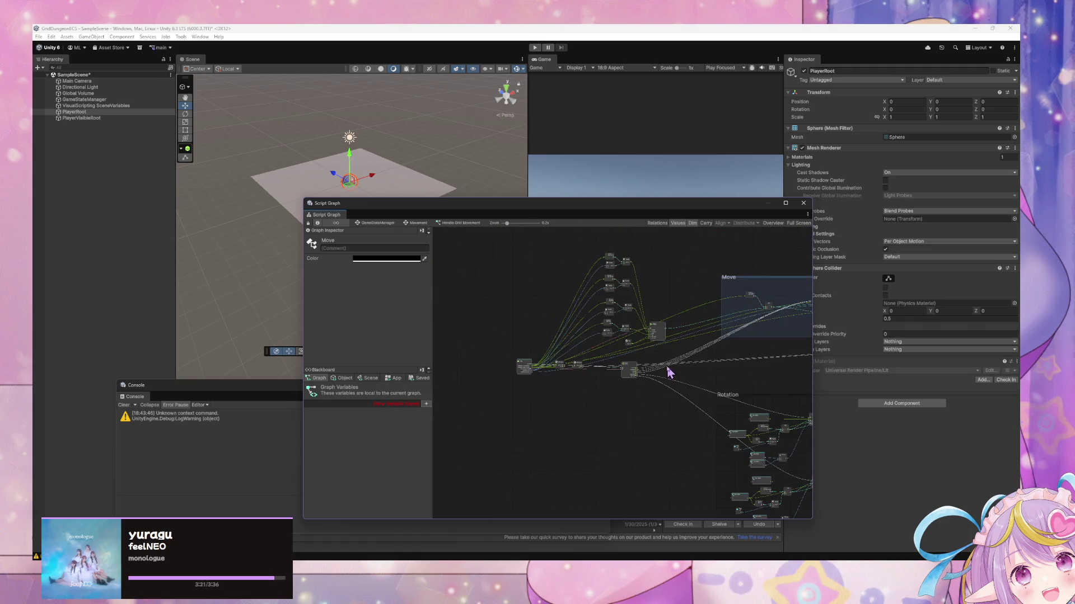
{"action": "scroll", "coordinate": [669, 372], "scroll_direction": "up", "scroll_amount": 4}
{"action": "left_click", "coordinate": [414, 223]}
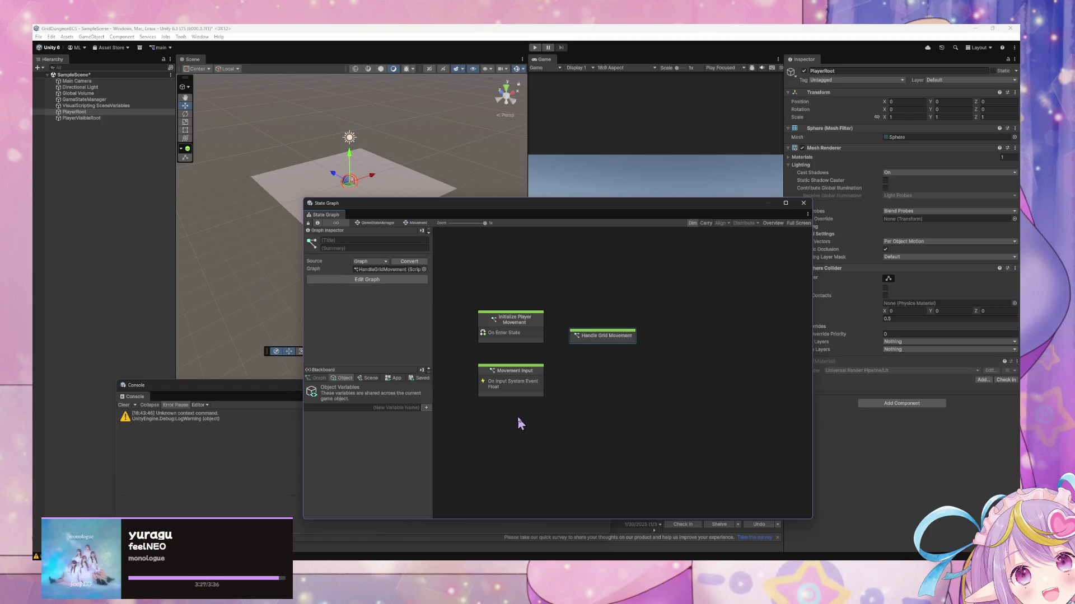
Close the Console window and move the State Graph window up and right
{"action": "left_click", "coordinate": [159, 399]}
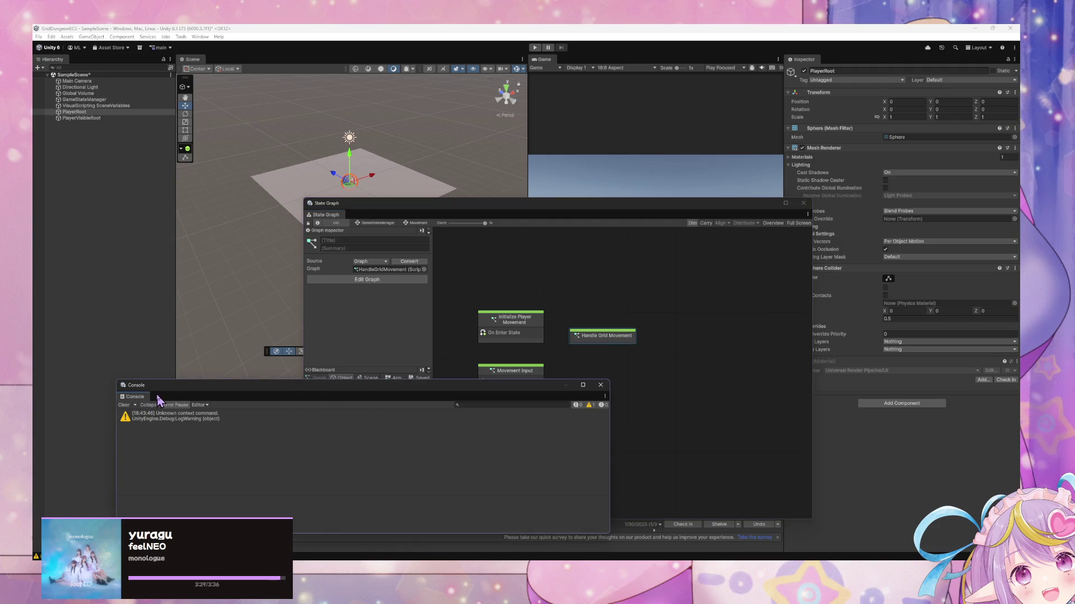
{"action": "left_click", "coordinate": [600, 385]}
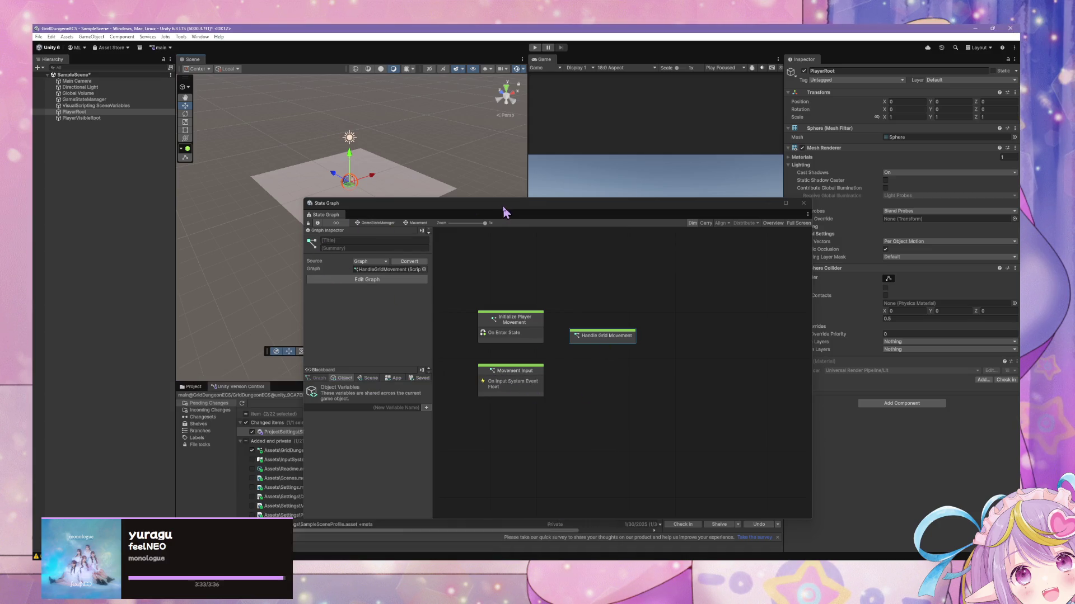
{"action": "left_click_drag", "start_coordinate": [503, 212], "coordinate": [666, 200]}
Rename the HandleGridMovement script graph in Scripts to 'GridMove' and keep it open
{"action": "left_click", "coordinate": [193, 386]}
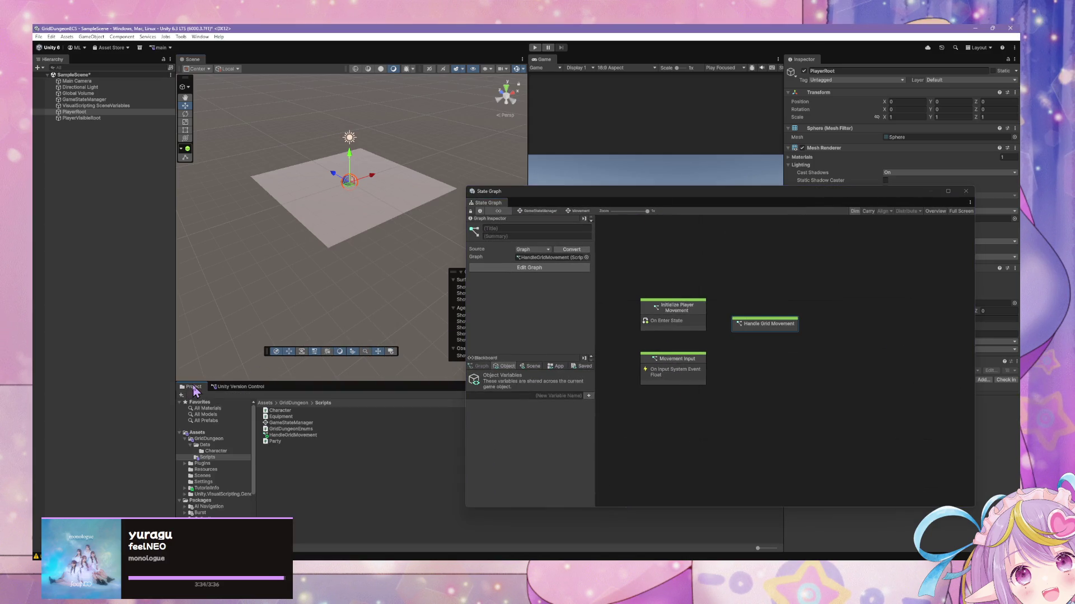
{"action": "double_click", "coordinate": [298, 436]}
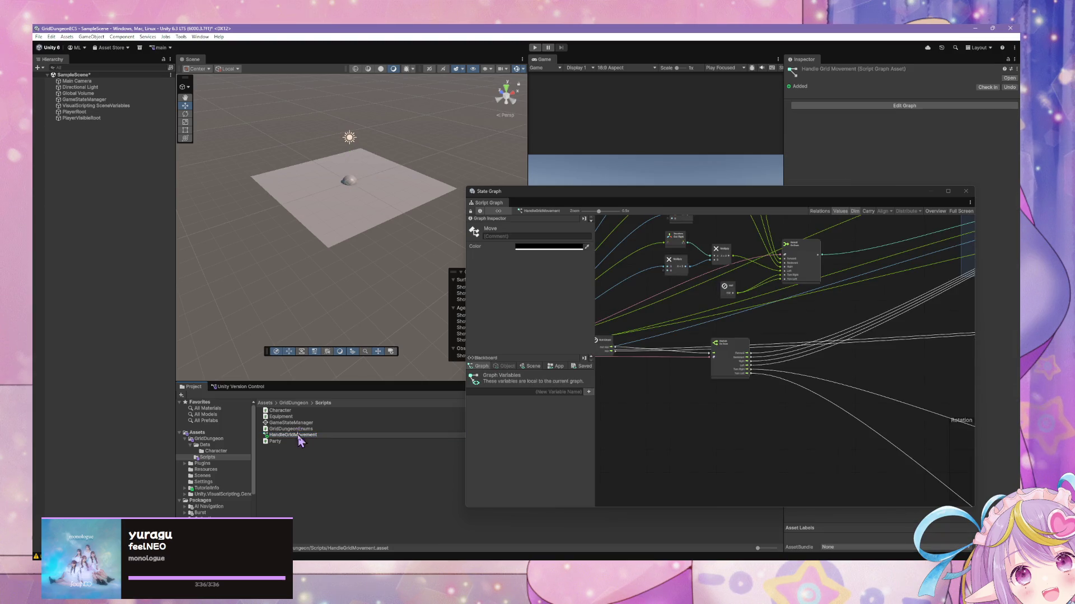
{"action": "left_click", "coordinate": [266, 436]}
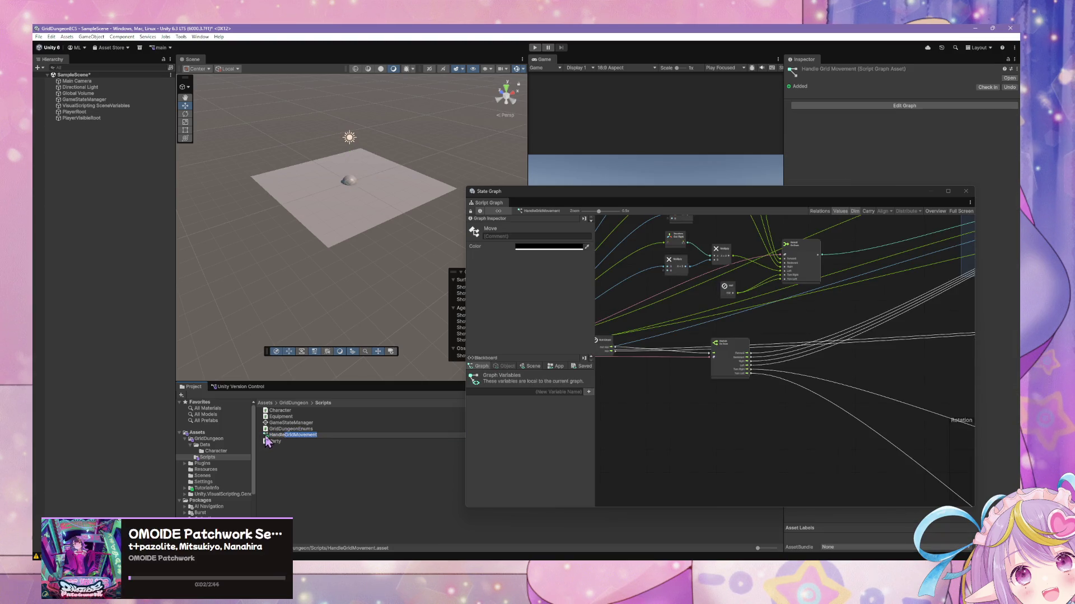
{"action": "left_click", "coordinate": [311, 435]}
{"action": "double_click", "coordinate": [311, 435]}
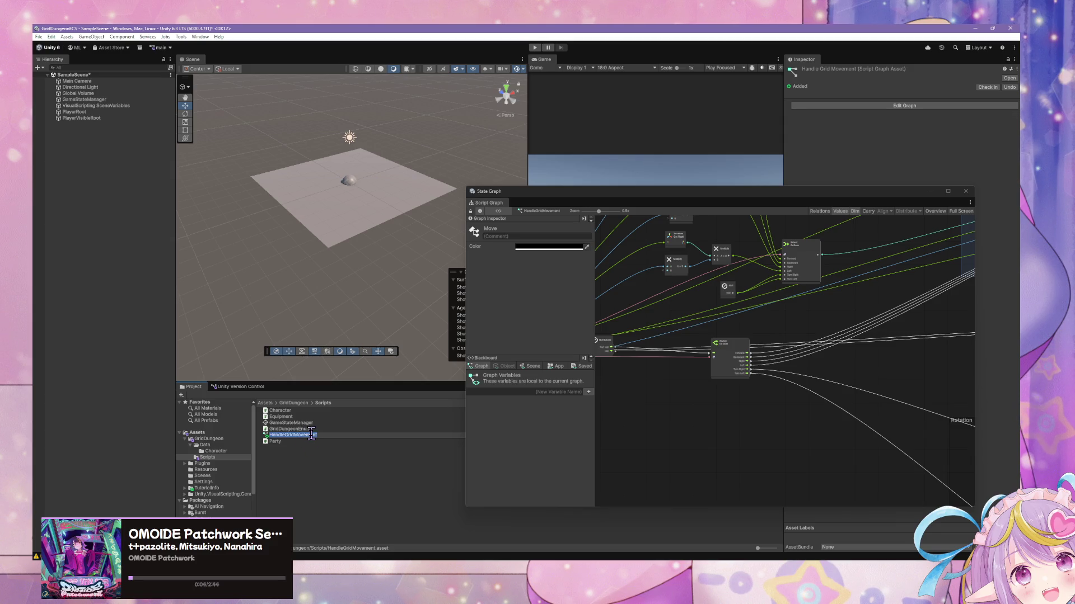
{"action": "type", "text": "Gr"}
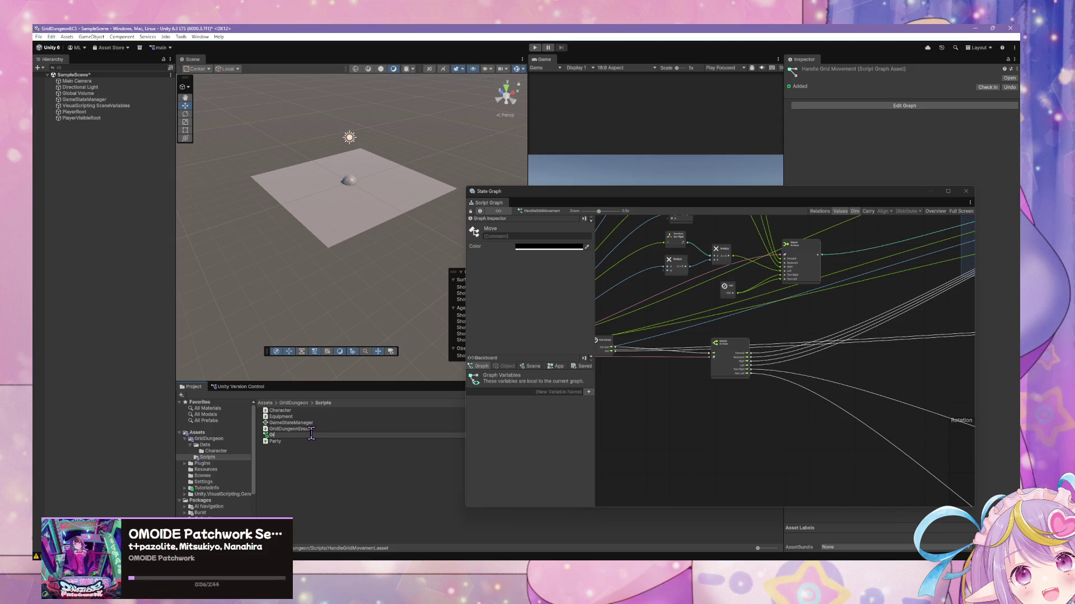
{"action": "type", "text": "idMove"}
{"action": "key", "text": "Return"}
{"action": "left_click", "coordinate": [804, 402]}
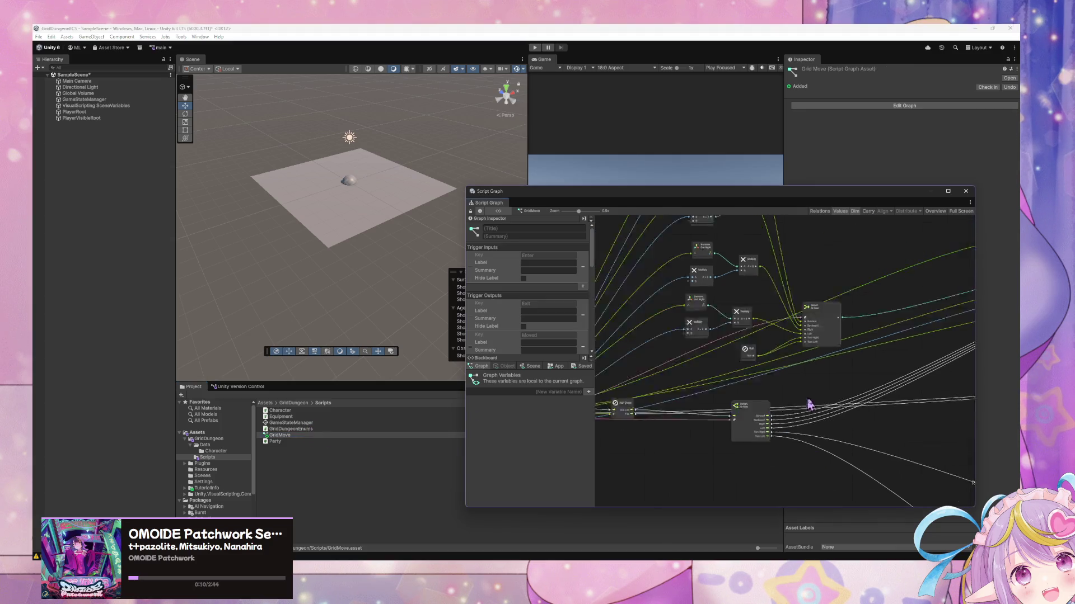
Find GameStateManager in the Scripts folder and load its State Graph
{"action": "scroll", "coordinate": [750, 344], "scroll_direction": "down", "scroll_amount": 5}
{"action": "scroll", "coordinate": [753, 347], "scroll_direction": "up", "scroll_amount": 4}
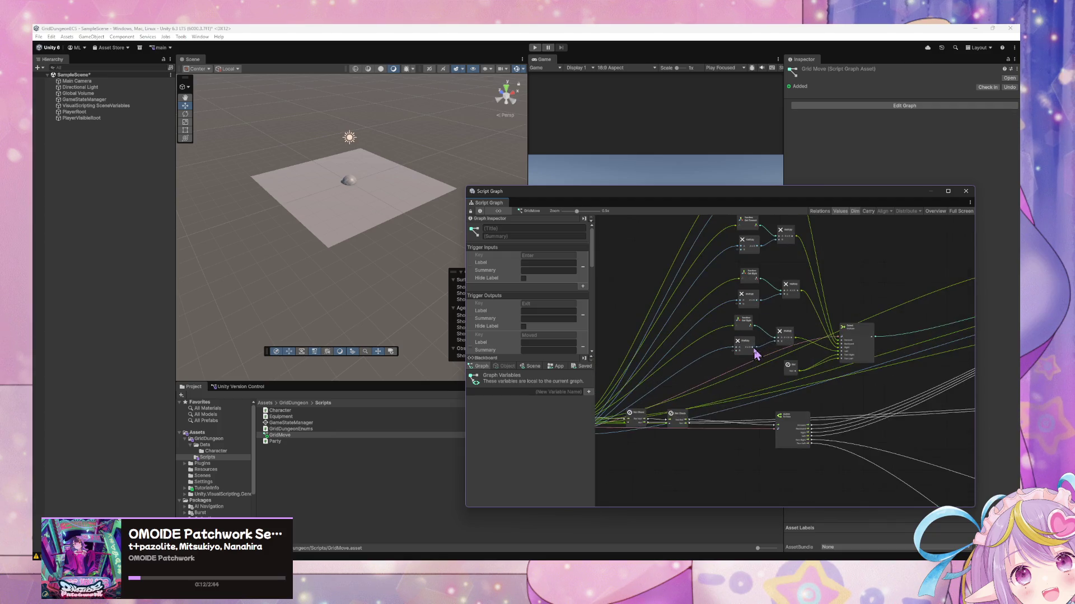
{"action": "scroll", "coordinate": [818, 361], "scroll_direction": "up", "scroll_amount": 3}
{"action": "scroll", "coordinate": [803, 356], "scroll_direction": "down", "scroll_amount": 4}
{"action": "scroll", "coordinate": [577, 326], "scroll_direction": "down", "scroll_amount": 3}
{"action": "scroll", "coordinate": [576, 326], "scroll_direction": "down", "scroll_amount": 5}
{"action": "scroll", "coordinate": [722, 403], "scroll_direction": "down", "scroll_amount": 3}
{"action": "scroll", "coordinate": [784, 445], "scroll_direction": "up", "scroll_amount": 3}
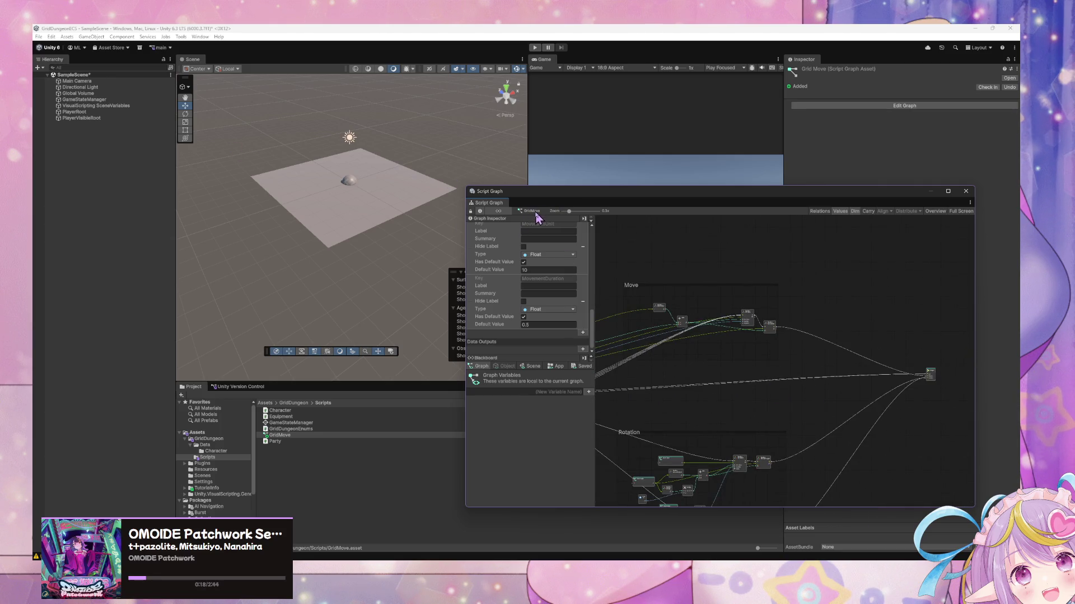
{"action": "scroll", "coordinate": [511, 224], "scroll_direction": "up", "scroll_amount": 5}
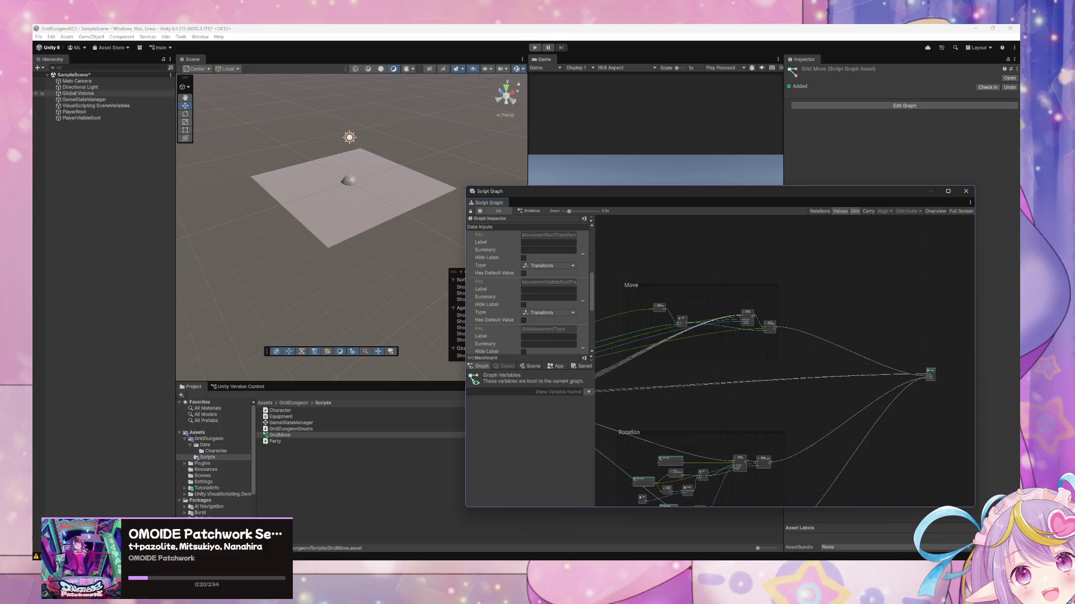
{"action": "left_click", "coordinate": [323, 426]}
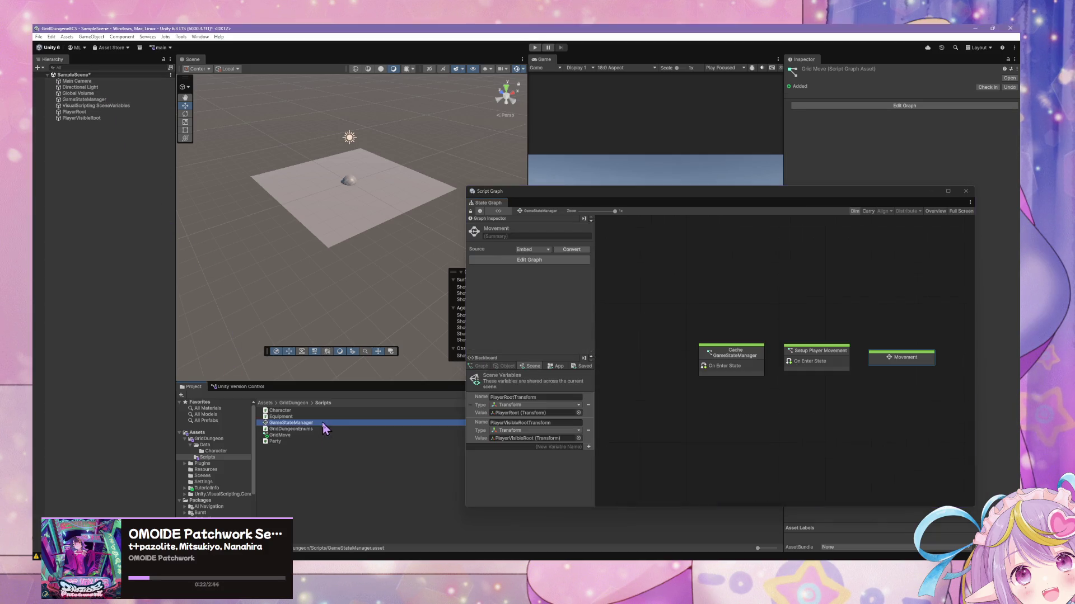
Enter the Movement state, then open its nested Movement Input script graph
{"action": "left_click", "coordinate": [819, 364]}
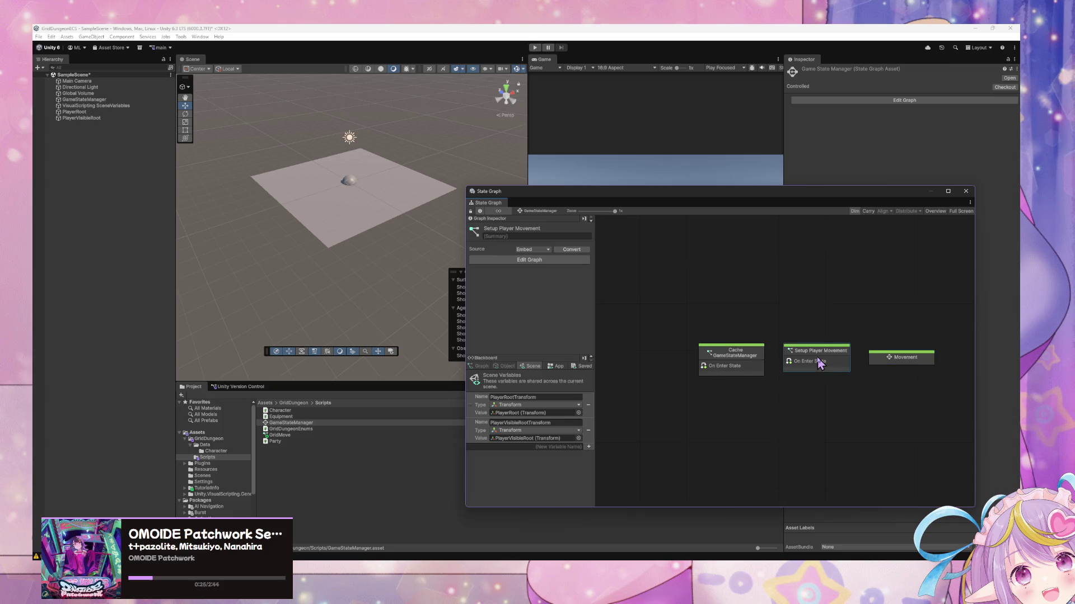
{"action": "double_click", "coordinate": [912, 360]}
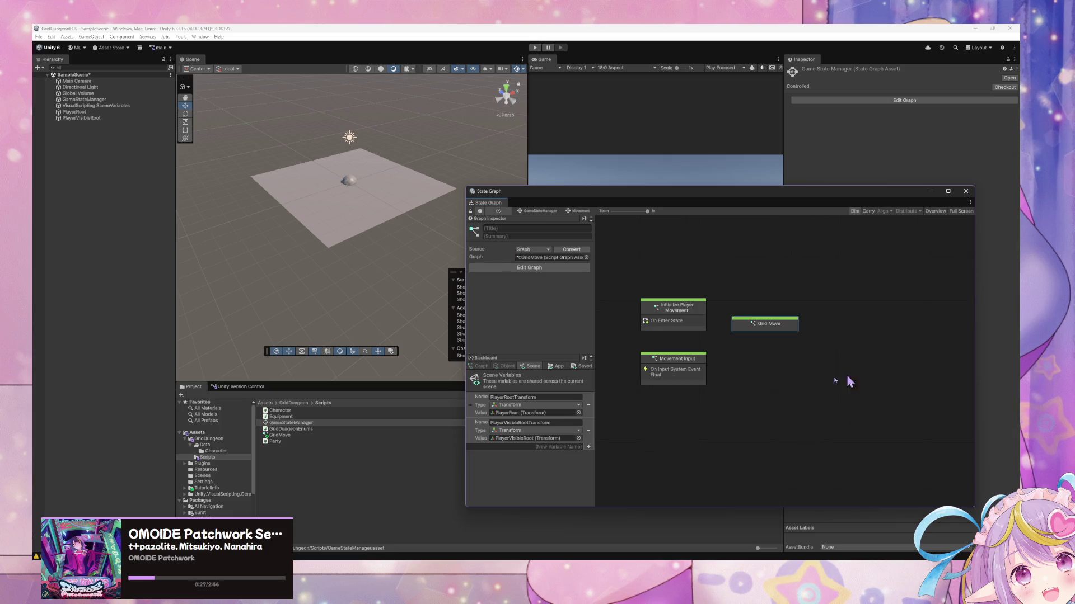
{"action": "left_click", "coordinate": [699, 328]}
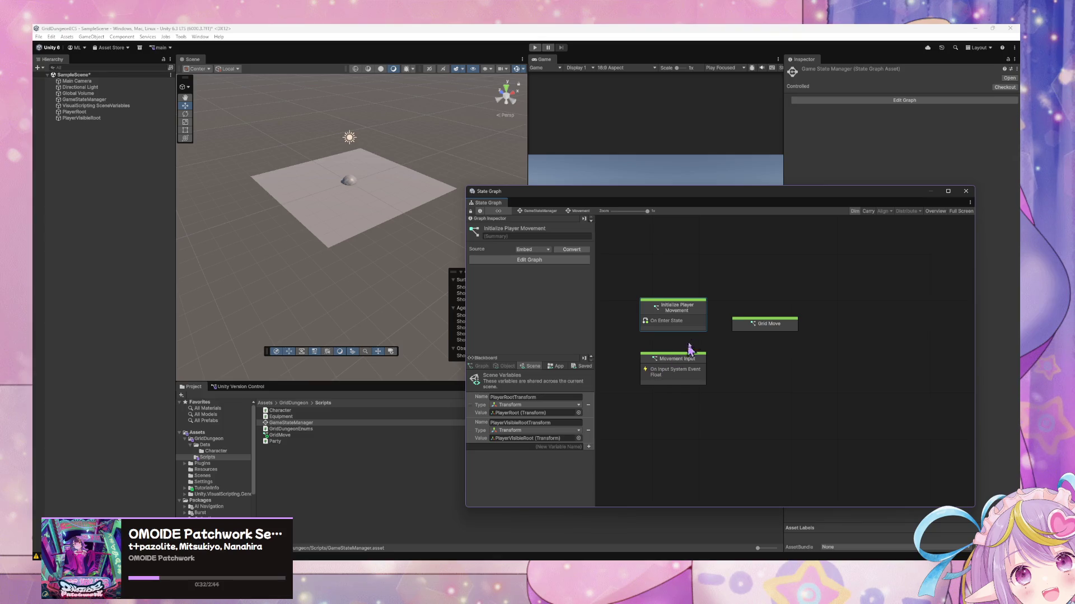
{"action": "double_click", "coordinate": [696, 379]}
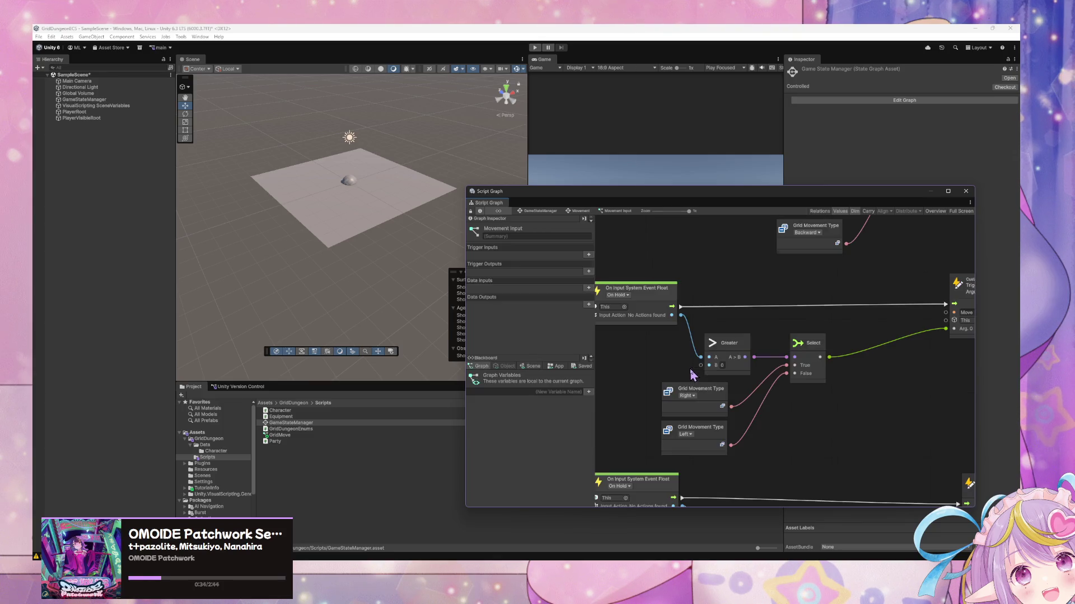
Check which graph the Grid Move state uses, then reopen Movement Input
{"action": "left_click", "coordinate": [580, 211]}
{"action": "double_click", "coordinate": [782, 324]}
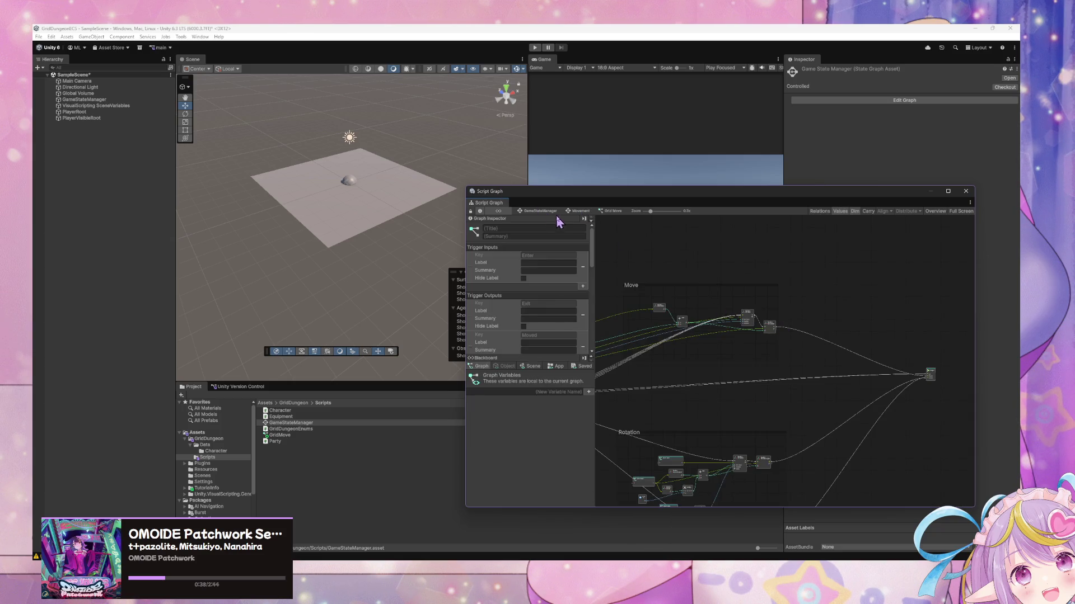
{"action": "left_click", "coordinate": [578, 211]}
{"action": "left_click", "coordinate": [765, 326]}
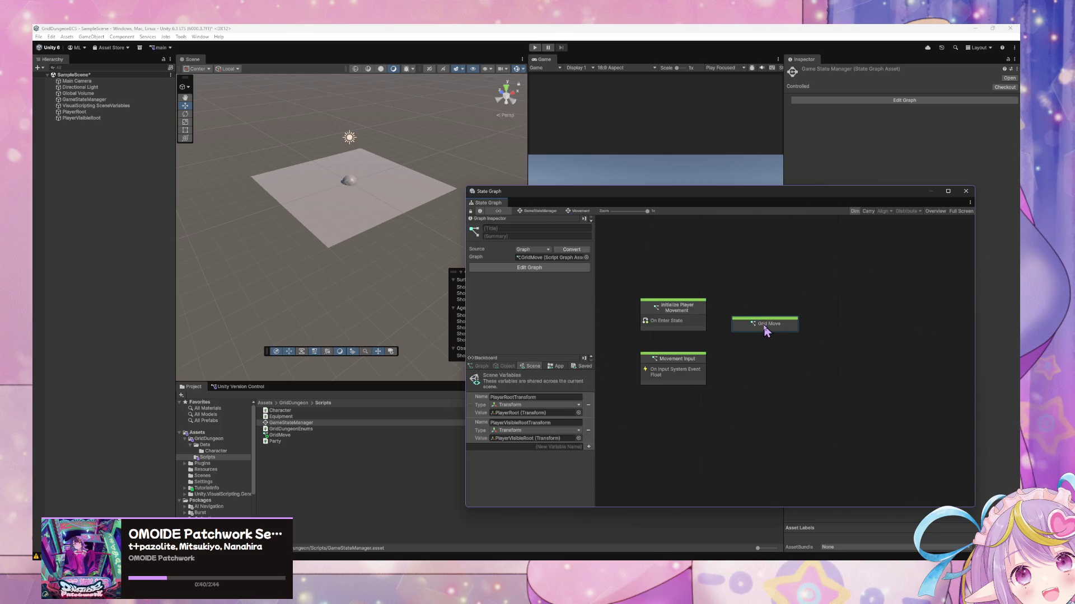
{"action": "double_click", "coordinate": [694, 365]}
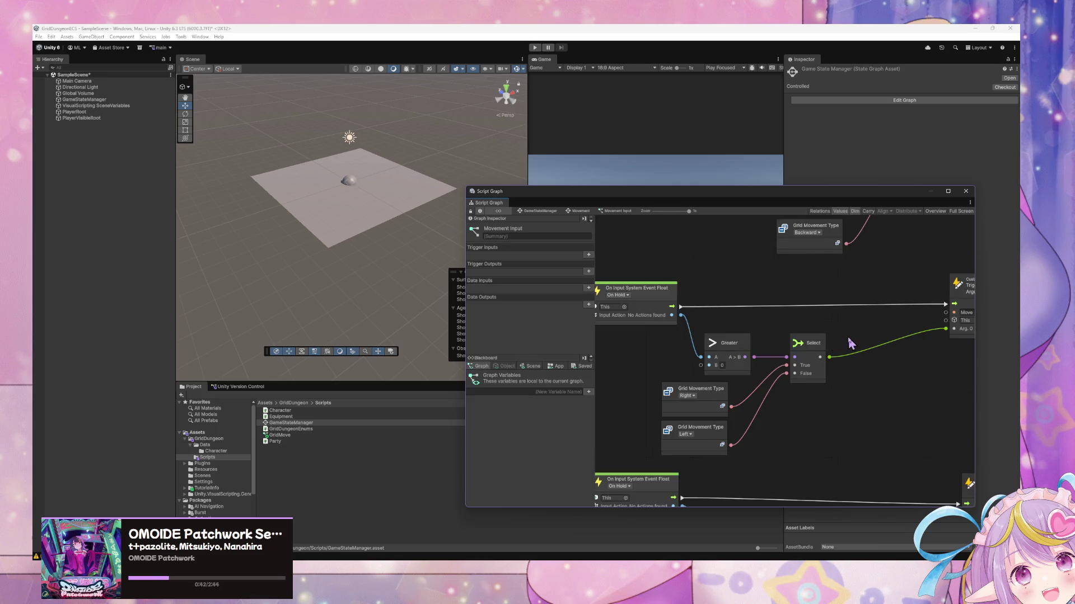
{"action": "scroll", "coordinate": [850, 343], "scroll_direction": "down", "scroll_amount": 5}
{"action": "scroll", "coordinate": [706, 332], "scroll_direction": "up", "scroll_amount": 2}
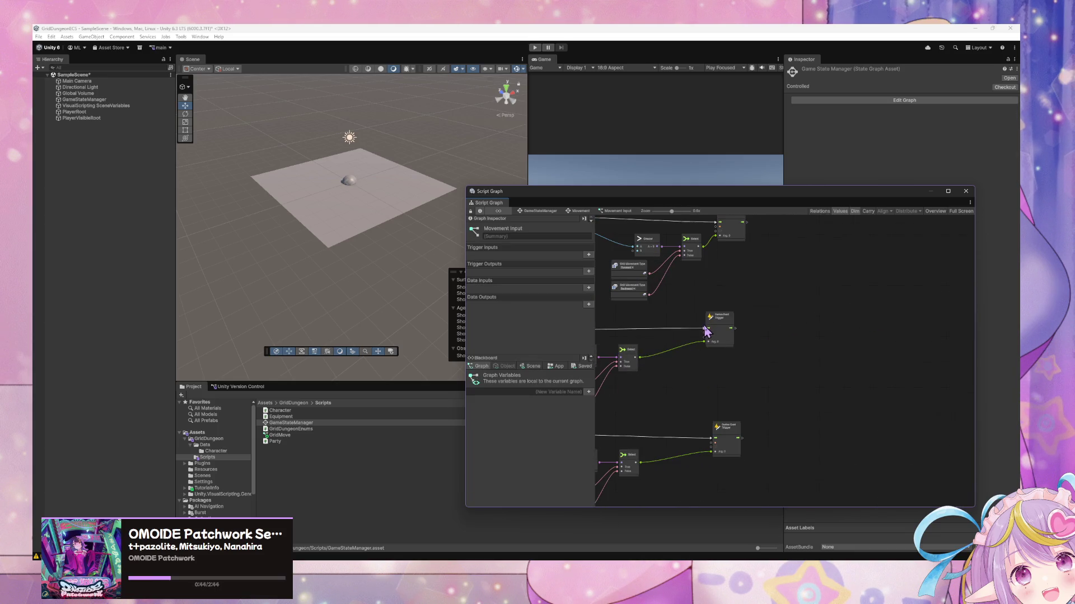
Drag the GridMove asset in as a Grid Move node beside the Custom Event Triggers
{"action": "left_click_drag", "start_coordinate": [276, 441], "coordinate": [853, 383]}
{"action": "scroll", "coordinate": [766, 370], "scroll_direction": "up", "scroll_amount": 2}
{"action": "left_click_drag", "start_coordinate": [955, 393], "coordinate": [872, 376]}
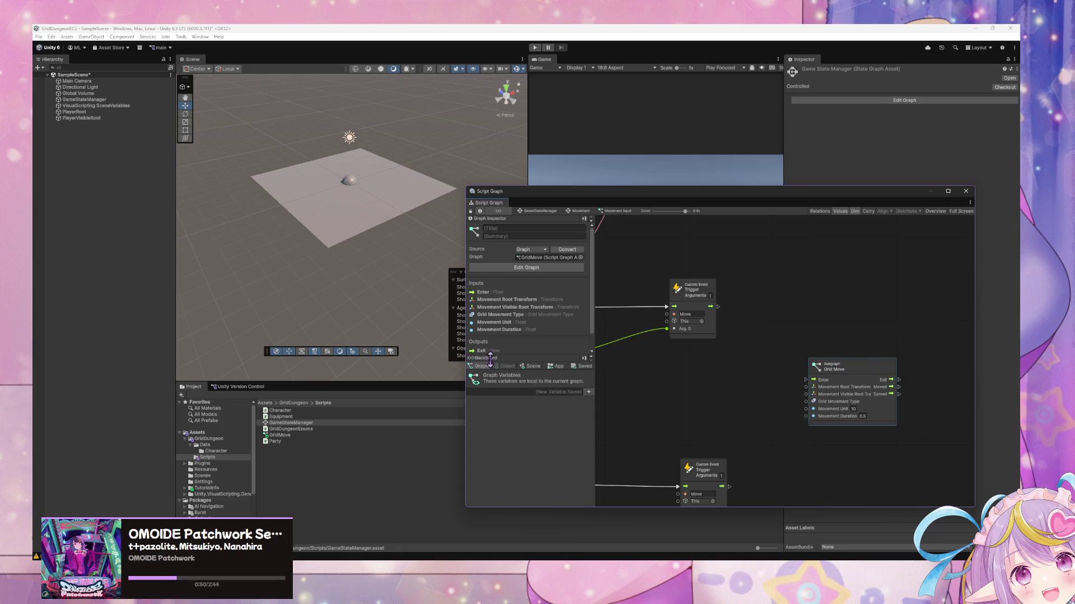
{"action": "left_click", "coordinate": [529, 366]}
Add PlayerRootTransform and PlayerVisibleRootTransform Get Variables wired to Grid Move's root transform inputs
{"action": "left_click_drag", "start_coordinate": [473, 405], "coordinate": [678, 374]}
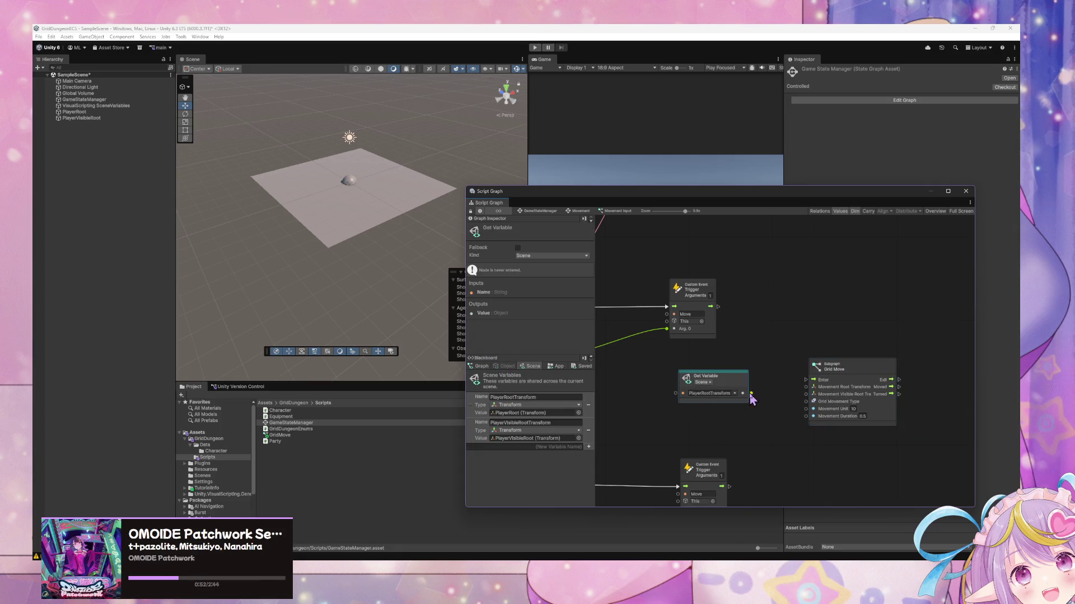
{"action": "left_click_drag", "start_coordinate": [750, 393], "coordinate": [805, 386]}
{"action": "left_click_drag", "start_coordinate": [470, 431], "coordinate": [662, 416]}
{"action": "mouse_move", "coordinate": [752, 430]}
{"action": "left_mouse_down"}
{"action": "mouse_move", "coordinate": [779, 422]}
{"action": "mouse_move", "coordinate": [806, 394]}
{"action": "mouse_move", "coordinate": [860, 411]}
{"action": "mouse_move", "coordinate": [807, 397]}
{"action": "left_mouse_up"}
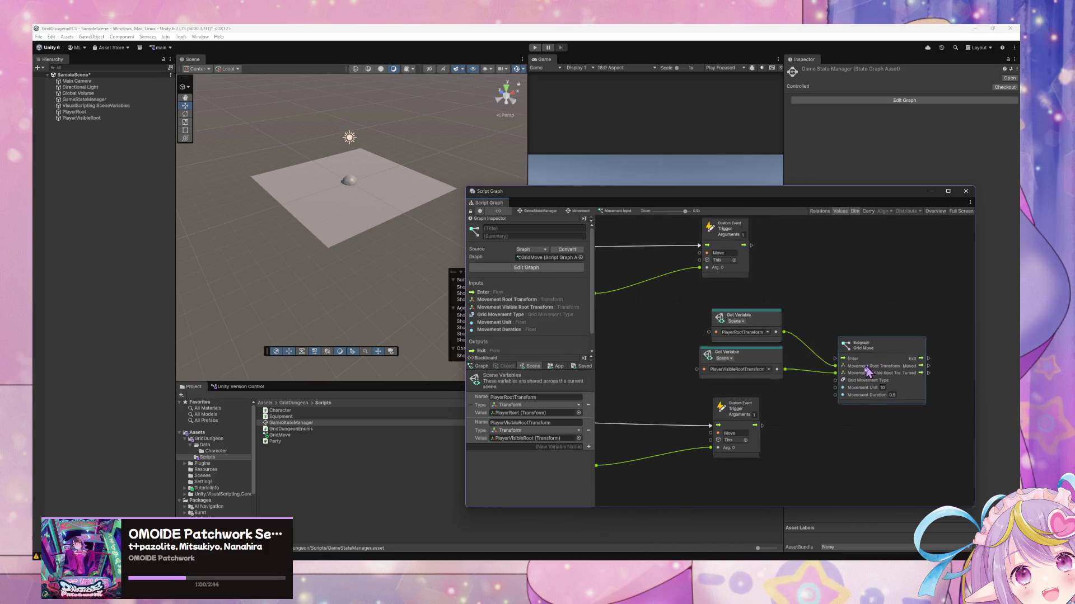
Rearrange Grid Move and the variable nodes, and wire the lower Select output to Grid Movement Type
{"action": "left_click_drag", "start_coordinate": [874, 341], "coordinate": [822, 400]}
{"action": "left_click_drag", "start_coordinate": [783, 354], "coordinate": [743, 379]}
{"action": "left_click_drag", "start_coordinate": [753, 325], "coordinate": [656, 317]}
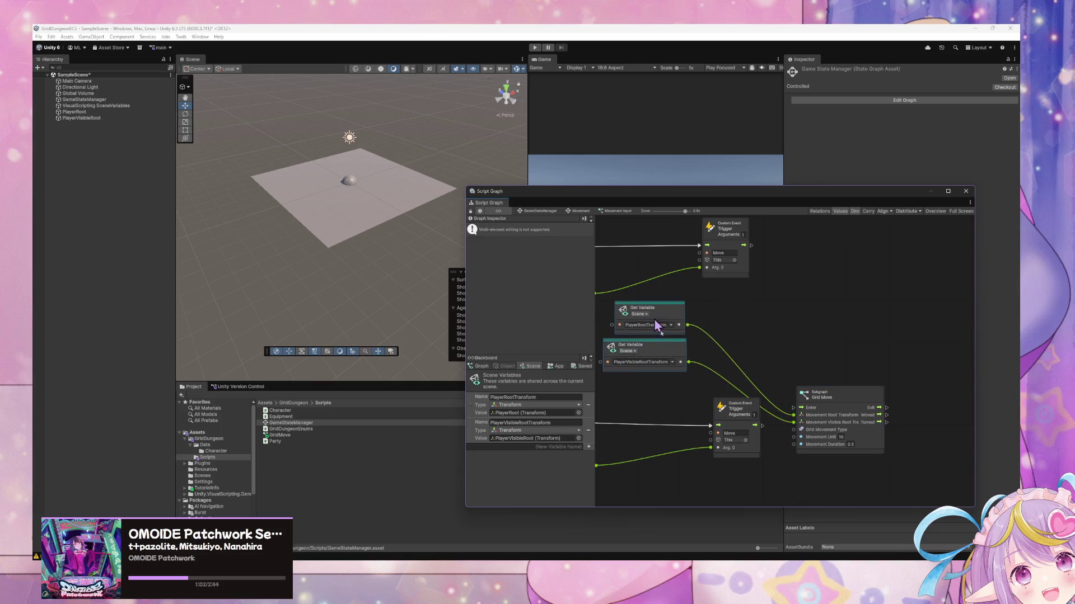
{"action": "left_click_drag", "start_coordinate": [733, 411], "coordinate": [801, 396]}
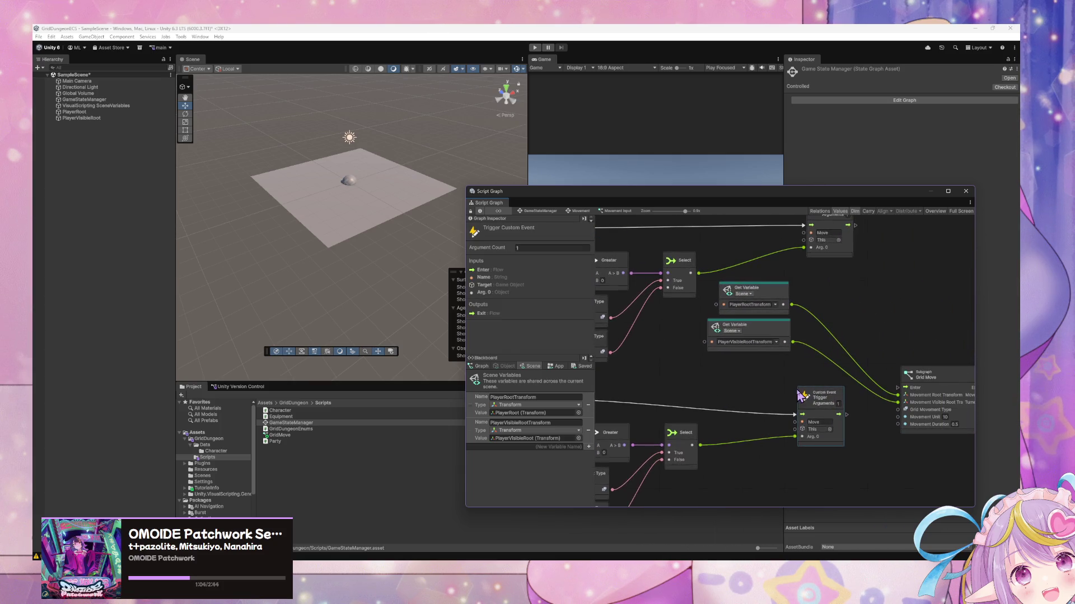
{"action": "mouse_move", "coordinate": [595, 407]}
{"action": "left_mouse_down"}
{"action": "mouse_move", "coordinate": [710, 391]}
{"action": "mouse_move", "coordinate": [683, 403]}
{"action": "mouse_move", "coordinate": [814, 413]}
{"action": "mouse_move", "coordinate": [829, 374]}
{"action": "left_mouse_up"}
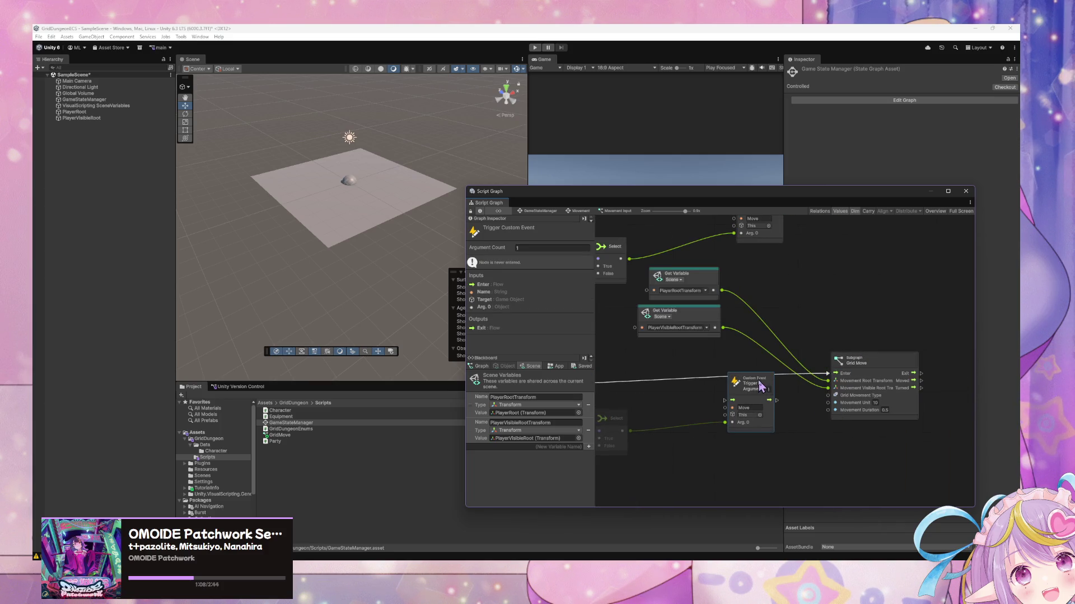
{"action": "mouse_move", "coordinate": [755, 390]}
{"action": "left_mouse_down"}
{"action": "mouse_move", "coordinate": [752, 402]}
{"action": "mouse_move", "coordinate": [790, 378]}
{"action": "left_mouse_up"}
{"action": "mouse_move", "coordinate": [902, 353]}
{"action": "left_mouse_down"}
{"action": "mouse_move", "coordinate": [845, 356]}
{"action": "mouse_move", "coordinate": [779, 380]}
{"action": "left_mouse_up"}
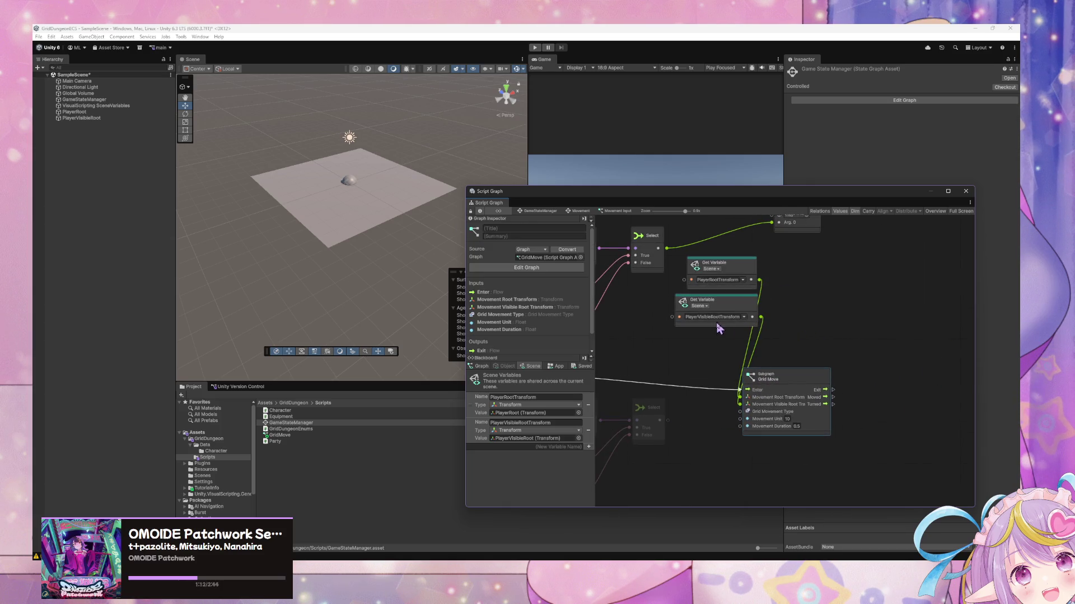
{"action": "left_click_drag", "start_coordinate": [697, 263], "coordinate": [617, 306]}
{"action": "left_click_drag", "start_coordinate": [660, 420], "coordinate": [740, 411]}
{"action": "scroll", "coordinate": [823, 342], "scroll_direction": "down", "scroll_amount": 2}
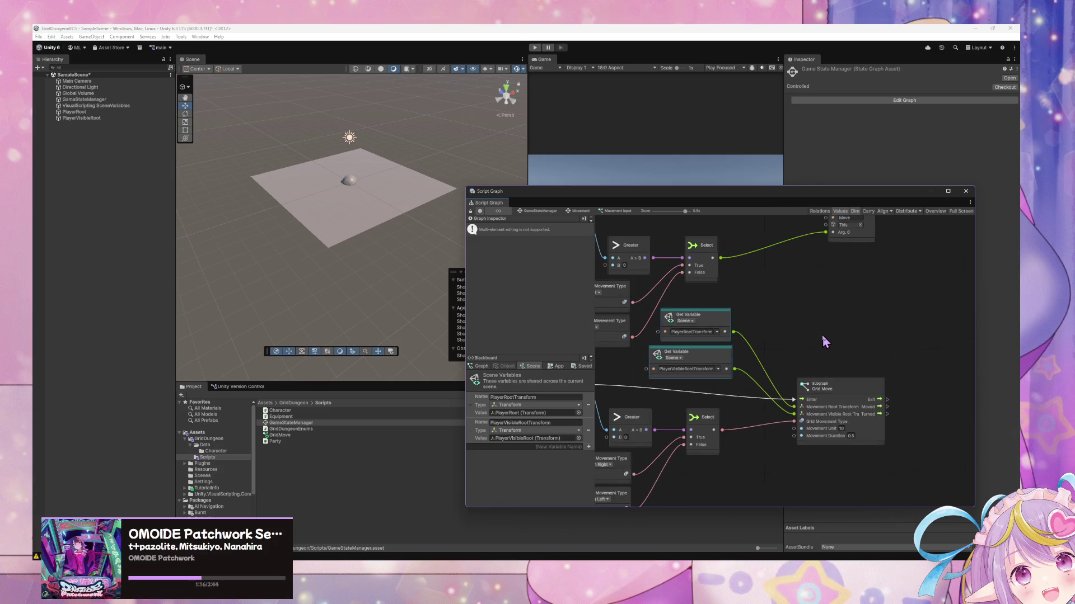
{"action": "scroll", "coordinate": [823, 339], "scroll_direction": "up", "scroll_amount": 2}
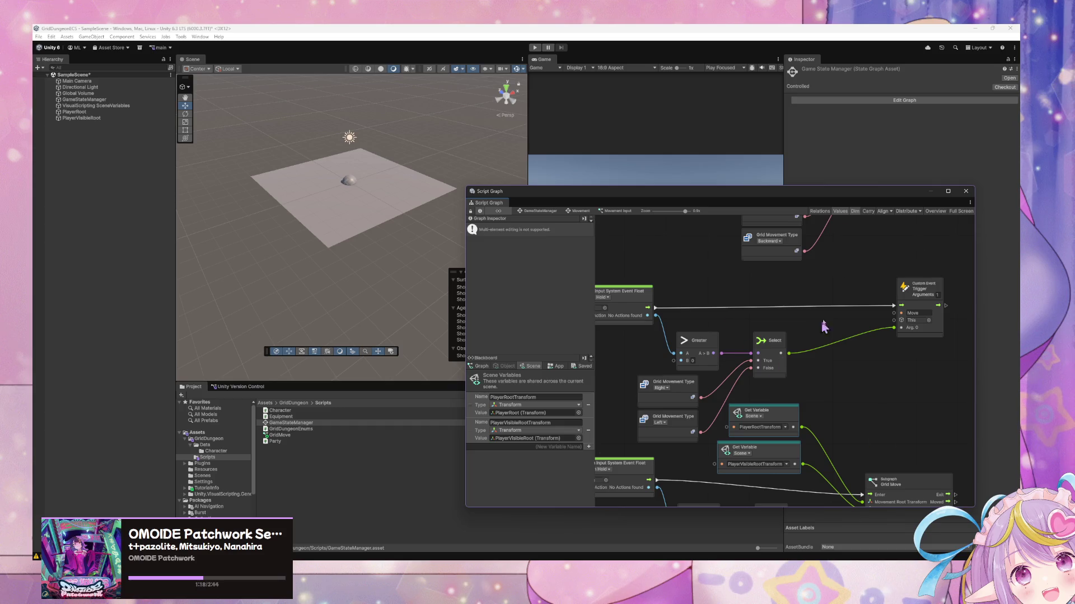
Duplicate the Grid Move node beside the upper trigger and wire the upper Select output to its Grid Movement Type
{"action": "left_click_drag", "start_coordinate": [815, 335], "coordinate": [871, 274]}
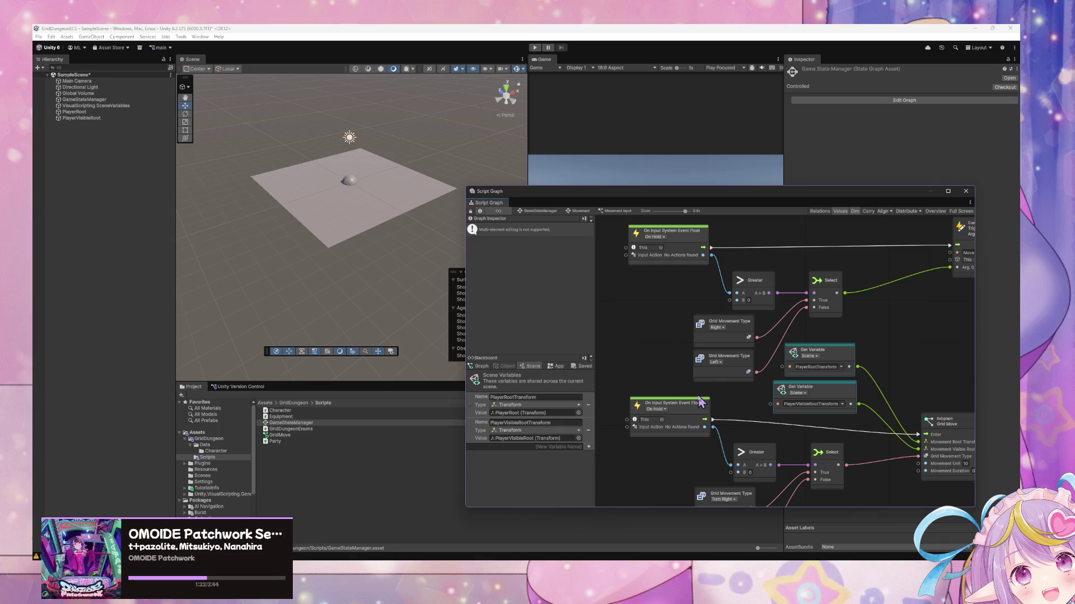
{"action": "left_click_drag", "start_coordinate": [902, 333], "coordinate": [791, 351]}
{"action": "left_click", "coordinate": [834, 447]}
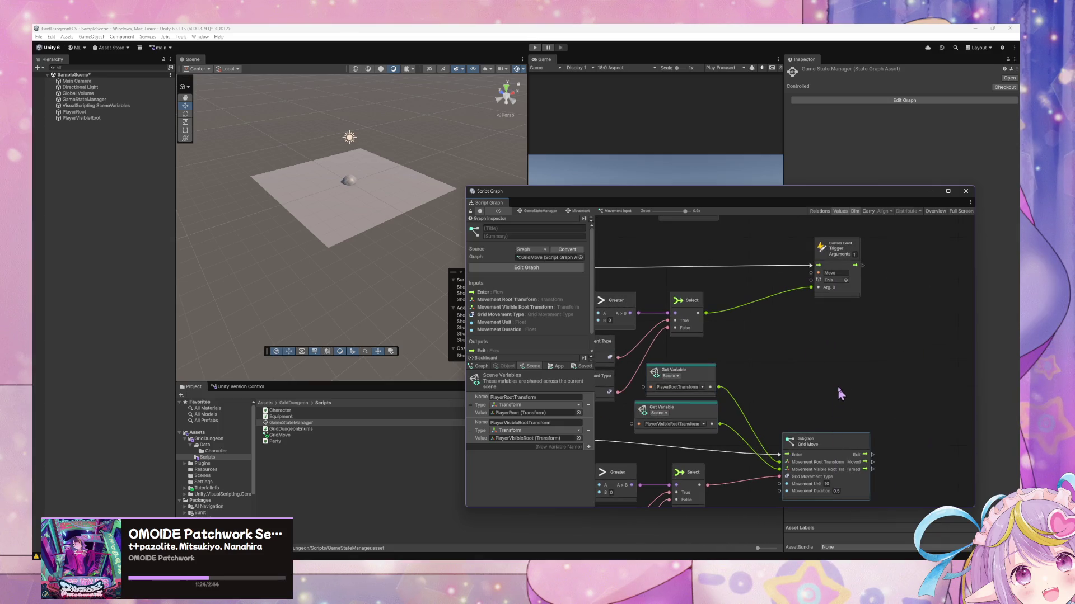
{"action": "key", "text": "ctrl+d"}
{"action": "left_click_drag", "start_coordinate": [793, 347], "coordinate": [882, 316]}
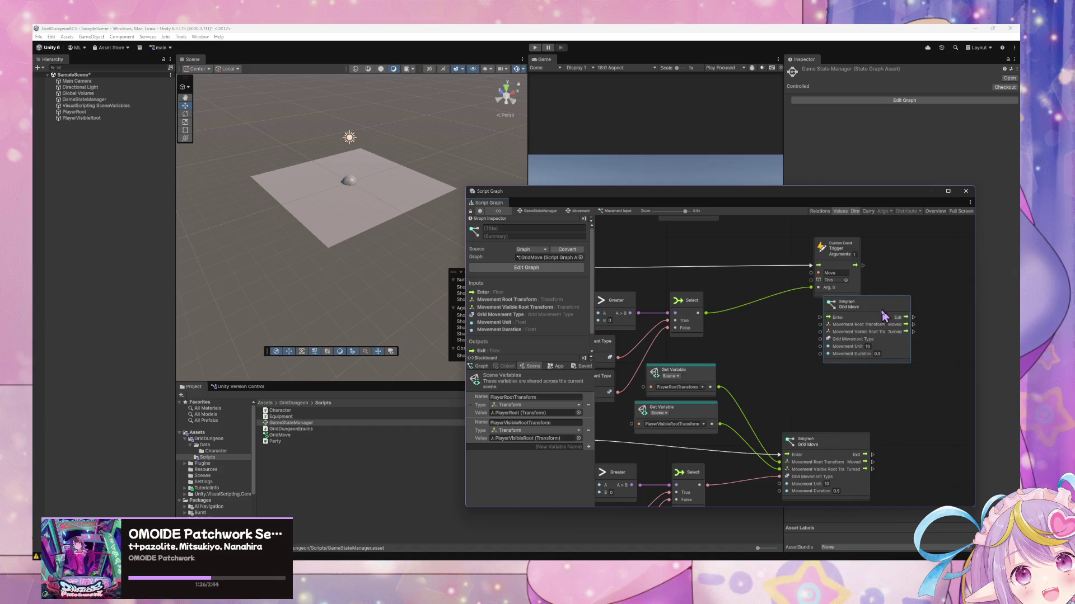
{"action": "mouse_move", "coordinate": [706, 313]}
{"action": "left_mouse_down"}
{"action": "mouse_move", "coordinate": [821, 339]}
{"action": "mouse_move", "coordinate": [787, 257]}
{"action": "left_mouse_up"}
{"action": "left_click", "coordinate": [840, 249]}
{"action": "left_click", "coordinate": [829, 314]}
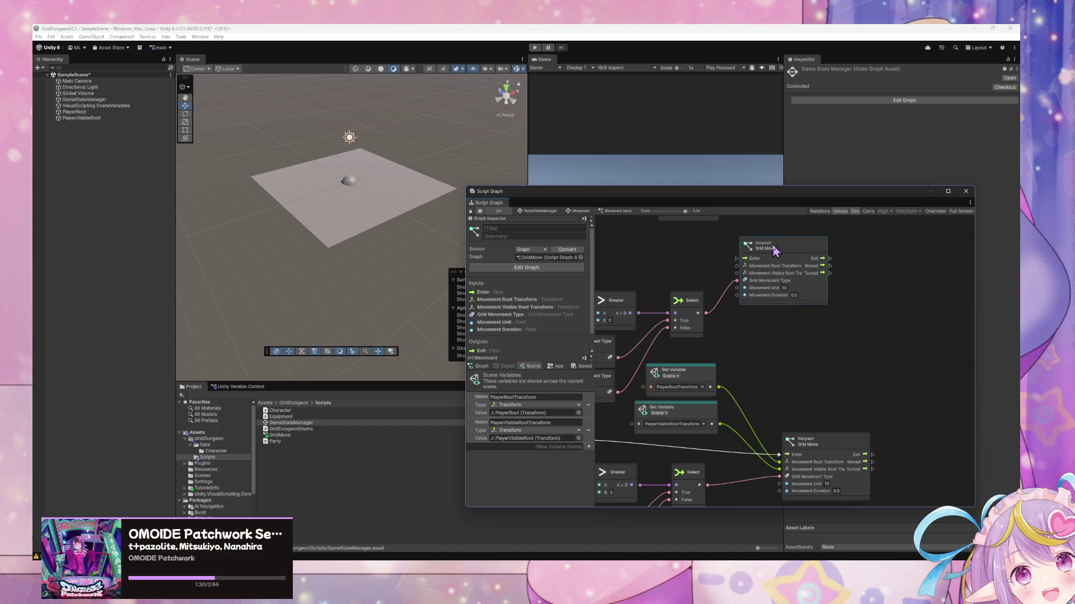
Wire the top input event, PlayerRootTransform and PlayerVisibleRootTransform into the top Grid Move, then shift it right
{"action": "scroll", "coordinate": [786, 257], "scroll_direction": "left", "scroll_amount": 5}
{"action": "mouse_move", "coordinate": [693, 274]}
{"action": "left_mouse_down"}
{"action": "mouse_move", "coordinate": [845, 276]}
{"action": "mouse_move", "coordinate": [862, 265]}
{"action": "mouse_move", "coordinate": [923, 287]}
{"action": "left_mouse_up"}
{"action": "scroll", "coordinate": [818, 394], "scroll_direction": "right", "scroll_amount": 3}
{"action": "left_click_drag", "start_coordinate": [783, 390], "coordinate": [805, 277]}
{"action": "left_click_drag", "start_coordinate": [781, 426], "coordinate": [812, 285]}
{"action": "left_click_drag", "start_coordinate": [856, 332], "coordinate": [817, 354]}
{"action": "scroll", "coordinate": [817, 336], "scroll_direction": "down", "scroll_amount": 1}
{"action": "left_click_drag", "start_coordinate": [816, 269], "coordinate": [847, 270]}
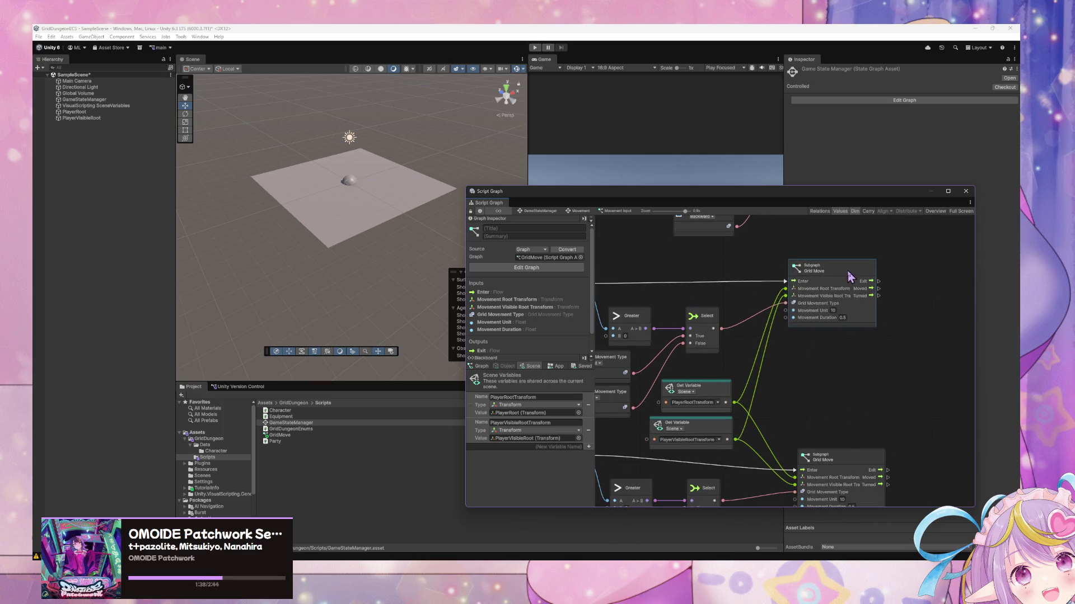
{"action": "scroll", "coordinate": [808, 364], "scroll_direction": "down", "scroll_amount": 5}
{"action": "scroll", "coordinate": [841, 338], "scroll_direction": "up", "scroll_amount": 2}
{"action": "scroll", "coordinate": [831, 337], "scroll_direction": "up", "scroll_amount": 4}
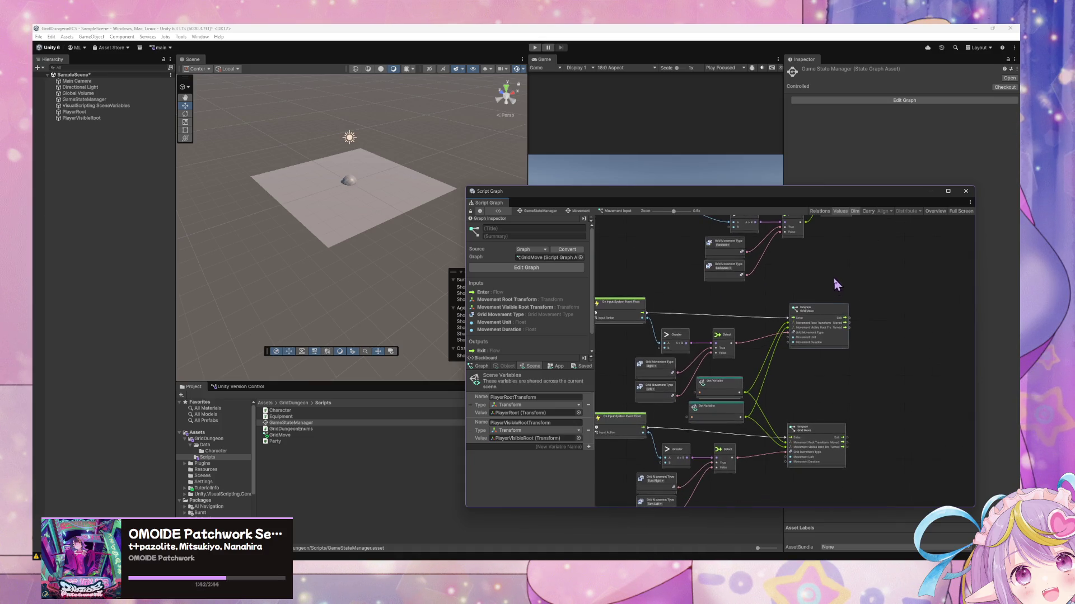
Shift all nodes down-left and place another Grid Move copy beside its Select node
{"action": "key", "text": "ctrl+a"}
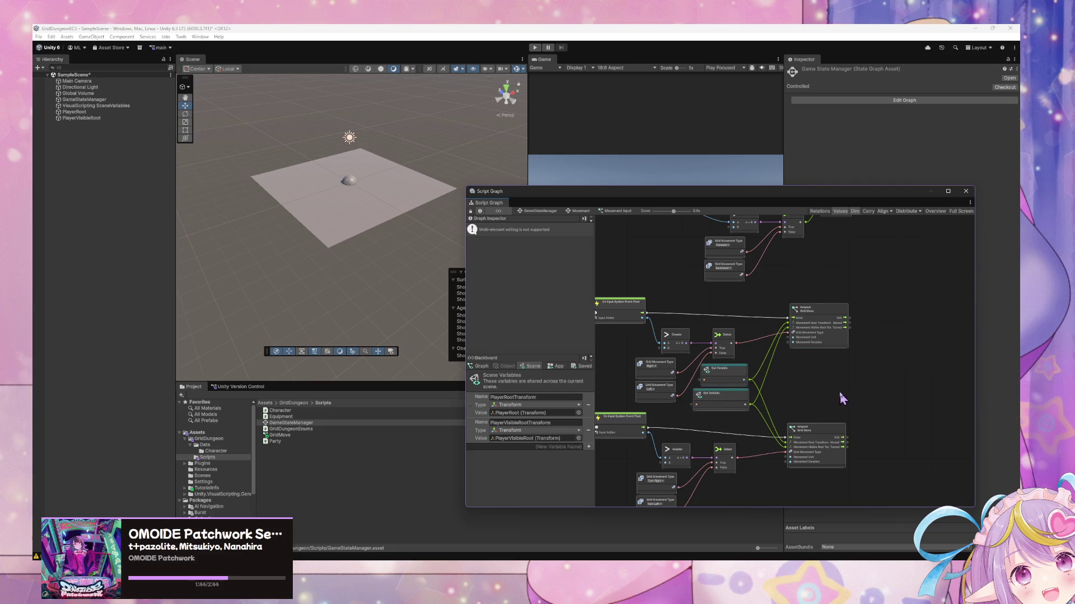
{"action": "left_click_drag", "start_coordinate": [816, 382], "coordinate": [806, 419]}
{"action": "left_click", "coordinate": [806, 419]}
{"action": "key", "text": "ctrl+d"}
{"action": "mouse_move", "coordinate": [795, 343]}
{"action": "left_mouse_down"}
{"action": "mouse_move", "coordinate": [851, 284]}
{"action": "mouse_move", "coordinate": [804, 294]}
{"action": "mouse_move", "coordinate": [832, 318]}
{"action": "left_mouse_up"}
{"action": "scroll", "coordinate": [817, 288], "scroll_direction": "up", "scroll_amount": 4}
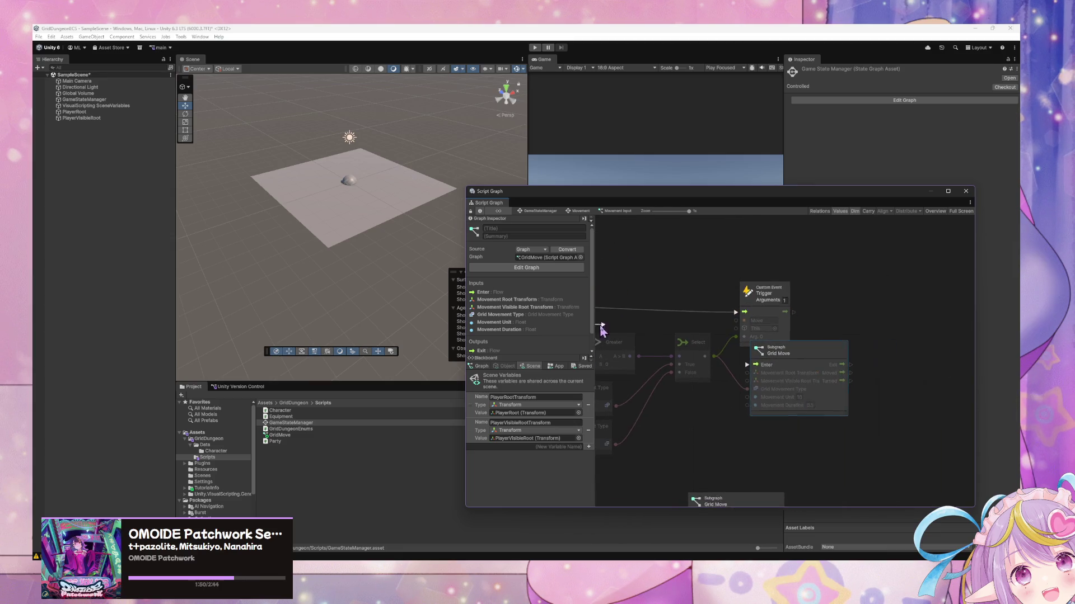
{"action": "left_click", "coordinate": [798, 342]}
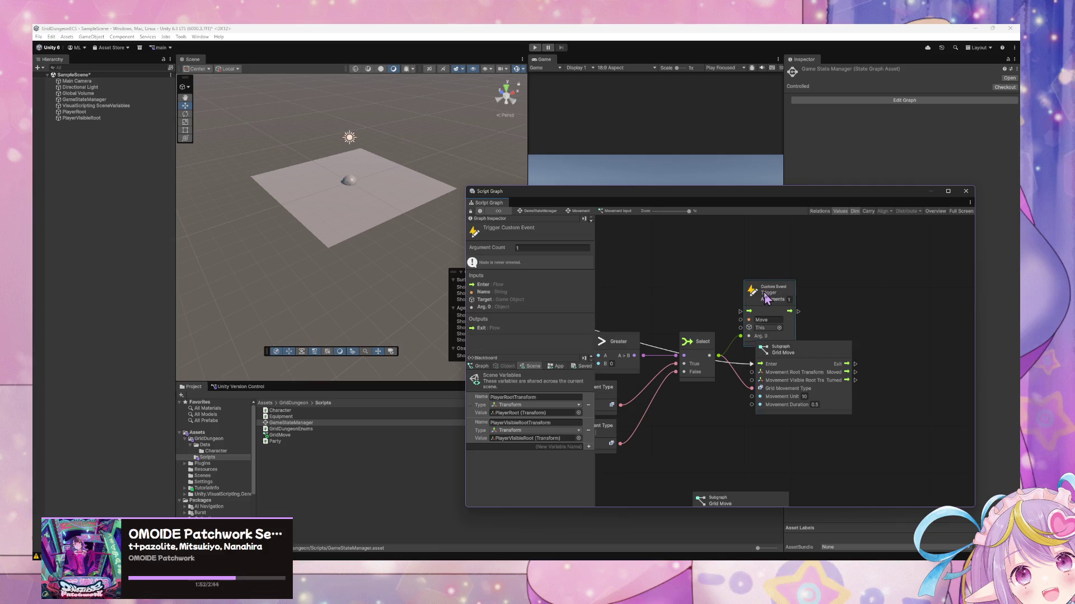
{"action": "left_click", "coordinate": [805, 347]}
Wire both Get Variable outputs into the top Grid Move node
{"action": "left_click_drag", "start_coordinate": [720, 499], "coordinate": [786, 343]}
{"action": "scroll", "coordinate": [785, 344], "scroll_direction": "down", "scroll_amount": 5}
{"action": "left_click_drag", "start_coordinate": [741, 451], "coordinate": [790, 312]}
{"action": "left_click_drag", "start_coordinate": [744, 455], "coordinate": [790, 321]}
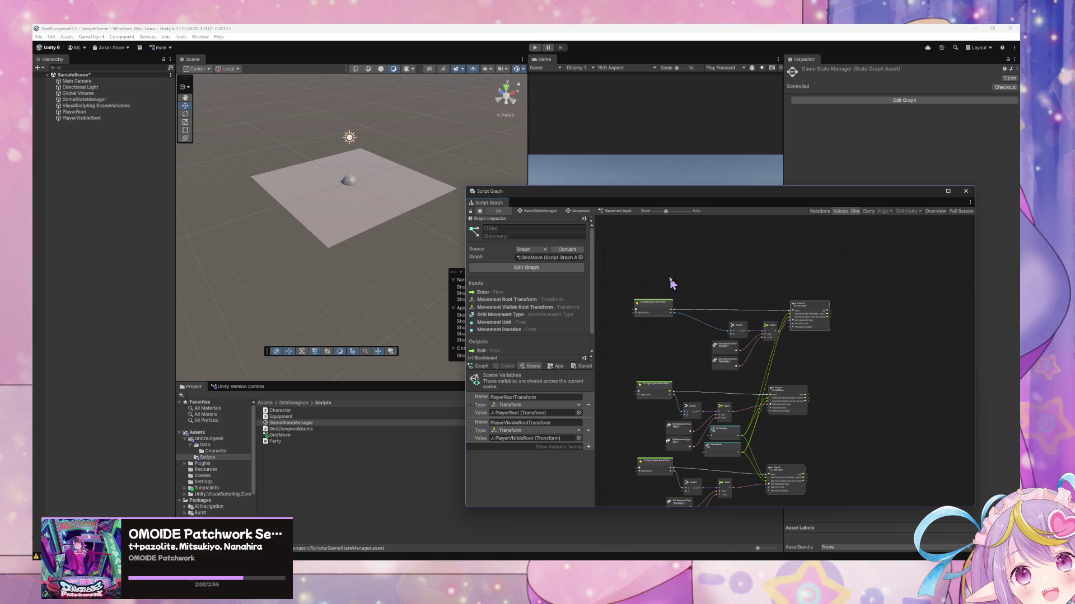
Move the Grid Move node further right, deselect it, and zoom out over the whole graph
{"action": "left_click", "coordinate": [367, 158]}
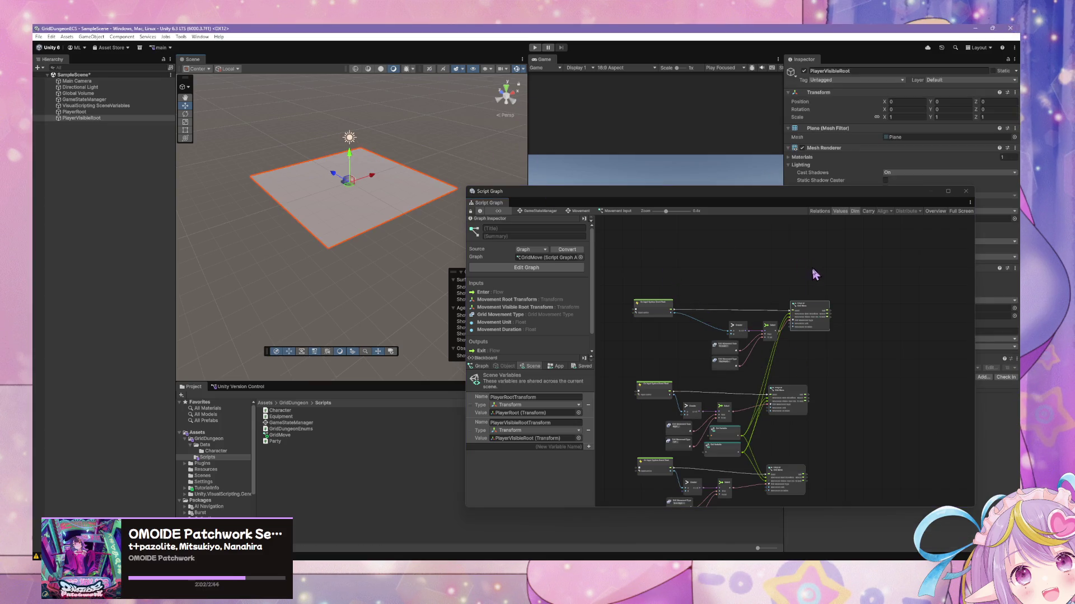
{"action": "scroll", "coordinate": [816, 380], "scroll_direction": "up", "scroll_amount": 5}
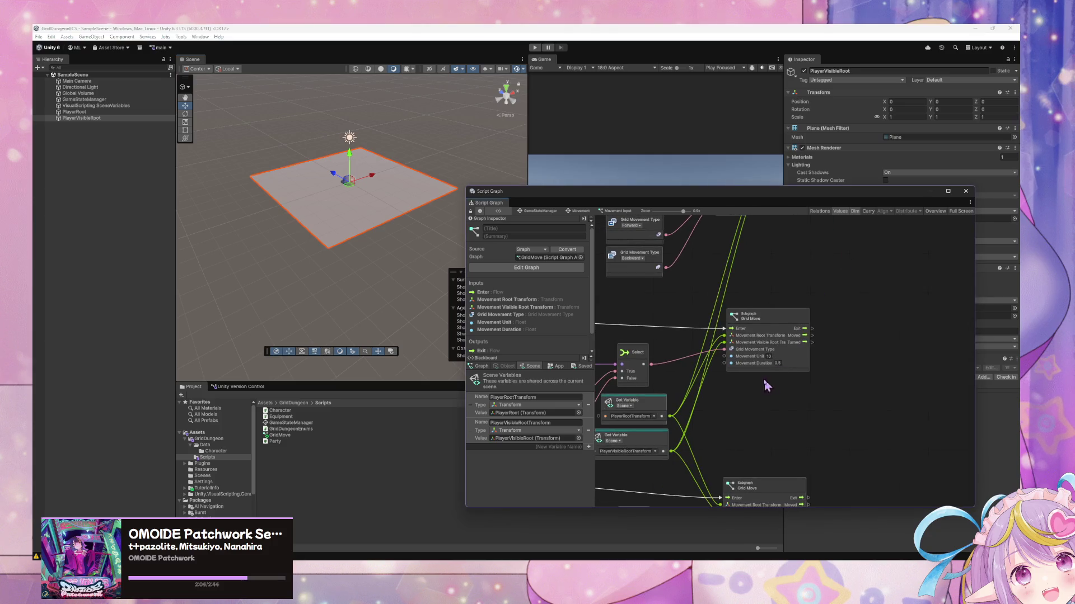
{"action": "left_click_drag", "start_coordinate": [750, 315], "coordinate": [774, 314]}
{"action": "scroll", "coordinate": [842, 328], "scroll_direction": "down", "scroll_amount": 3}
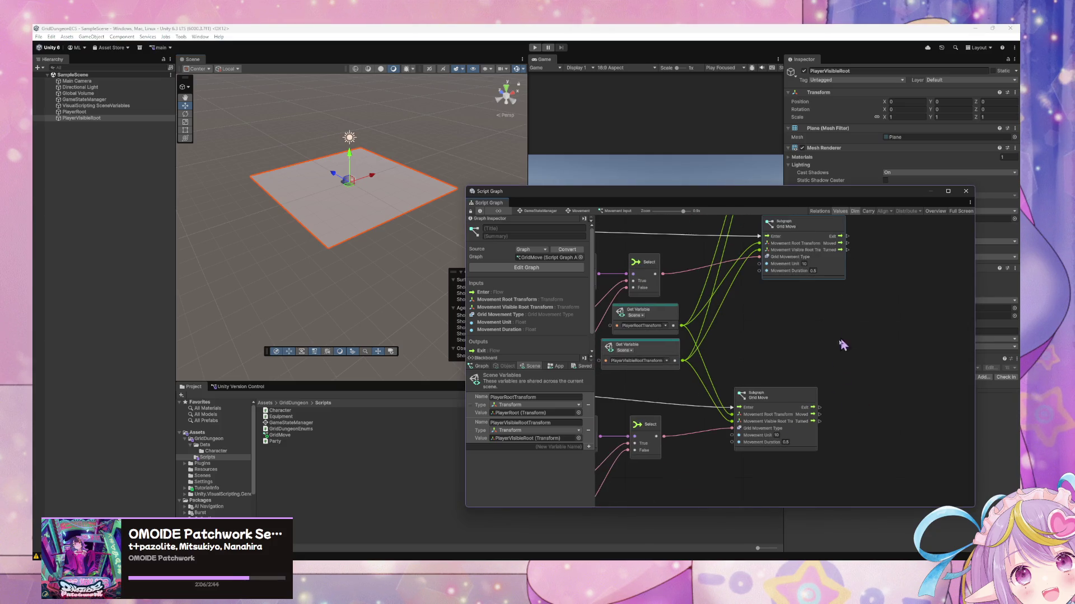
{"action": "left_click", "coordinate": [865, 285]}
{"action": "scroll", "coordinate": [856, 324], "scroll_direction": "down", "scroll_amount": 5}
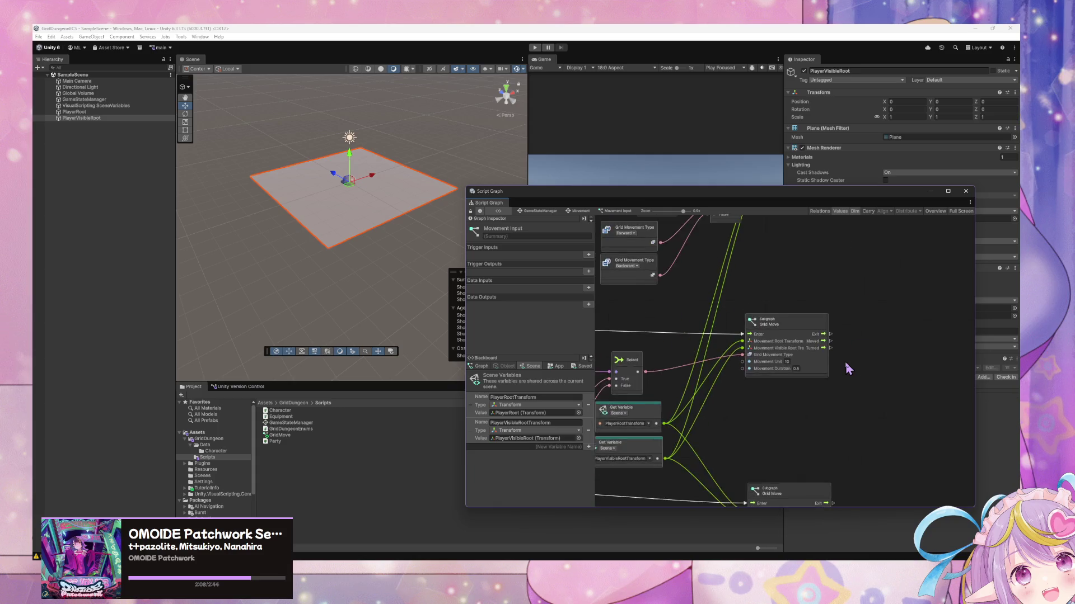
{"action": "scroll", "coordinate": [849, 367], "scroll_direction": "up", "scroll_amount": 2}
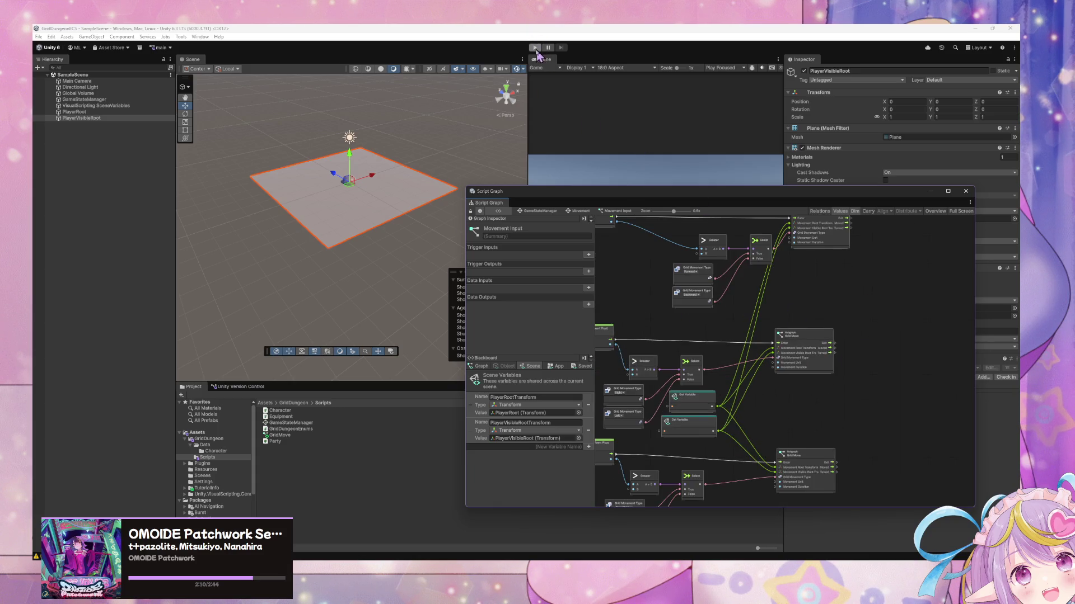
{"action": "scroll", "coordinate": [728, 305], "scroll_direction": "down", "scroll_amount": 2}
{"action": "left_click_drag", "start_coordinate": [670, 336], "coordinate": [731, 300]}
Enter Play mode with Ctrl+P, then pan the Script Graph back to the input event nodes
{"action": "key", "text": "ctrl+p"}
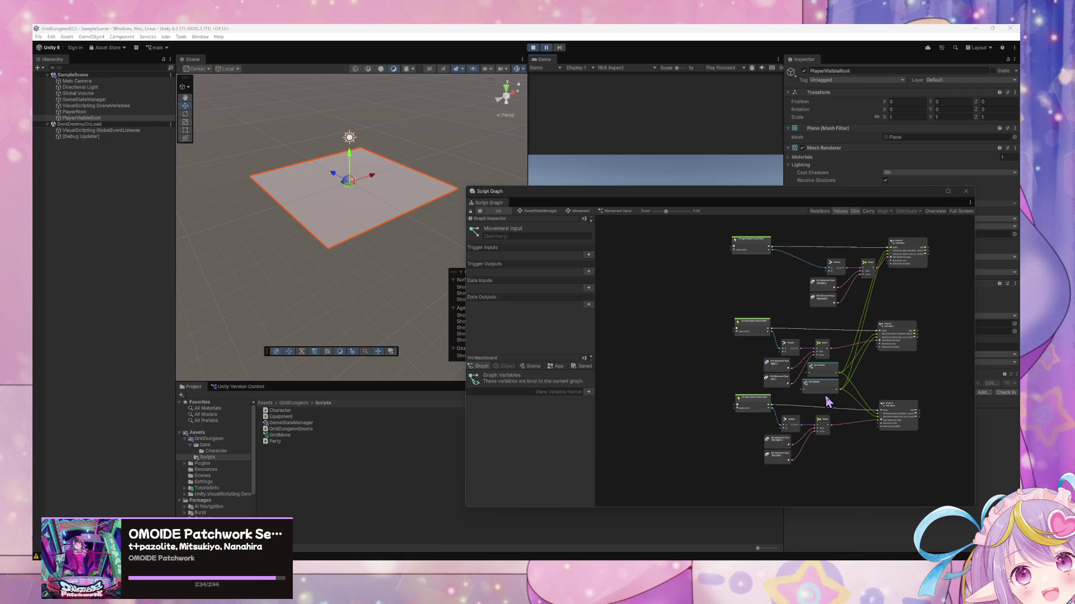
{"action": "scroll", "coordinate": [828, 400], "scroll_direction": "up", "scroll_amount": 2}
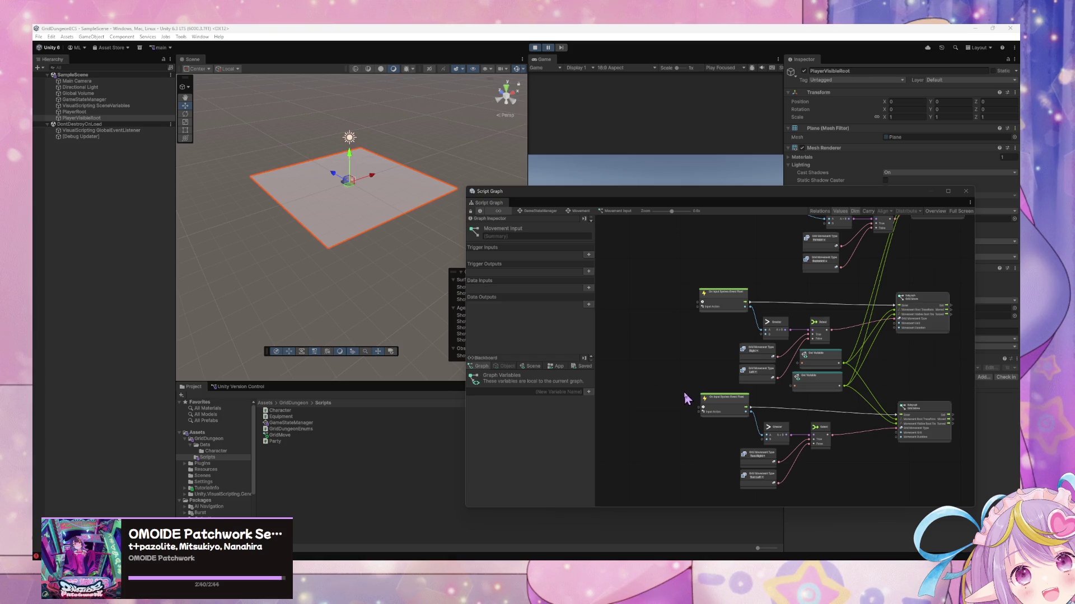
{"action": "left_click", "coordinate": [799, 377]}
{"action": "scroll", "coordinate": [876, 356], "scroll_direction": "down", "scroll_amount": 3}
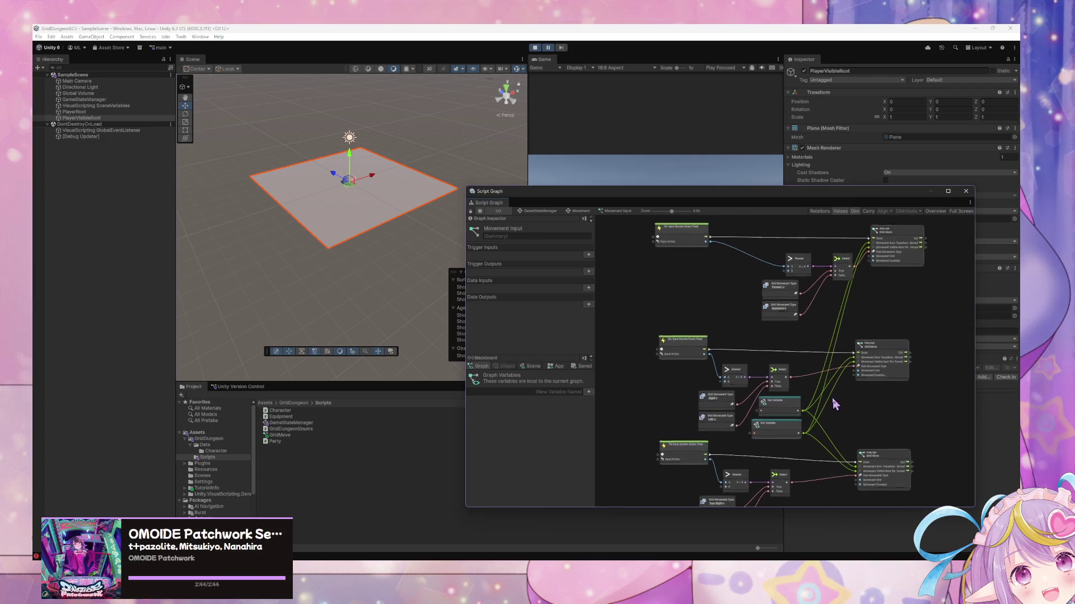
{"action": "scroll", "coordinate": [770, 339], "scroll_direction": "up", "scroll_amount": 3}
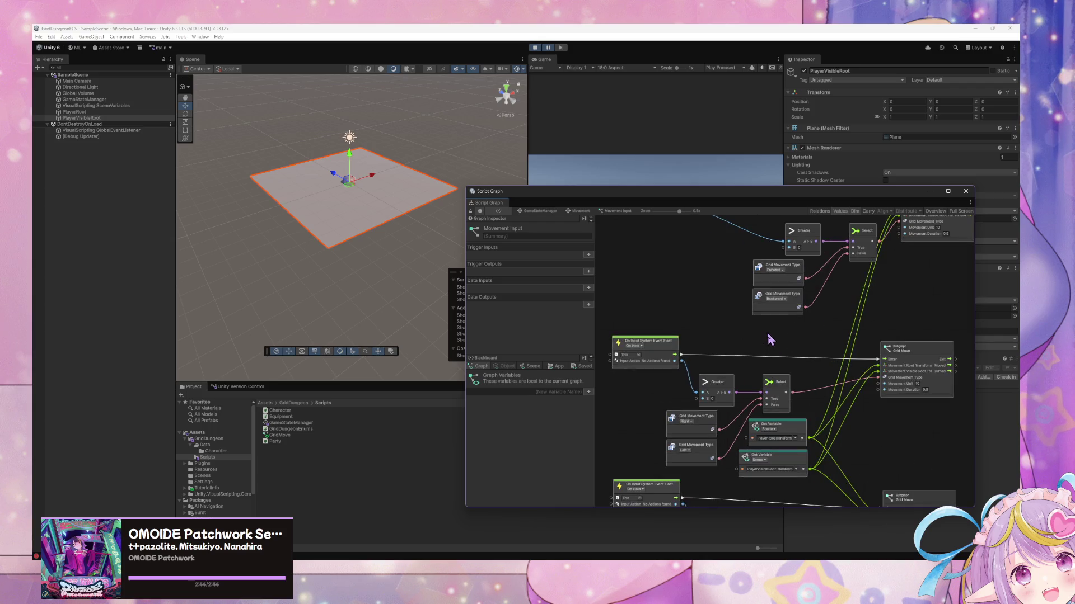
{"action": "left_click_drag", "start_coordinate": [807, 347], "coordinate": [747, 388]}
{"action": "right_click", "coordinate": [767, 360]}
Add a Cooldown node by searching 'cooldown' and place it above the top input event node
{"action": "type", "text": "cooldown"}
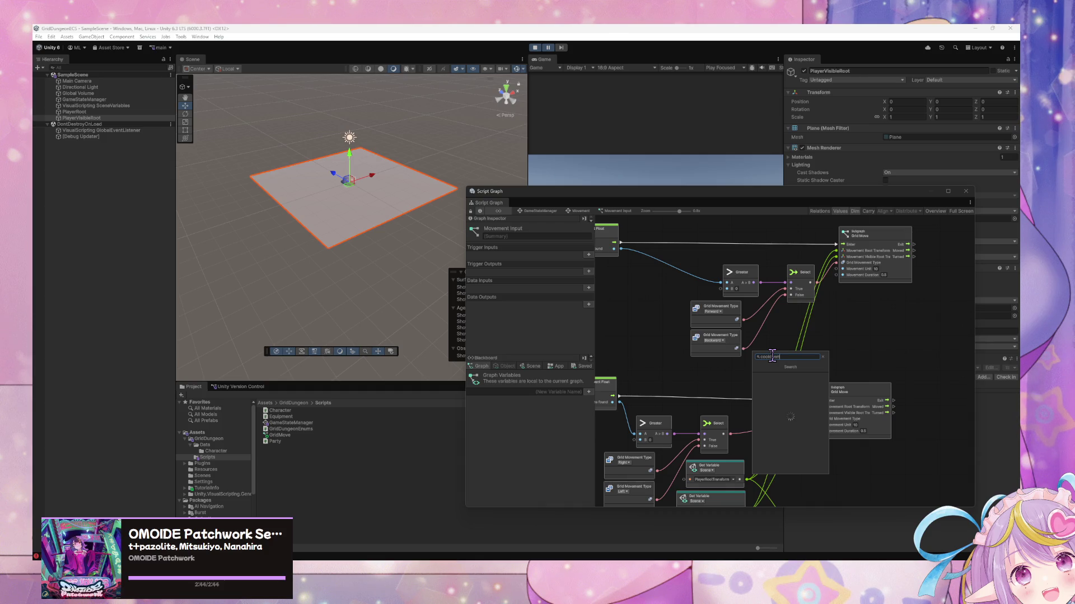
{"action": "key", "text": "Return"}
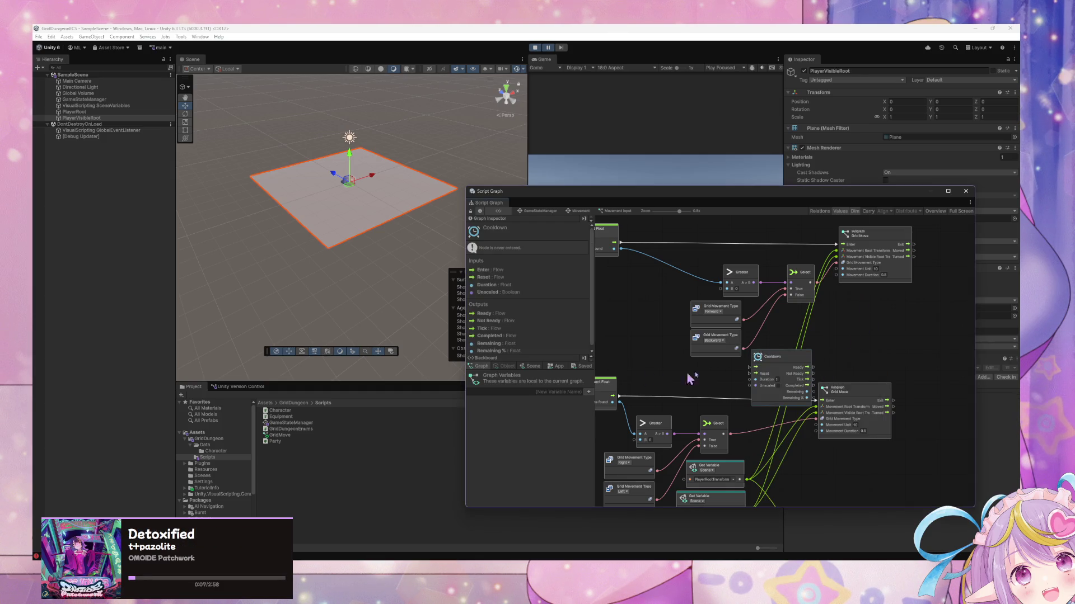
{"action": "mouse_move", "coordinate": [775, 358]}
{"action": "left_mouse_down"}
{"action": "mouse_move", "coordinate": [635, 327]}
{"action": "mouse_move", "coordinate": [646, 320]}
{"action": "left_mouse_up"}
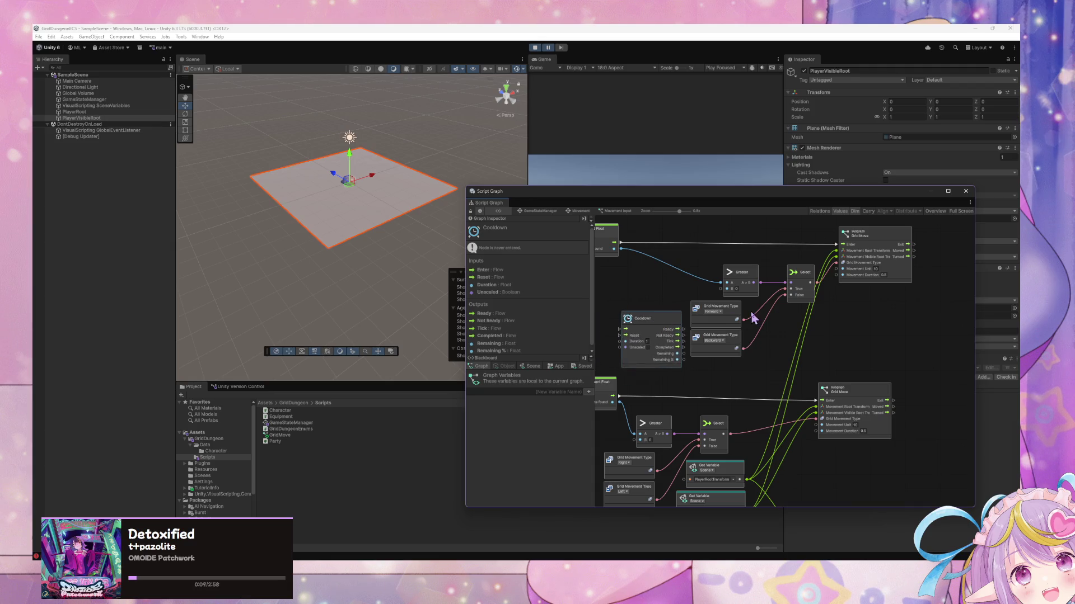
{"action": "left_click_drag", "start_coordinate": [752, 319], "coordinate": [811, 345]}
{"action": "mouse_move", "coordinate": [729, 352]}
{"action": "left_mouse_down"}
{"action": "mouse_move", "coordinate": [724, 341]}
{"action": "mouse_move", "coordinate": [770, 263]}
{"action": "mouse_move", "coordinate": [794, 255]}
{"action": "mouse_move", "coordinate": [756, 257]}
{"action": "mouse_move", "coordinate": [736, 392]}
{"action": "mouse_move", "coordinate": [738, 347]}
{"action": "mouse_move", "coordinate": [721, 339]}
{"action": "mouse_move", "coordinate": [793, 267]}
{"action": "mouse_move", "coordinate": [743, 267]}
{"action": "mouse_move", "coordinate": [694, 350]}
{"action": "mouse_move", "coordinate": [795, 393]}
{"action": "mouse_move", "coordinate": [776, 292]}
{"action": "mouse_move", "coordinate": [686, 339]}
{"action": "mouse_move", "coordinate": [687, 350]}
{"action": "left_mouse_up"}
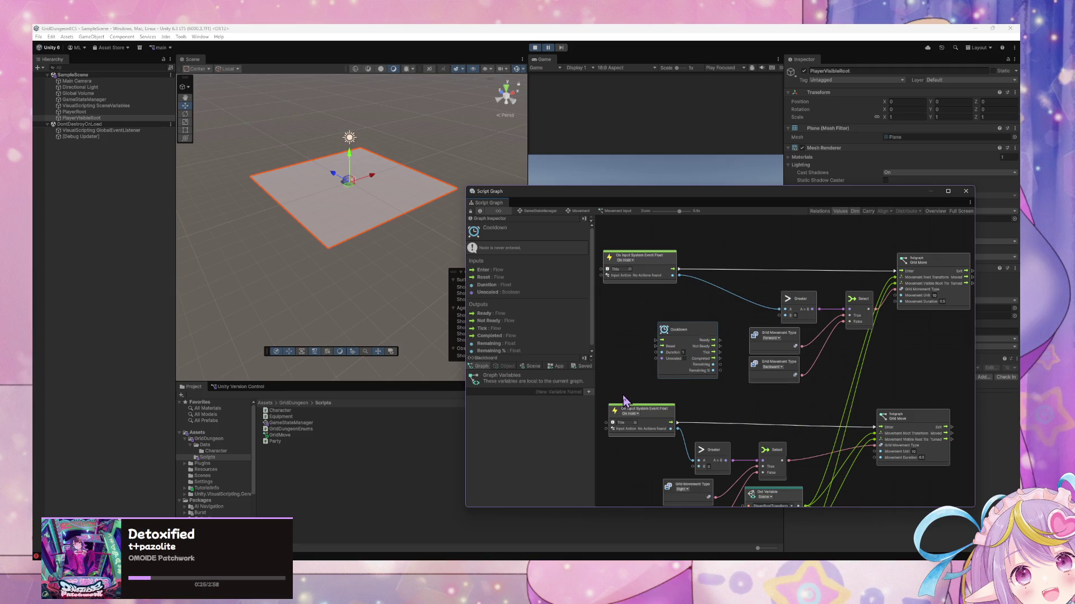
{"action": "scroll", "coordinate": [709, 414], "scroll_direction": "up", "scroll_amount": 3}
{"action": "scroll", "coordinate": [710, 414], "scroll_direction": "up", "scroll_amount": 1}
{"action": "mouse_move", "coordinate": [675, 427]}
{"action": "left_mouse_down"}
{"action": "mouse_move", "coordinate": [694, 268]}
{"action": "mouse_move", "coordinate": [712, 275]}
{"action": "left_mouse_up"}
Create the graph variable PlayerMovementReady in the Blackboard and set its type to Boolean
{"action": "left_click", "coordinate": [501, 392]}
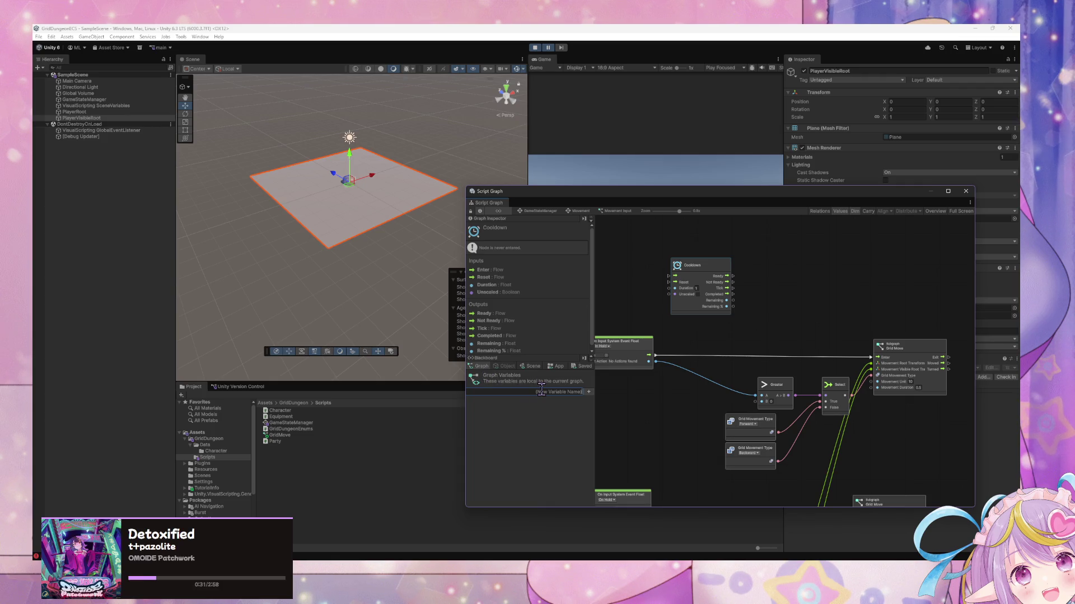
{"action": "type", "text": "PlayerMovementReady"}
{"action": "key", "text": "Return"}
{"action": "left_click", "coordinate": [527, 402]}
{"action": "type", "text": "bo"}
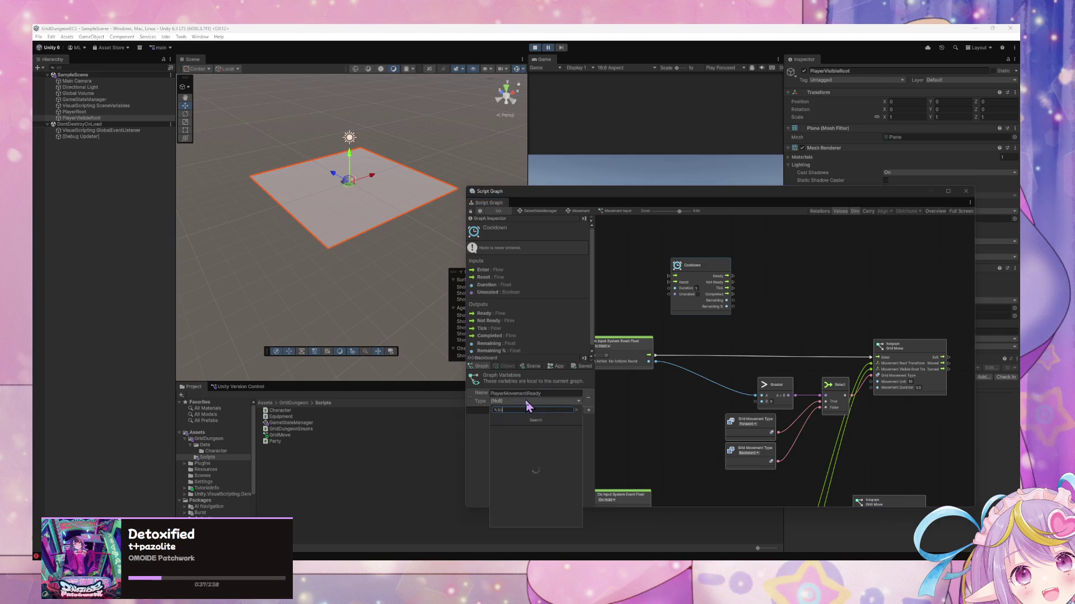
{"action": "type", "text": "olean"}
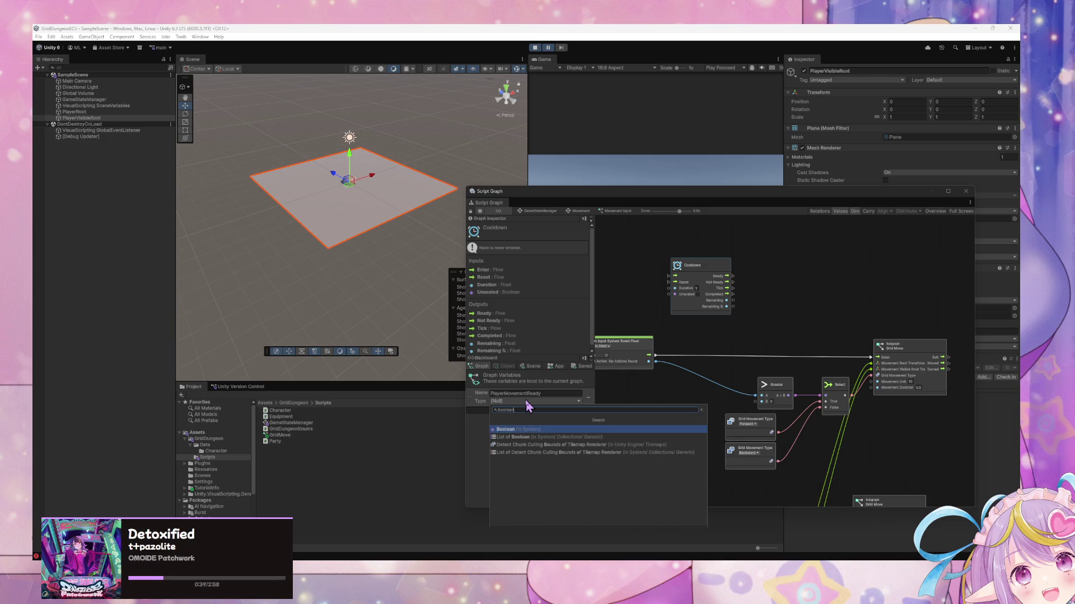
{"action": "key", "text": "Return"}
Take a screen snip of the Grid Move node area
{"action": "left_click_drag", "start_coordinate": [869, 449], "coordinate": [760, 446]}
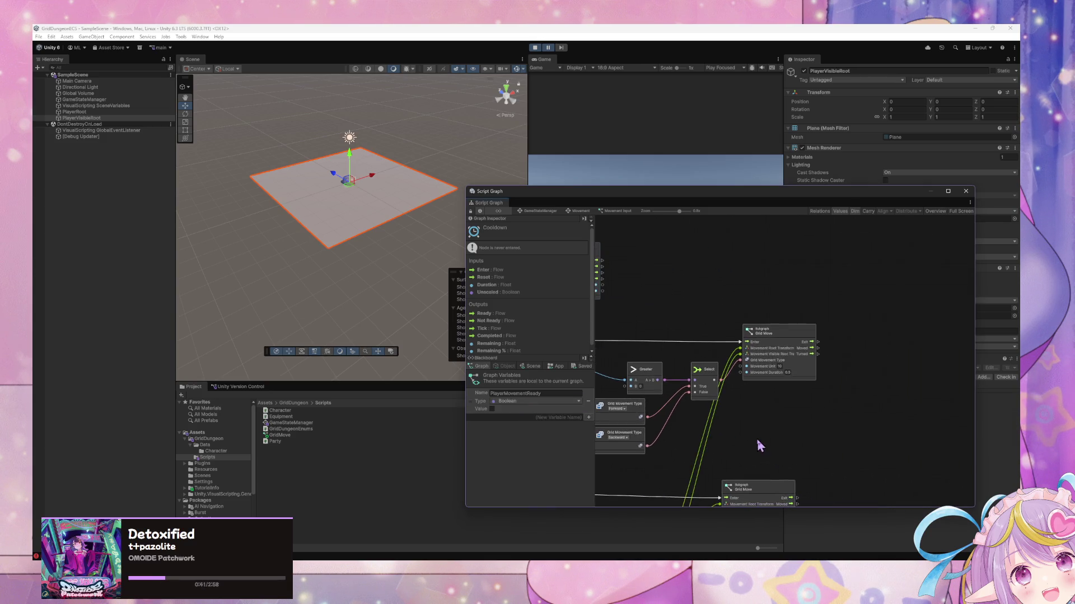
{"action": "scroll", "coordinate": [781, 433], "scroll_direction": "up", "scroll_amount": 2}
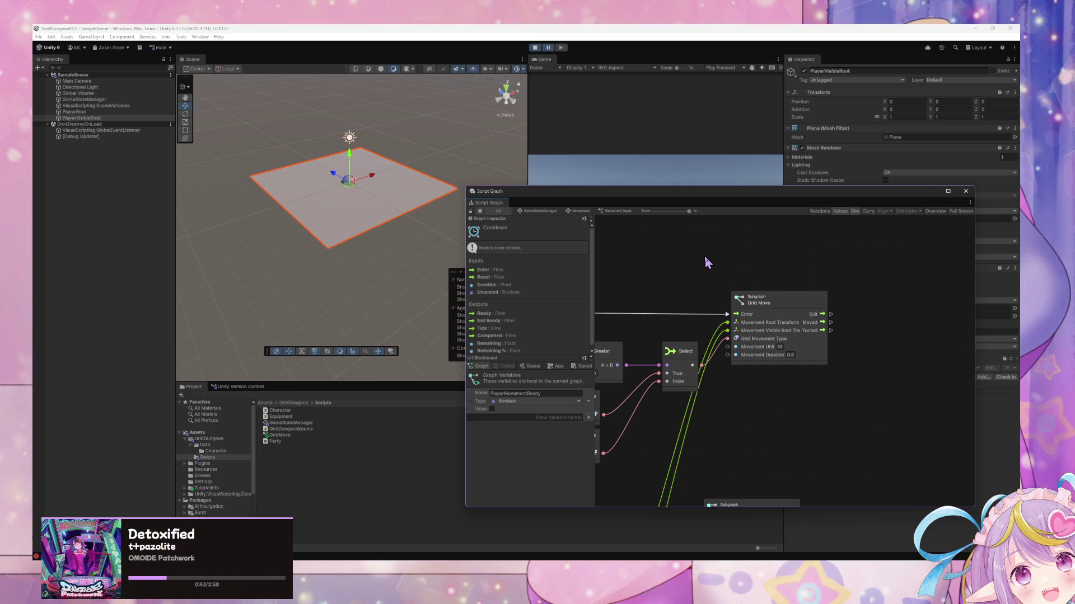
{"action": "key", "text": "super+shift+s"}
{"action": "left_click_drag", "start_coordinate": [701, 259], "coordinate": [876, 420]}
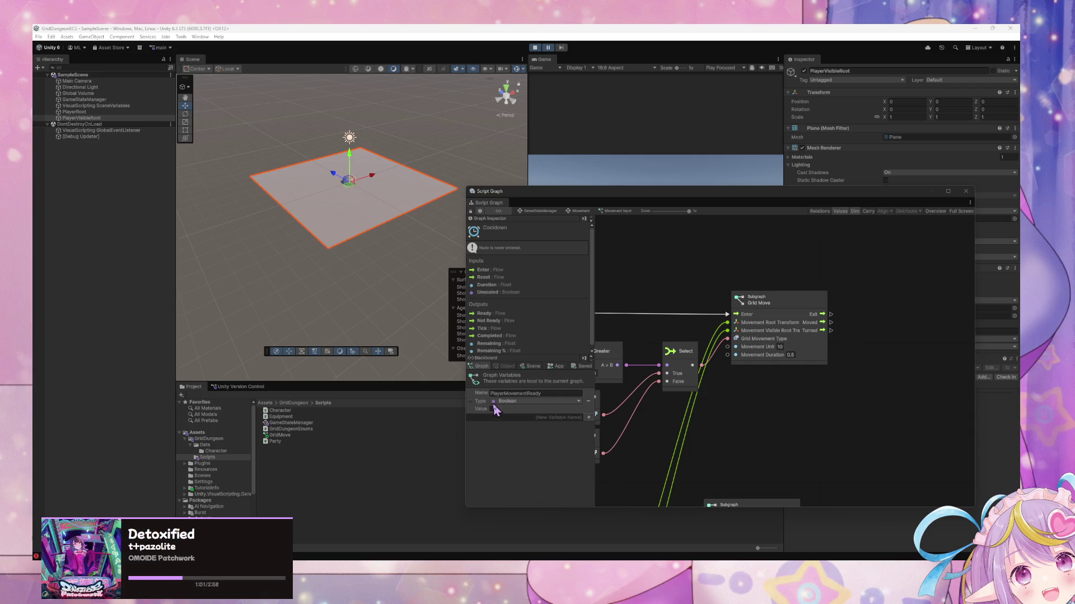
Move the Cooldown node slightly right so it sits above the Greater node
{"action": "mouse_move", "coordinate": [701, 420]}
{"action": "left_mouse_down"}
{"action": "mouse_move", "coordinate": [786, 445]}
{"action": "mouse_move", "coordinate": [870, 451]}
{"action": "mouse_move", "coordinate": [900, 468]}
{"action": "left_mouse_up"}
{"action": "mouse_move", "coordinate": [748, 384]}
{"action": "left_mouse_down"}
{"action": "mouse_move", "coordinate": [726, 380]}
{"action": "mouse_move", "coordinate": [782, 424]}
{"action": "left_mouse_up"}
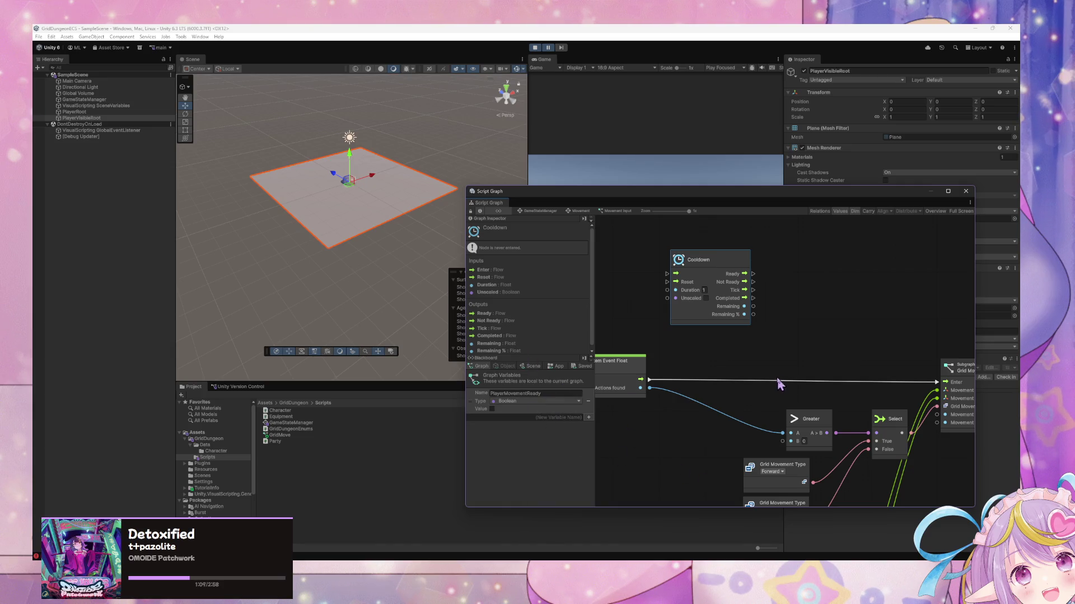
{"action": "right_click", "coordinate": [789, 355]}
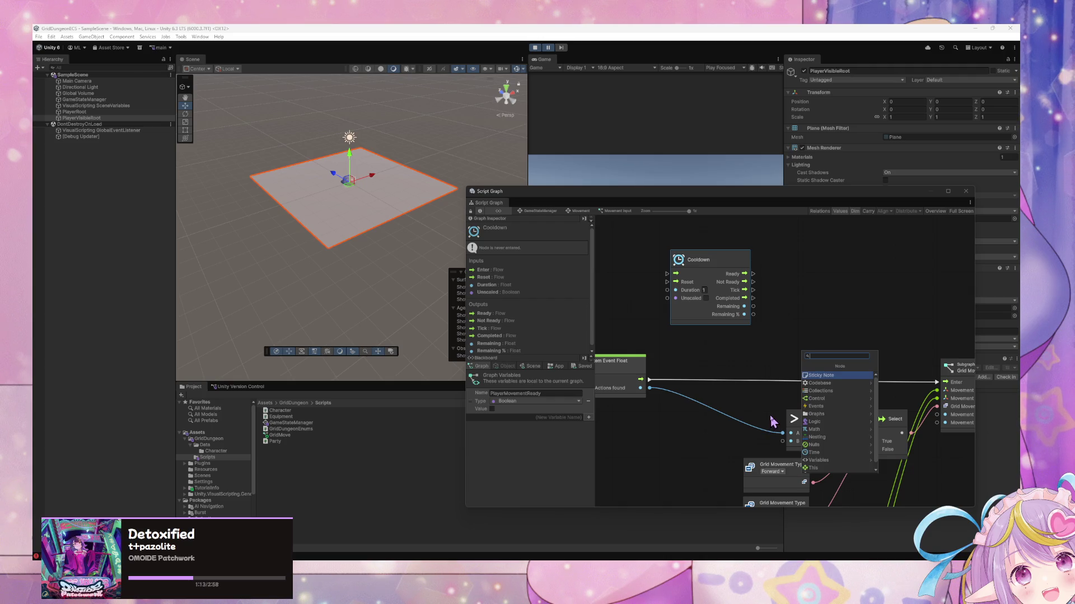
{"action": "left_click", "coordinate": [823, 372]}
{"action": "scroll", "coordinate": [679, 343], "scroll_direction": "down", "scroll_amount": 3}
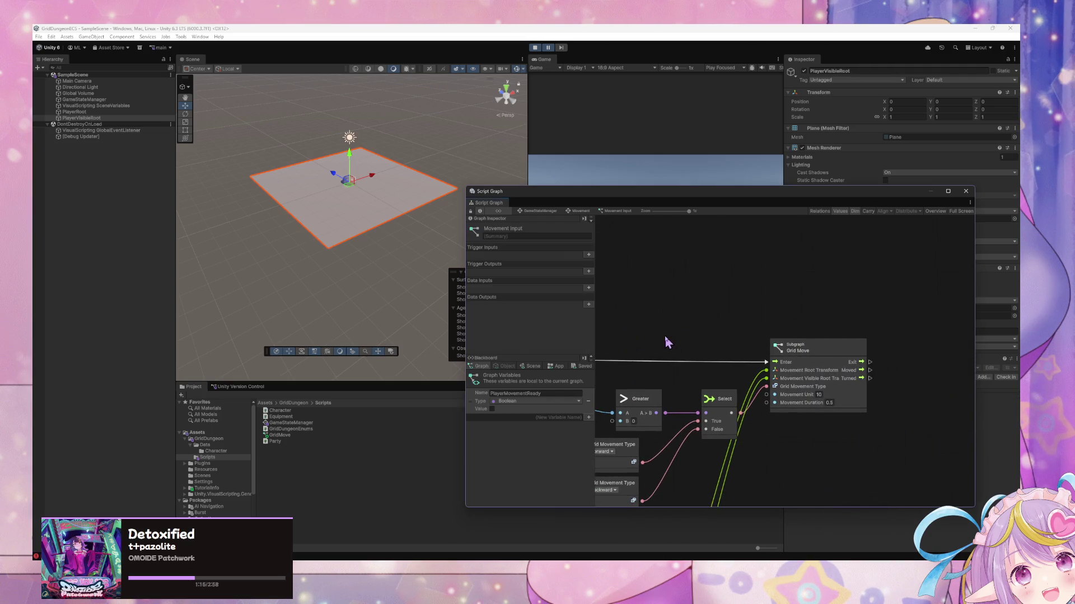
{"action": "scroll", "coordinate": [681, 347], "scroll_direction": "up", "scroll_amount": 2}
{"action": "scroll", "coordinate": [682, 347], "scroll_direction": "down", "scroll_amount": 3}
{"action": "scroll", "coordinate": [682, 347], "scroll_direction": "up", "scroll_amount": 3}
{"action": "left_click_drag", "start_coordinate": [600, 344], "coordinate": [740, 358]}
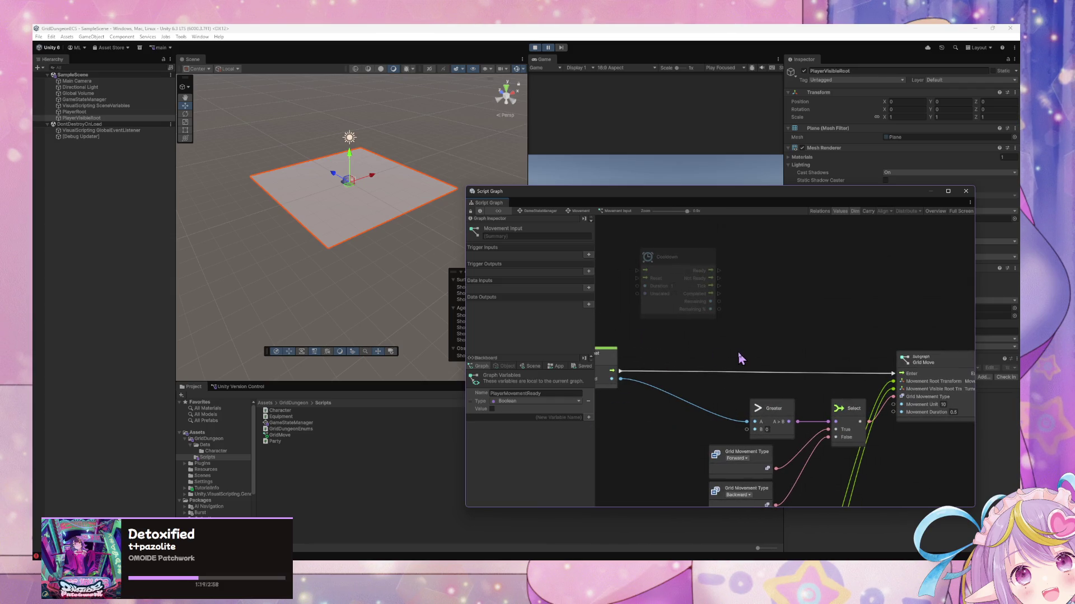
{"action": "left_click_drag", "start_coordinate": [700, 280], "coordinate": [747, 286]}
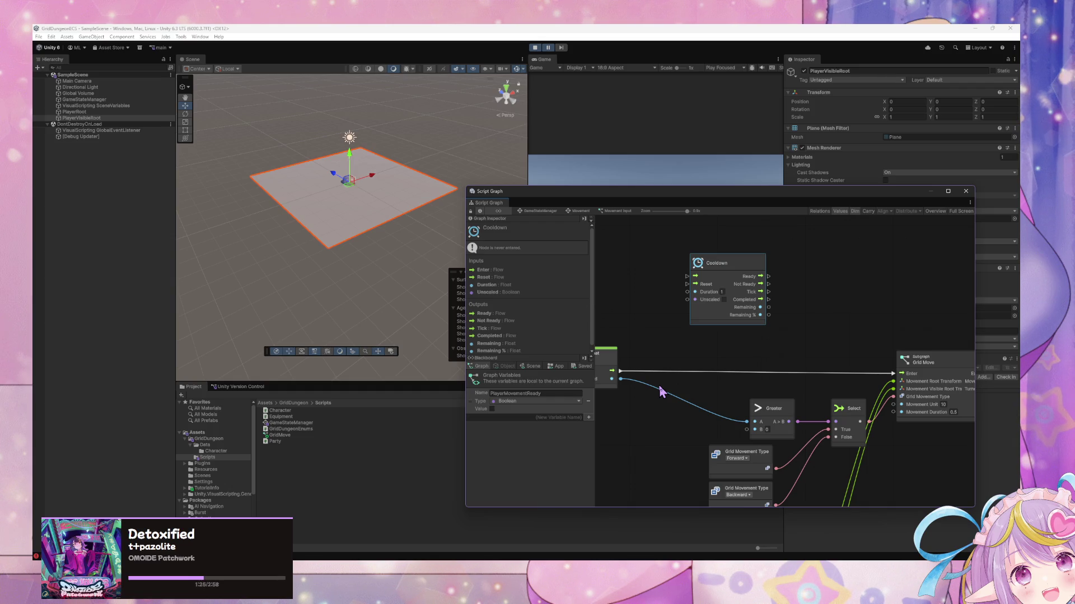
Search the node finder for 'custom', cancel without adding, and reopen the finder on the canvas
{"action": "right_click", "coordinate": [644, 295]}
{"action": "left_click", "coordinate": [666, 305]}
{"action": "type", "text": "custom"}
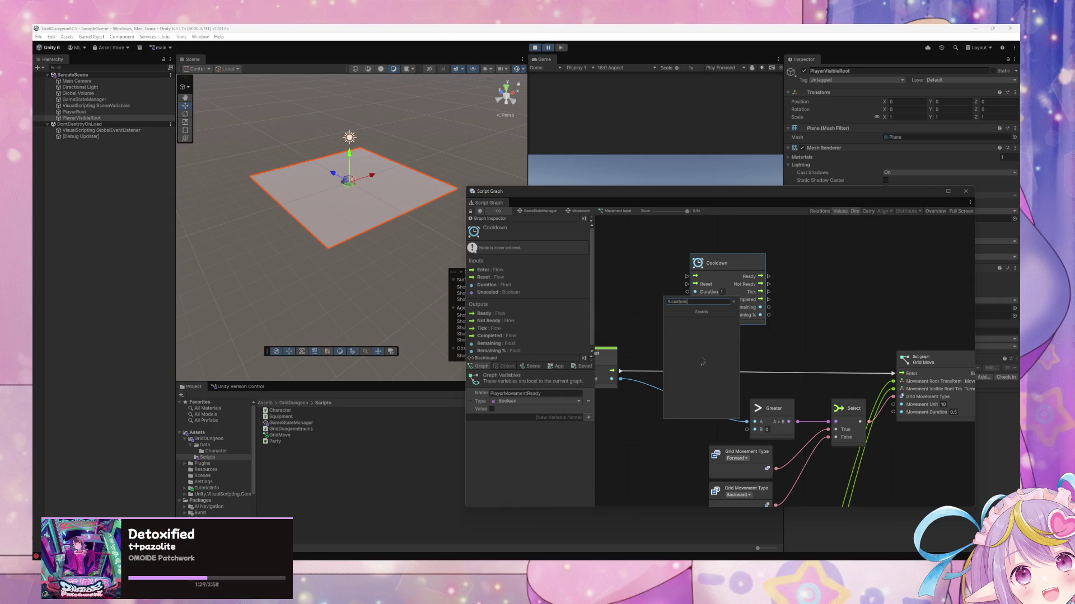
{"action": "key", "text": "Escape"}
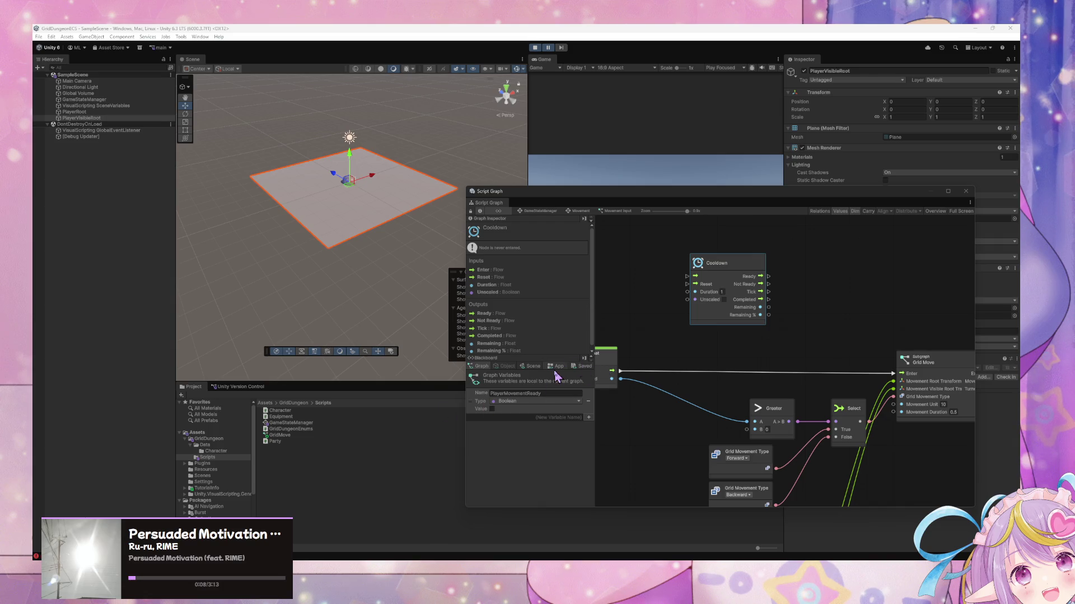
{"action": "left_click", "coordinate": [823, 335]}
{"action": "right_click", "coordinate": [726, 382]}
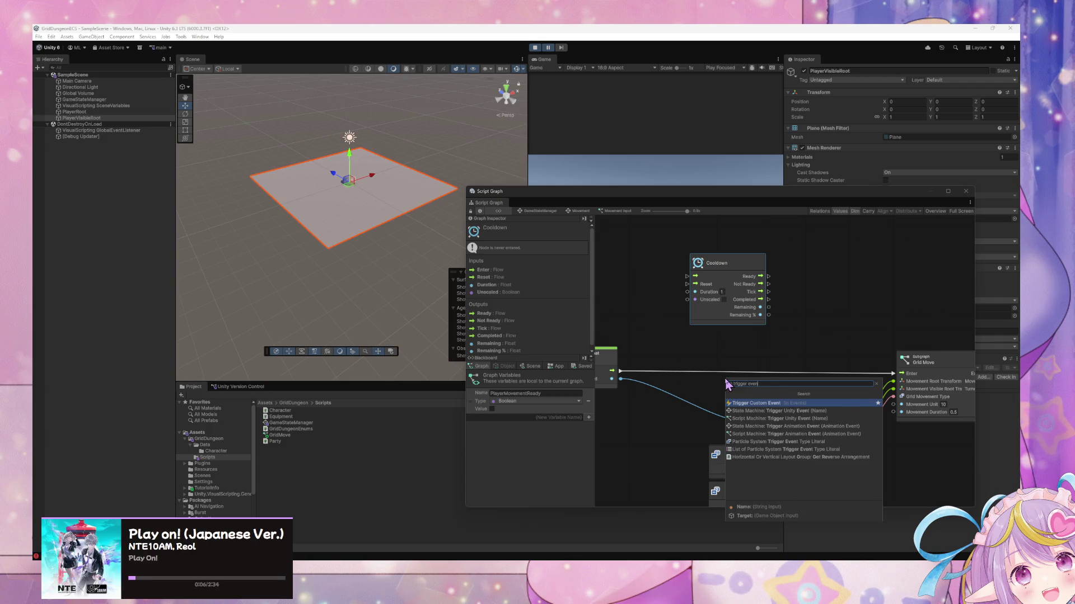
Add a Trigger Custom Event node and place it to the right above the Greater node
{"action": "key", "text": "Return"}
{"action": "mouse_move", "coordinate": [731, 382]}
{"action": "left_mouse_down"}
{"action": "mouse_move", "coordinate": [753, 345]}
{"action": "mouse_move", "coordinate": [722, 343]}
{"action": "left_mouse_up"}
{"action": "mouse_move", "coordinate": [770, 402]}
{"action": "left_mouse_down"}
{"action": "mouse_move", "coordinate": [691, 402]}
{"action": "mouse_move", "coordinate": [817, 395]}
{"action": "mouse_move", "coordinate": [862, 379]}
{"action": "left_mouse_up"}
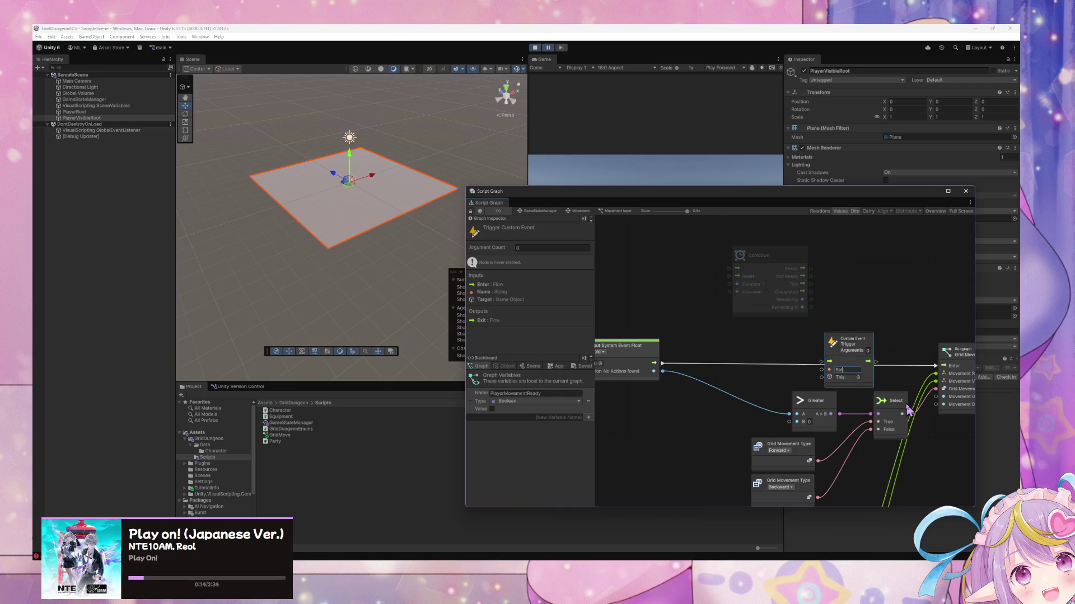
Drop a PlayerMovementReady Get Variable node beside the top input event node
{"action": "left_click_drag", "start_coordinate": [470, 408], "coordinate": [727, 358]}
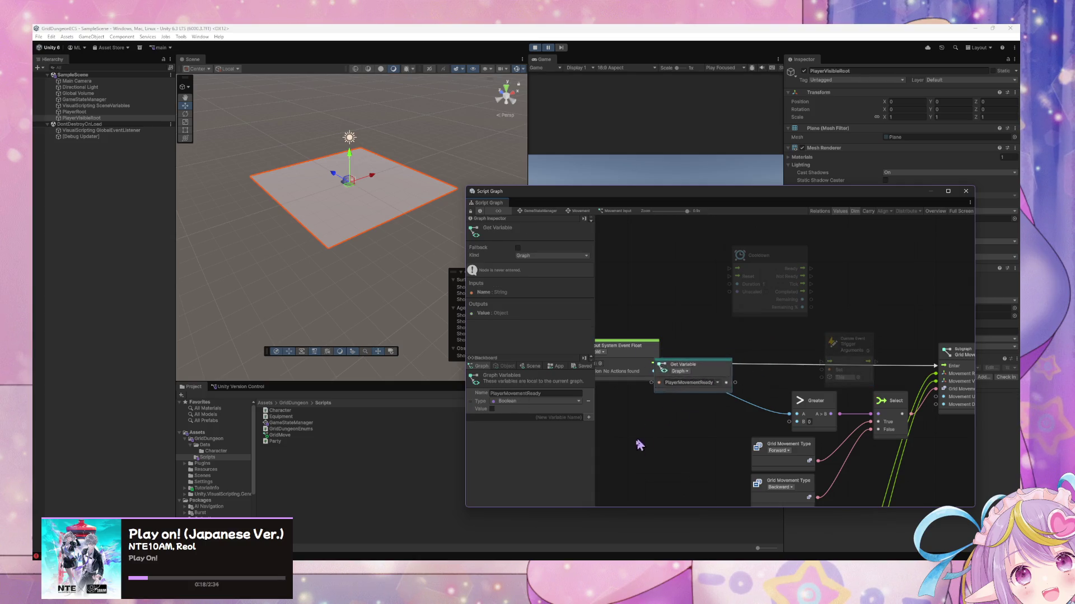
{"action": "left_click_drag", "start_coordinate": [644, 438], "coordinate": [602, 388]}
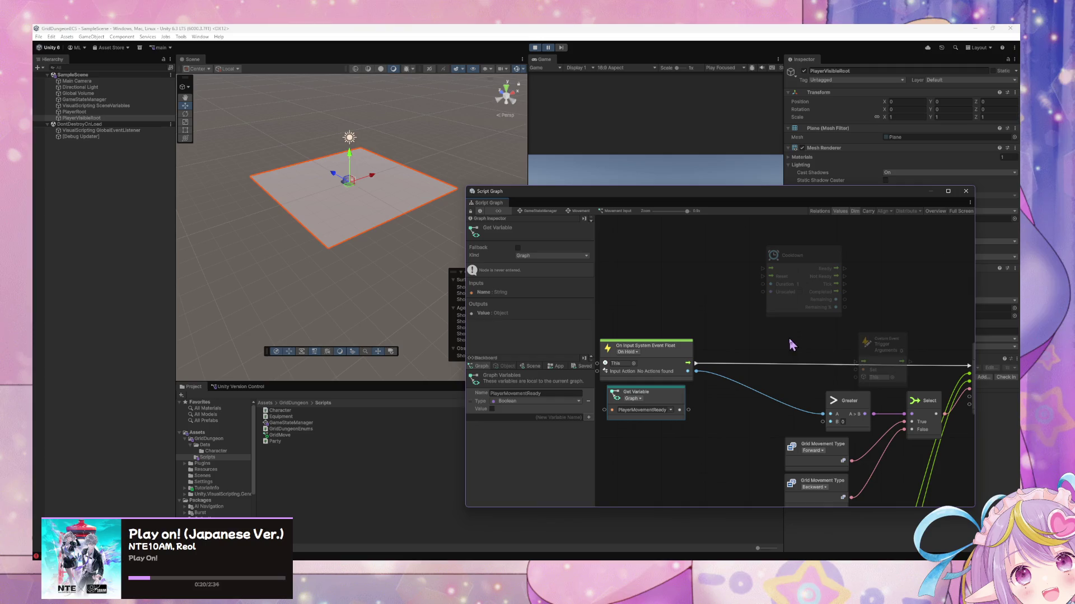
{"action": "right_click", "coordinate": [808, 343]}
Add an If node, route the input event into it, and connect If True to Grid Move
{"action": "type", "text": "custom"}
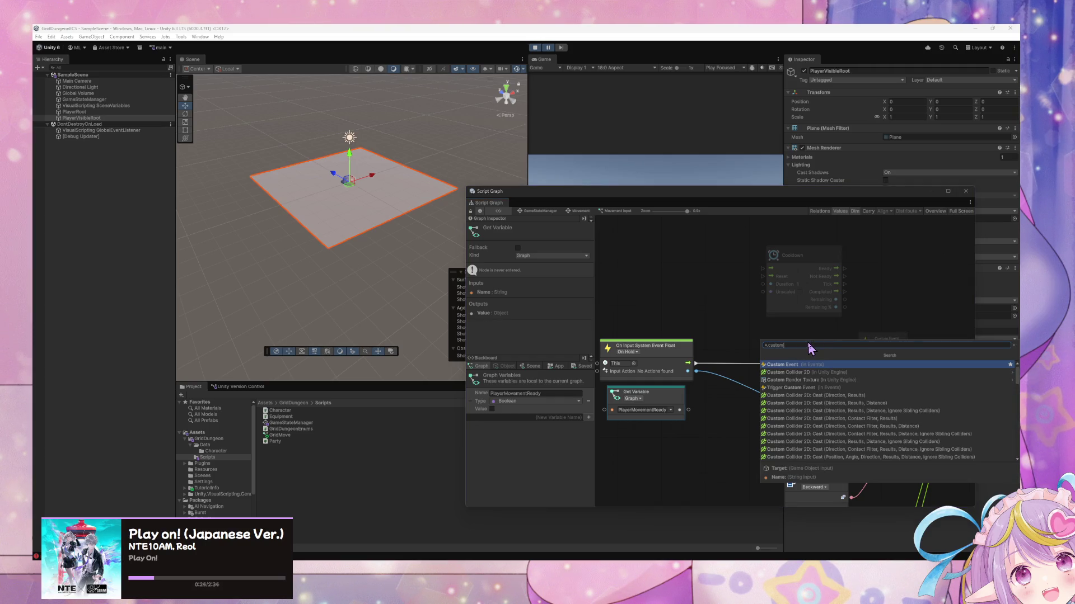
{"action": "key", "text": "BackSpace"}
{"action": "key", "text": "BackSpace"}
{"action": "key", "text": "BackSpace"}
{"action": "type", "text": "if"}
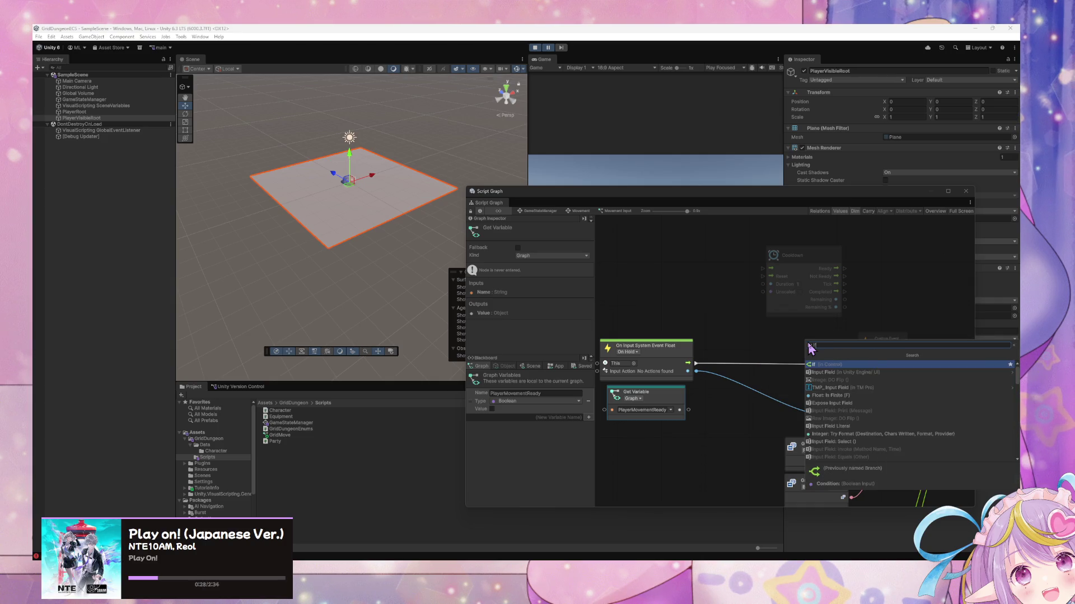
{"action": "key", "text": "Return"}
{"action": "mouse_move", "coordinate": [688, 364]}
{"action": "left_mouse_down"}
{"action": "mouse_move", "coordinate": [793, 359]}
{"action": "mouse_move", "coordinate": [788, 348]}
{"action": "mouse_move", "coordinate": [615, 435]}
{"action": "mouse_move", "coordinate": [648, 441]}
{"action": "left_mouse_up"}
{"action": "scroll", "coordinate": [866, 377], "scroll_direction": "right", "scroll_amount": 3}
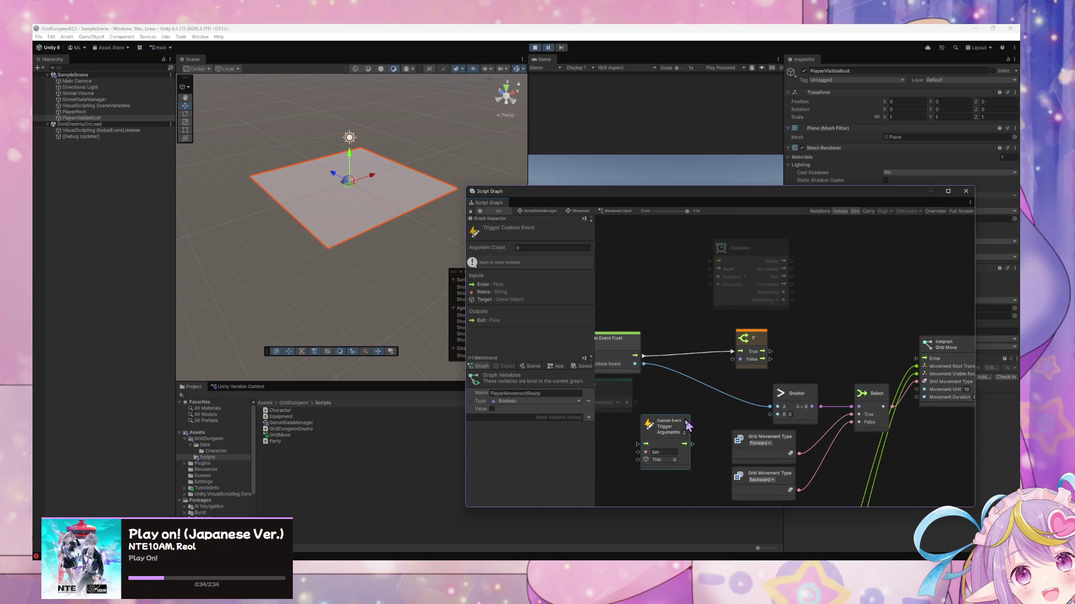
{"action": "left_click_drag", "start_coordinate": [770, 352], "coordinate": [917, 358]}
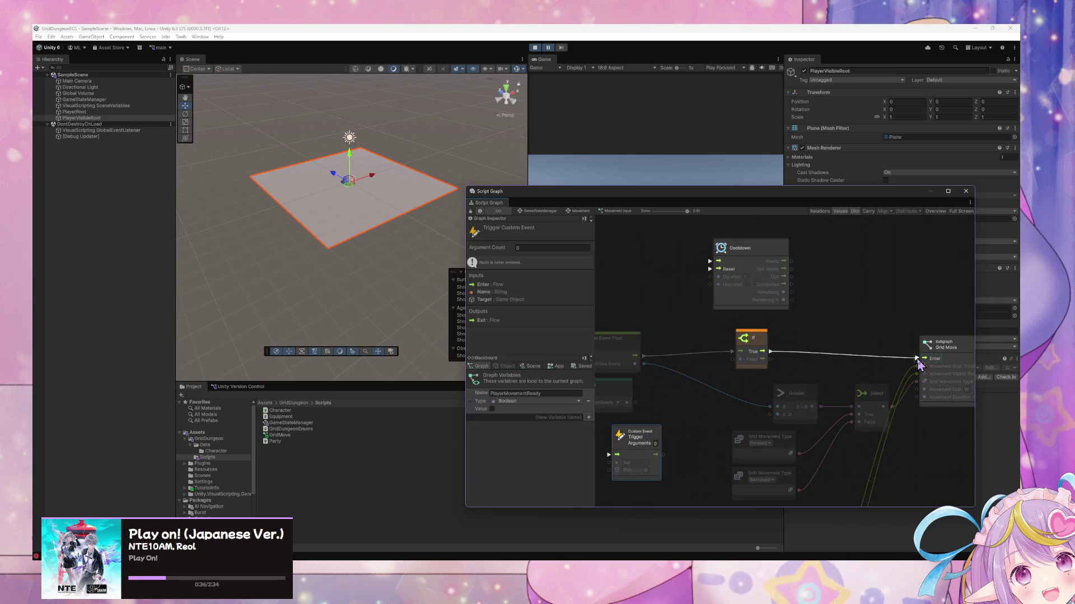
{"action": "scroll", "coordinate": [644, 402], "scroll_direction": "left", "scroll_amount": 2}
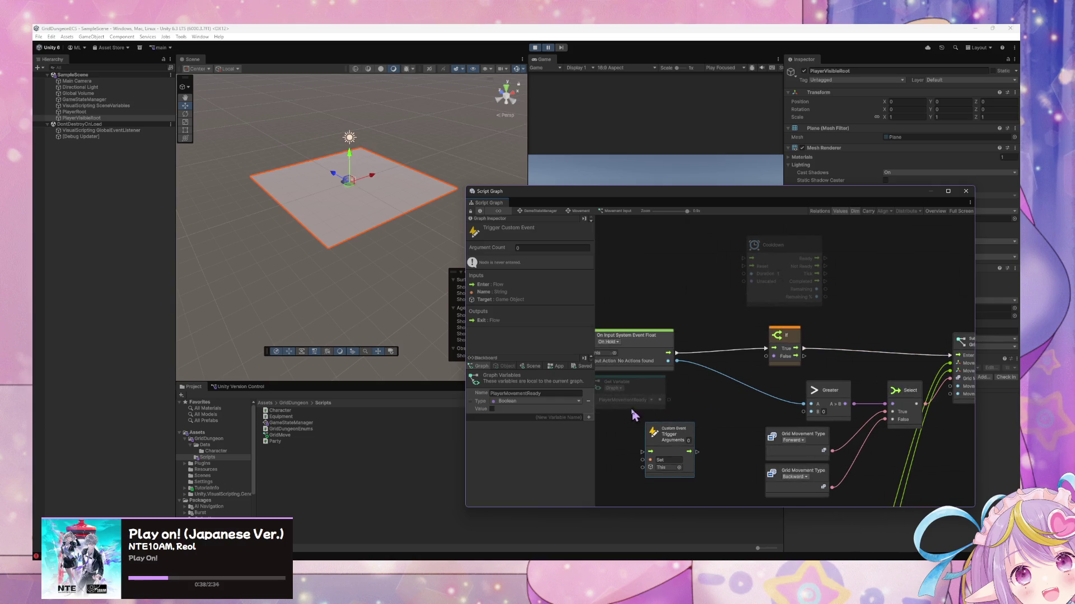
Default PlayerMovementReady to true, feed it to If's condition, and insert the Custom Event Trigger before Grid Move
{"action": "left_click", "coordinate": [492, 409]}
{"action": "left_click_drag", "start_coordinate": [667, 400], "coordinate": [774, 356]}
{"action": "scroll", "coordinate": [731, 396], "scroll_direction": "down", "scroll_amount": 2}
{"action": "scroll", "coordinate": [732, 396], "scroll_direction": "left", "scroll_amount": 3}
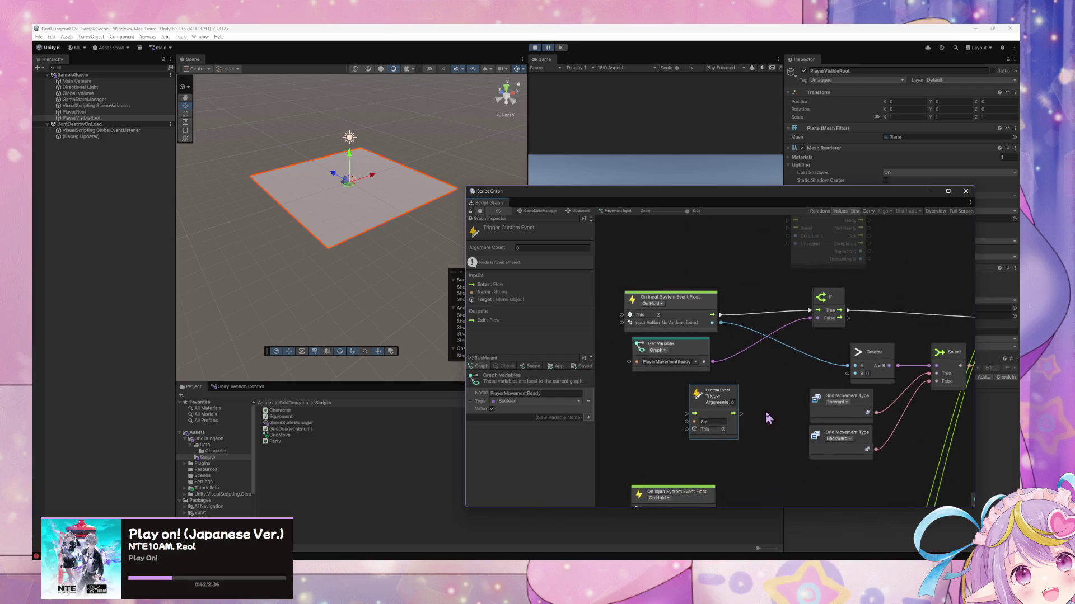
{"action": "scroll", "coordinate": [767, 419], "scroll_direction": "right", "scroll_amount": 5}
{"action": "mouse_move", "coordinate": [619, 404]}
{"action": "left_mouse_down"}
{"action": "mouse_move", "coordinate": [854, 283]}
{"action": "mouse_move", "coordinate": [821, 276]}
{"action": "mouse_move", "coordinate": [823, 296]}
{"action": "left_mouse_up"}
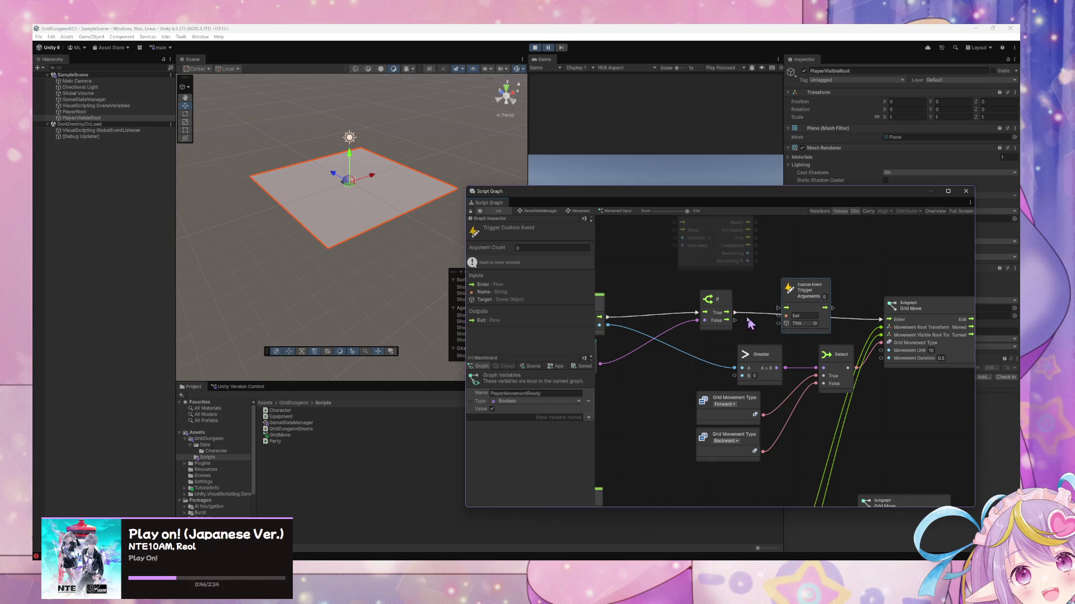
{"action": "left_click_drag", "start_coordinate": [736, 314], "coordinate": [887, 320]}
{"action": "left_click", "coordinate": [810, 315]}
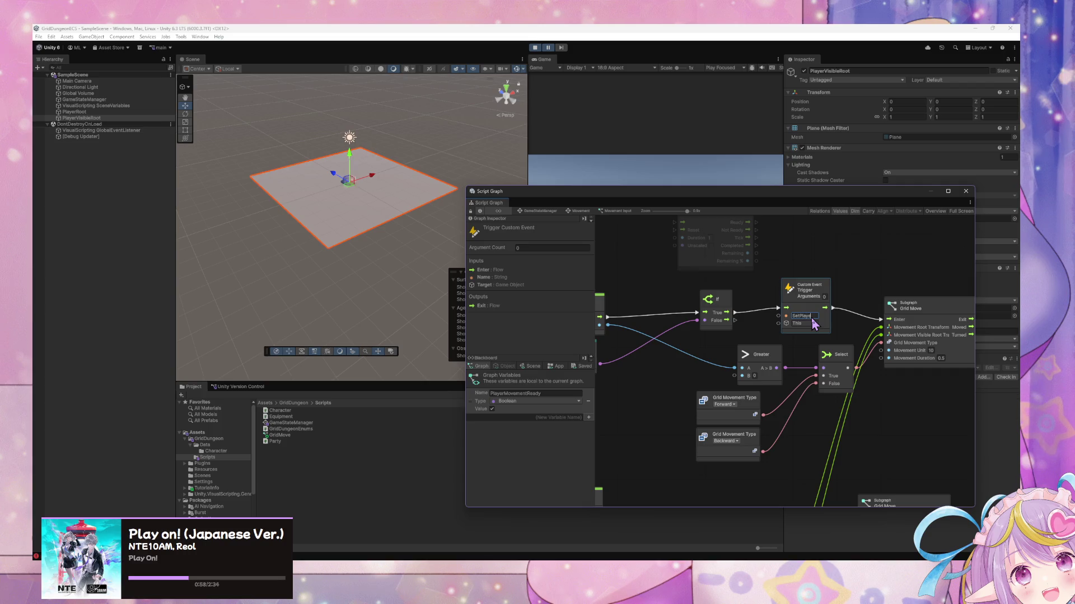
Name the trigger's event StartPlayerMovementCooldown
{"action": "type", "text": "rMovem"}
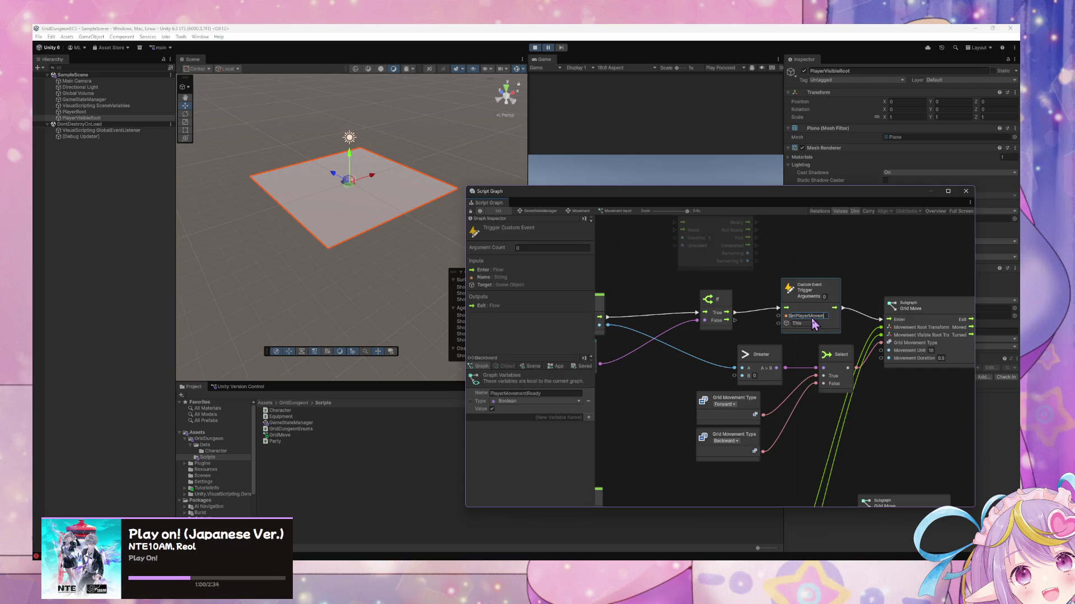
{"action": "type", "text": "entCooldown"}
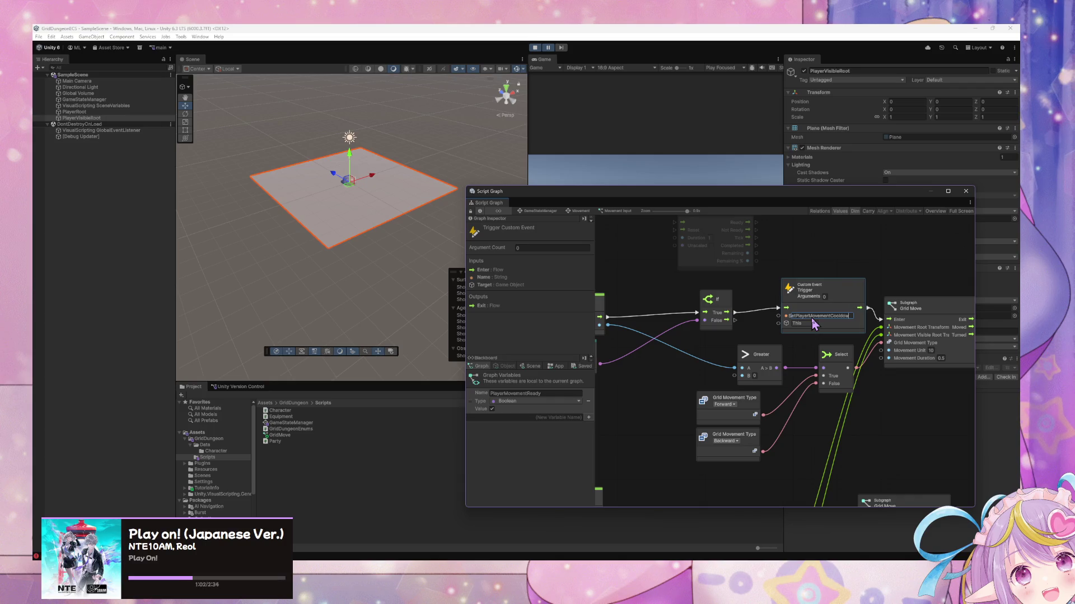
{"action": "key", "text": "BackSpace"}
{"action": "key", "text": "BackSpace"}
{"action": "key", "text": "BackSpace"}
{"action": "type", "text": "Start"}
Tidy the layout: trigger left, Greater/Select/Grid Movement Type down, Grid Move slightly right
{"action": "left_click_drag", "start_coordinate": [825, 294], "coordinate": [799, 297]}
{"action": "mouse_move", "coordinate": [877, 472]}
{"action": "left_mouse_down"}
{"action": "mouse_move", "coordinate": [728, 363]}
{"action": "mouse_move", "coordinate": [768, 389]}
{"action": "left_mouse_up"}
{"action": "left_click_drag", "start_coordinate": [826, 305], "coordinate": [834, 307]}
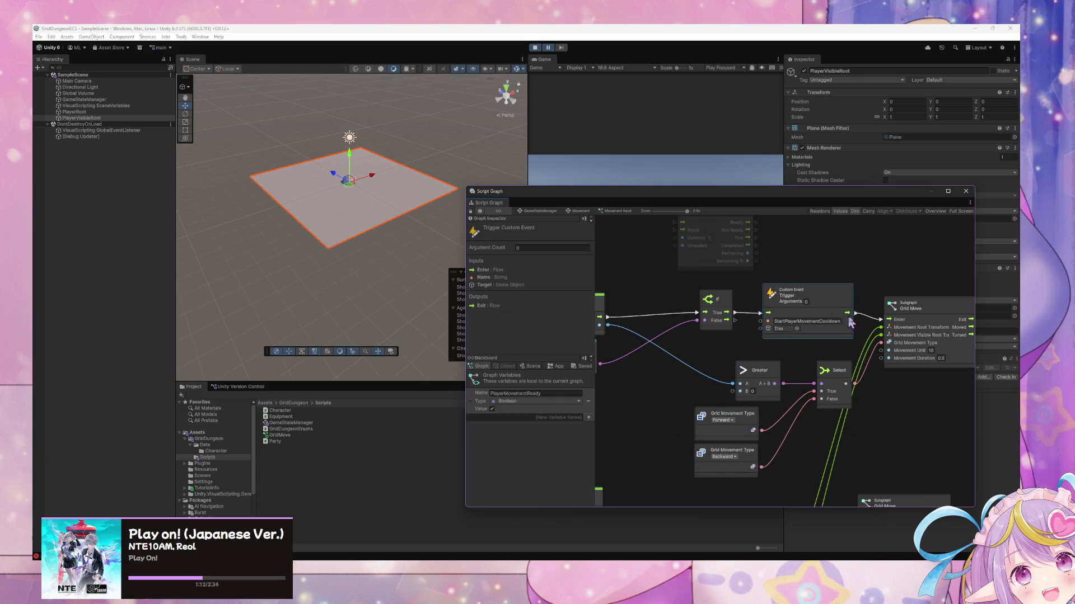
{"action": "left_click_drag", "start_coordinate": [941, 307], "coordinate": [967, 308]}
{"action": "mouse_move", "coordinate": [690, 366]}
{"action": "left_mouse_down"}
{"action": "mouse_move", "coordinate": [751, 360]}
{"action": "mouse_move", "coordinate": [708, 398]}
{"action": "left_mouse_up"}
{"action": "left_click_drag", "start_coordinate": [831, 365], "coordinate": [805, 411]}
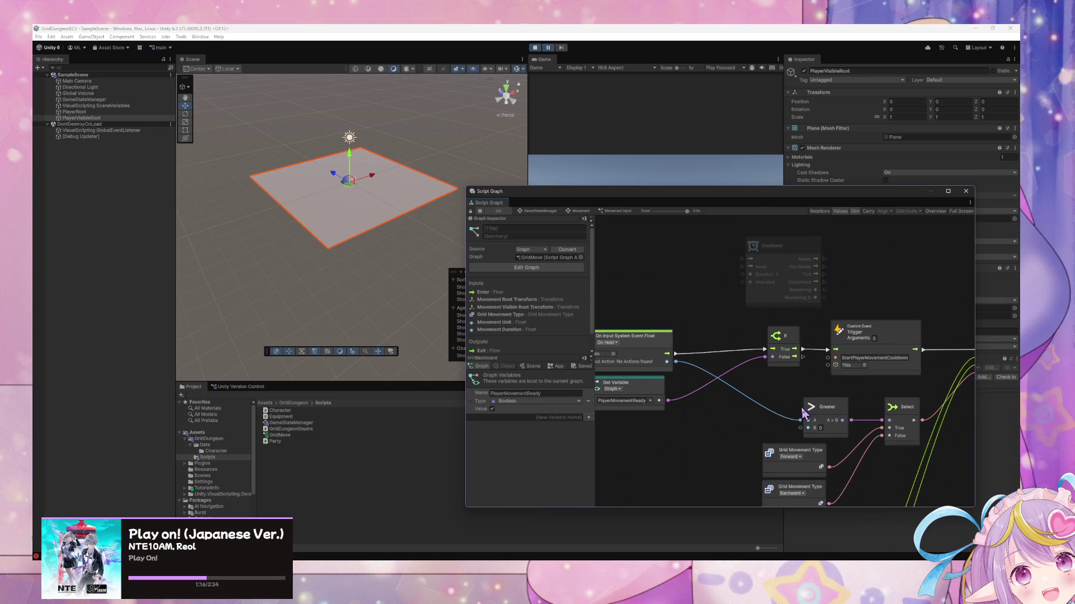
Add a Custom Event listener node by searching 'cu'
{"action": "right_click", "coordinate": [724, 252]}
{"action": "type", "text": "custom event"}
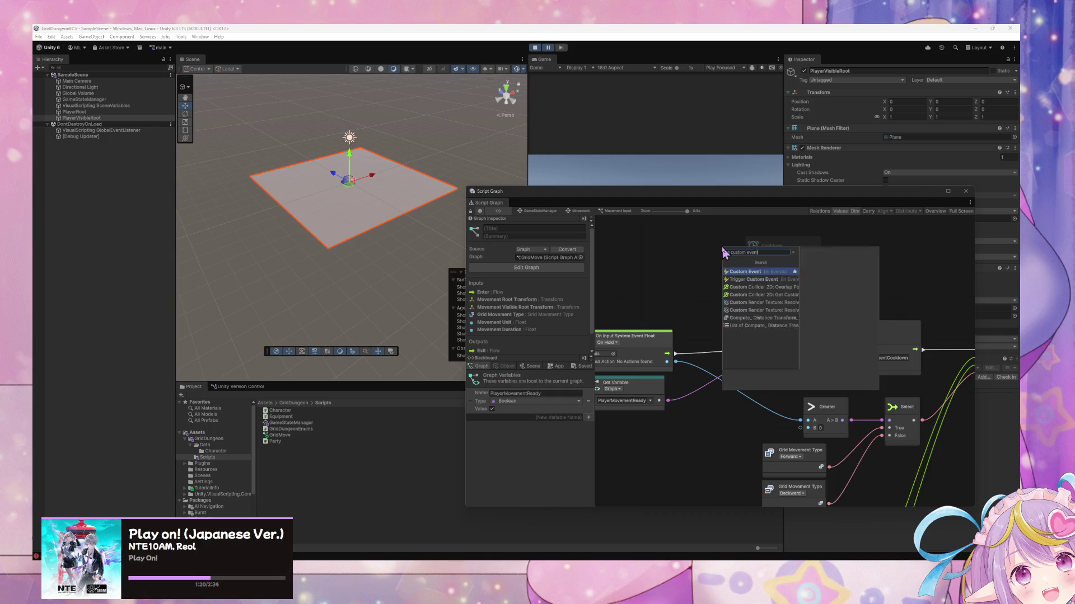
{"action": "key", "text": "Return"}
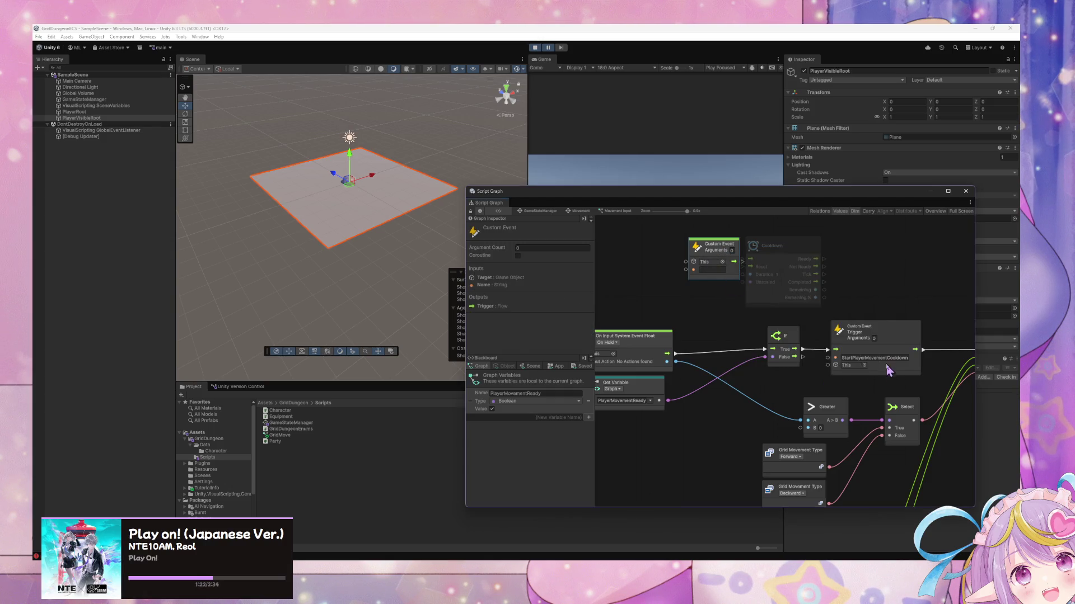
Paste StartPlayerMovementCooldown as the Custom Event's name and place it left of Cooldown
{"action": "left_click", "coordinate": [717, 269]}
{"action": "type", "text": "StartPlayerMovementCooldown"}
{"action": "mouse_move", "coordinate": [756, 264]}
{"action": "left_mouse_down"}
{"action": "mouse_move", "coordinate": [674, 263]}
{"action": "mouse_move", "coordinate": [742, 260]}
{"action": "left_mouse_up"}
{"action": "left_click_drag", "start_coordinate": [658, 255], "coordinate": [638, 252]}
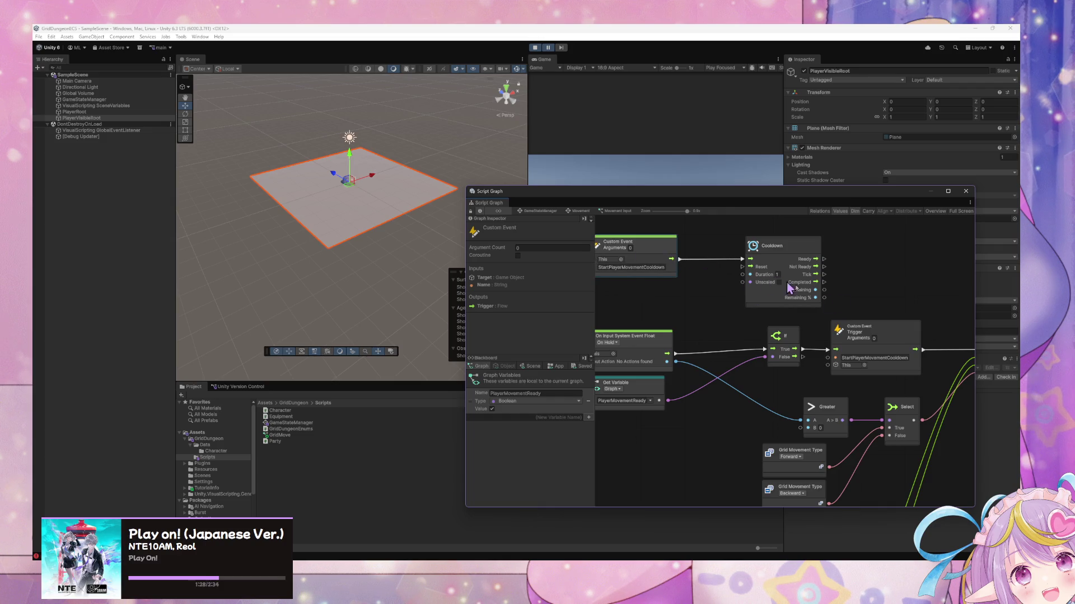
Reposition the Custom Event and Cooldown nodes together, then move Cooldown further right
{"action": "right_click", "coordinate": [846, 280]}
{"action": "left_click", "coordinate": [849, 302]}
{"action": "left_click_drag", "start_coordinate": [831, 308], "coordinate": [659, 235]}
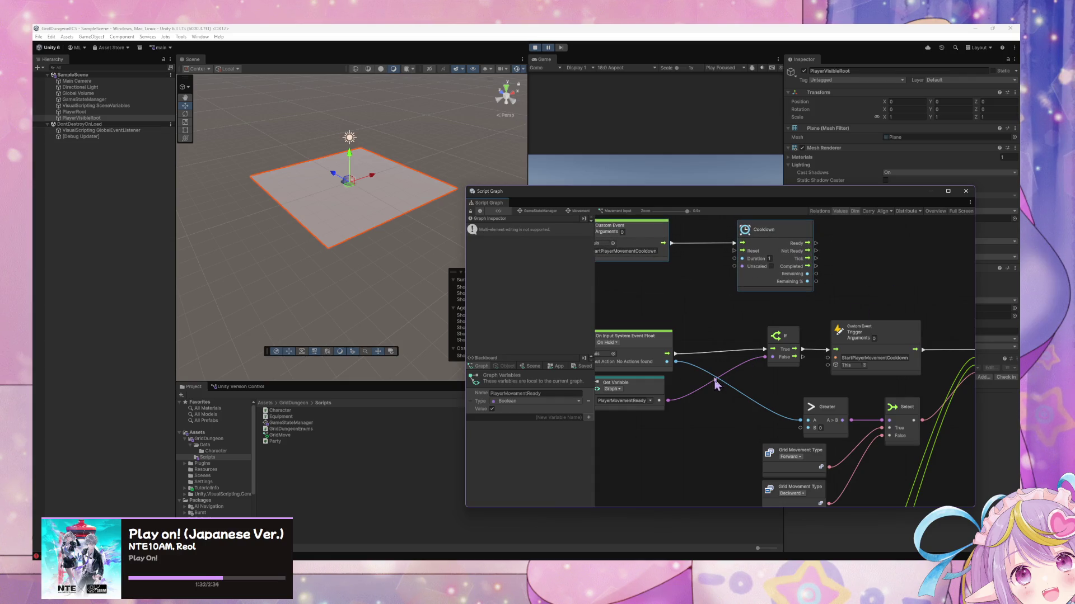
{"action": "scroll", "coordinate": [888, 324], "scroll_direction": "right", "scroll_amount": 2}
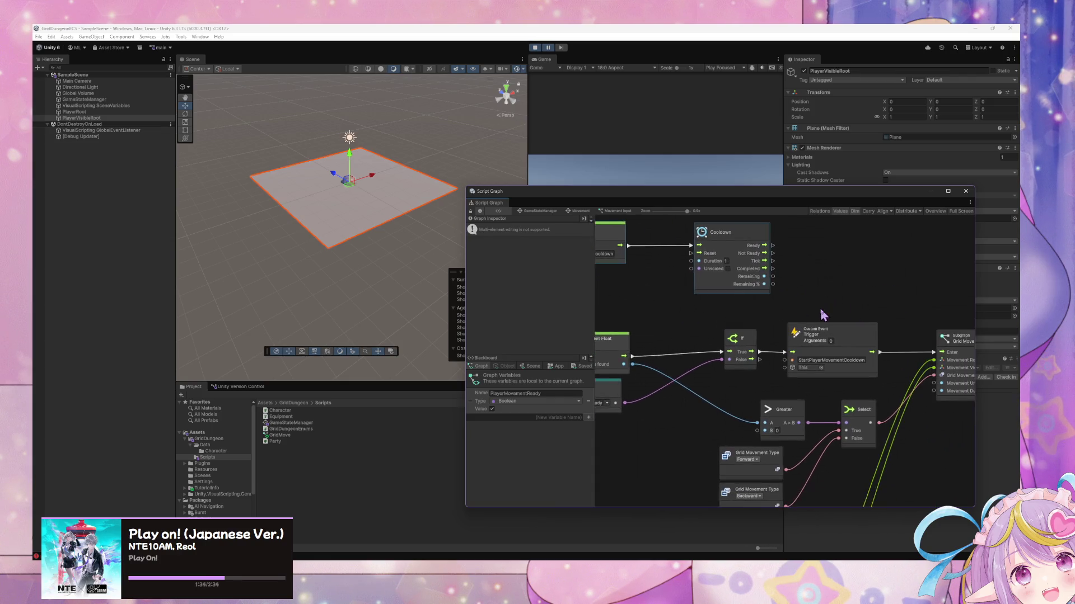
{"action": "left_click_drag", "start_coordinate": [820, 310], "coordinate": [860, 315]}
{"action": "left_click_drag", "start_coordinate": [772, 238], "coordinate": [847, 236]}
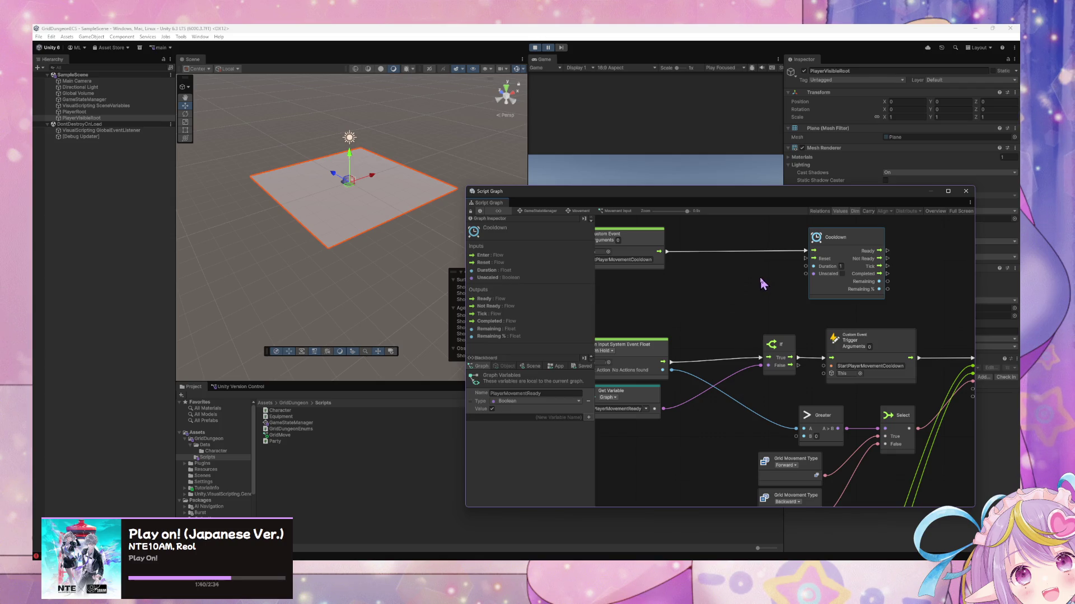
Add a Set Variable node for PlayerMovementReady and wire Cooldown's Completed output into it
{"action": "right_click", "coordinate": [833, 305]}
{"action": "type", "text": "set"}
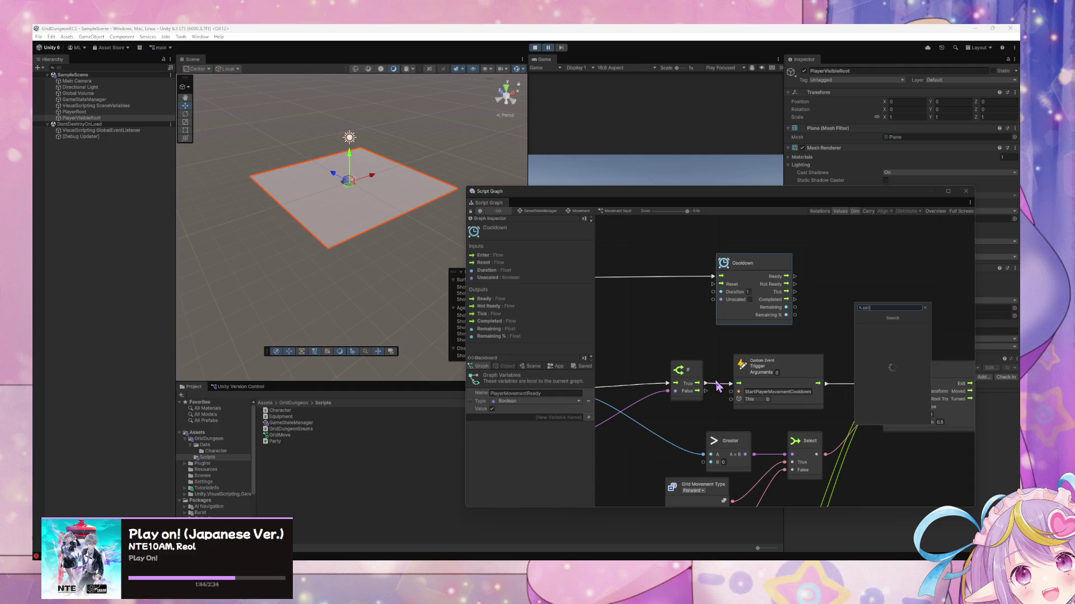
{"action": "type", "text": " playermovement"}
{"action": "key", "text": "Return"}
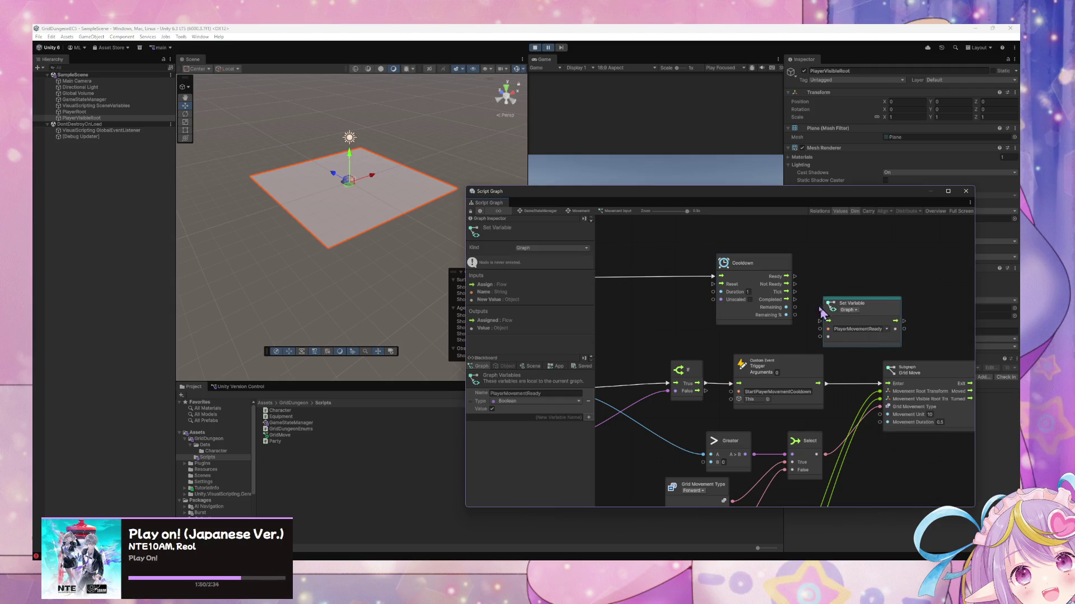
{"action": "mouse_move", "coordinate": [840, 308]}
{"action": "left_mouse_down"}
{"action": "mouse_move", "coordinate": [852, 287]}
{"action": "mouse_move", "coordinate": [809, 302]}
{"action": "mouse_move", "coordinate": [830, 301]}
{"action": "left_mouse_up"}
{"action": "left_click_drag", "start_coordinate": [773, 275], "coordinate": [774, 244]}
{"action": "scroll", "coordinate": [761, 291], "scroll_direction": "left", "scroll_amount": 3}
{"action": "left_click", "coordinate": [623, 252]}
{"action": "scroll", "coordinate": [756, 290], "scroll_direction": "up", "scroll_amount": 1}
{"action": "right_click", "coordinate": [956, 311]}
{"action": "left_click_drag", "start_coordinate": [946, 299], "coordinate": [950, 271]}
Add a ticked (true) Boolean literal under Cooldown to feed the Set Variable's New Value
{"action": "right_click", "coordinate": [923, 323]}
{"action": "type", "text": "boolean lit"}
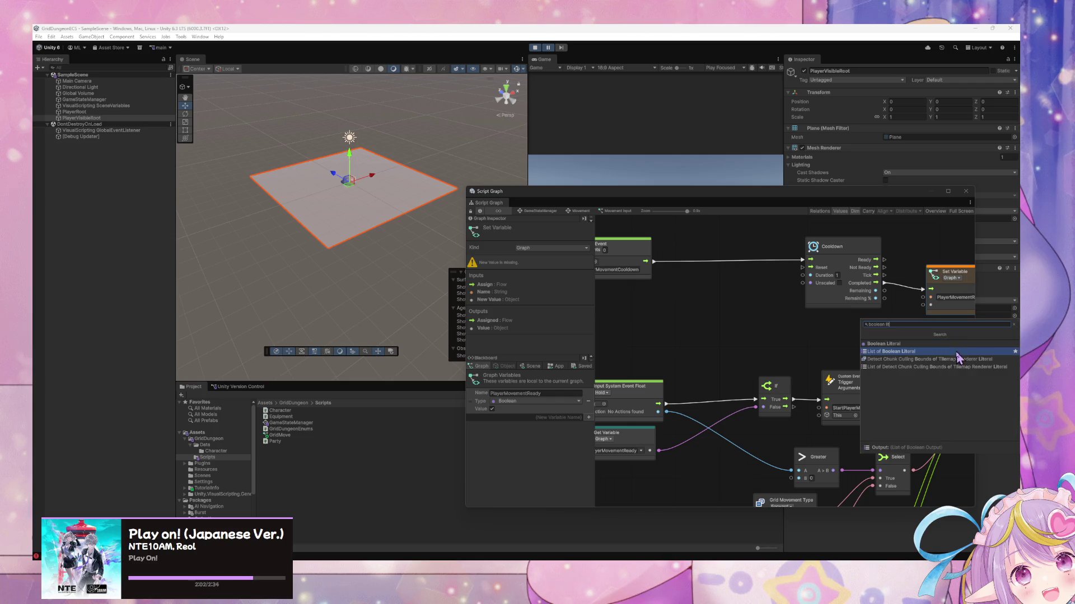
{"action": "key", "text": "Return"}
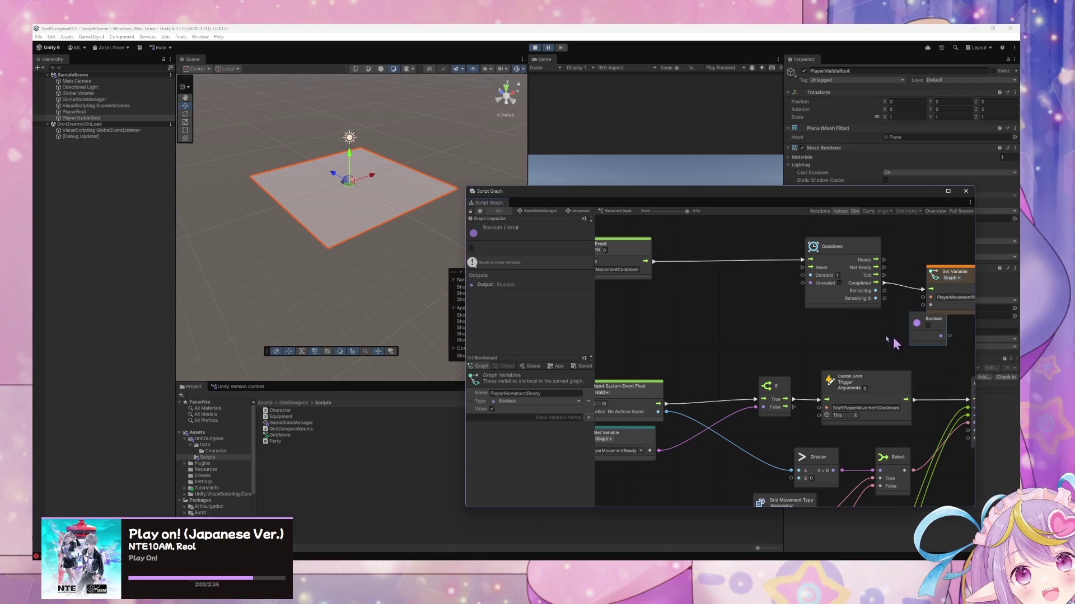
{"action": "left_click", "coordinate": [927, 329]}
{"action": "mouse_move", "coordinate": [926, 331]}
{"action": "left_mouse_down"}
{"action": "mouse_move", "coordinate": [868, 330]}
{"action": "mouse_move", "coordinate": [862, 341]}
{"action": "mouse_move", "coordinate": [923, 304]}
{"action": "left_mouse_up"}
{"action": "scroll", "coordinate": [839, 341], "scroll_direction": "left", "scroll_amount": 5}
{"action": "scroll", "coordinate": [839, 342], "scroll_direction": "down", "scroll_amount": 2}
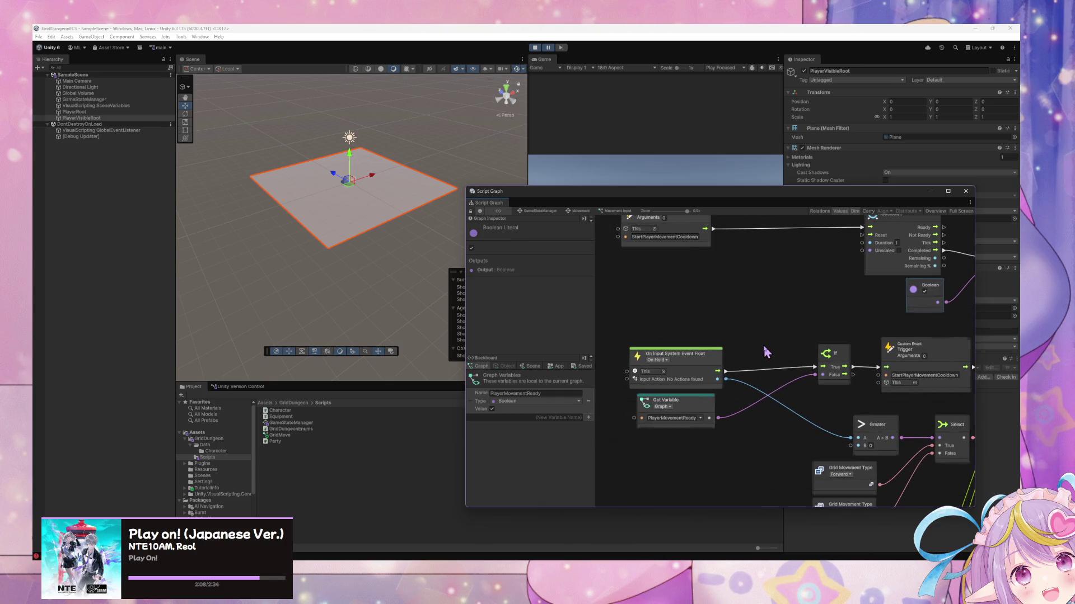
{"action": "mouse_move", "coordinate": [763, 343]}
{"action": "left_mouse_down"}
{"action": "mouse_move", "coordinate": [748, 373]}
{"action": "mouse_move", "coordinate": [681, 379]}
{"action": "mouse_move", "coordinate": [659, 397]}
{"action": "left_mouse_up"}
{"action": "left_click", "coordinate": [933, 328]}
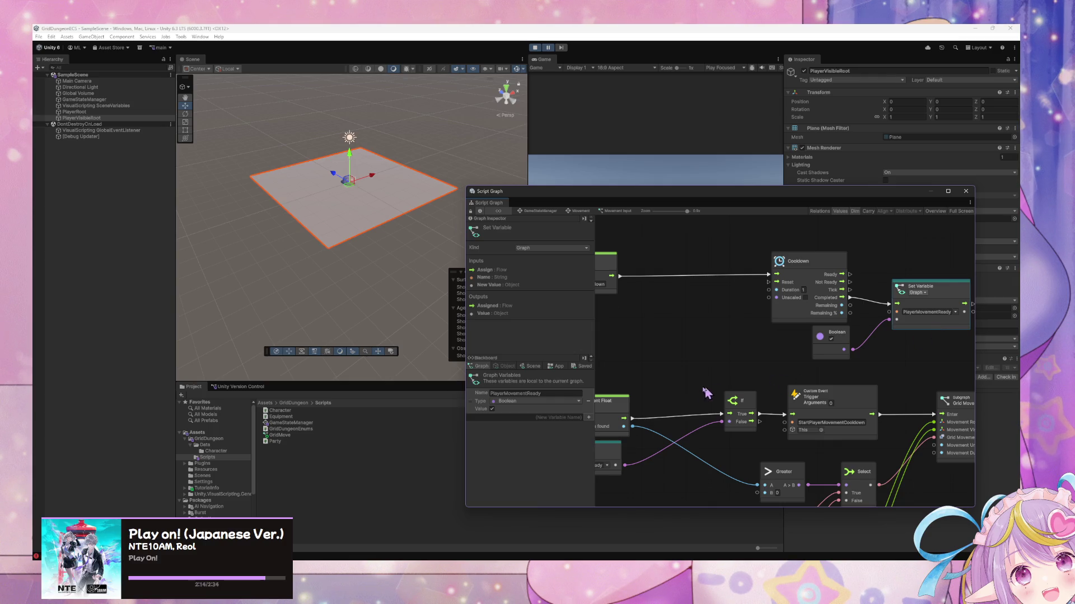
{"action": "mouse_move", "coordinate": [702, 387]}
{"action": "left_mouse_down"}
{"action": "mouse_move", "coordinate": [689, 386]}
{"action": "mouse_move", "coordinate": [762, 374]}
{"action": "mouse_move", "coordinate": [700, 389]}
{"action": "left_mouse_up"}
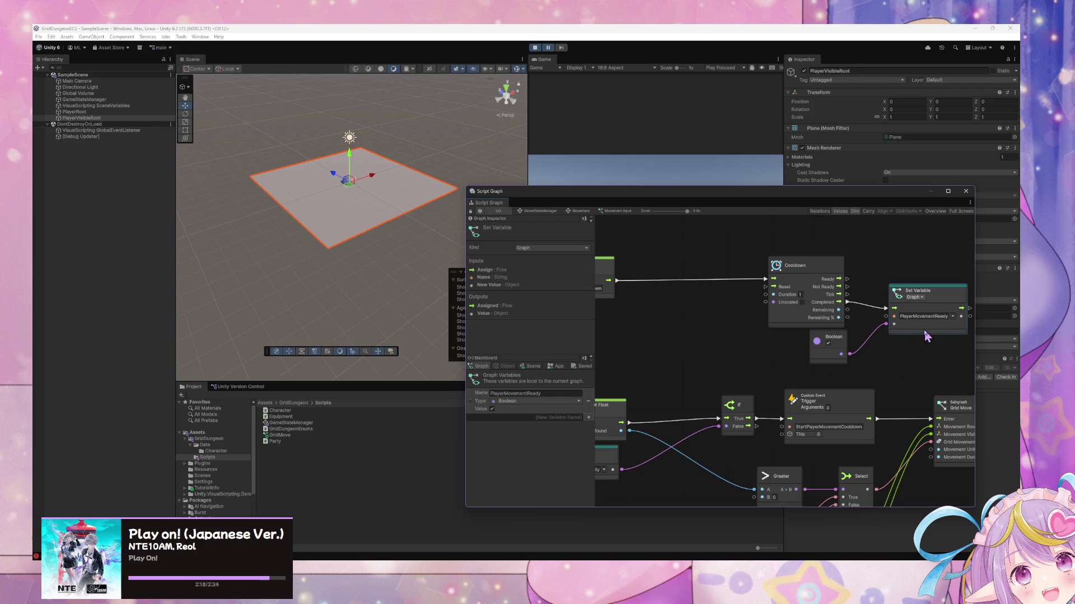
Duplicate the Set Variable node and wire Cooldown's Ready output into the copy
{"action": "key", "text": "ctrl+d"}
{"action": "mouse_move", "coordinate": [809, 352]}
{"action": "left_mouse_down"}
{"action": "mouse_move", "coordinate": [742, 309]}
{"action": "mouse_move", "coordinate": [958, 242]}
{"action": "mouse_move", "coordinate": [696, 278]}
{"action": "mouse_move", "coordinate": [799, 305]}
{"action": "mouse_move", "coordinate": [779, 311]}
{"action": "left_mouse_up"}
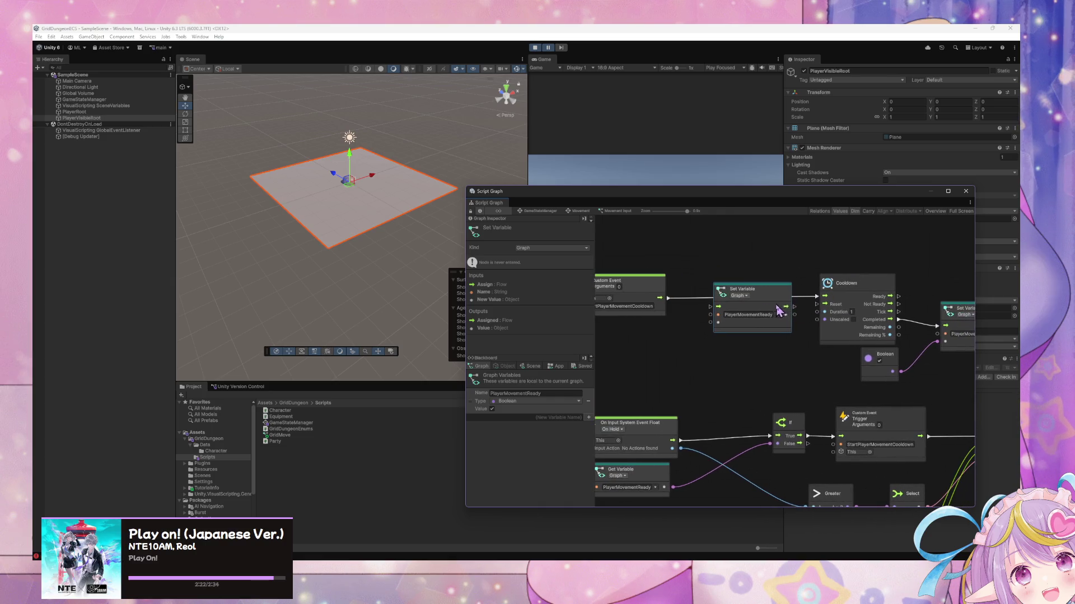
{"action": "scroll", "coordinate": [737, 329], "scroll_direction": "down", "scroll_amount": 2}
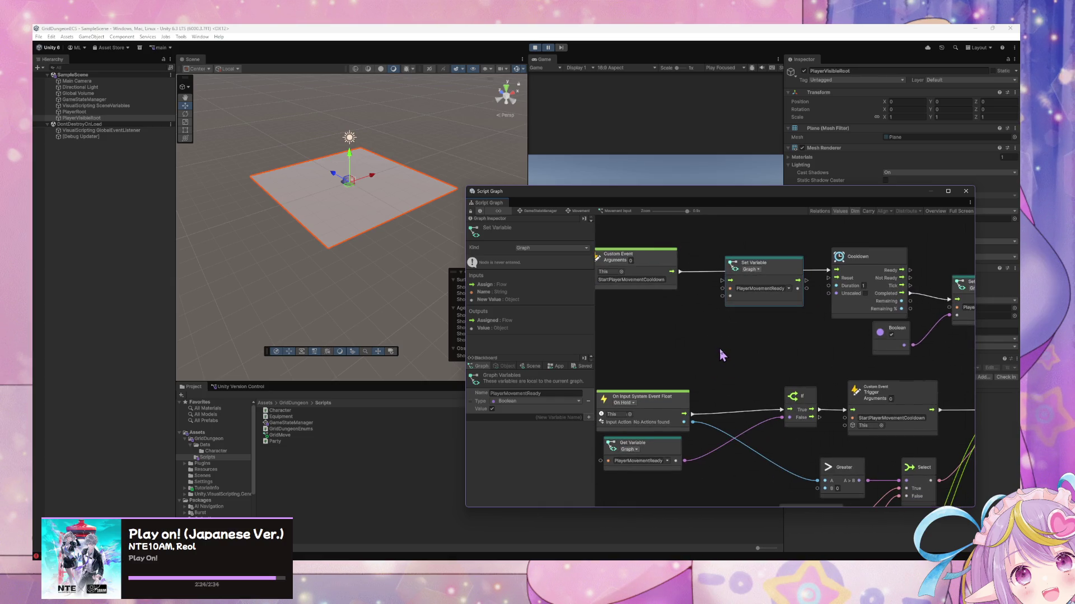
{"action": "scroll", "coordinate": [726, 349], "scroll_direction": "right", "scroll_amount": 2}
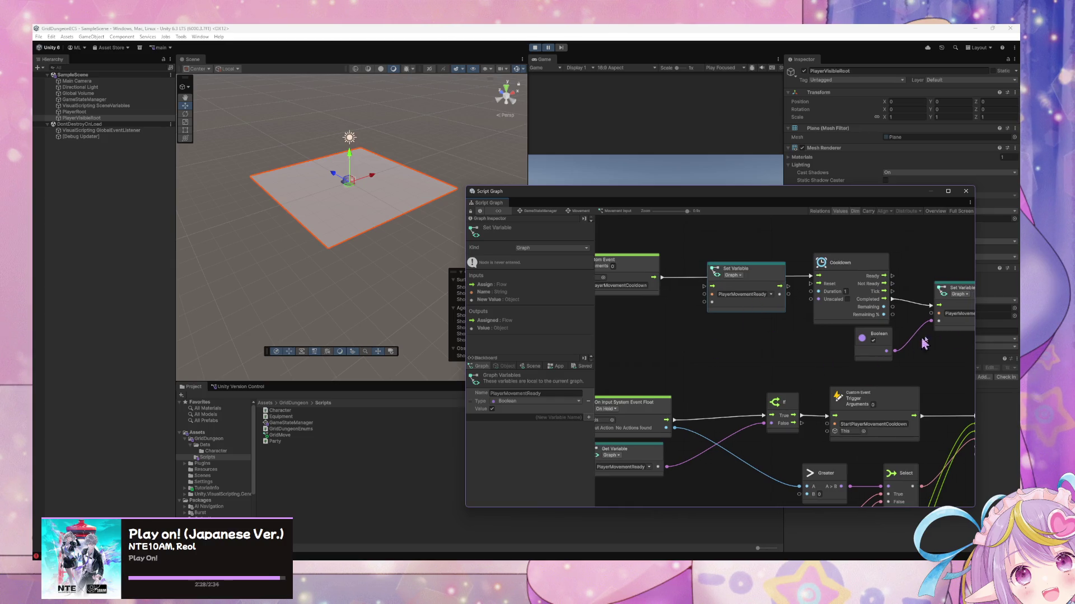
{"action": "left_click_drag", "start_coordinate": [959, 333], "coordinate": [960, 352]}
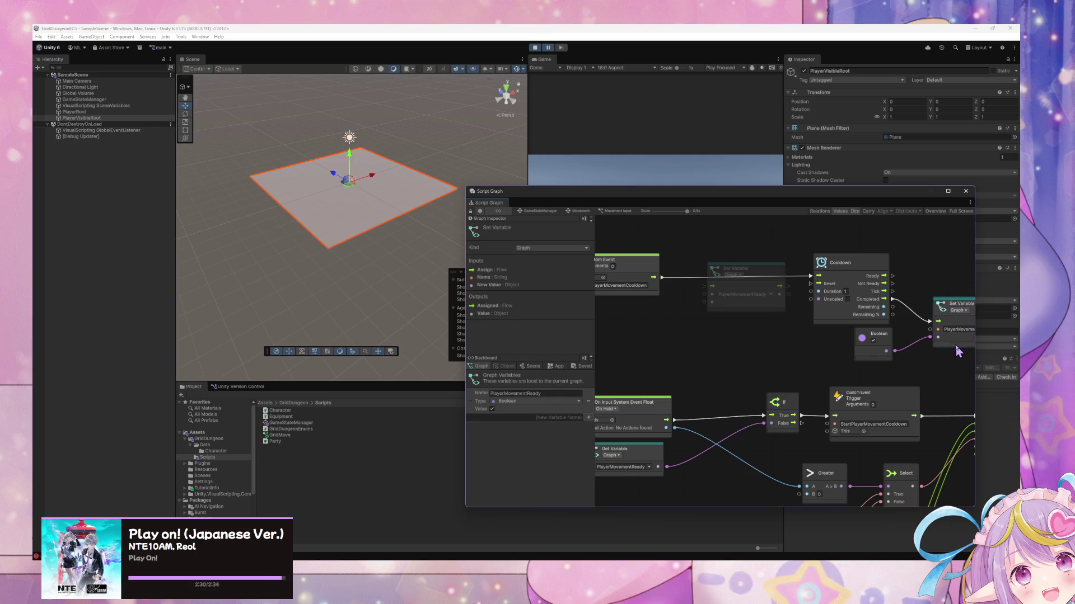
{"action": "mouse_move", "coordinate": [749, 273]}
{"action": "left_mouse_down"}
{"action": "mouse_move", "coordinate": [940, 252]}
{"action": "mouse_move", "coordinate": [951, 255]}
{"action": "mouse_move", "coordinate": [944, 261]}
{"action": "left_mouse_up"}
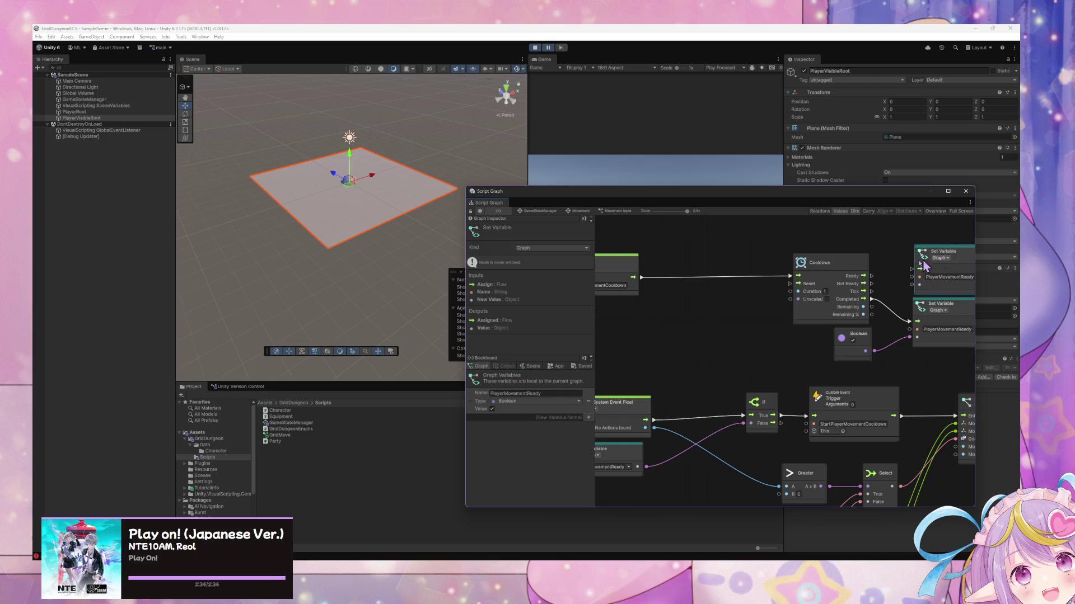
{"action": "left_click_drag", "start_coordinate": [864, 276], "coordinate": [904, 269]}
Duplicate the Boolean literal and place the copy near the top-right Set Variable
{"action": "left_click", "coordinate": [862, 339]}
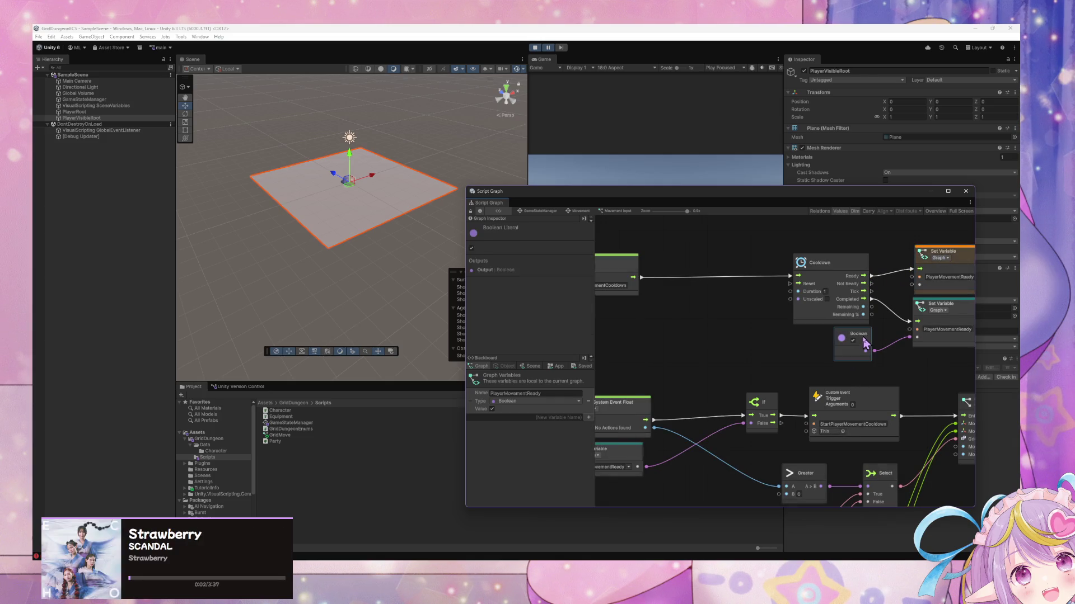
{"action": "key", "text": "ctrl+d"}
{"action": "mouse_move", "coordinate": [803, 361]}
{"action": "left_mouse_down"}
{"action": "mouse_move", "coordinate": [866, 232]}
{"action": "mouse_move", "coordinate": [919, 285]}
{"action": "mouse_move", "coordinate": [820, 320]}
{"action": "left_mouse_up"}
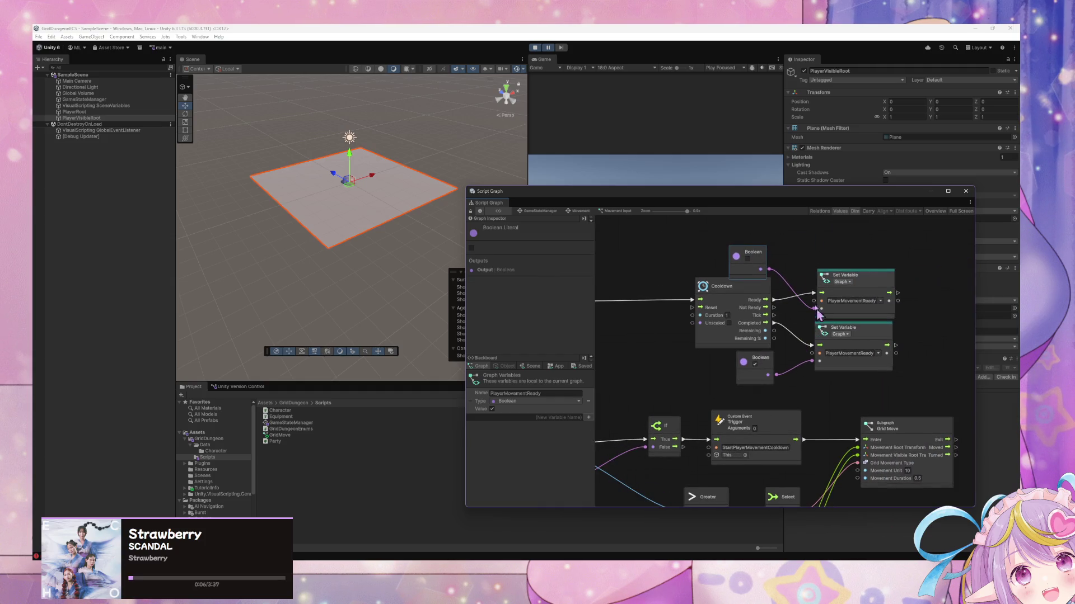
{"action": "left_click_drag", "start_coordinate": [759, 260], "coordinate": [760, 250]}
Move the StartPlayerMovementCooldown Custom Event node beside the Cooldown node
{"action": "left_click_drag", "start_coordinate": [816, 392], "coordinate": [858, 383]}
{"action": "scroll", "coordinate": [858, 383], "scroll_direction": "down", "scroll_amount": 2}
{"action": "left_click_drag", "start_coordinate": [652, 324], "coordinate": [730, 328]}
{"action": "left_click", "coordinate": [730, 355]}
{"action": "scroll", "coordinate": [789, 380], "scroll_direction": "up", "scroll_amount": 3}
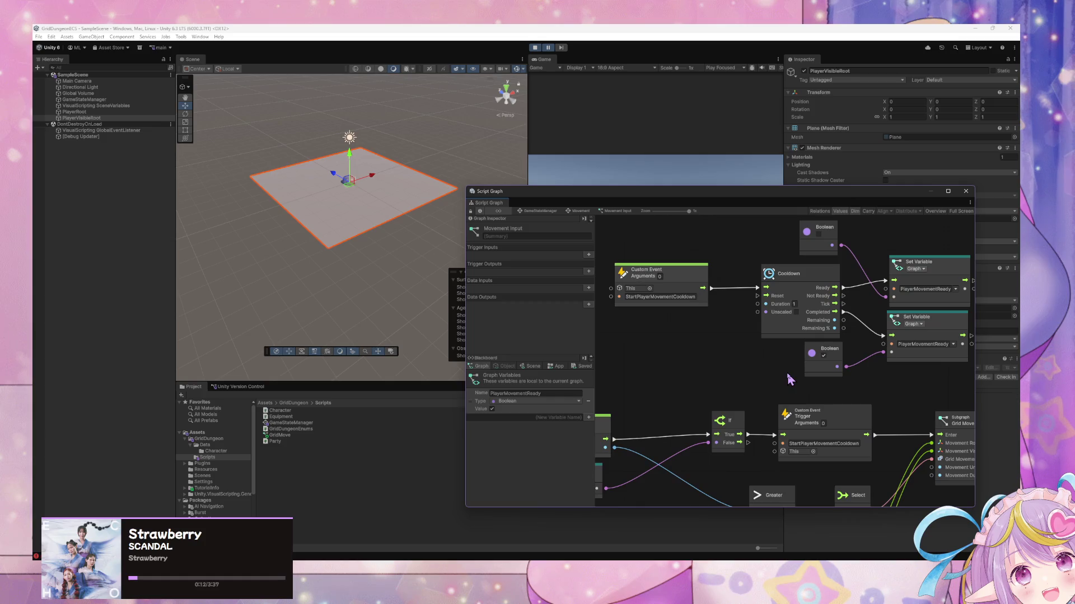
Box-select the lower movement input node group and shift it further down
{"action": "left_click_drag", "start_coordinate": [870, 382], "coordinate": [829, 412]}
{"action": "mouse_move", "coordinate": [787, 451]}
{"action": "left_mouse_down"}
{"action": "mouse_move", "coordinate": [781, 385]}
{"action": "mouse_move", "coordinate": [800, 425]}
{"action": "left_mouse_up"}
{"action": "scroll", "coordinate": [800, 426], "scroll_direction": "down", "scroll_amount": 5}
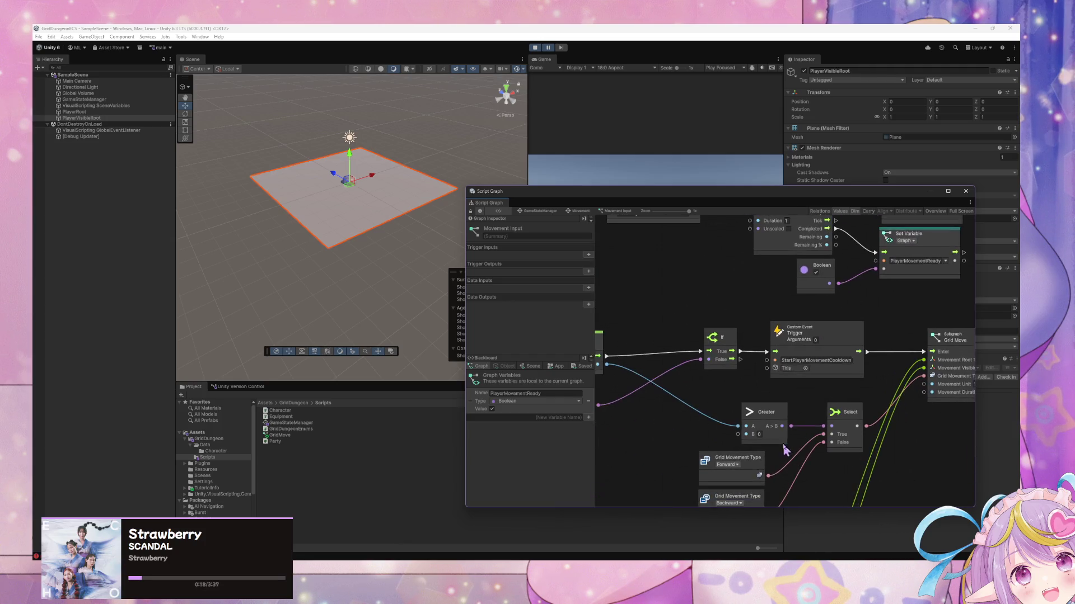
{"action": "scroll", "coordinate": [783, 443], "scroll_direction": "left", "scroll_amount": 4}
{"action": "scroll", "coordinate": [862, 420], "scroll_direction": "down", "scroll_amount": 3}
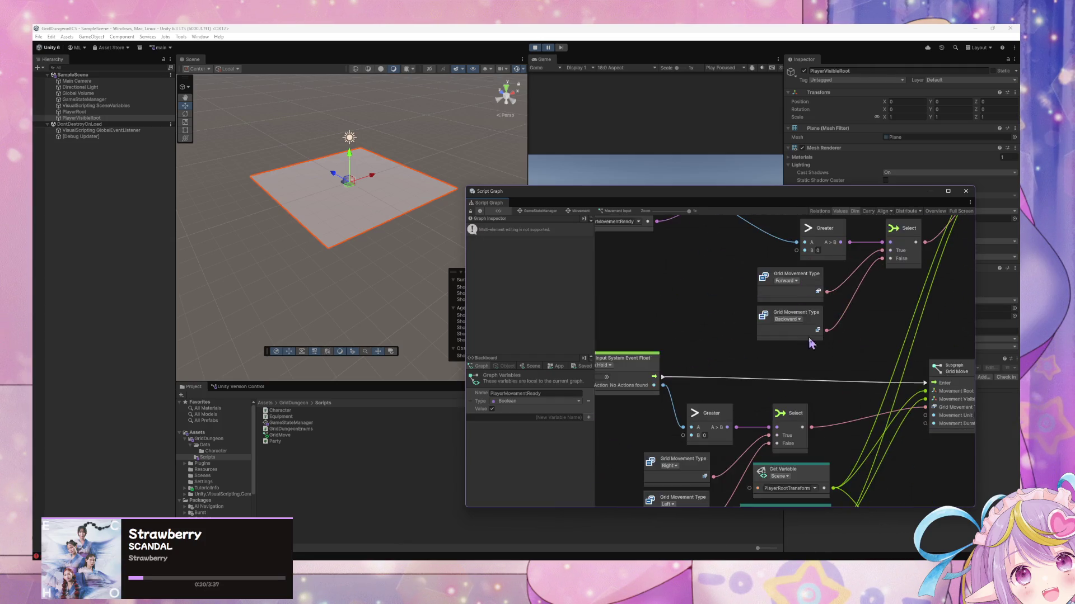
{"action": "scroll", "coordinate": [813, 460], "scroll_direction": "down", "scroll_amount": 4}
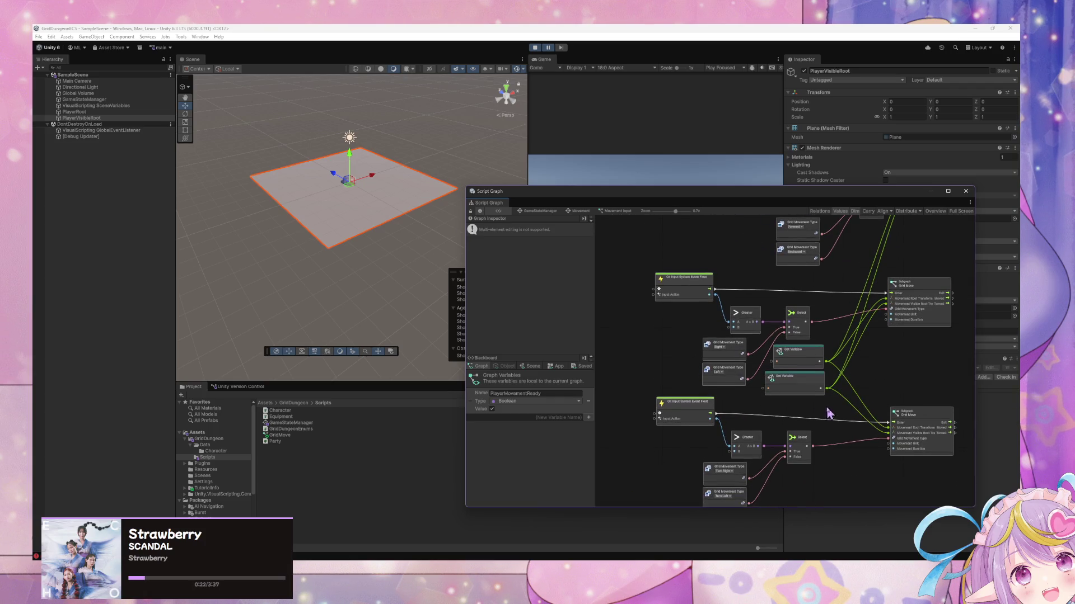
{"action": "scroll", "coordinate": [858, 445], "scroll_direction": "down", "scroll_amount": 1}
{"action": "scroll", "coordinate": [895, 437], "scroll_direction": "down", "scroll_amount": 3}
{"action": "mouse_move", "coordinate": [929, 432]}
{"action": "left_mouse_down"}
{"action": "mouse_move", "coordinate": [707, 331]}
{"action": "mouse_move", "coordinate": [718, 390]}
{"action": "mouse_move", "coordinate": [650, 368]}
{"action": "left_mouse_up"}
{"action": "left_click", "coordinate": [797, 375]}
{"action": "scroll", "coordinate": [955, 391], "scroll_direction": "up", "scroll_amount": 1}
{"action": "left_click_drag", "start_coordinate": [709, 399], "coordinate": [710, 428]}
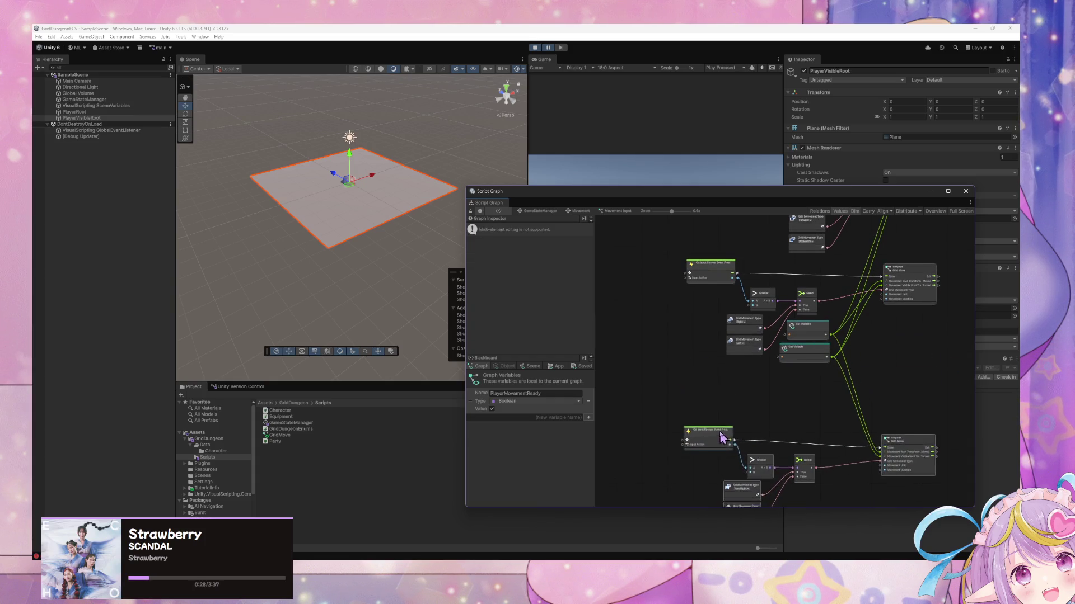
Route both On Input events into their If nodes and each cooldown trigger into Grid Move's Enter
{"action": "mouse_move", "coordinate": [943, 379]}
{"action": "left_mouse_down"}
{"action": "mouse_move", "coordinate": [675, 267]}
{"action": "mouse_move", "coordinate": [706, 288]}
{"action": "left_mouse_up"}
{"action": "left_click_drag", "start_coordinate": [815, 353], "coordinate": [823, 312]}
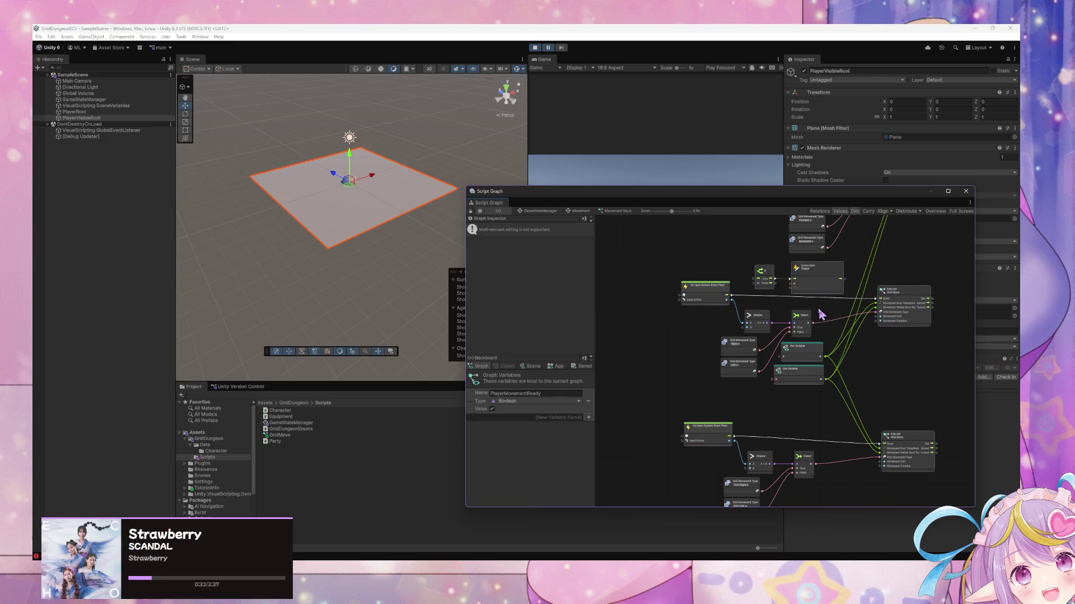
{"action": "scroll", "coordinate": [823, 312], "scroll_direction": "up", "scroll_amount": 2}
{"action": "left_click_drag", "start_coordinate": [862, 261], "coordinate": [911, 292]}
{"action": "left_click_drag", "start_coordinate": [674, 287], "coordinate": [709, 266]}
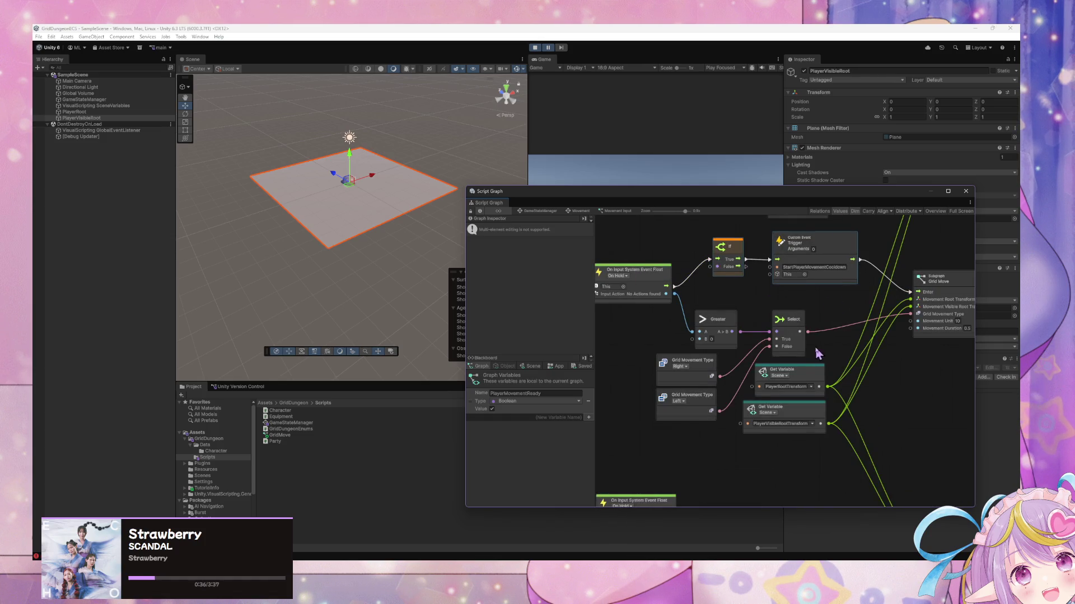
{"action": "scroll", "coordinate": [817, 357], "scroll_direction": "right", "scroll_amount": 2}
{"action": "scroll", "coordinate": [774, 338], "scroll_direction": "down", "scroll_amount": 3}
{"action": "scroll", "coordinate": [825, 333], "scroll_direction": "down", "scroll_amount": 2}
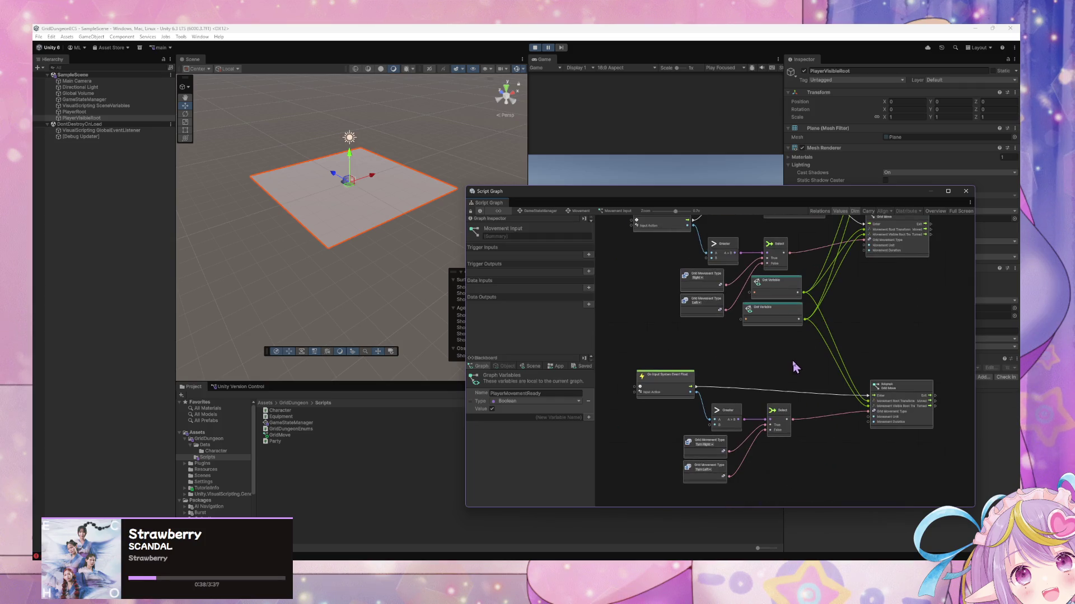
{"action": "left_click_drag", "start_coordinate": [694, 389], "coordinate": [731, 363]}
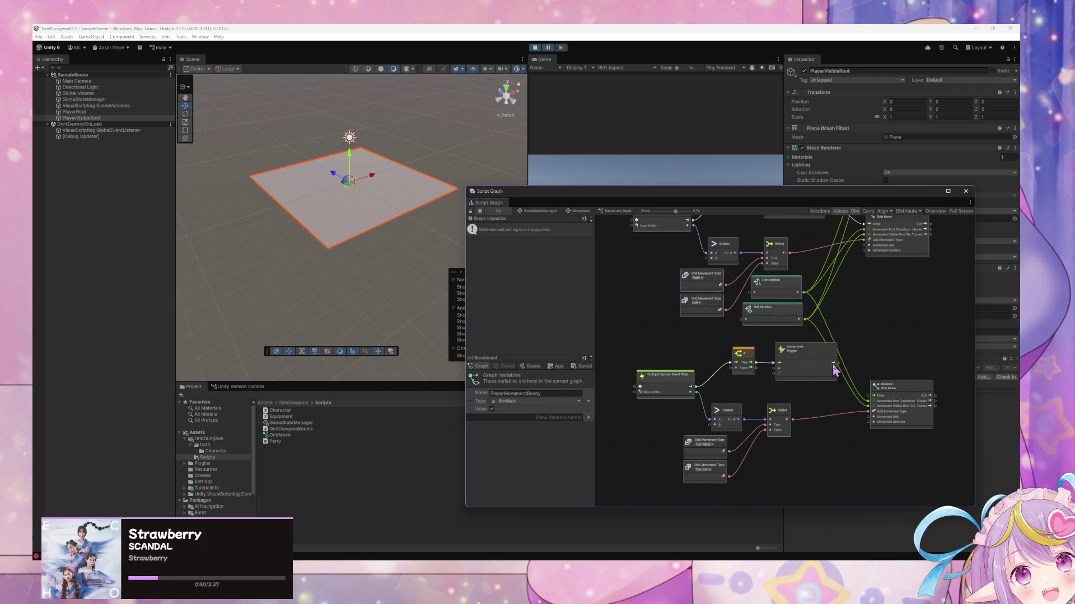
{"action": "left_click_drag", "start_coordinate": [842, 368], "coordinate": [869, 396]}
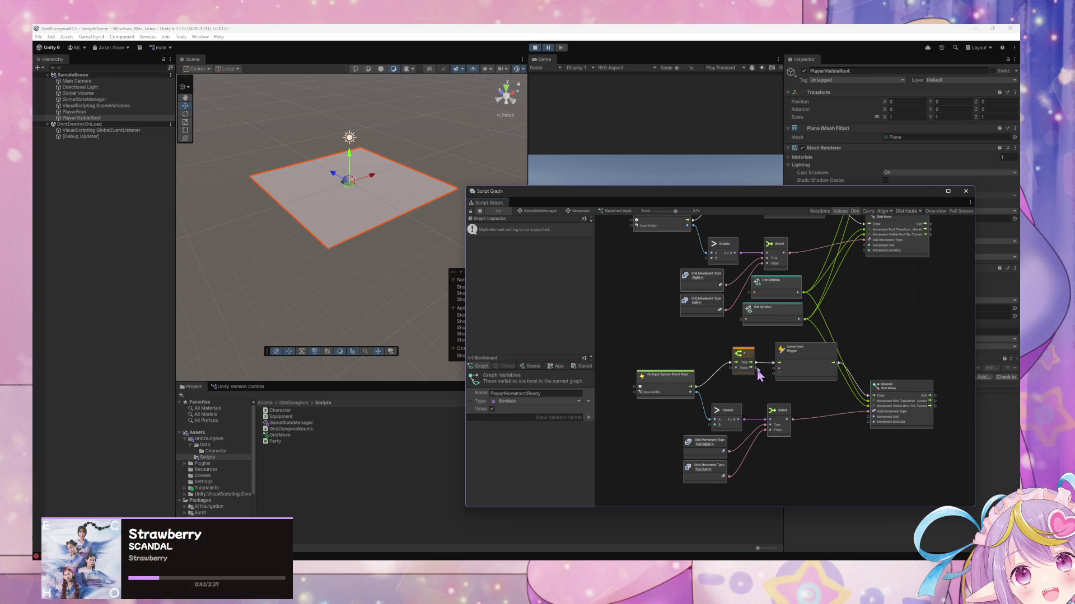
Wire the PlayerMovementReady Get Variable into the If conditions, then enter Play mode to test
{"action": "scroll", "coordinate": [758, 380], "scroll_direction": "up", "scroll_amount": 3}
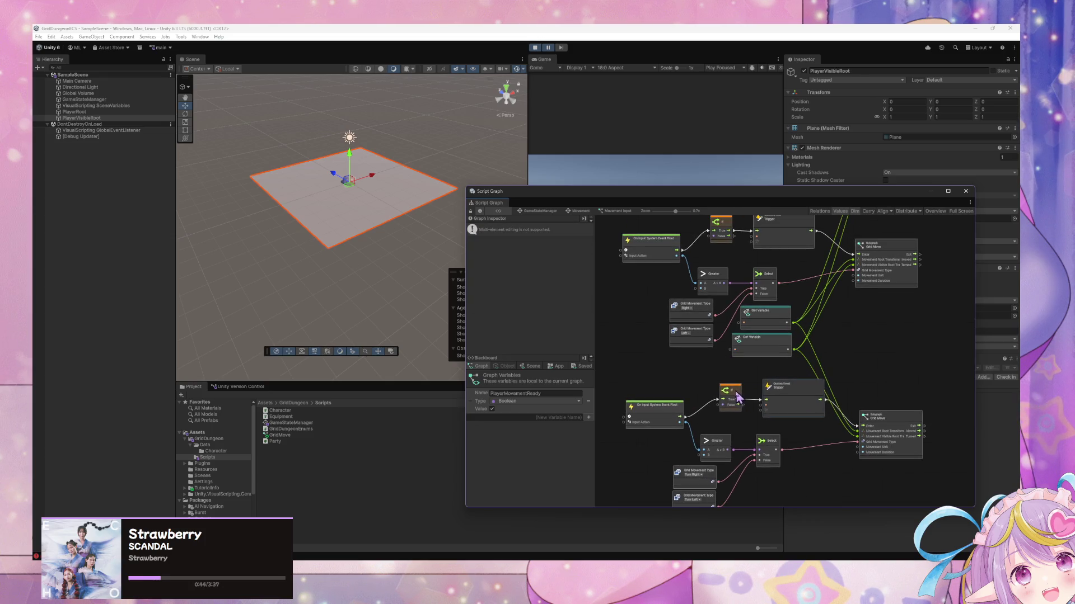
{"action": "scroll", "coordinate": [738, 397], "scroll_direction": "up", "scroll_amount": 10}
{"action": "mouse_move", "coordinate": [673, 288]}
{"action": "left_mouse_down"}
{"action": "mouse_move", "coordinate": [588, 398]}
{"action": "mouse_move", "coordinate": [671, 421]}
{"action": "mouse_move", "coordinate": [644, 418]}
{"action": "mouse_move", "coordinate": [787, 420]}
{"action": "mouse_move", "coordinate": [799, 410]}
{"action": "left_mouse_up"}
{"action": "scroll", "coordinate": [722, 352], "scroll_direction": "down", "scroll_amount": 8}
{"action": "mouse_move", "coordinate": [637, 289]}
{"action": "left_mouse_down"}
{"action": "mouse_move", "coordinate": [803, 460]}
{"action": "mouse_move", "coordinate": [798, 442]}
{"action": "left_mouse_up"}
{"action": "scroll", "coordinate": [728, 378], "scroll_direction": "down", "scroll_amount": 2}
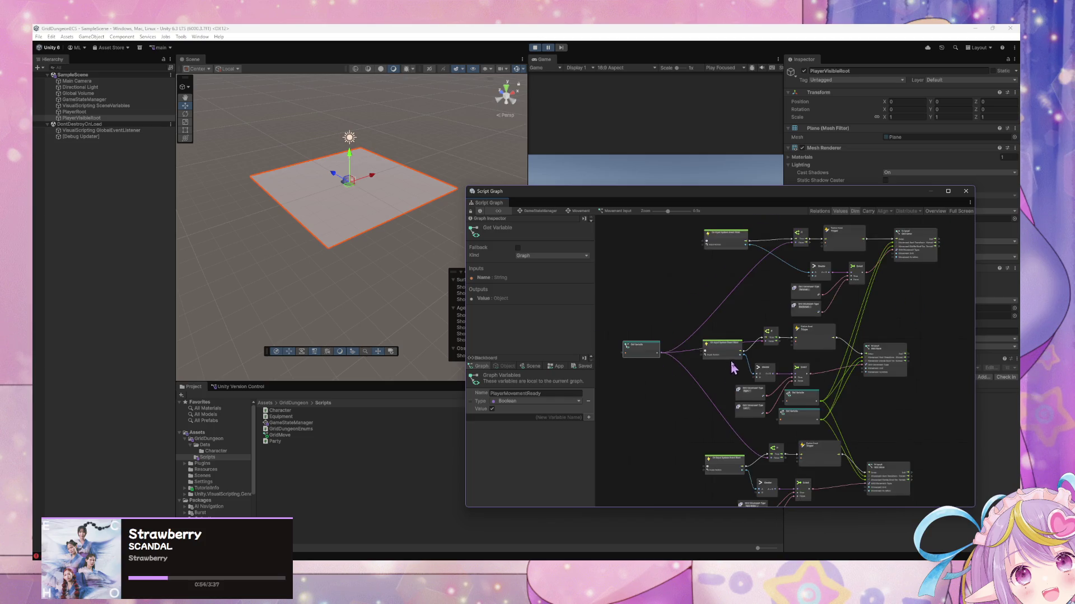
{"action": "scroll", "coordinate": [731, 370], "scroll_direction": "down", "scroll_amount": 5}
{"action": "scroll", "coordinate": [767, 367], "scroll_direction": "up", "scroll_amount": 5}
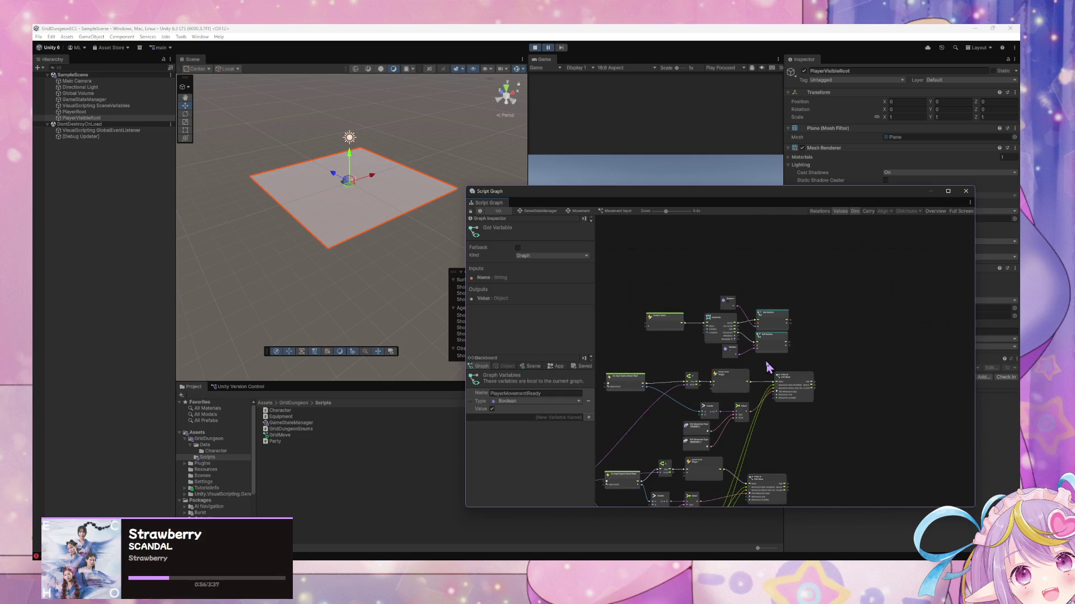
{"action": "scroll", "coordinate": [767, 367], "scroll_direction": "up", "scroll_amount": 2}
{"action": "left_click", "coordinate": [536, 48]}
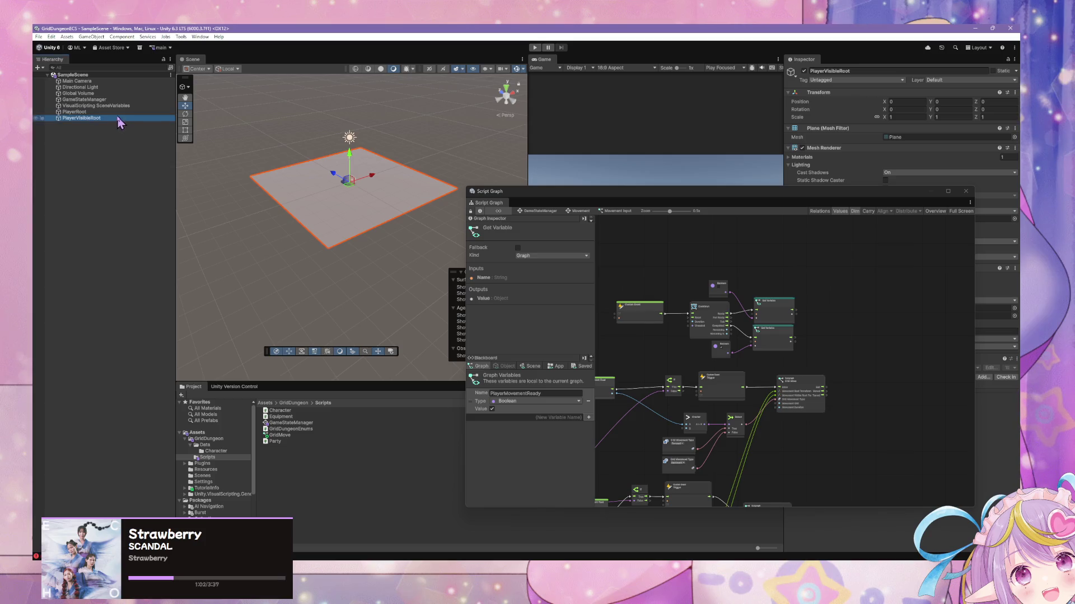
Select GameStateManager, drill into its Movement state, and open the Movement Input script graph
{"action": "left_click", "coordinate": [107, 100]}
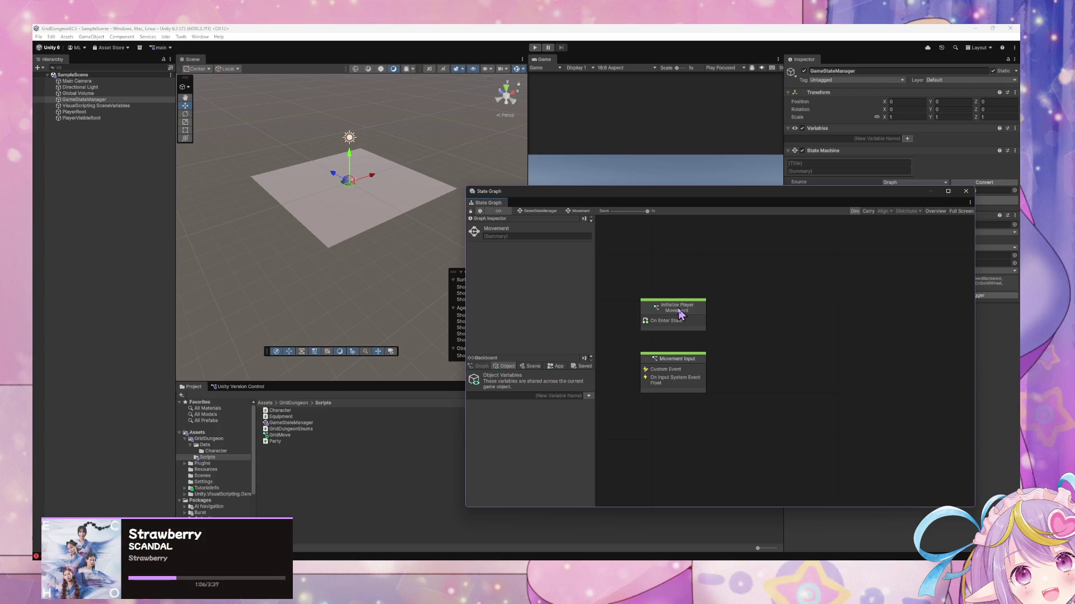
{"action": "left_click", "coordinate": [552, 211]}
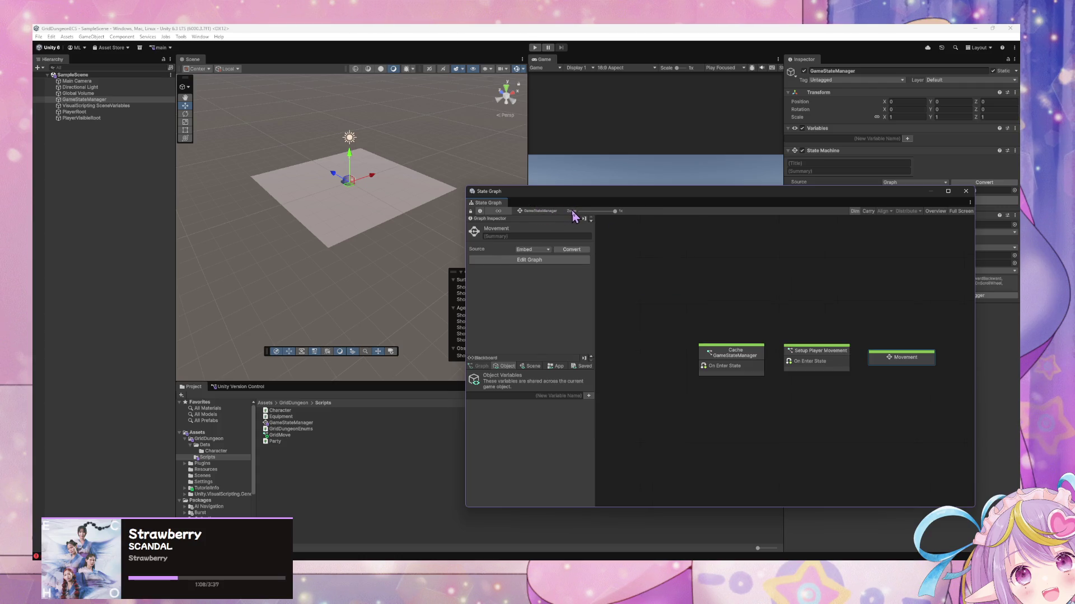
{"action": "left_click", "coordinate": [834, 368]}
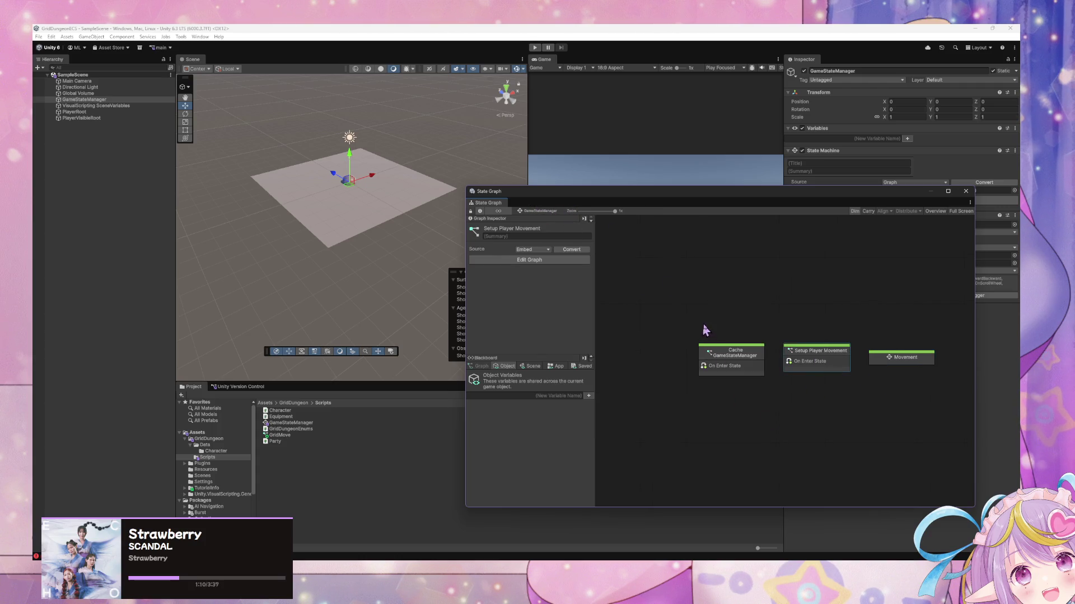
{"action": "left_click", "coordinate": [910, 372]}
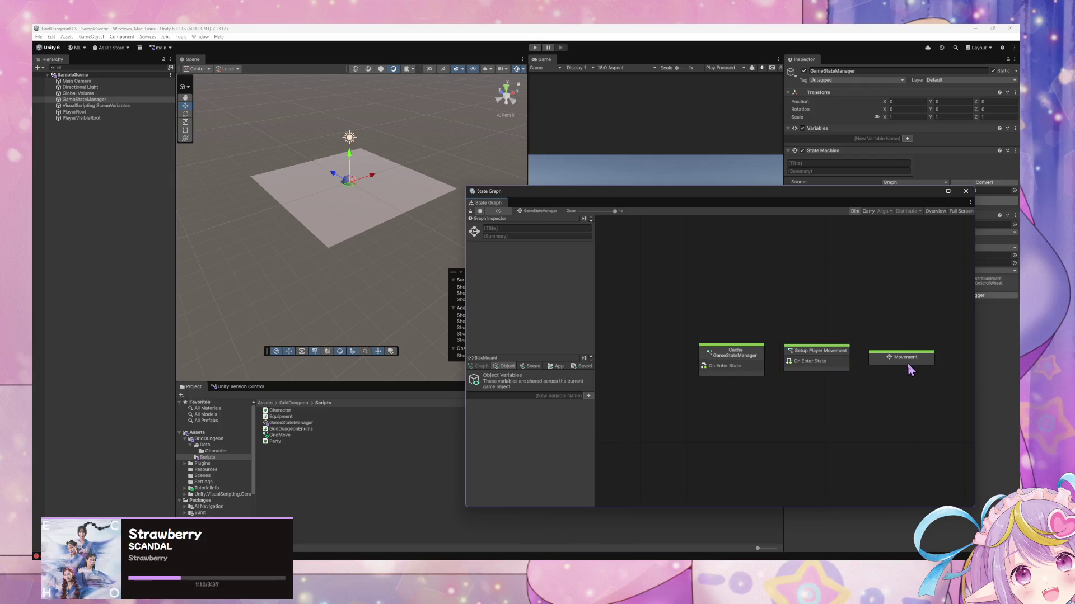
{"action": "double_click", "coordinate": [910, 371]}
{"action": "left_click", "coordinate": [687, 369]}
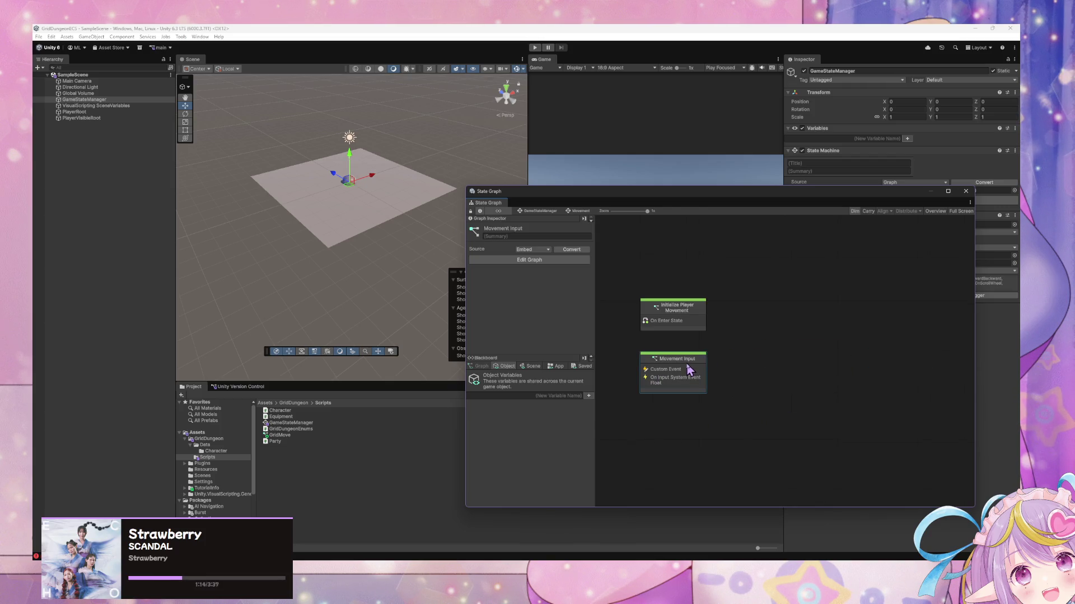
{"action": "double_click", "coordinate": [687, 370]}
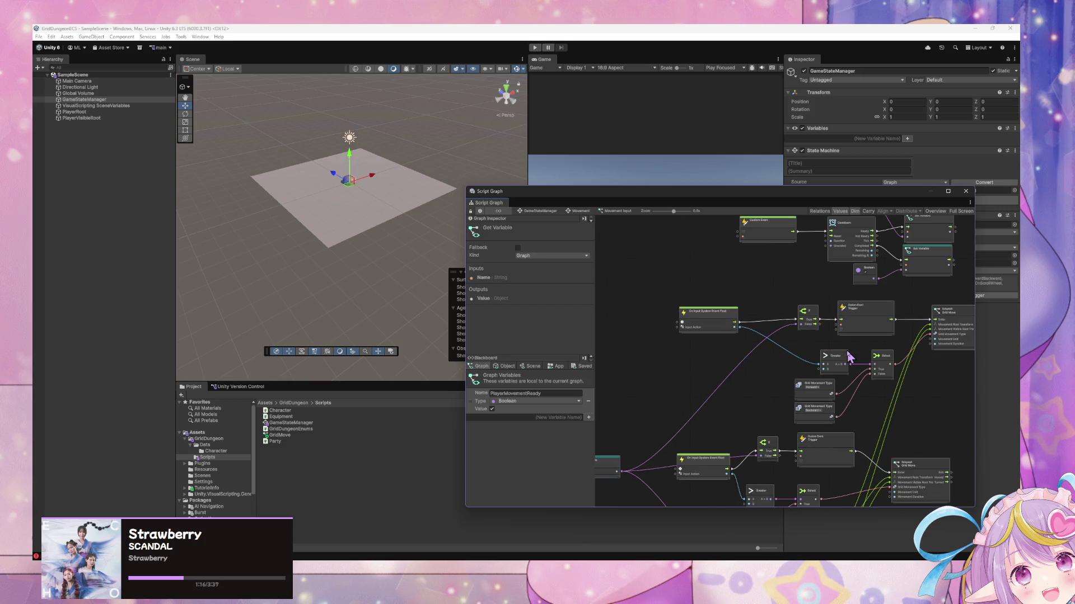
Go back to the Movement state graph and open Initialize Player Movement's script graph
{"action": "scroll", "coordinate": [849, 357], "scroll_direction": "up", "scroll_amount": 5}
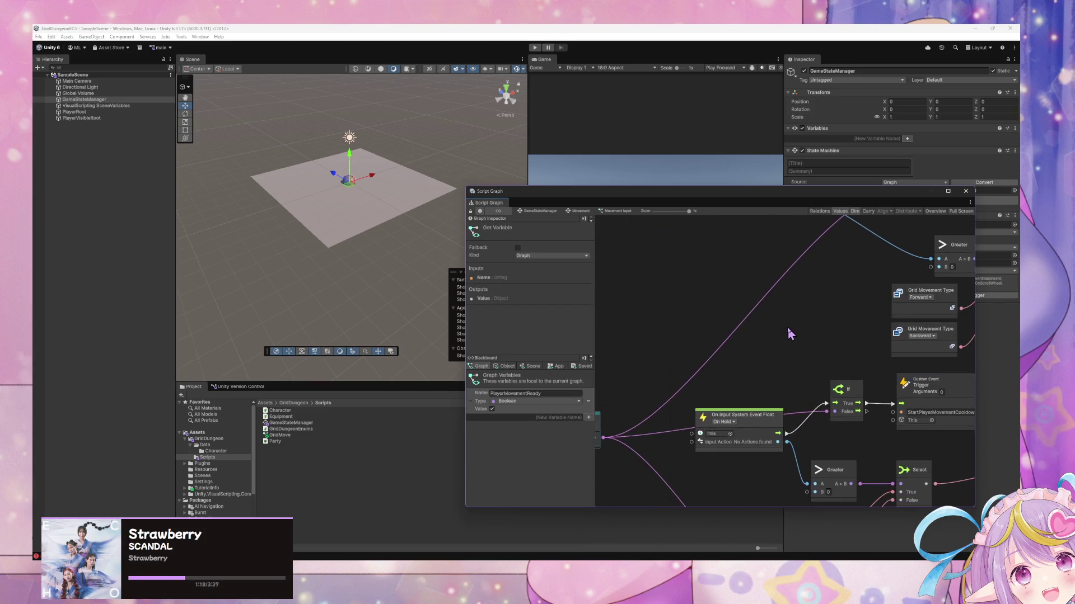
{"action": "scroll", "coordinate": [787, 326], "scroll_direction": "down", "scroll_amount": 5}
{"action": "scroll", "coordinate": [771, 383], "scroll_direction": "up", "scroll_amount": 5}
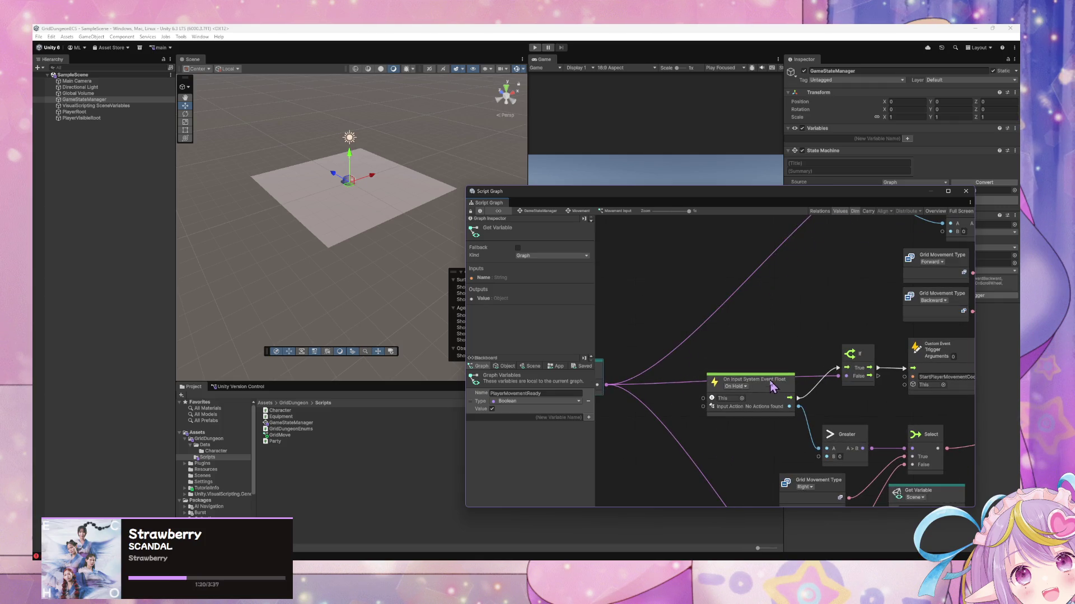
{"action": "scroll", "coordinate": [771, 386], "scroll_direction": "down", "scroll_amount": 2}
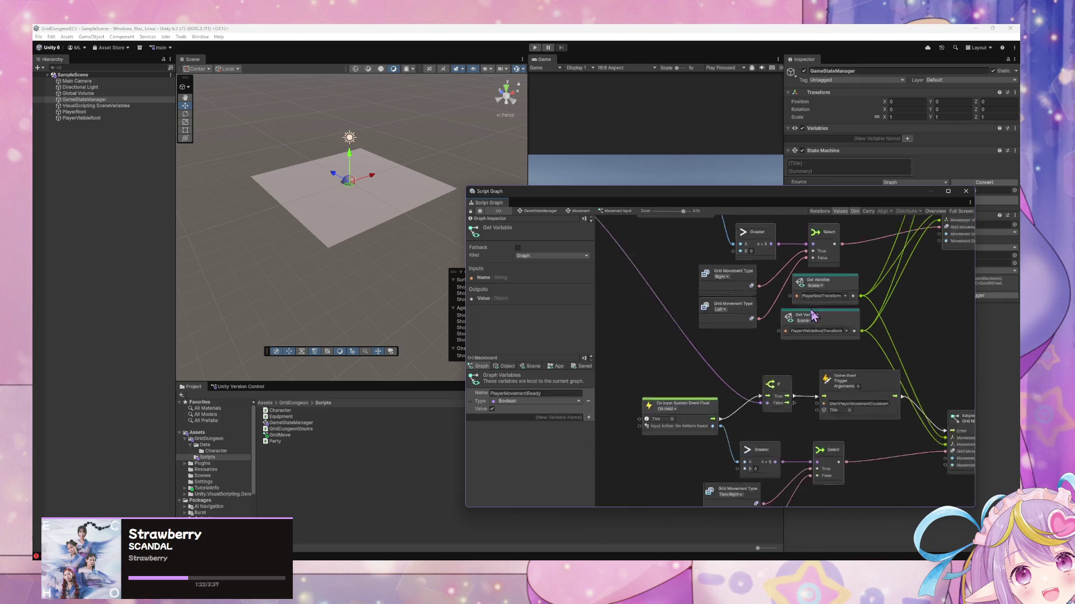
{"action": "scroll", "coordinate": [813, 316], "scroll_direction": "down", "scroll_amount": 4}
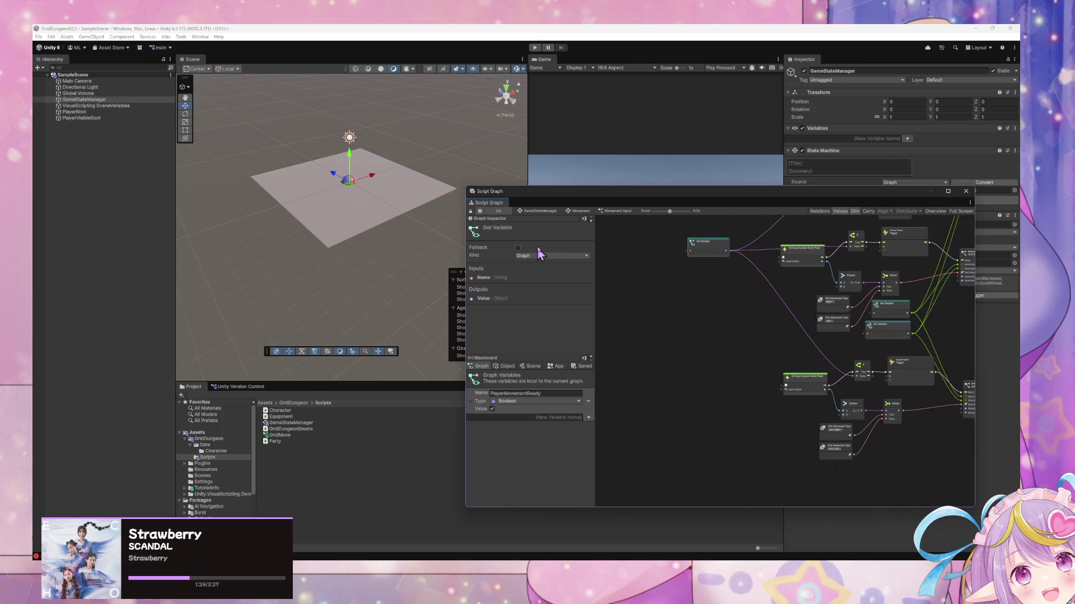
{"action": "left_click", "coordinate": [571, 212]}
{"action": "double_click", "coordinate": [692, 331]}
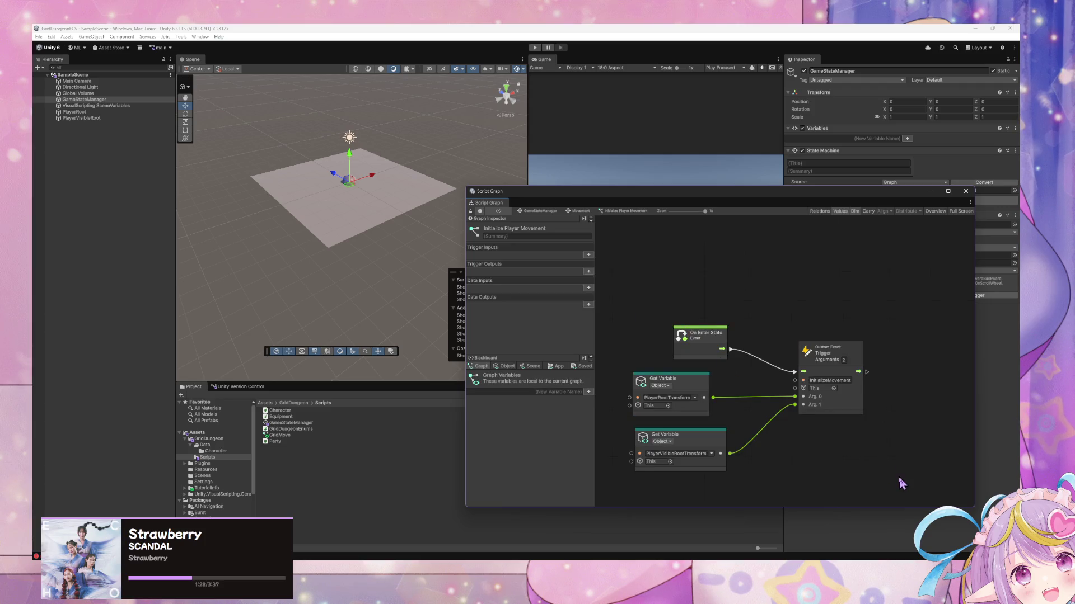
From GameStateManager, inspect Setup Player Movement's script graph, then reopen Initialize Player Movement's graph
{"action": "left_click", "coordinate": [536, 212]}
{"action": "left_click", "coordinate": [807, 364]}
{"action": "right_click", "coordinate": [790, 411]}
{"action": "left_click", "coordinate": [770, 383]}
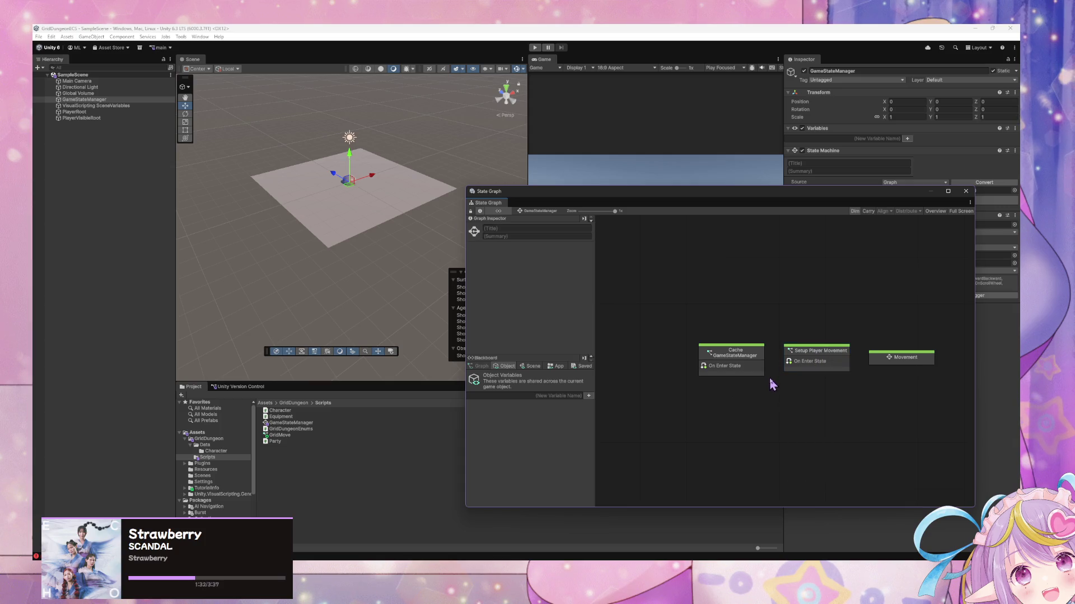
{"action": "double_click", "coordinate": [832, 364]}
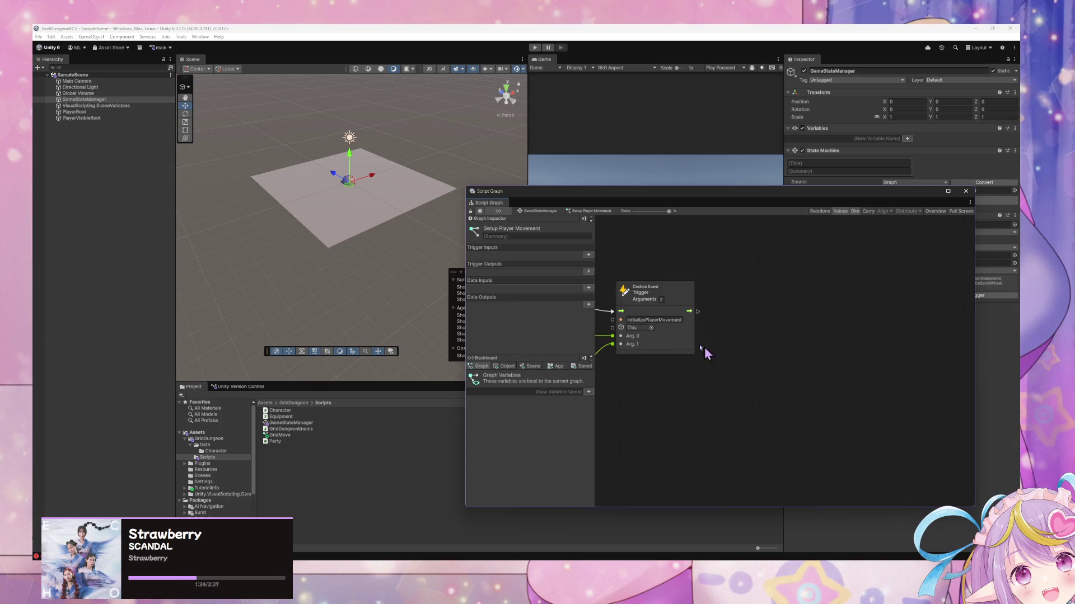
{"action": "left_click", "coordinate": [542, 211]}
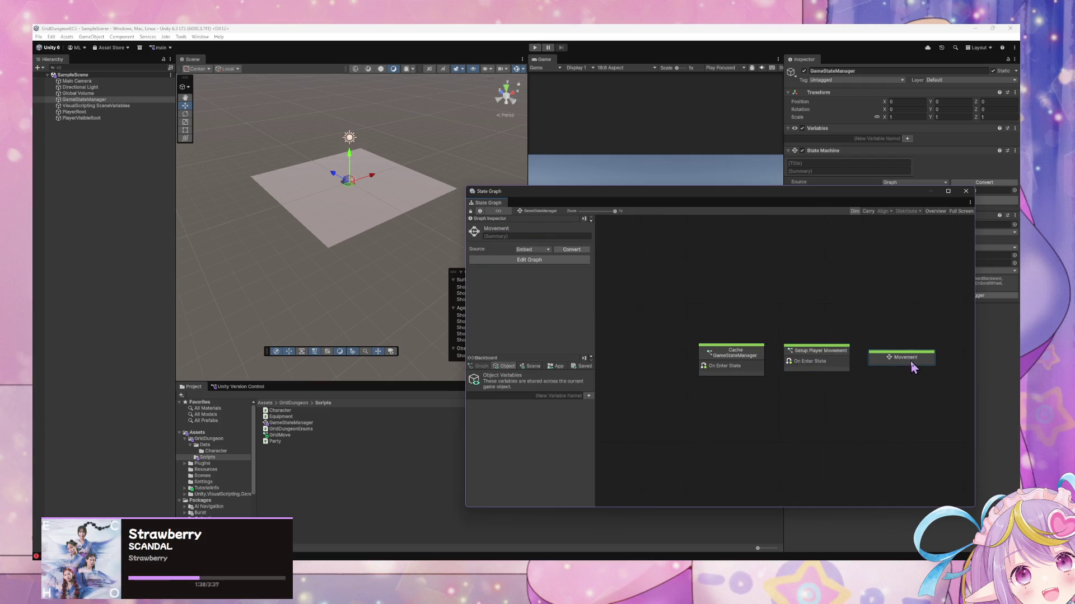
{"action": "double_click", "coordinate": [838, 362]}
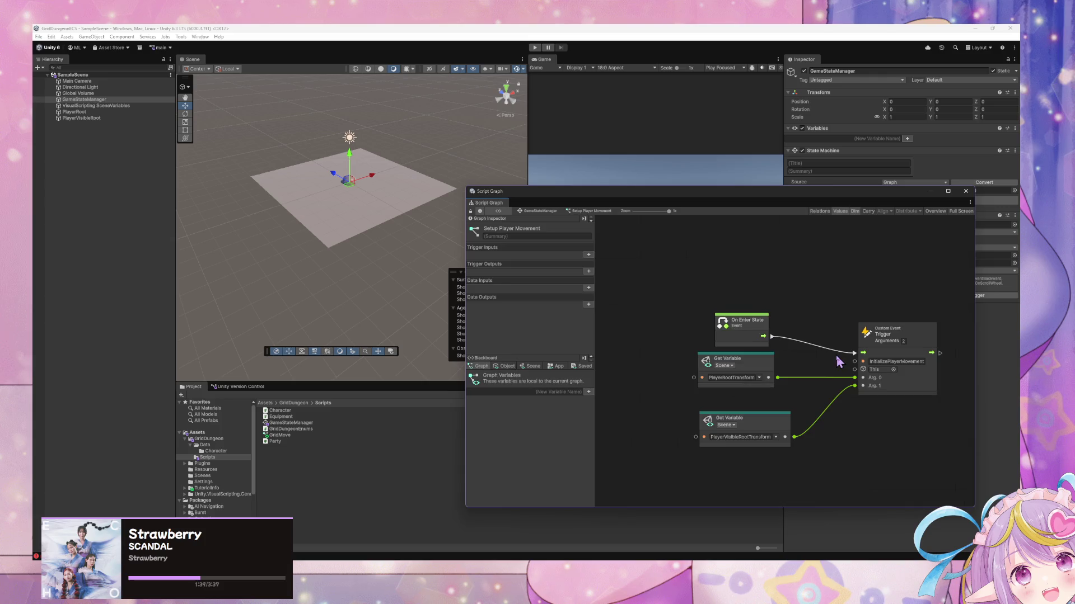
{"action": "left_click", "coordinate": [542, 211]}
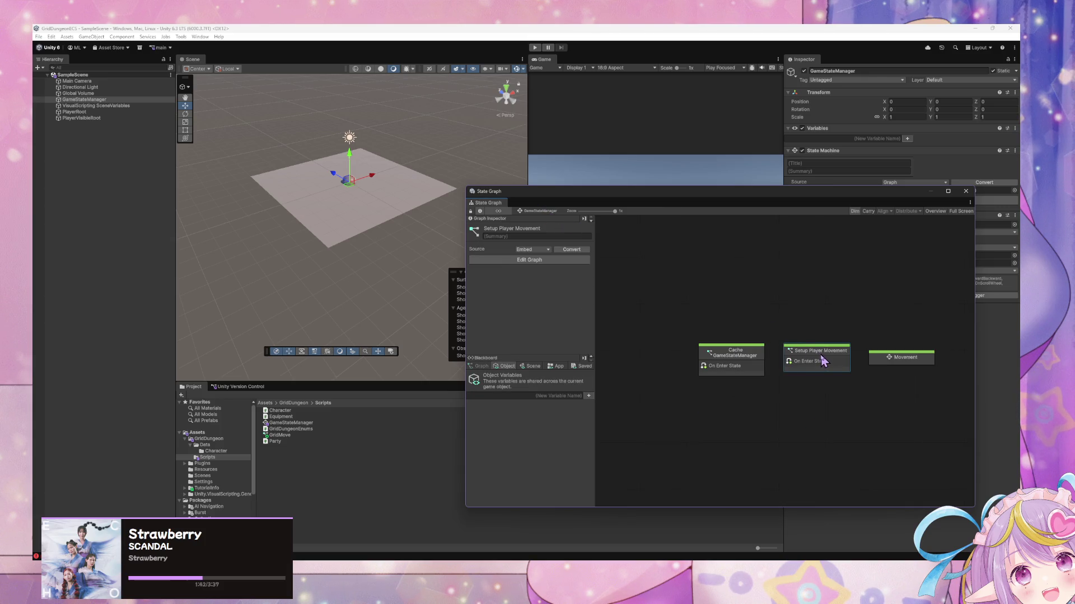
{"action": "double_click", "coordinate": [895, 359]}
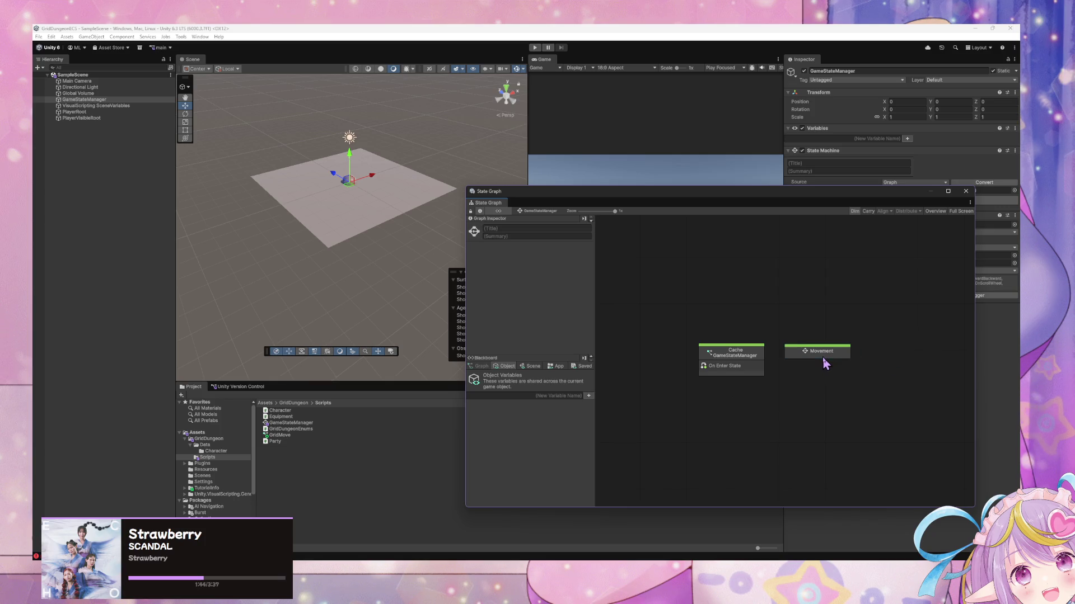
{"action": "double_click", "coordinate": [677, 311]}
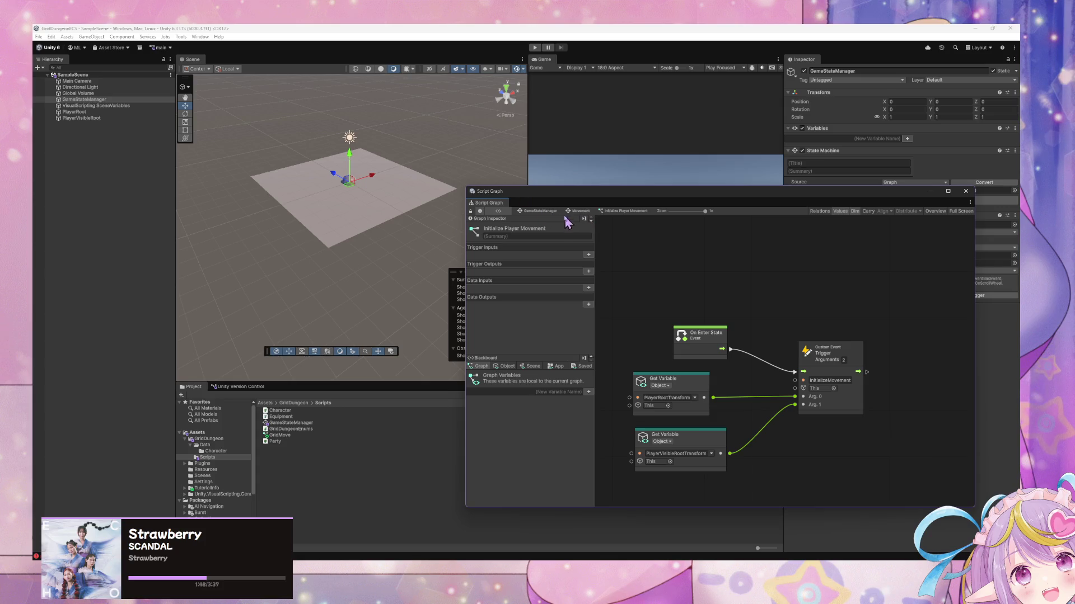
Open the Movement Input script graph and look over its Get Variable node
{"action": "left_click", "coordinate": [582, 211]}
{"action": "double_click", "coordinate": [691, 367]}
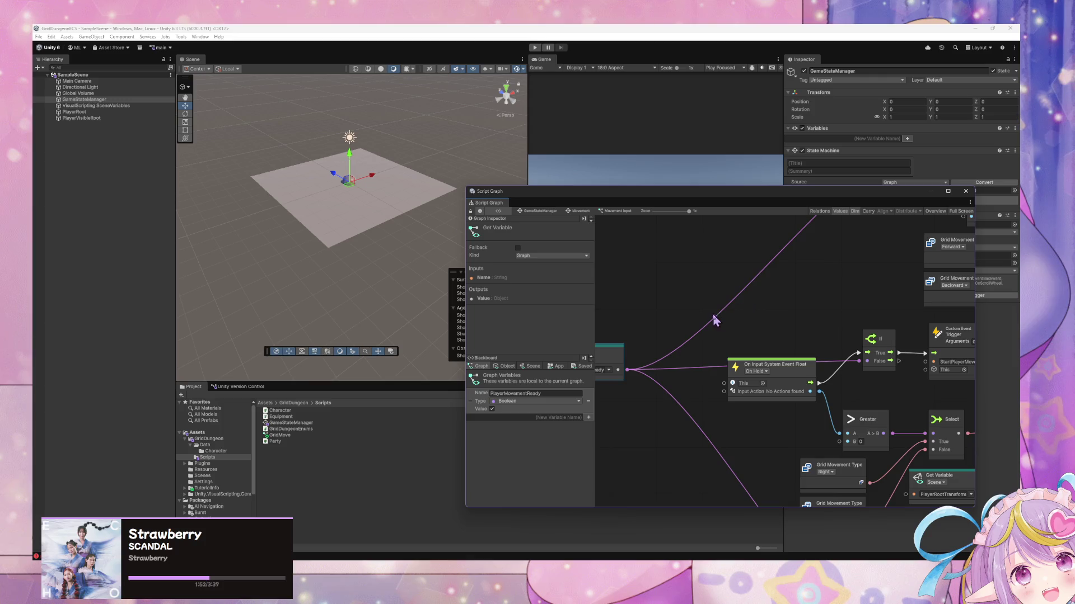
{"action": "scroll", "coordinate": [728, 313], "scroll_direction": "up", "scroll_amount": 2}
{"action": "left_click_drag", "start_coordinate": [715, 317], "coordinate": [796, 305]}
{"action": "scroll", "coordinate": [717, 297], "scroll_direction": "down", "scroll_amount": 5}
{"action": "scroll", "coordinate": [717, 297], "scroll_direction": "right", "scroll_amount": 5}
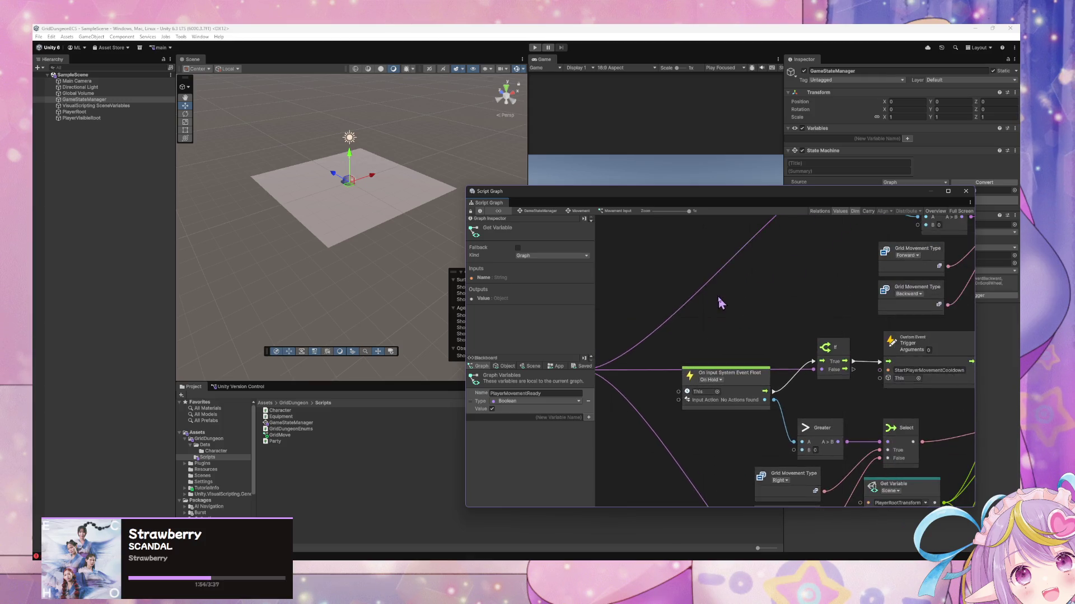
{"action": "scroll", "coordinate": [704, 278], "scroll_direction": "down", "scroll_amount": 3}
{"action": "scroll", "coordinate": [673, 271], "scroll_direction": "up", "scroll_amount": 2}
{"action": "scroll", "coordinate": [750, 331], "scroll_direction": "down", "scroll_amount": 1}
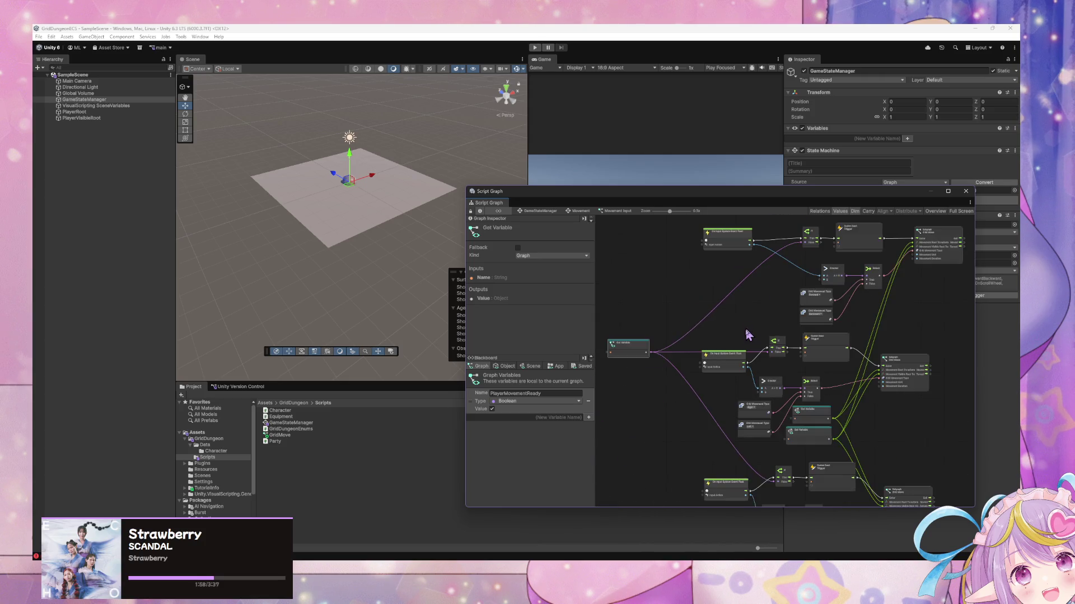
{"action": "scroll", "coordinate": [747, 249], "scroll_direction": "down", "scroll_amount": 1}
Return to the top-level GameStateManager graph and move the Cache GameStateManager node left
{"action": "left_click", "coordinate": [586, 212]}
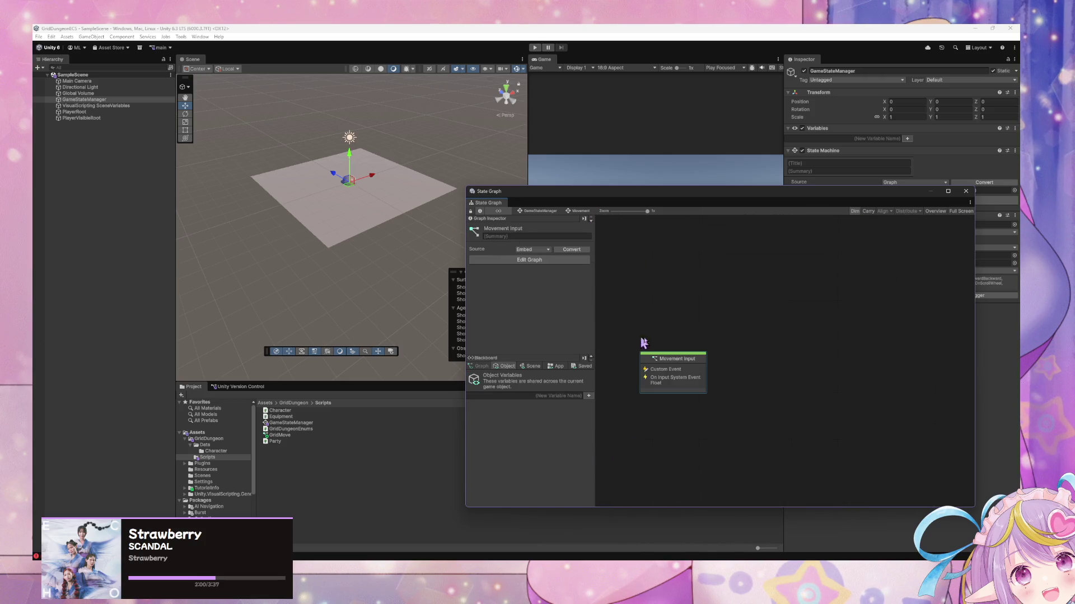
{"action": "left_click", "coordinate": [545, 212]}
{"action": "mouse_move", "coordinate": [814, 352]}
{"action": "left_mouse_down"}
{"action": "mouse_move", "coordinate": [814, 361]}
{"action": "mouse_move", "coordinate": [738, 358]}
{"action": "left_mouse_up"}
{"action": "left_click", "coordinate": [707, 306]}
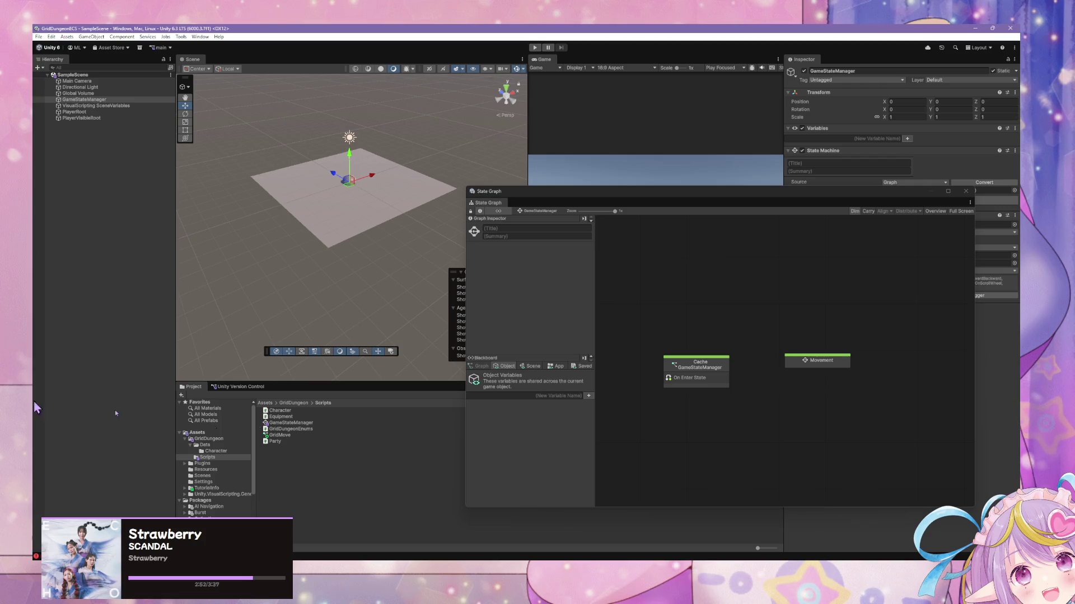
Lower the State Graph window, start Play mode, and open Movement's Movement Input script graph
{"action": "mouse_move", "coordinate": [585, 192]}
{"action": "left_mouse_down"}
{"action": "mouse_move", "coordinate": [590, 235]}
{"action": "mouse_move", "coordinate": [492, 359]}
{"action": "left_mouse_up"}
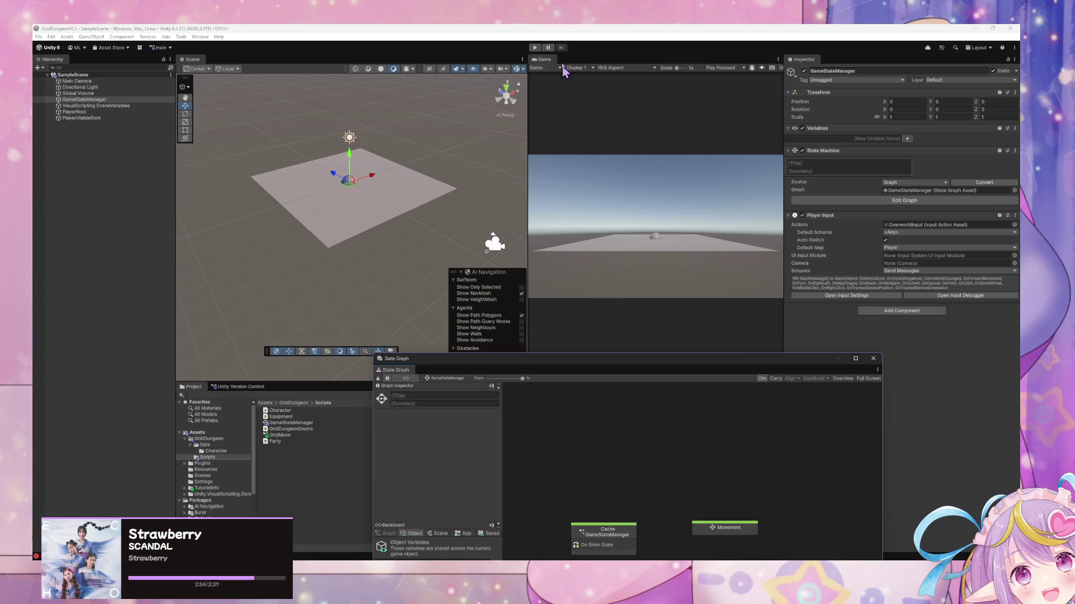
{"action": "left_click", "coordinate": [535, 47]}
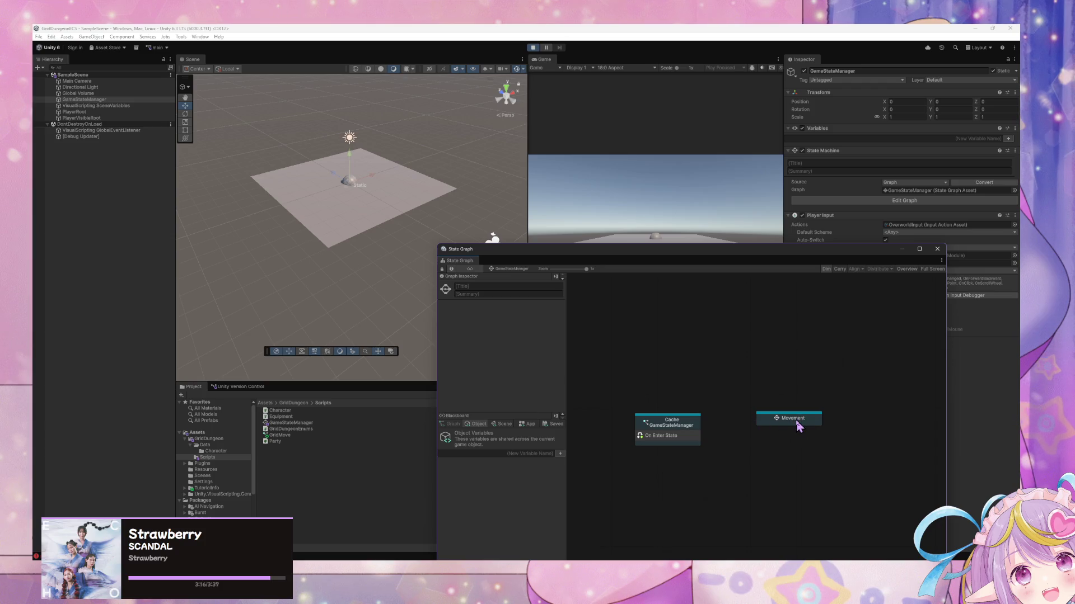
{"action": "double_click", "coordinate": [816, 434]}
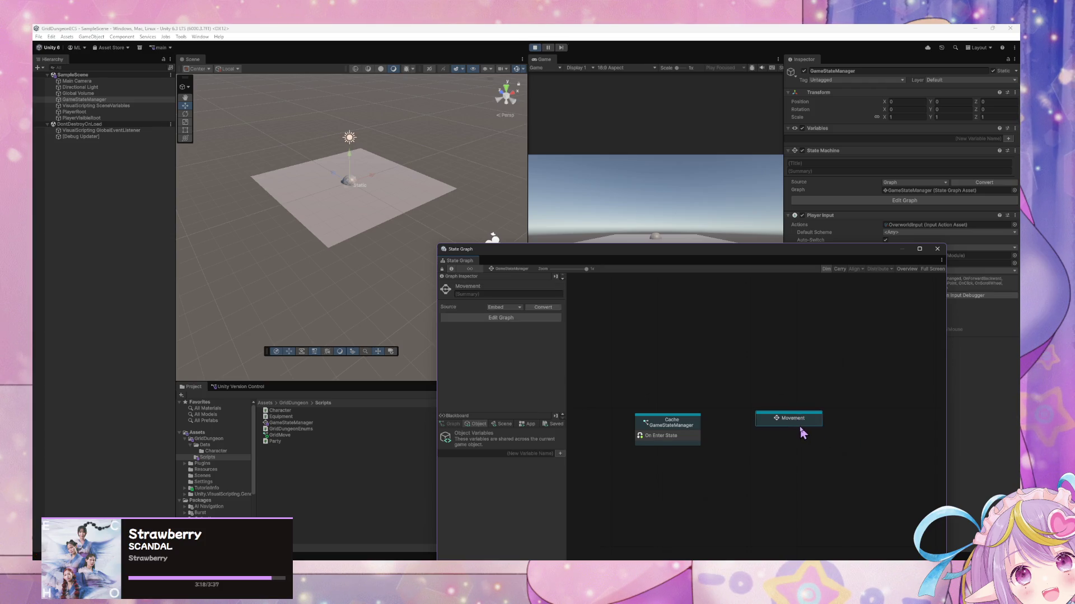
{"action": "double_click", "coordinate": [669, 439]}
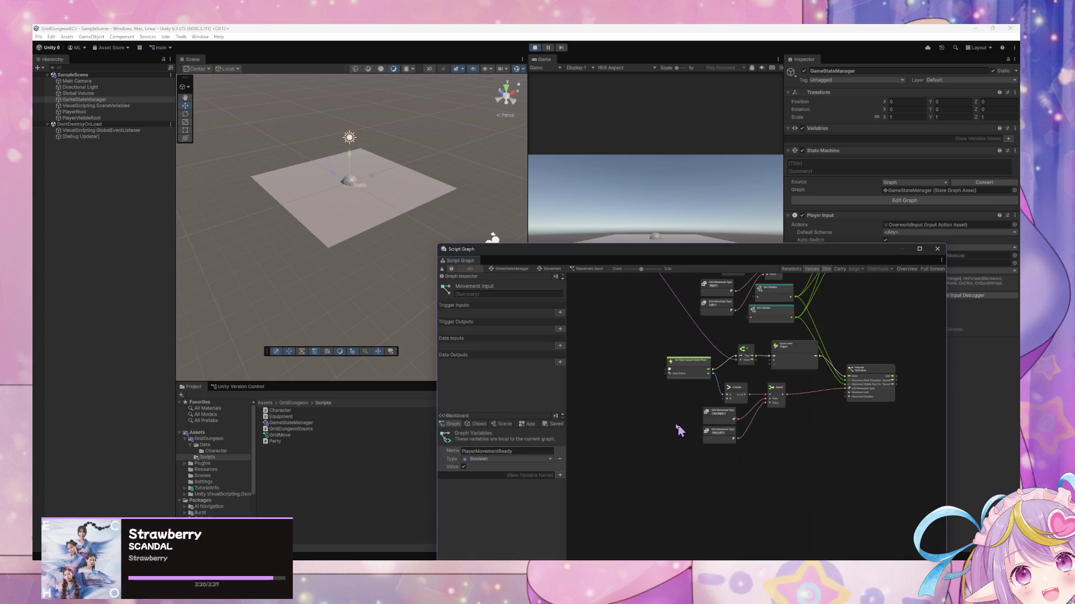
{"action": "scroll", "coordinate": [738, 452], "scroll_direction": "down", "scroll_amount": 5}
{"action": "left_click_drag", "start_coordinate": [675, 249], "coordinate": [725, 375]}
Open the Console and select the missing MovementVisibleRootTransform error to see its stack trace
{"action": "left_click", "coordinate": [661, 255]}
{"action": "key", "text": "ctrl+shift+c"}
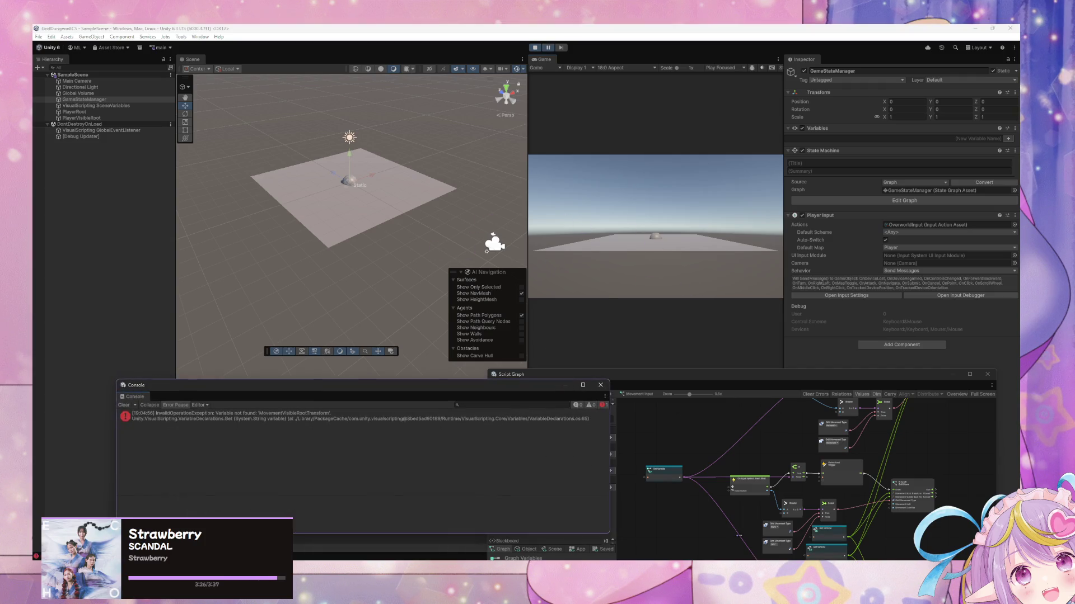
{"action": "left_click", "coordinate": [371, 416]}
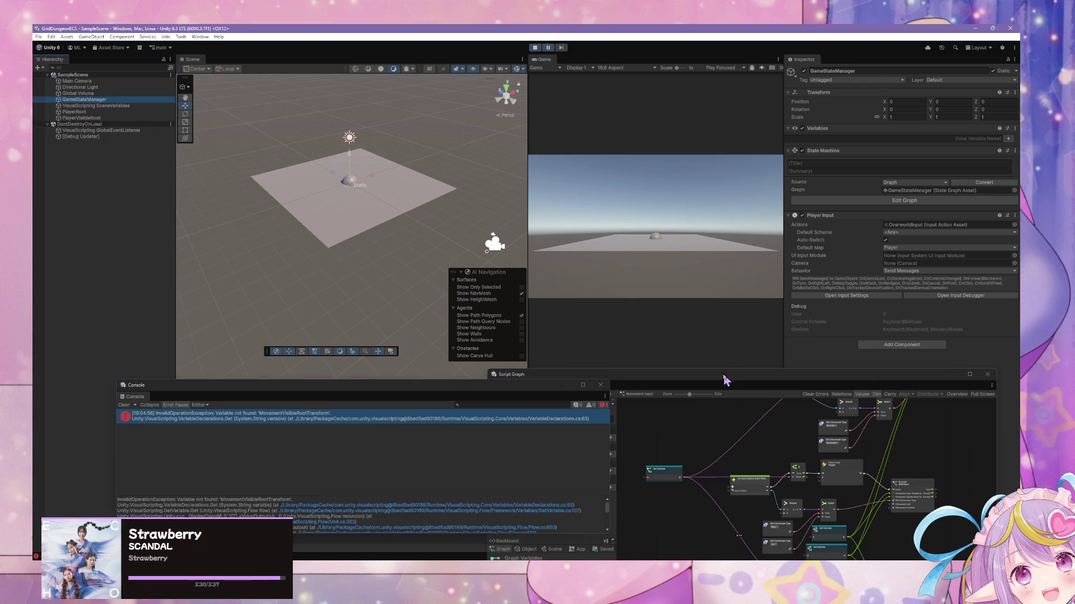
Reposition the graph window and nodes, then open the Grid Move subgraph
{"action": "left_click_drag", "start_coordinate": [731, 381], "coordinate": [681, 204]}
{"action": "scroll", "coordinate": [888, 459], "scroll_direction": "up", "scroll_amount": 5}
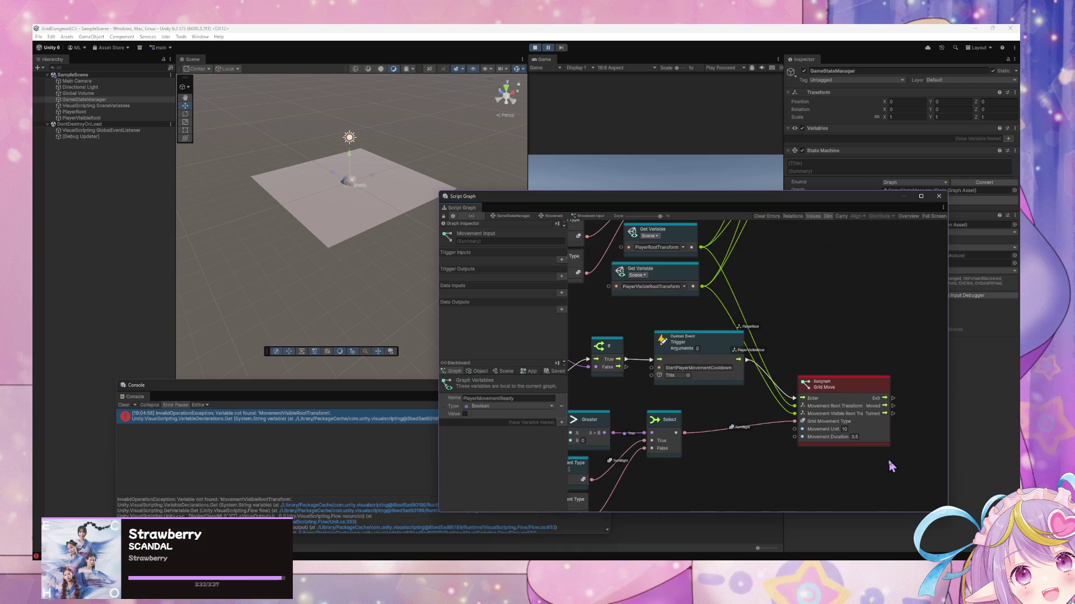
{"action": "mouse_move", "coordinate": [697, 347]}
{"action": "left_mouse_down"}
{"action": "mouse_move", "coordinate": [675, 341]}
{"action": "mouse_move", "coordinate": [696, 352]}
{"action": "left_mouse_up"}
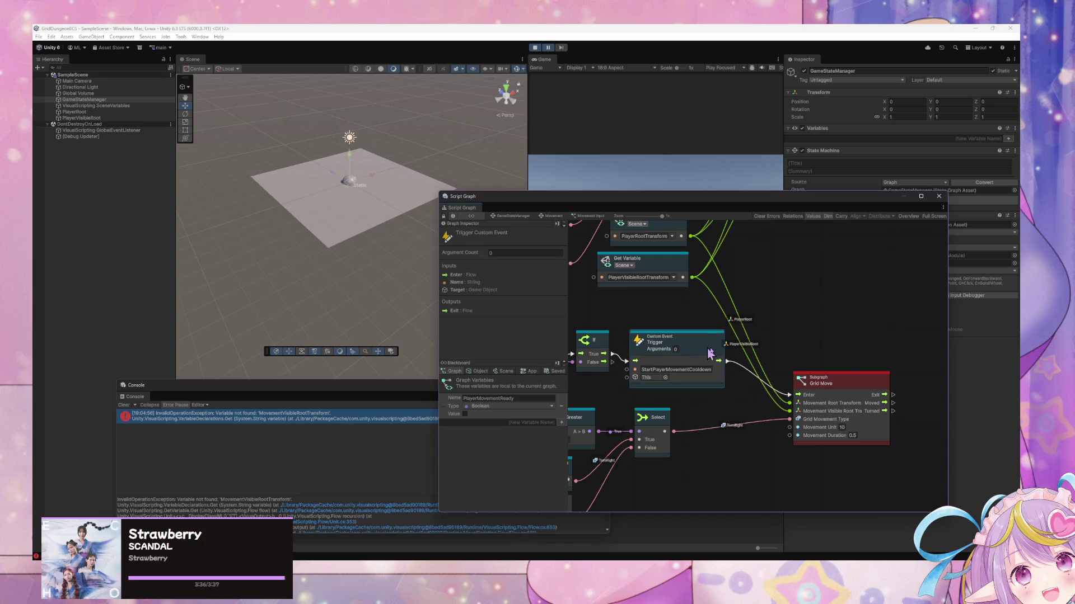
{"action": "left_click_drag", "start_coordinate": [847, 380], "coordinate": [866, 384]}
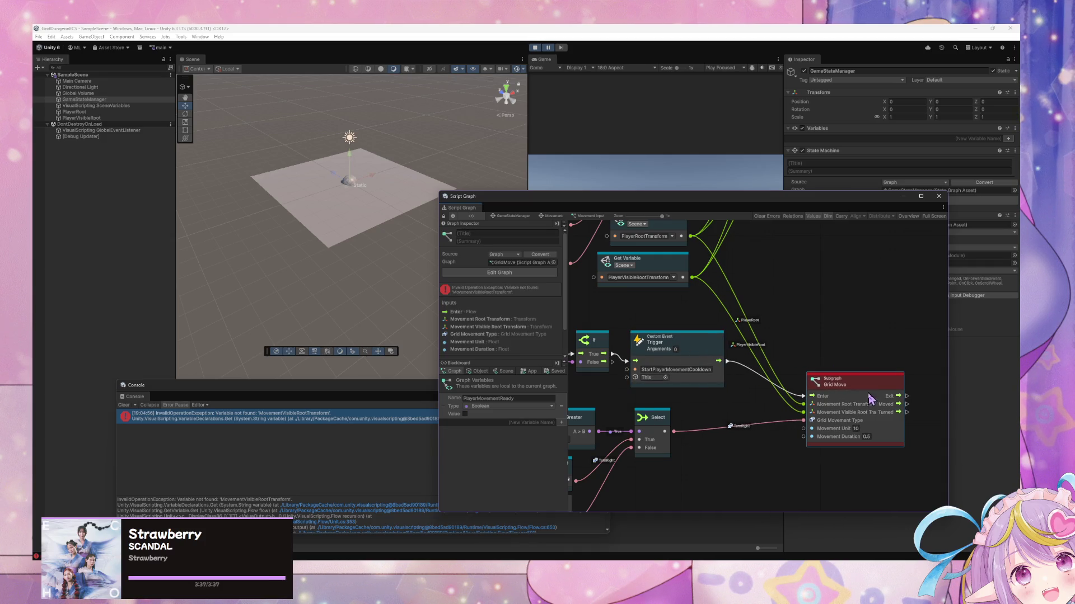
{"action": "double_click", "coordinate": [871, 396]}
{"action": "scroll", "coordinate": [792, 367], "scroll_direction": "down", "scroll_amount": 3}
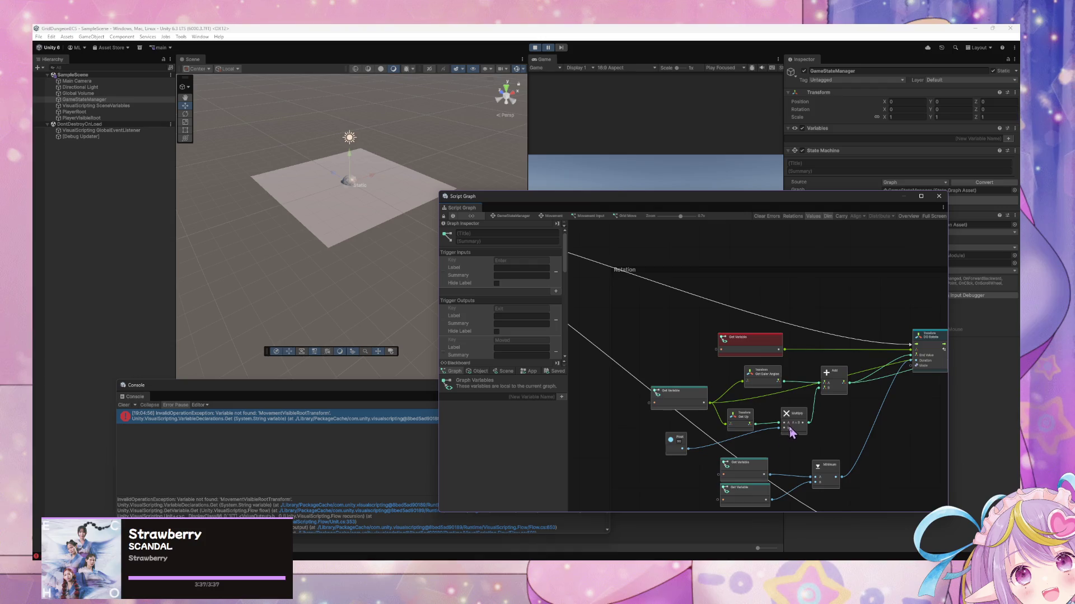
Delete the red MovementVisibleRootTransform Get Variable node in Grid Move, then refocus the game
{"action": "scroll", "coordinate": [790, 432], "scroll_direction": "up", "scroll_amount": 2}
{"action": "scroll", "coordinate": [791, 419], "scroll_direction": "down", "scroll_amount": 3}
{"action": "scroll", "coordinate": [746, 467], "scroll_direction": "up", "scroll_amount": 4}
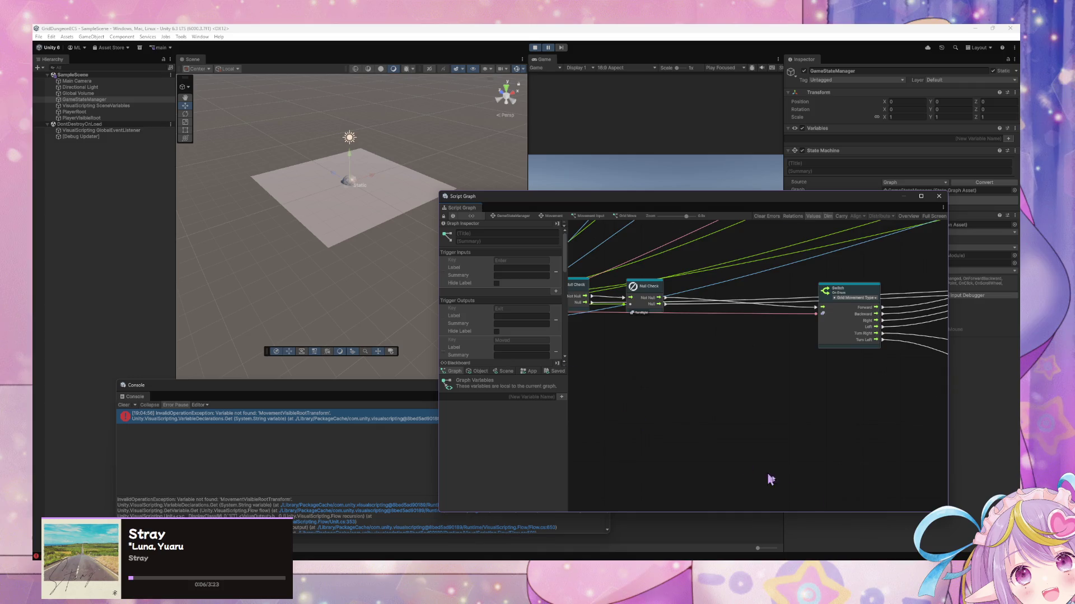
{"action": "mouse_move", "coordinate": [682, 399]}
{"action": "left_mouse_down"}
{"action": "mouse_move", "coordinate": [911, 479]}
{"action": "mouse_move", "coordinate": [763, 423]}
{"action": "mouse_move", "coordinate": [654, 414]}
{"action": "mouse_move", "coordinate": [607, 373]}
{"action": "mouse_move", "coordinate": [881, 415]}
{"action": "mouse_move", "coordinate": [906, 401]}
{"action": "left_mouse_up"}
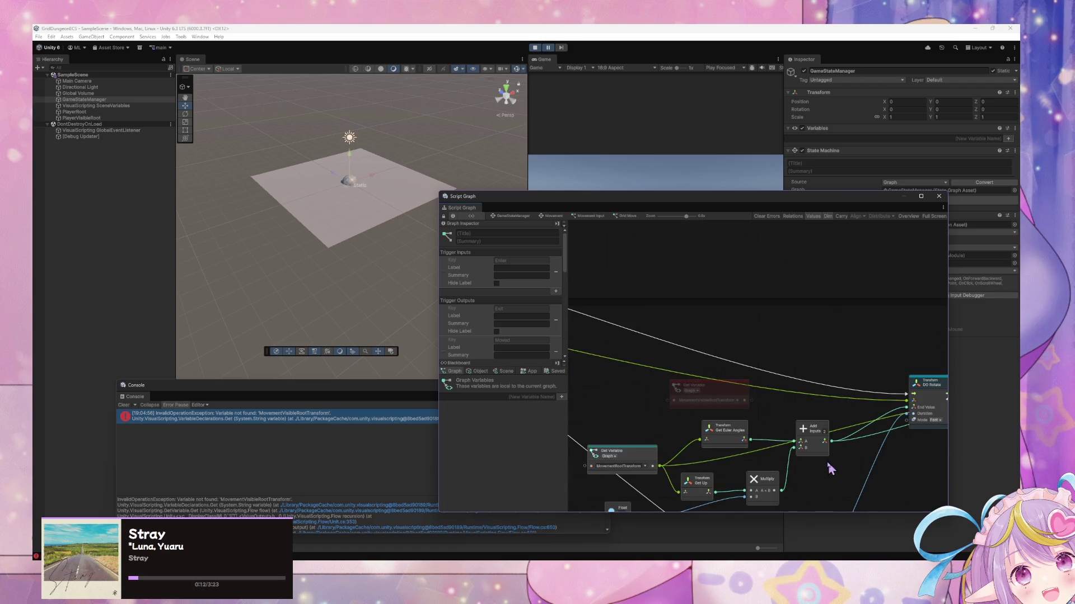
{"action": "scroll", "coordinate": [830, 469], "scroll_direction": "down", "scroll_amount": 5}
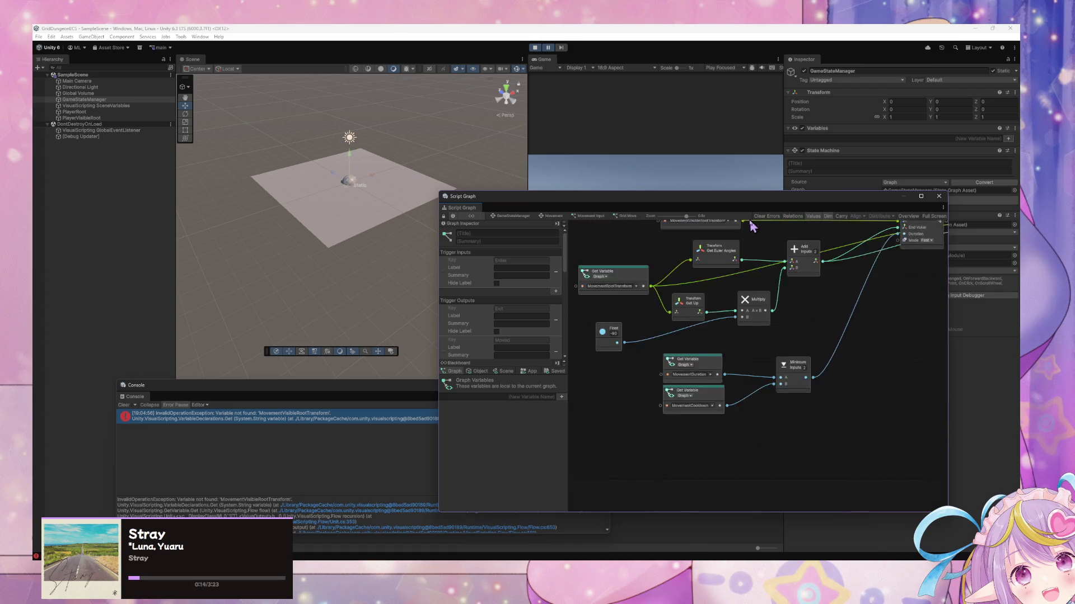
{"action": "scroll", "coordinate": [739, 296], "scroll_direction": "up", "scroll_amount": 5}
{"action": "left_click", "coordinate": [713, 362]}
{"action": "key", "text": "Delete"}
{"action": "left_click", "coordinate": [618, 145]}
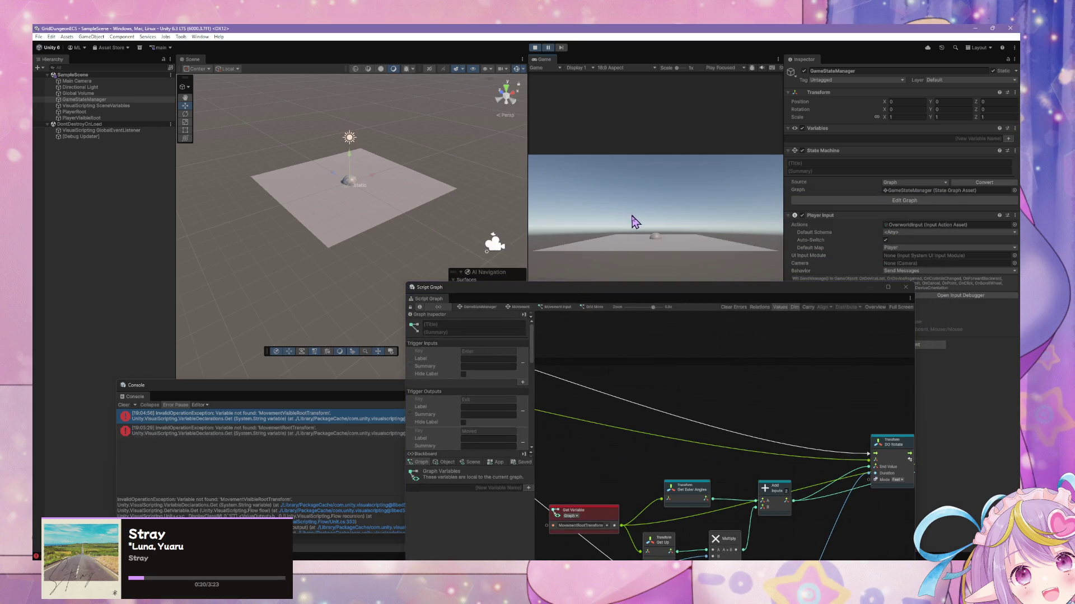
Wire the Input's Movement Root Transform into Get Euler Angles and Get Up
{"action": "scroll", "coordinate": [654, 500], "scroll_direction": "down", "scroll_amount": 6}
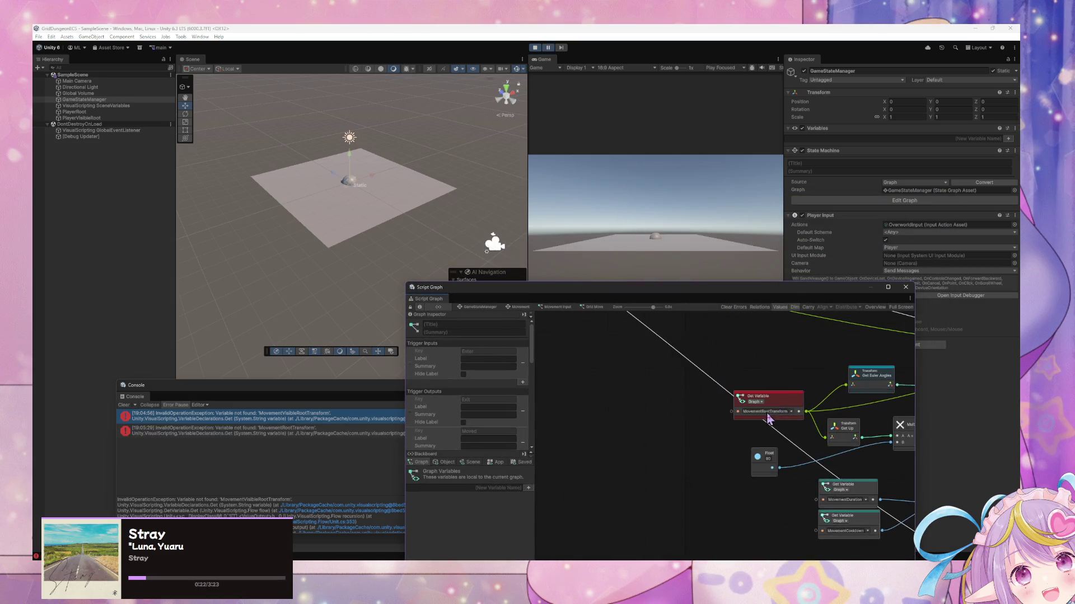
{"action": "scroll", "coordinate": [680, 397], "scroll_direction": "up", "scroll_amount": 7}
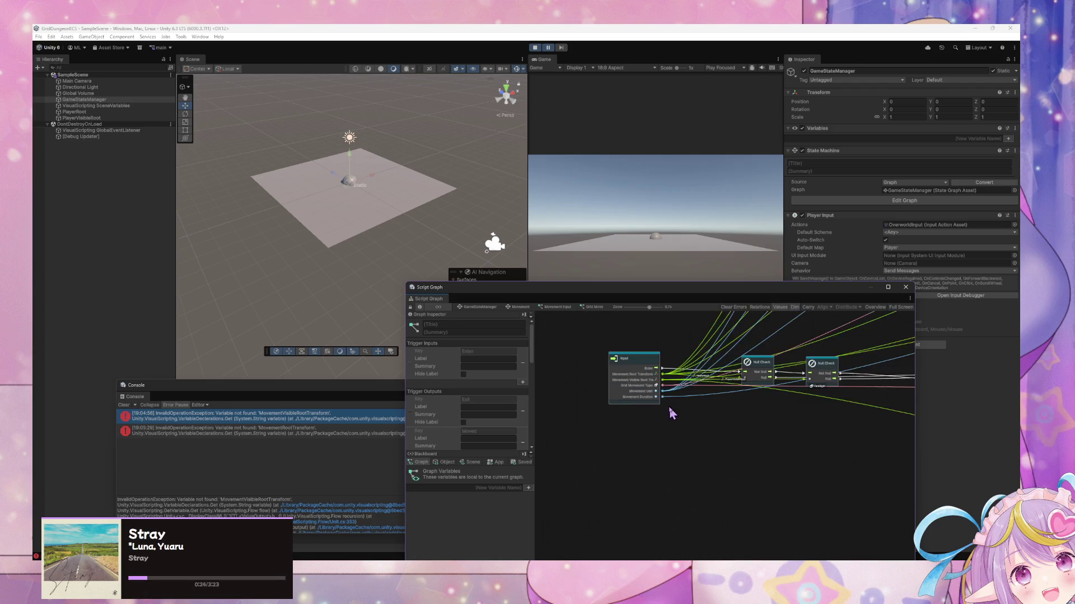
{"action": "mouse_move", "coordinate": [773, 463]}
{"action": "left_mouse_down"}
{"action": "mouse_move", "coordinate": [682, 411]}
{"action": "mouse_move", "coordinate": [871, 465]}
{"action": "mouse_move", "coordinate": [750, 499]}
{"action": "mouse_move", "coordinate": [753, 422]}
{"action": "mouse_move", "coordinate": [774, 361]}
{"action": "mouse_move", "coordinate": [768, 371]}
{"action": "left_mouse_up"}
{"action": "scroll", "coordinate": [840, 449], "scroll_direction": "down", "scroll_amount": 1}
{"action": "scroll", "coordinate": [751, 498], "scroll_direction": "up", "scroll_amount": 2}
{"action": "scroll", "coordinate": [787, 420], "scroll_direction": "down", "scroll_amount": 1}
{"action": "mouse_move", "coordinate": [614, 388]}
{"action": "left_mouse_down"}
{"action": "mouse_move", "coordinate": [609, 403]}
{"action": "mouse_move", "coordinate": [704, 442]}
{"action": "left_mouse_up"}
{"action": "scroll", "coordinate": [702, 437], "scroll_direction": "up", "scroll_amount": 1}
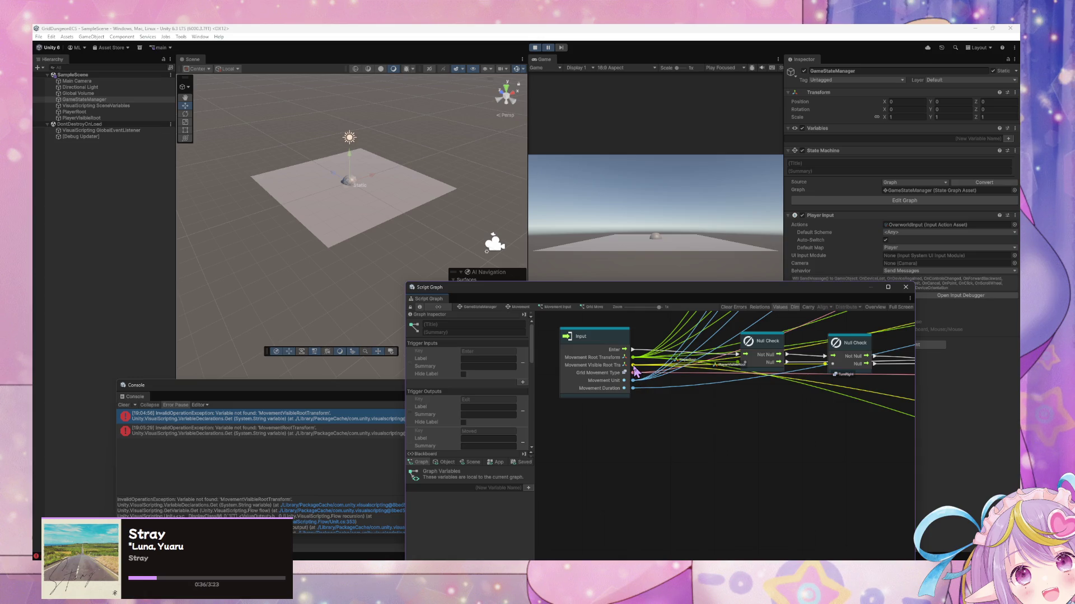
{"action": "mouse_move", "coordinate": [634, 362]}
{"action": "left_mouse_down"}
{"action": "mouse_move", "coordinate": [678, 369]}
{"action": "mouse_move", "coordinate": [765, 438]}
{"action": "mouse_move", "coordinate": [599, 354]}
{"action": "mouse_move", "coordinate": [606, 387]}
{"action": "mouse_move", "coordinate": [815, 456]}
{"action": "mouse_move", "coordinate": [731, 439]}
{"action": "mouse_move", "coordinate": [745, 420]}
{"action": "left_mouse_up"}
{"action": "left_click", "coordinate": [712, 383]}
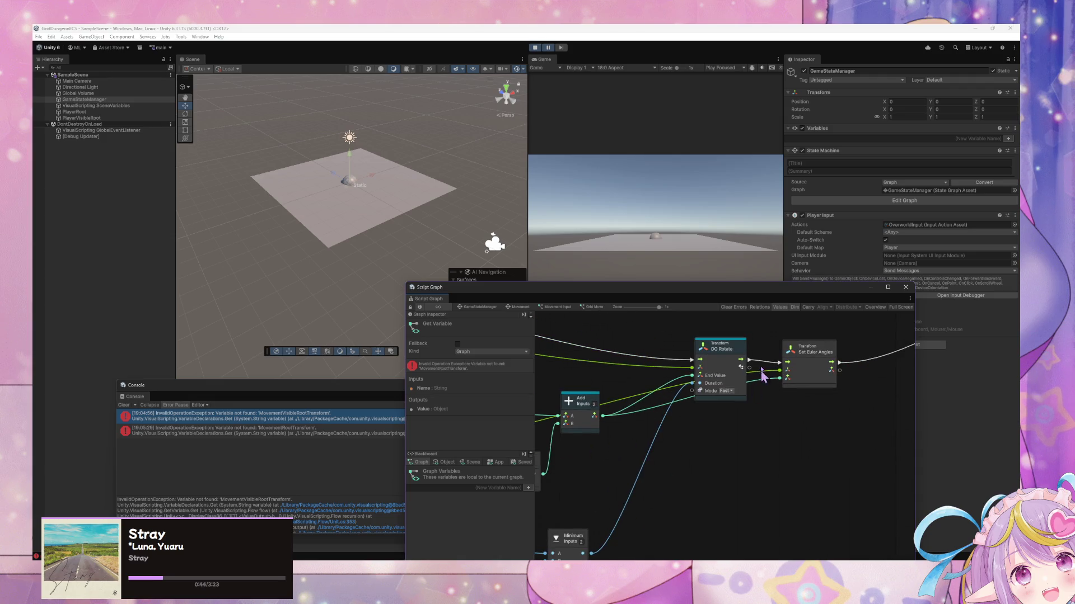
Inspect DO Rotate and Set Euler Angles, then wire Movement Root Transform into Set Euler Angles
{"action": "left_click", "coordinate": [723, 344]}
{"action": "left_click", "coordinate": [809, 350]}
{"action": "scroll", "coordinate": [727, 472], "scroll_direction": "left", "scroll_amount": 5}
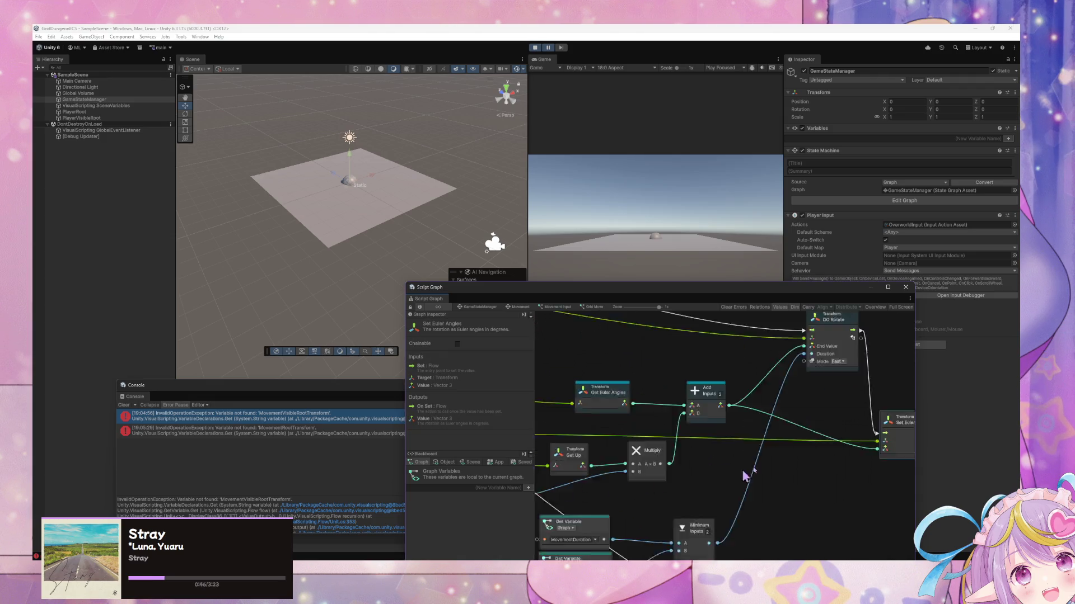
{"action": "scroll", "coordinate": [753, 454], "scroll_direction": "down", "scroll_amount": 4}
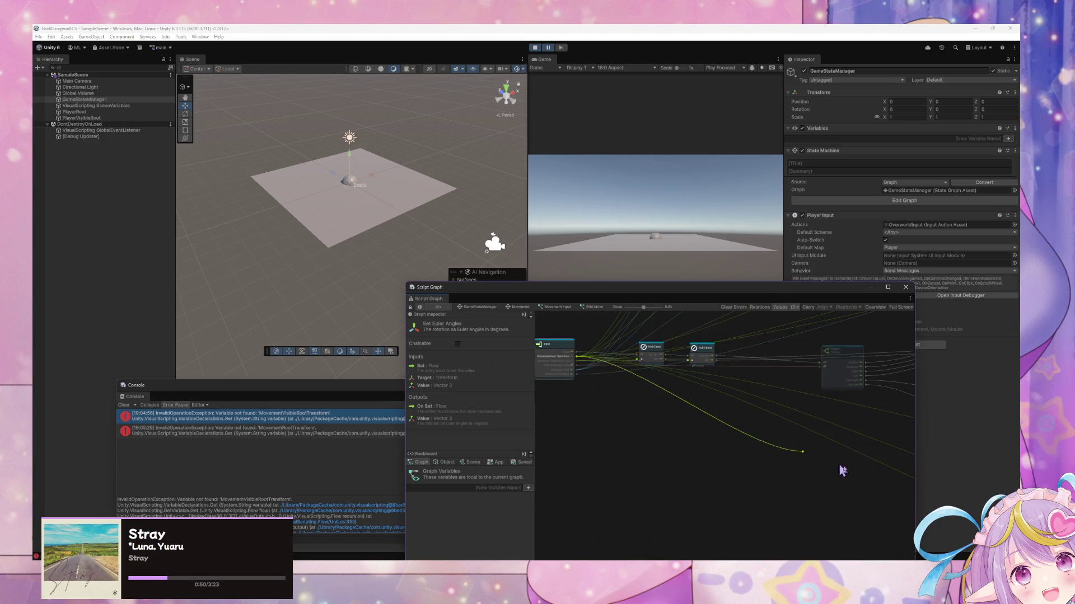
{"action": "scroll", "coordinate": [605, 384], "scroll_direction": "right", "scroll_amount": 10}
{"action": "left_click_drag", "start_coordinate": [816, 426], "coordinate": [820, 413]}
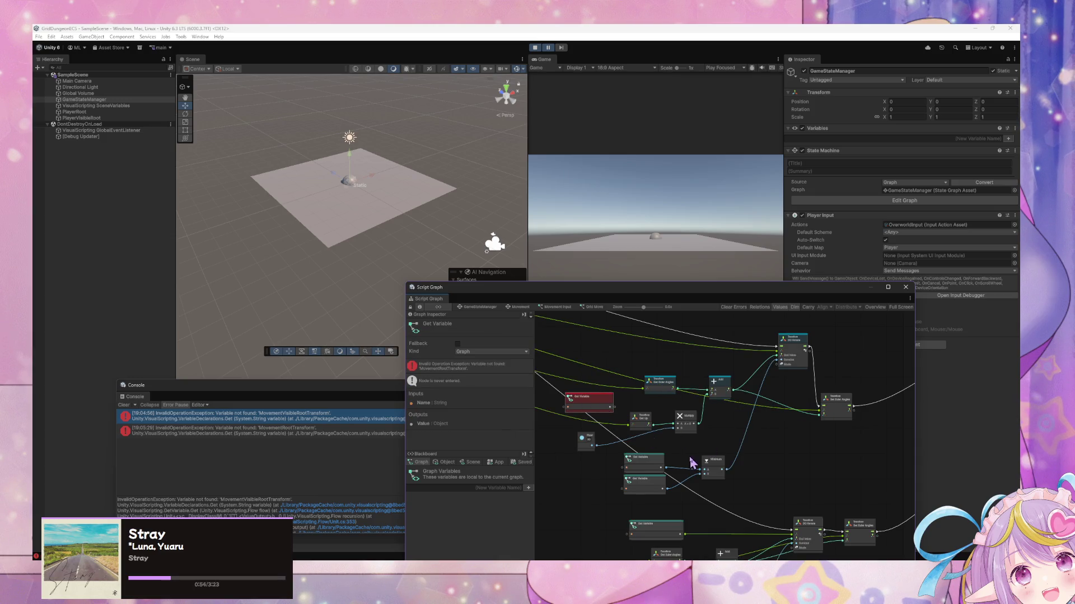
{"action": "left_click", "coordinate": [556, 439]}
{"action": "scroll", "coordinate": [696, 421], "scroll_direction": "down", "scroll_amount": 5}
{"action": "scroll", "coordinate": [699, 432], "scroll_direction": "up", "scroll_amount": 4}
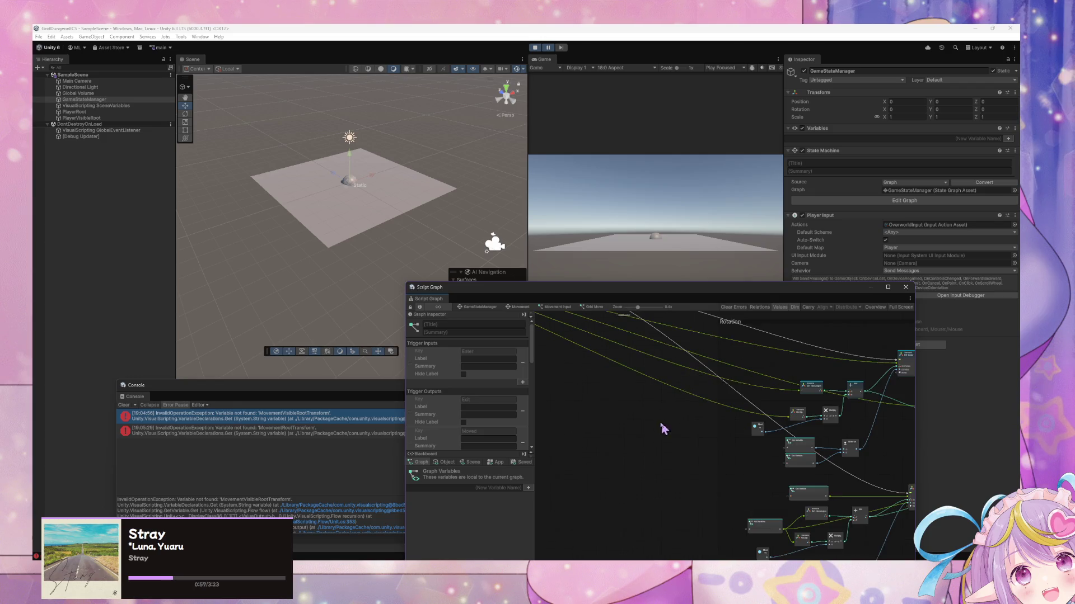
Clear the old Console errors and pull a wire from the Input's Movement Duration
{"action": "left_click", "coordinate": [558, 56]}
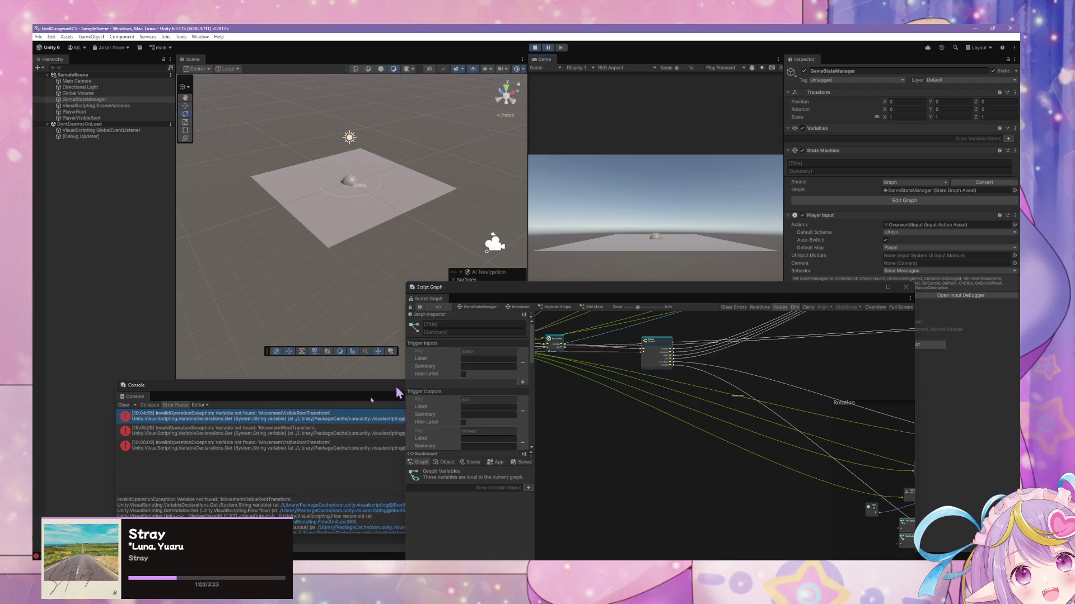
{"action": "left_click", "coordinate": [123, 405]}
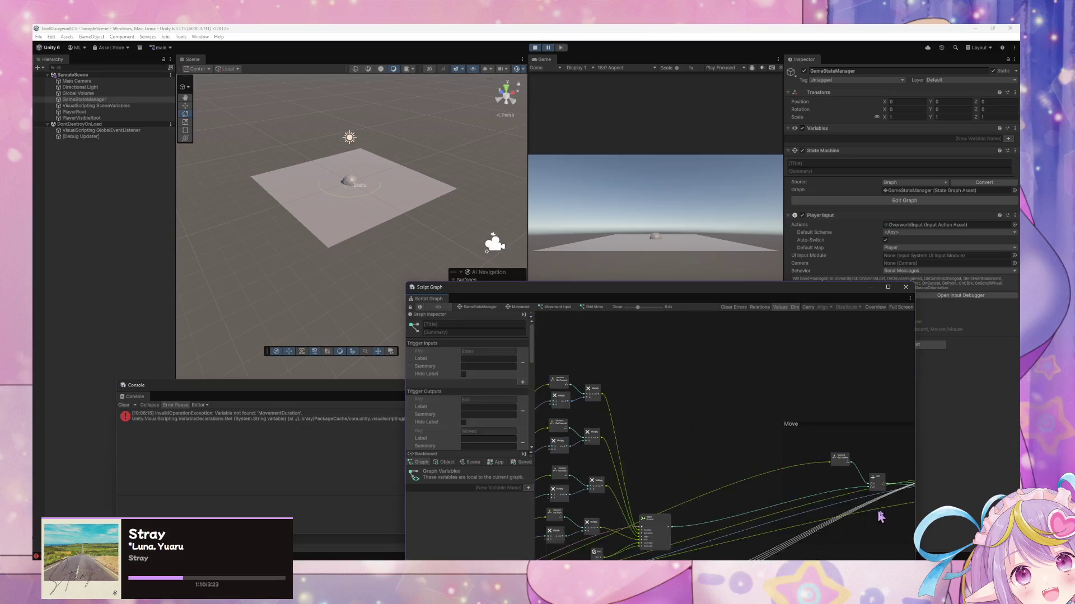
{"action": "scroll", "coordinate": [699, 431], "scroll_direction": "up", "scroll_amount": 5}
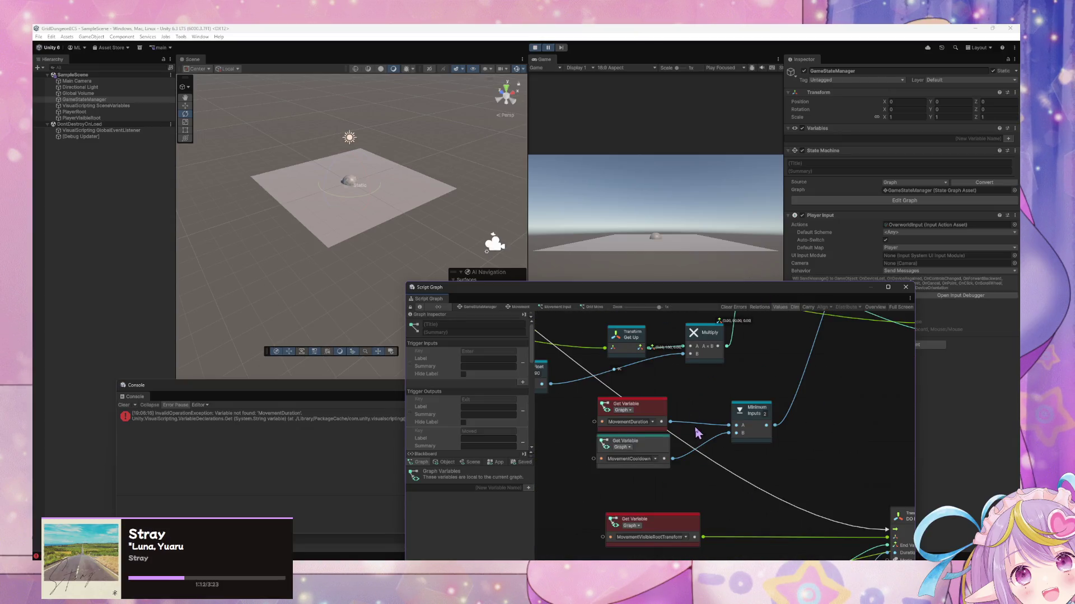
{"action": "scroll", "coordinate": [644, 476], "scroll_direction": "up", "scroll_amount": 3}
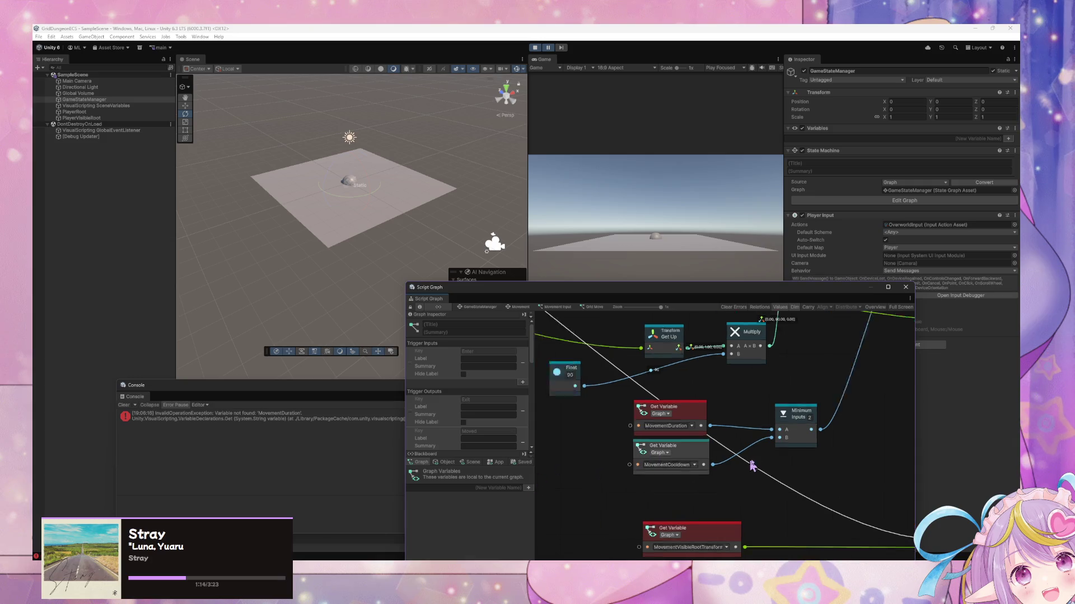
{"action": "scroll", "coordinate": [753, 500], "scroll_direction": "down", "scroll_amount": 5}
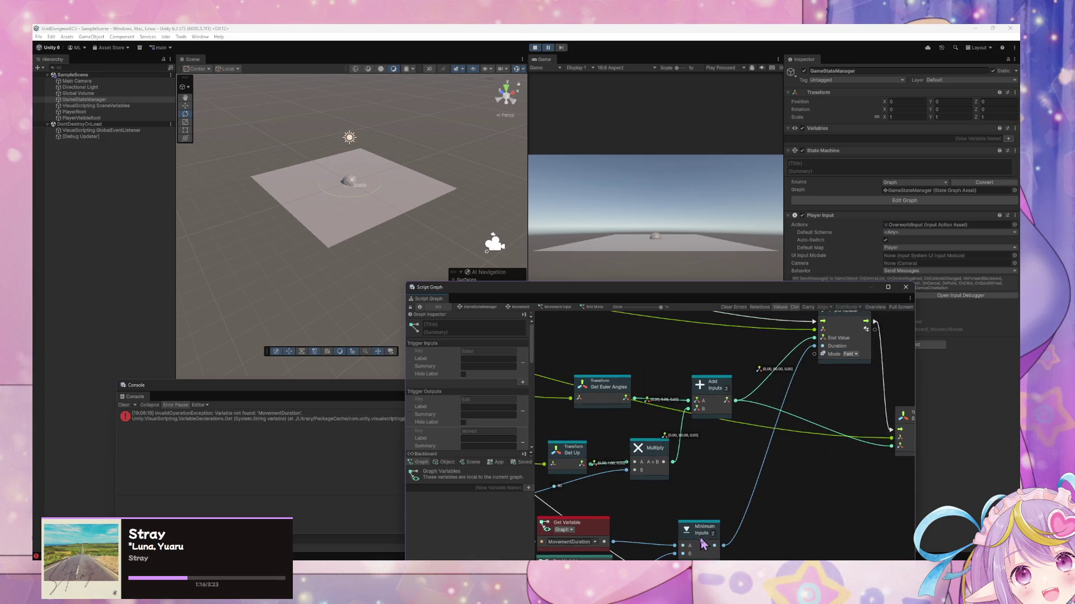
{"action": "scroll", "coordinate": [748, 468], "scroll_direction": "up", "scroll_amount": 3}
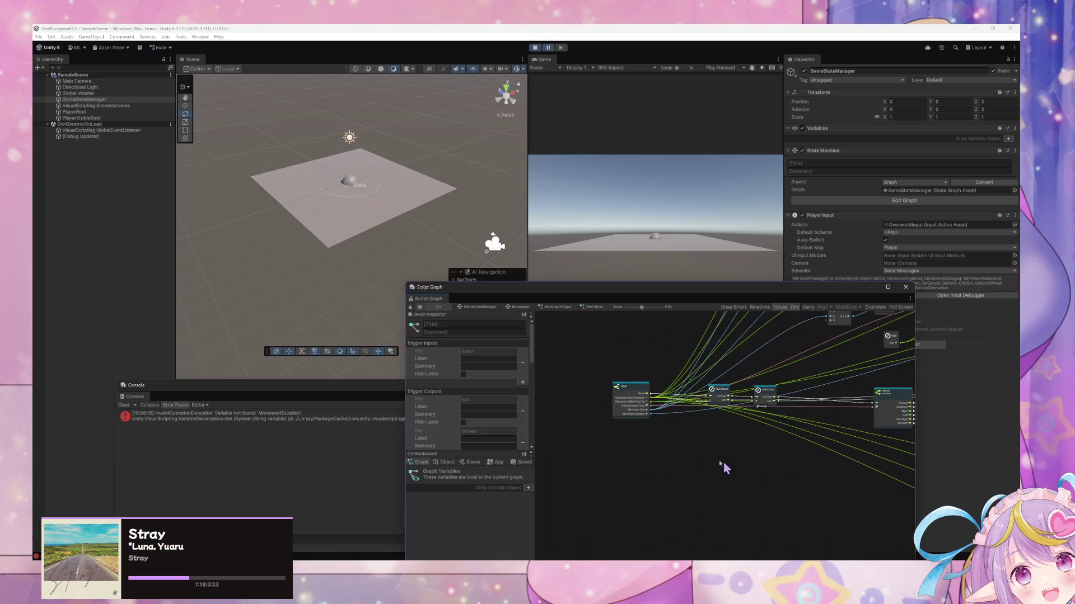
{"action": "mouse_move", "coordinate": [673, 398]}
{"action": "left_mouse_down"}
{"action": "mouse_move", "coordinate": [912, 513]}
{"action": "mouse_move", "coordinate": [842, 463]}
{"action": "mouse_move", "coordinate": [881, 449]}
{"action": "mouse_move", "coordinate": [842, 434]}
{"action": "mouse_move", "coordinate": [653, 421]}
{"action": "mouse_move", "coordinate": [647, 497]}
{"action": "mouse_move", "coordinate": [732, 413]}
{"action": "mouse_move", "coordinate": [751, 360]}
{"action": "mouse_move", "coordinate": [689, 480]}
{"action": "mouse_move", "coordinate": [811, 331]}
{"action": "mouse_move", "coordinate": [732, 338]}
{"action": "mouse_move", "coordinate": [753, 364]}
{"action": "left_mouse_up"}
Delete the failing MovementDuration Get Variable node and rewire from the Input's Movement Duration
{"action": "left_click", "coordinate": [631, 408]}
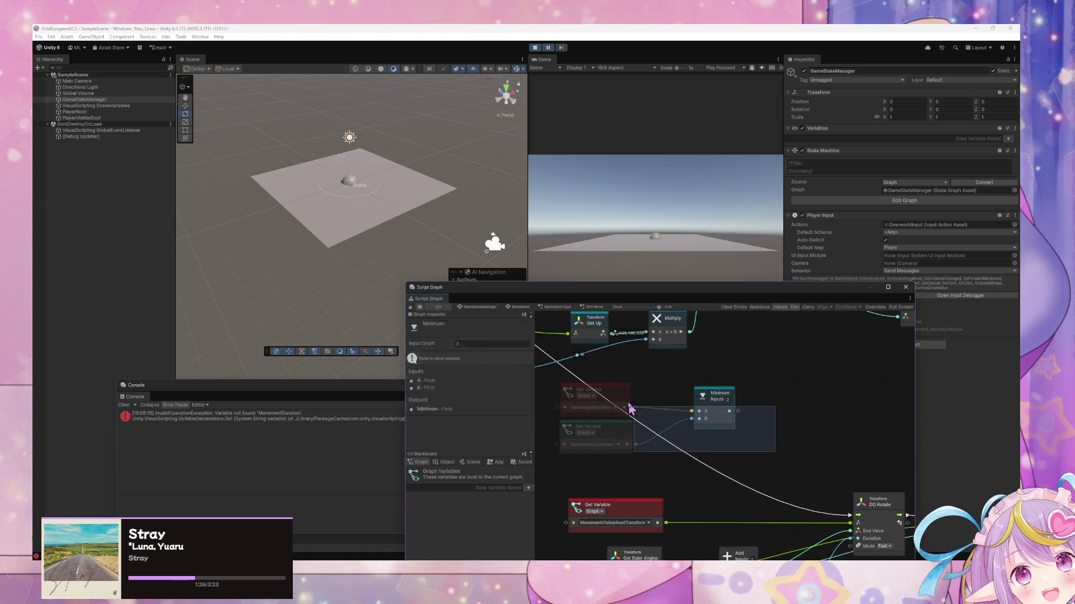
{"action": "left_click", "coordinate": [701, 414]}
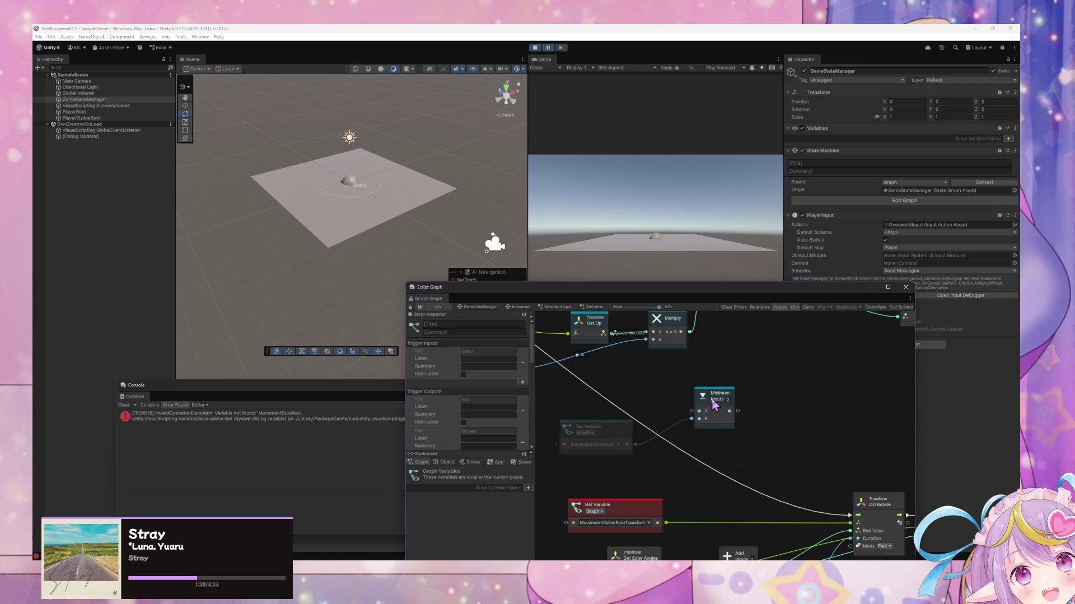
{"action": "key", "text": "Delete"}
{"action": "mouse_move", "coordinate": [649, 434]}
{"action": "left_mouse_down"}
{"action": "mouse_move", "coordinate": [800, 466]}
{"action": "mouse_move", "coordinate": [643, 403]}
{"action": "mouse_move", "coordinate": [672, 443]}
{"action": "mouse_move", "coordinate": [679, 403]}
{"action": "left_mouse_up"}
{"action": "scroll", "coordinate": [679, 392], "scroll_direction": "up", "scroll_amount": 1}
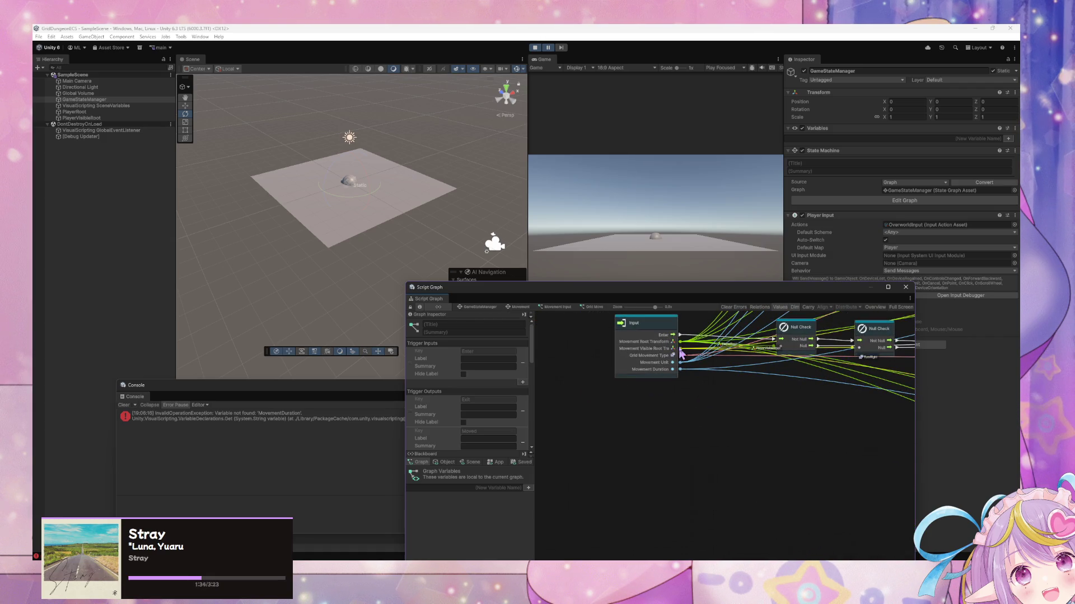
{"action": "mouse_move", "coordinate": [680, 342]}
{"action": "left_mouse_down"}
{"action": "mouse_move", "coordinate": [833, 487]}
{"action": "mouse_move", "coordinate": [751, 437]}
{"action": "mouse_move", "coordinate": [700, 379]}
{"action": "mouse_move", "coordinate": [724, 395]}
{"action": "mouse_move", "coordinate": [562, 352]}
{"action": "mouse_move", "coordinate": [642, 443]}
{"action": "mouse_move", "coordinate": [569, 352]}
{"action": "mouse_move", "coordinate": [779, 456]}
{"action": "left_mouse_up"}
{"action": "scroll", "coordinate": [636, 405], "scroll_direction": "down", "scroll_amount": 8}
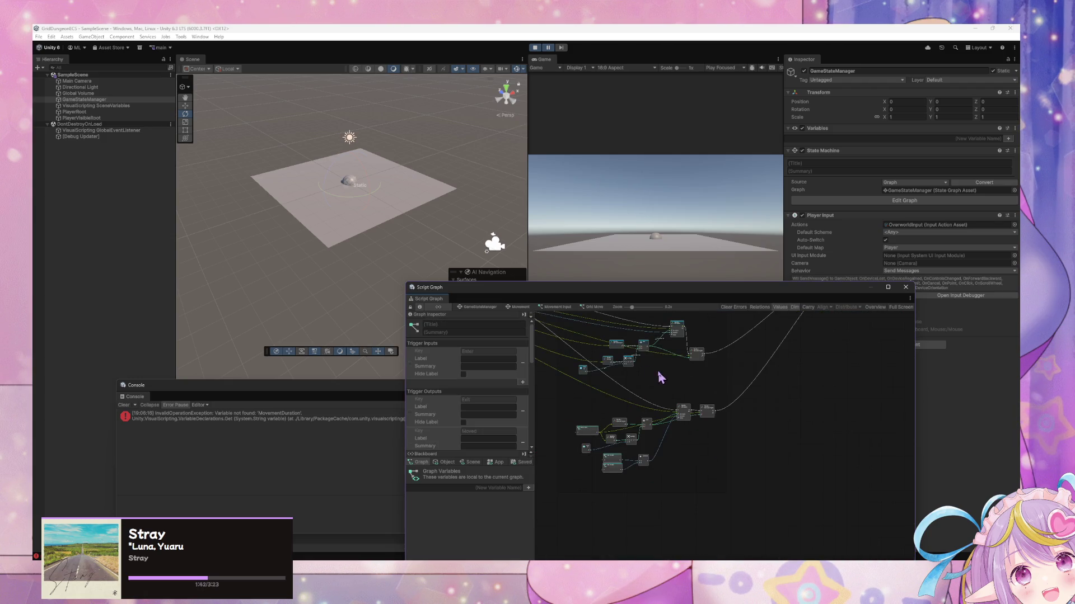
Resume Play mode and test grid movement with the A and D keys
{"action": "left_click", "coordinate": [553, 48]}
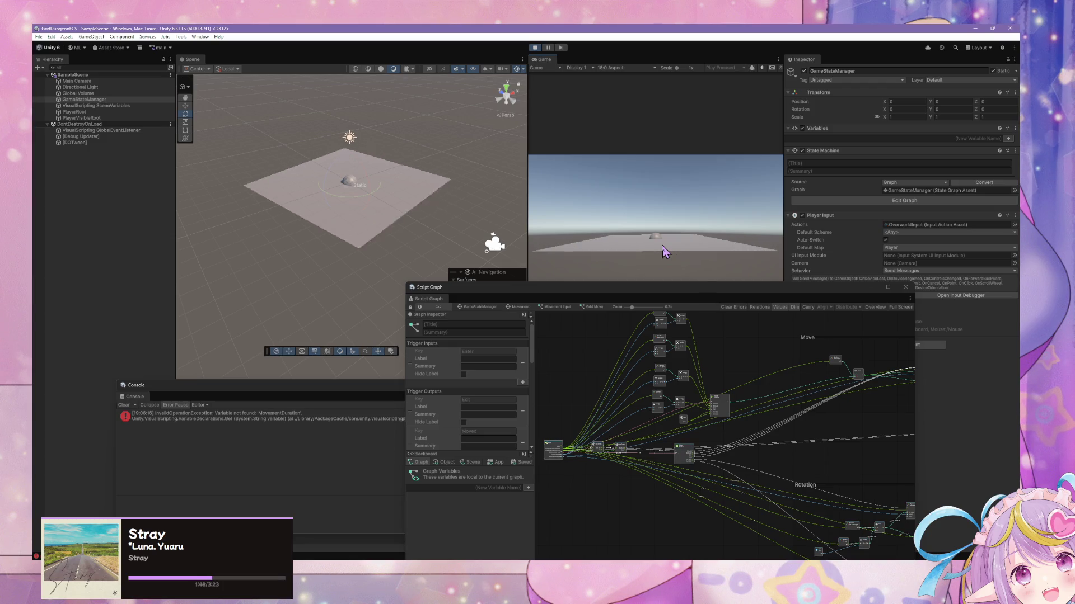
{"action": "key", "text": "a"}
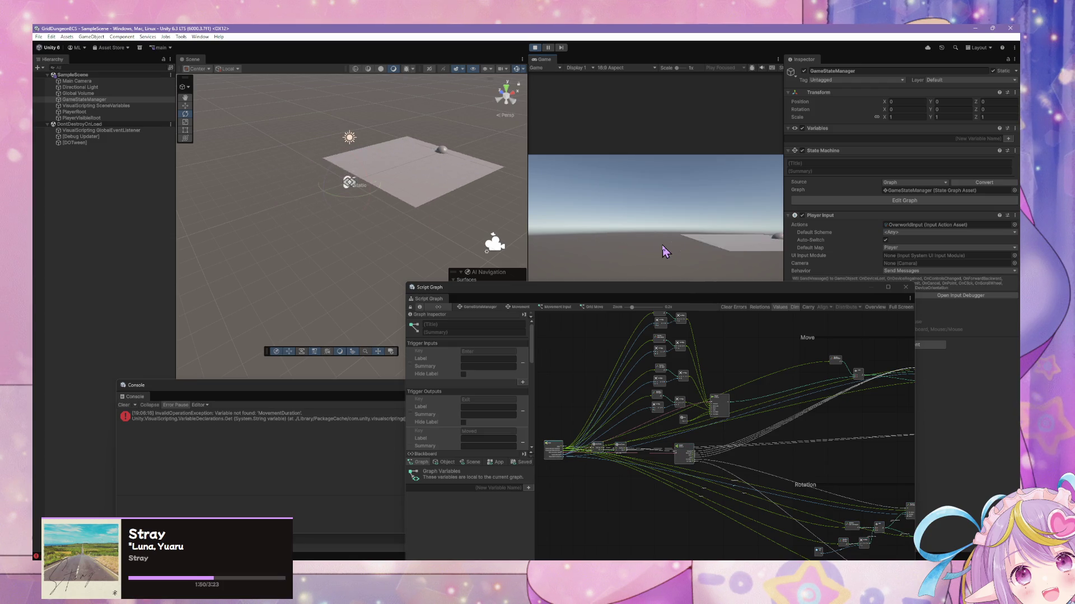
{"action": "key", "text": "a"}
{"action": "key", "text": "d"}
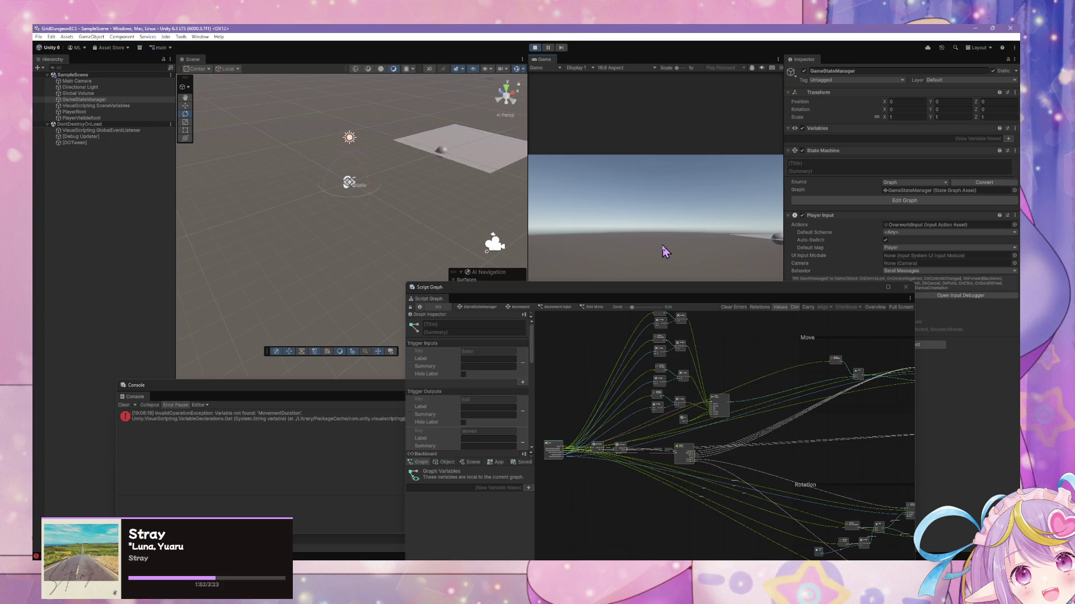
{"action": "key", "text": "d"}
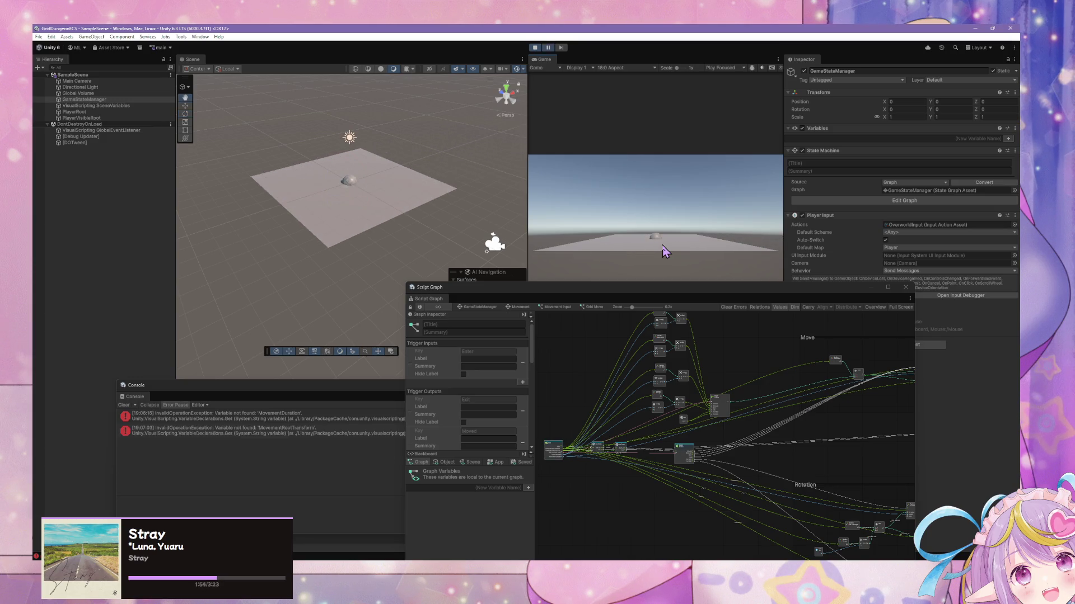
{"action": "left_click", "coordinate": [715, 370]}
{"action": "scroll", "coordinate": [715, 370], "scroll_direction": "up", "scroll_amount": 10}
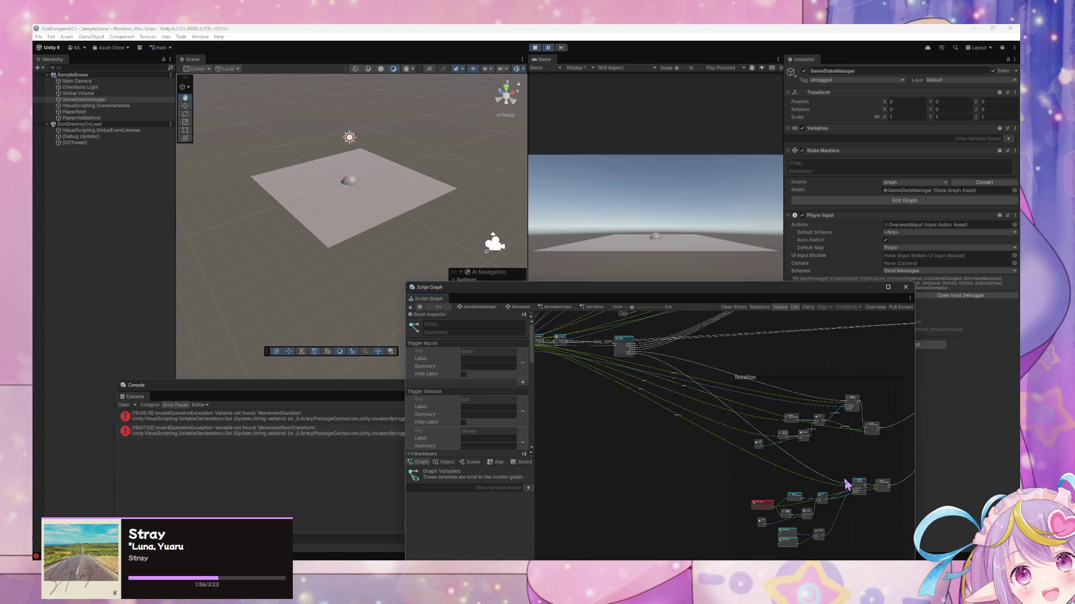
Survey the rotation nodes and inspect the Switch On Enum node
{"action": "scroll", "coordinate": [639, 386], "scroll_direction": "down", "scroll_amount": 5}
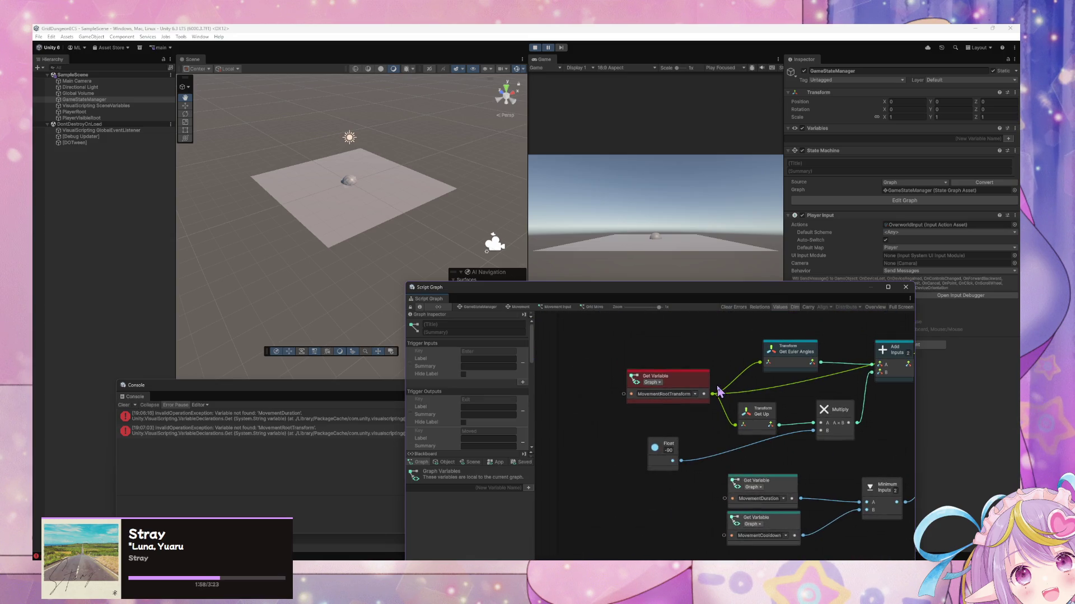
{"action": "scroll", "coordinate": [666, 414], "scroll_direction": "down", "scroll_amount": 3}
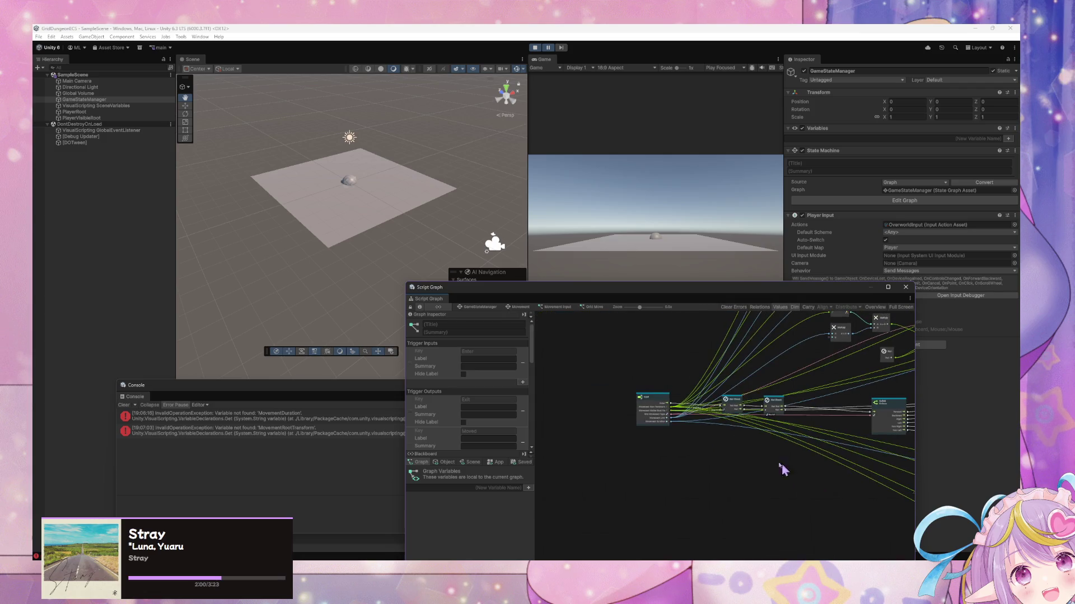
{"action": "scroll", "coordinate": [728, 441], "scroll_direction": "up", "scroll_amount": 5}
{"action": "left_click_drag", "start_coordinate": [837, 500], "coordinate": [589, 349]}
{"action": "left_click_drag", "start_coordinate": [857, 504], "coordinate": [795, 464]}
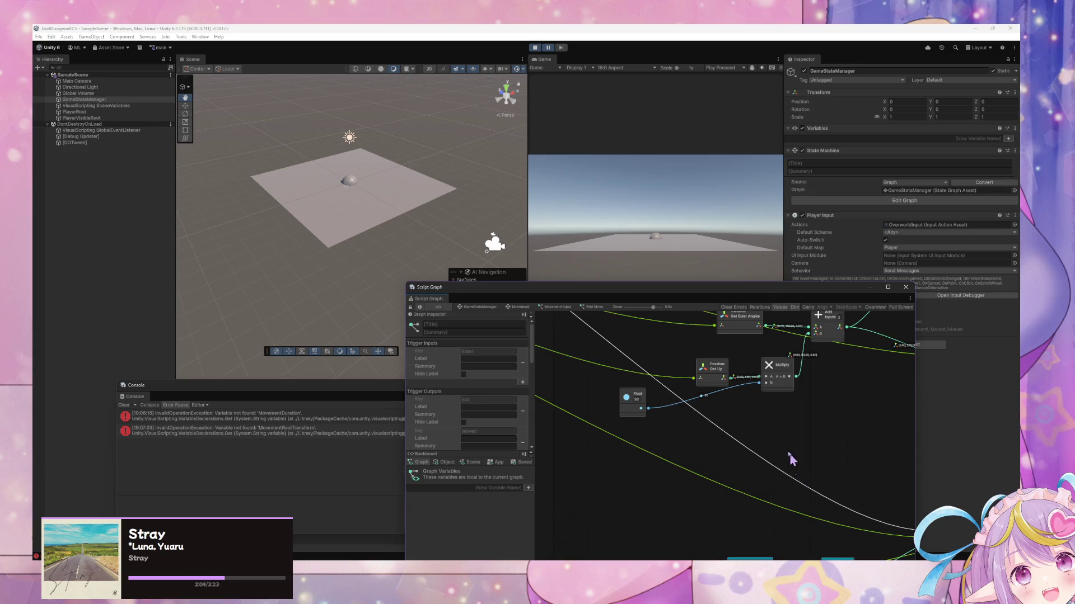
{"action": "mouse_move", "coordinate": [734, 424]}
{"action": "left_mouse_down"}
{"action": "mouse_move", "coordinate": [693, 386]}
{"action": "mouse_move", "coordinate": [762, 364]}
{"action": "mouse_move", "coordinate": [777, 374]}
{"action": "mouse_move", "coordinate": [779, 497]}
{"action": "mouse_move", "coordinate": [655, 397]}
{"action": "mouse_move", "coordinate": [688, 478]}
{"action": "mouse_move", "coordinate": [772, 555]}
{"action": "mouse_move", "coordinate": [676, 456]}
{"action": "left_mouse_up"}
{"action": "left_click", "coordinate": [790, 392]}
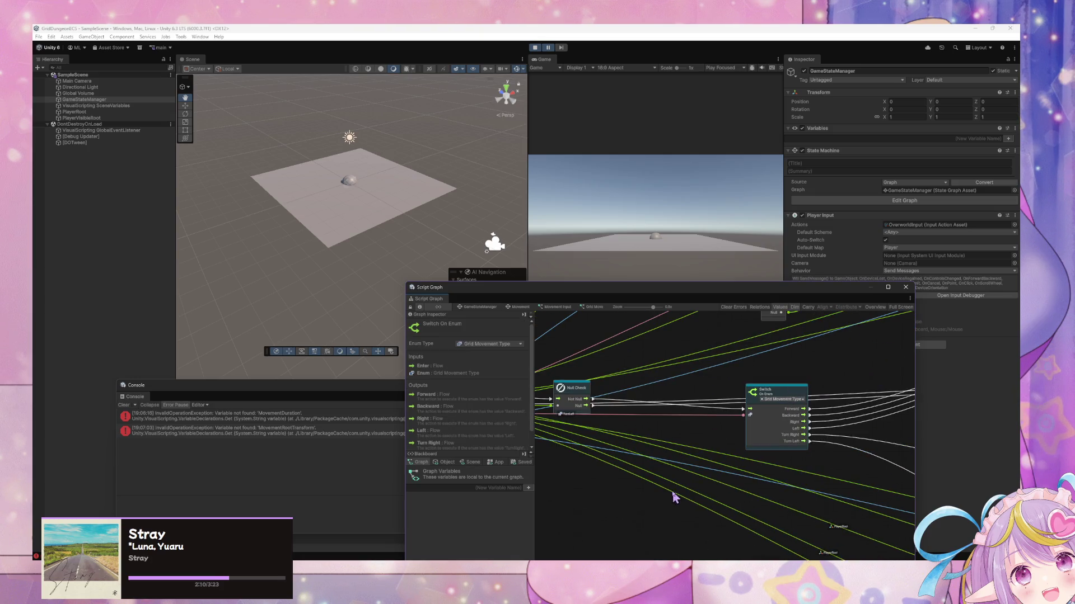
Add a Grid Movement Type Select On Enum node and position it below the Input node
{"action": "left_click_drag", "start_coordinate": [671, 497], "coordinate": [763, 472]}
{"action": "left_click_drag", "start_coordinate": [816, 520], "coordinate": [622, 386]}
{"action": "scroll", "coordinate": [687, 480], "scroll_direction": "down", "scroll_amount": 5}
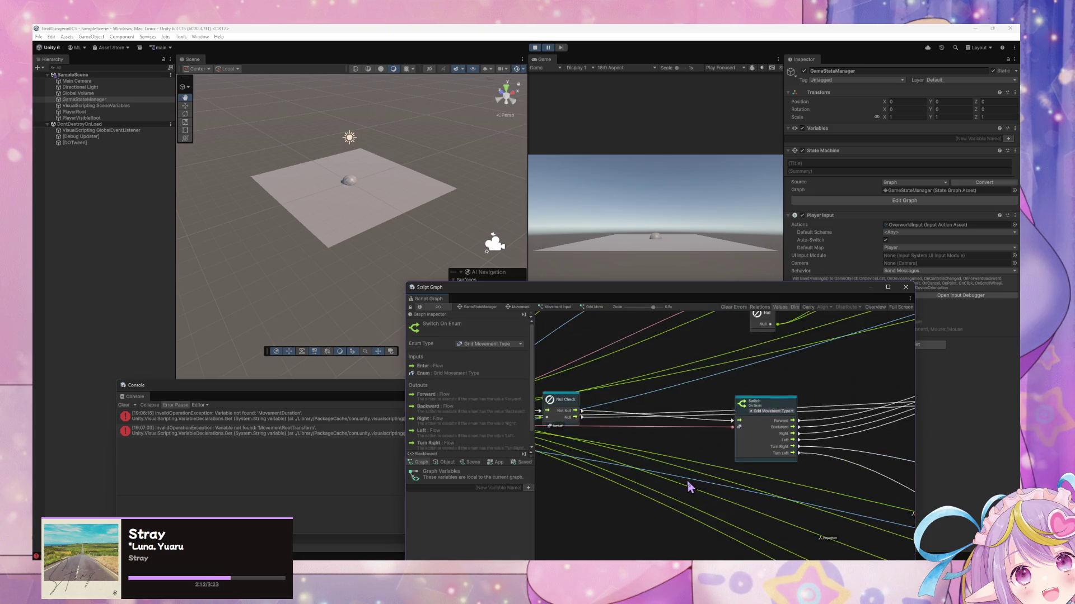
{"action": "left_click", "coordinate": [753, 427]}
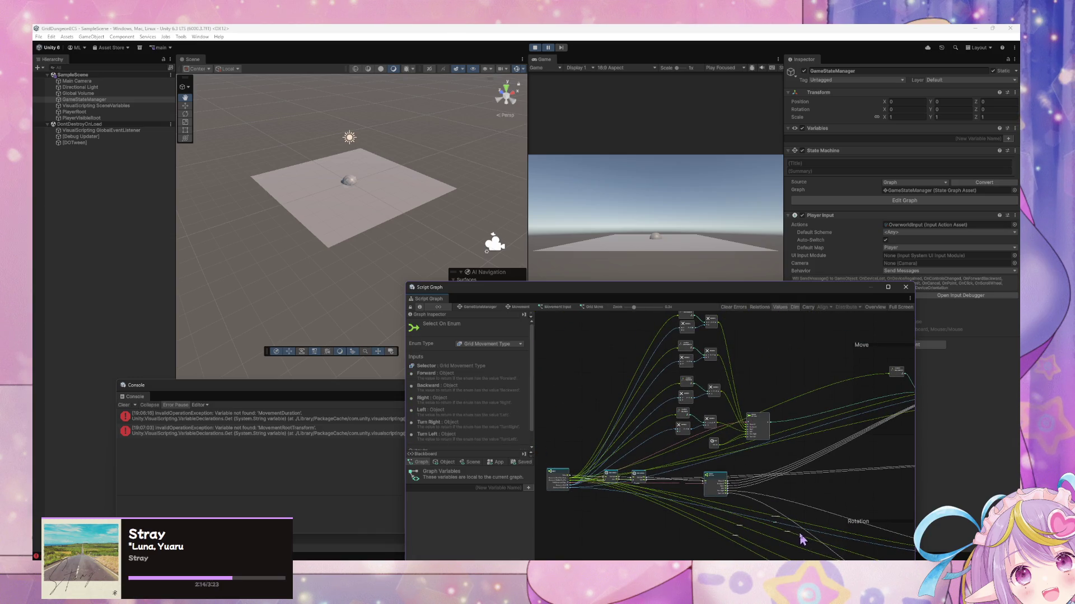
{"action": "left_click_drag", "start_coordinate": [799, 539], "coordinate": [693, 355]}
{"action": "key", "text": "ctrl+v"}
{"action": "mouse_move", "coordinate": [728, 427]}
{"action": "left_mouse_down"}
{"action": "mouse_move", "coordinate": [716, 383]}
{"action": "mouse_move", "coordinate": [693, 421]}
{"action": "mouse_move", "coordinate": [822, 451]}
{"action": "mouse_move", "coordinate": [619, 395]}
{"action": "mouse_move", "coordinate": [845, 506]}
{"action": "mouse_move", "coordinate": [657, 413]}
{"action": "mouse_move", "coordinate": [708, 448]}
{"action": "left_mouse_up"}
{"action": "scroll", "coordinate": [710, 437], "scroll_direction": "up", "scroll_amount": 2}
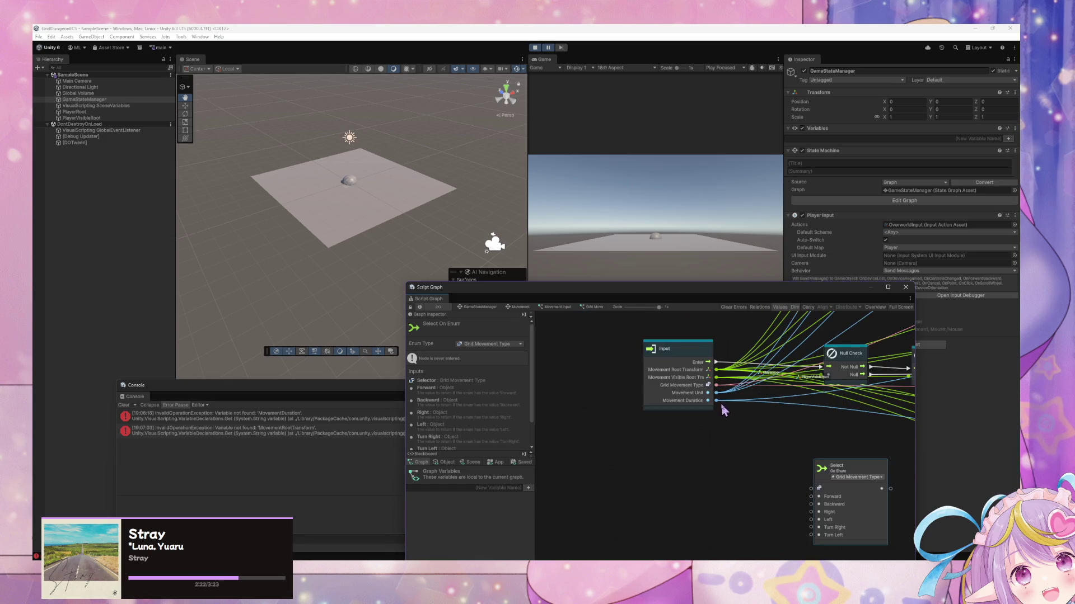
Feed Grid Movement Type into Select On Enum and connect a Null node to Forward and Backward
{"action": "left_click_drag", "start_coordinate": [709, 385], "coordinate": [811, 489]}
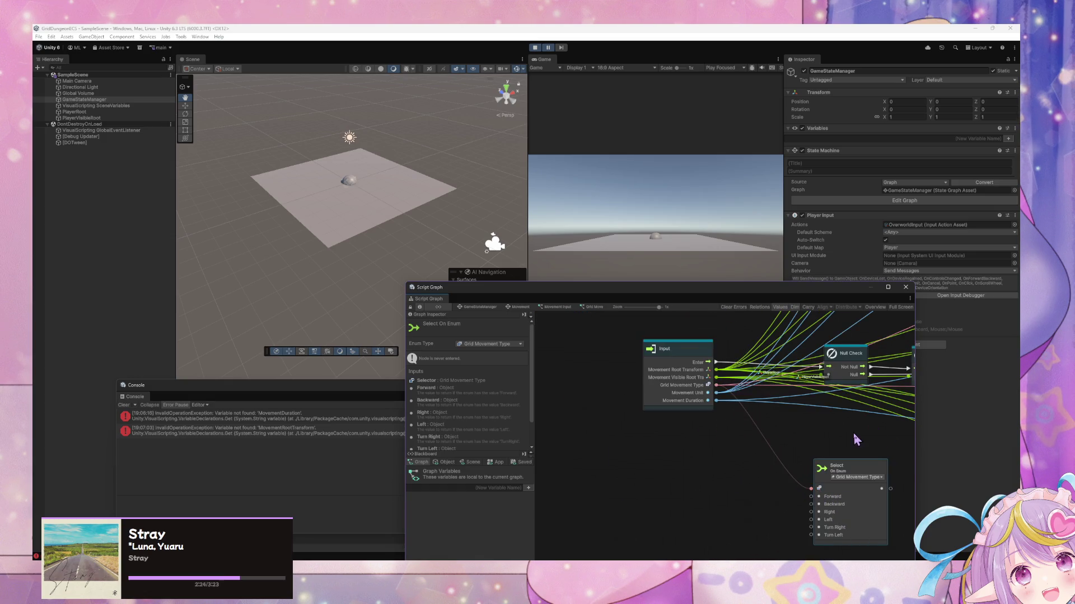
{"action": "right_click", "coordinate": [772, 487]}
{"action": "left_click", "coordinate": [793, 493]}
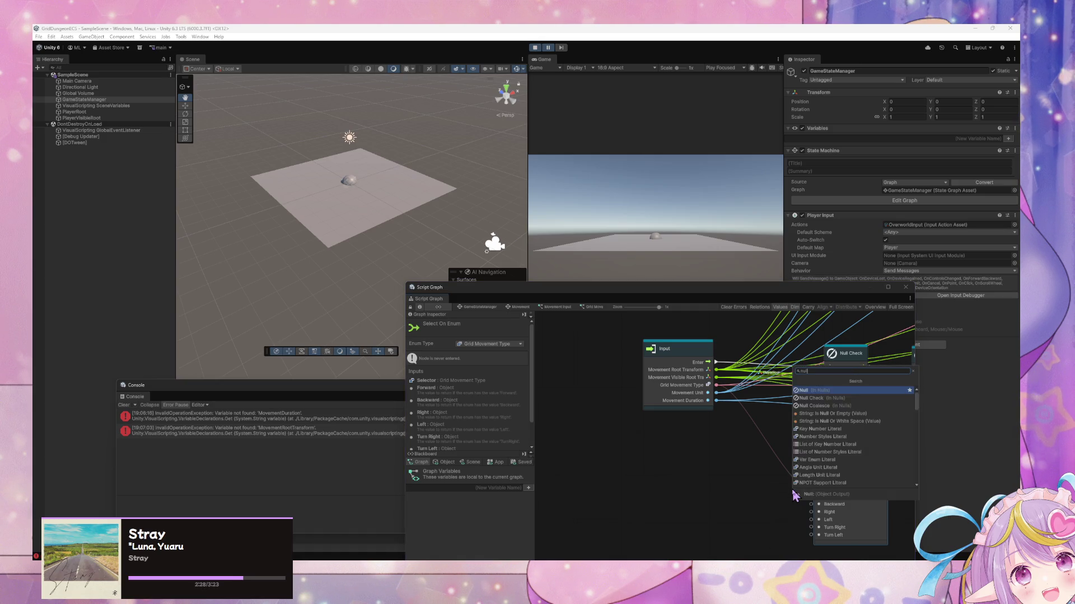
{"action": "key", "text": "Return"}
{"action": "mouse_move", "coordinate": [793, 496]}
{"action": "left_mouse_down"}
{"action": "mouse_move", "coordinate": [743, 477]}
{"action": "mouse_move", "coordinate": [811, 496]}
{"action": "left_mouse_up"}
{"action": "mouse_move", "coordinate": [742, 488]}
{"action": "left_mouse_down"}
{"action": "mouse_move", "coordinate": [811, 504]}
{"action": "mouse_move", "coordinate": [763, 497]}
{"action": "mouse_move", "coordinate": [811, 528]}
{"action": "left_mouse_up"}
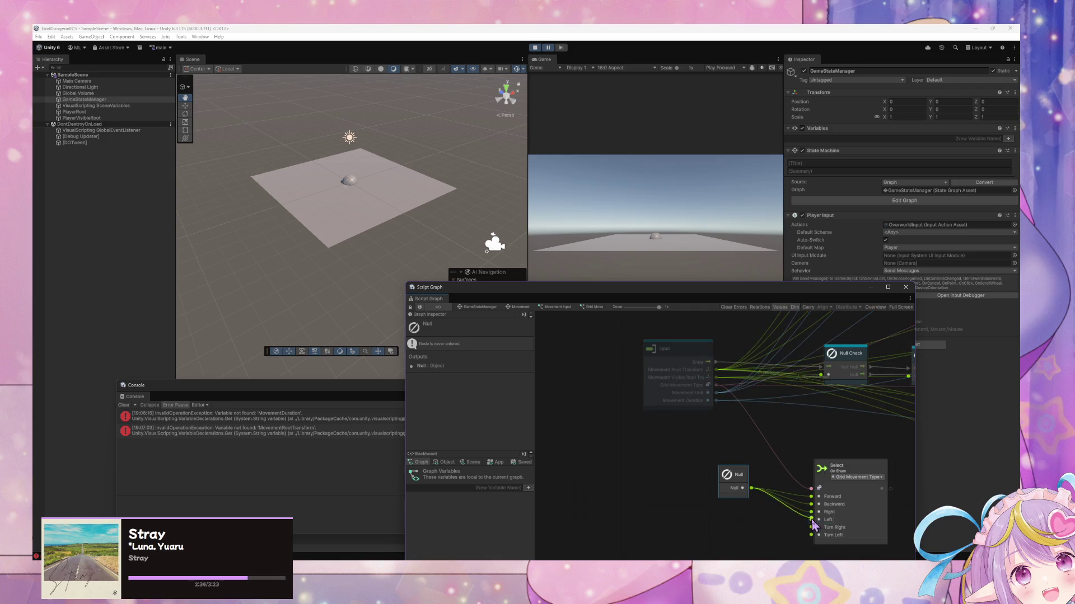
Rearrange the Null and Select On Enum nodes side by side
{"action": "scroll", "coordinate": [777, 507], "scroll_direction": "down", "scroll_amount": 2}
{"action": "scroll", "coordinate": [777, 507], "scroll_direction": "right", "scroll_amount": 4}
{"action": "left_click_drag", "start_coordinate": [719, 404], "coordinate": [914, 473]}
{"action": "scroll", "coordinate": [657, 455], "scroll_direction": "down", "scroll_amount": 1}
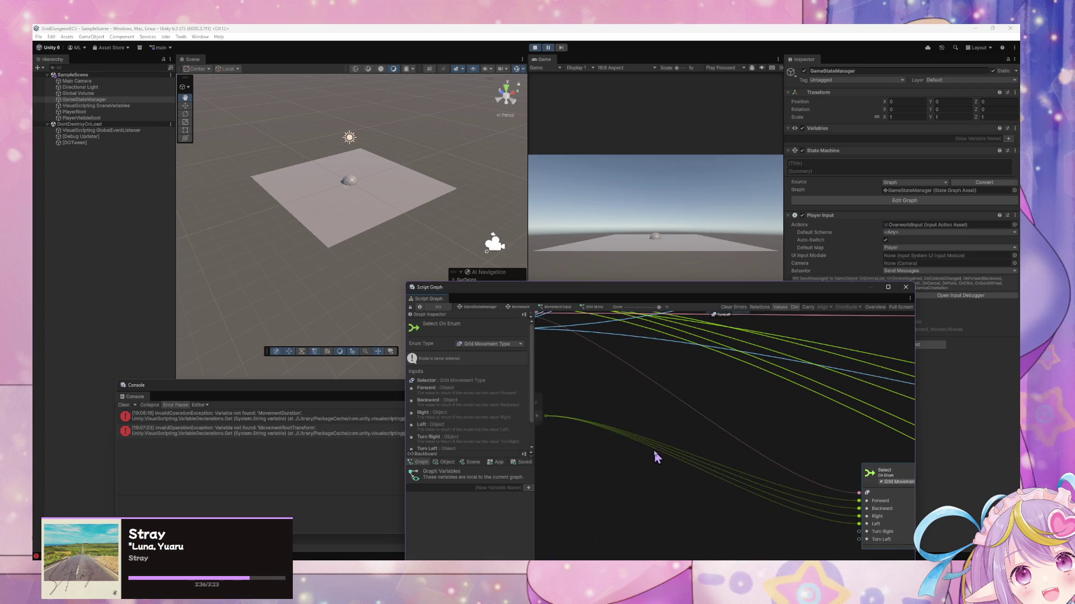
{"action": "scroll", "coordinate": [657, 455], "scroll_direction": "left", "scroll_amount": 3}
{"action": "scroll", "coordinate": [710, 441], "scroll_direction": "right", "scroll_amount": 4}
{"action": "scroll", "coordinate": [819, 446], "scroll_direction": "right", "scroll_amount": 4}
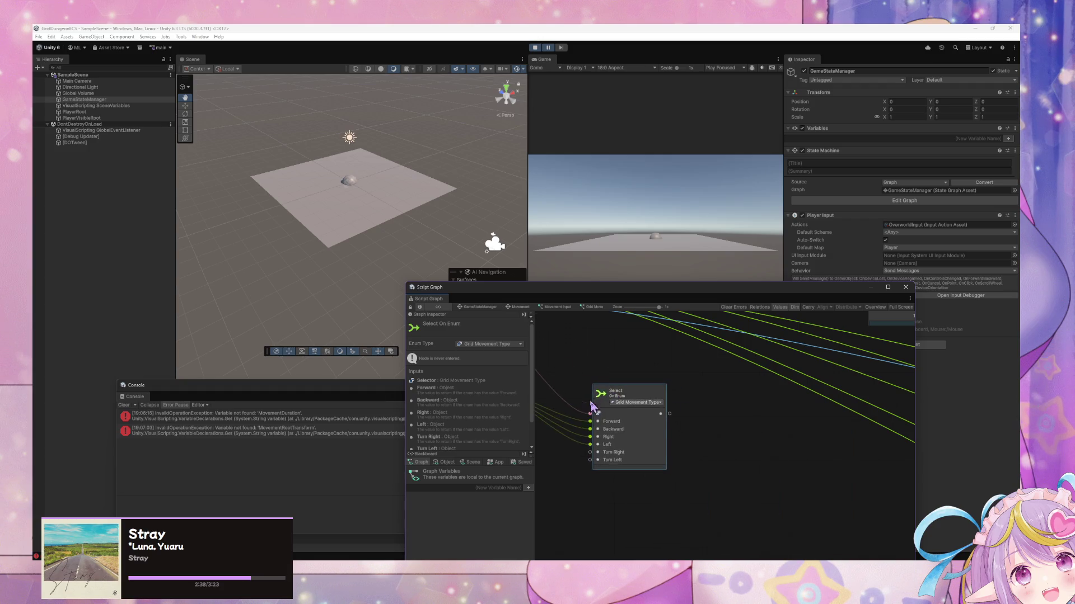
{"action": "scroll", "coordinate": [616, 391], "scroll_direction": "left", "scroll_amount": 2}
{"action": "mouse_move", "coordinate": [571, 401]}
{"action": "left_mouse_down"}
{"action": "mouse_move", "coordinate": [643, 445]}
{"action": "mouse_move", "coordinate": [661, 440]}
{"action": "left_mouse_up"}
{"action": "left_click_drag", "start_coordinate": [810, 525], "coordinate": [610, 410]}
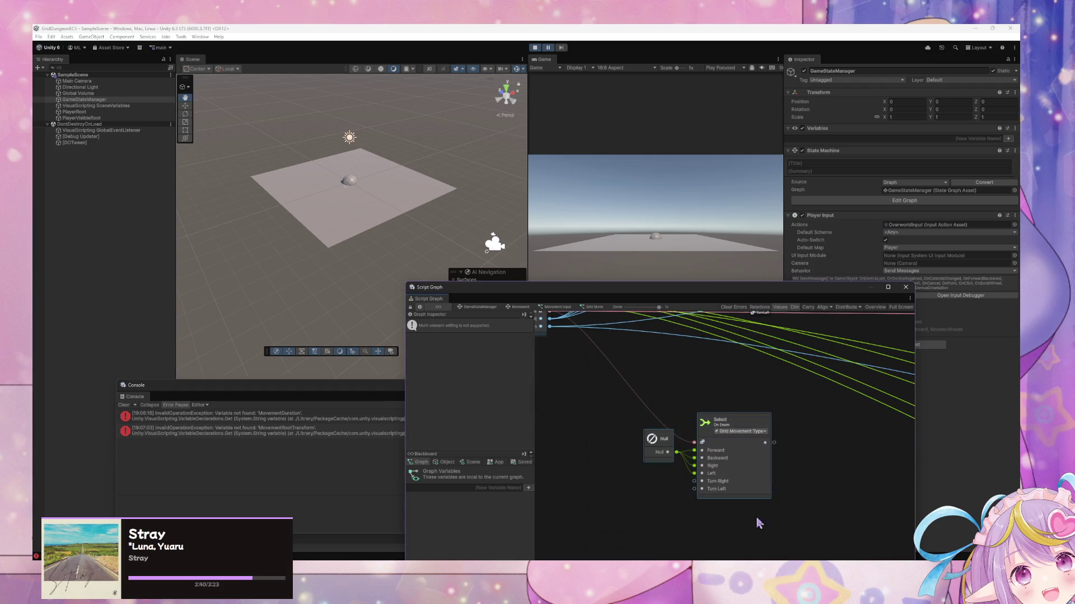
{"action": "scroll", "coordinate": [816, 491], "scroll_direction": "down", "scroll_amount": 5}
{"action": "scroll", "coordinate": [663, 364], "scroll_direction": "down", "scroll_amount": 3}
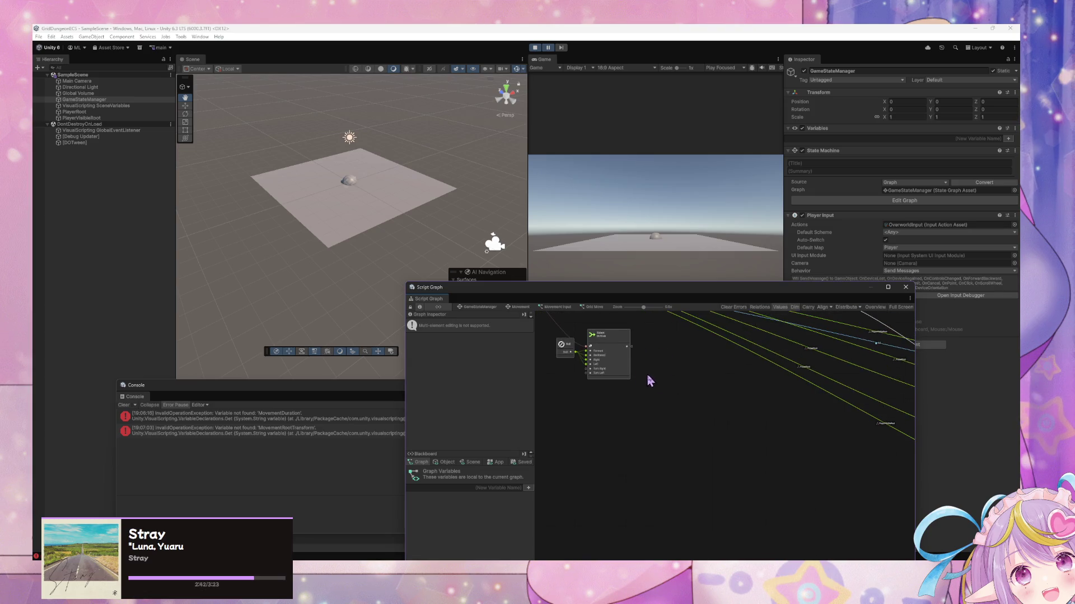
{"action": "scroll", "coordinate": [679, 396], "scroll_direction": "up", "scroll_amount": 5}
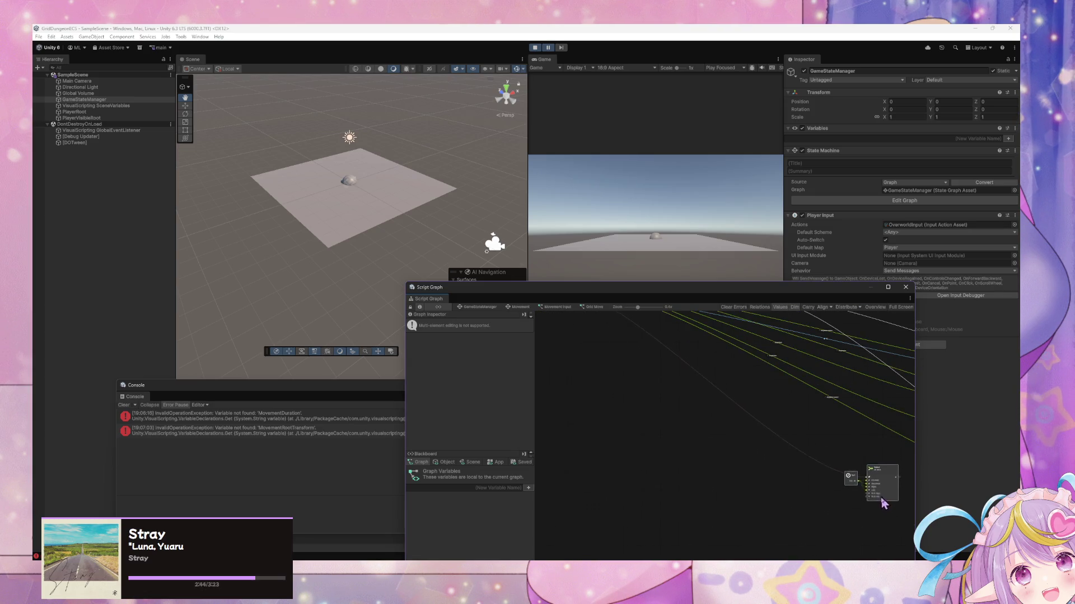
{"action": "scroll", "coordinate": [723, 423], "scroll_direction": "up", "scroll_amount": 3}
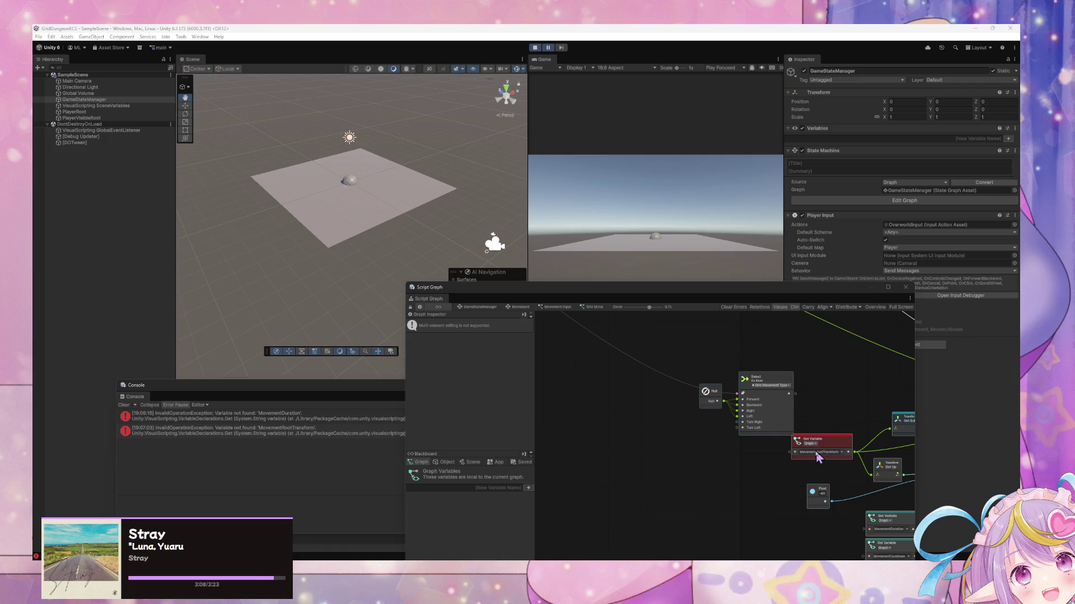
{"action": "scroll", "coordinate": [820, 456], "scroll_direction": "up", "scroll_amount": 3}
{"action": "scroll", "coordinate": [786, 505], "scroll_direction": "down", "scroll_amount": 2}
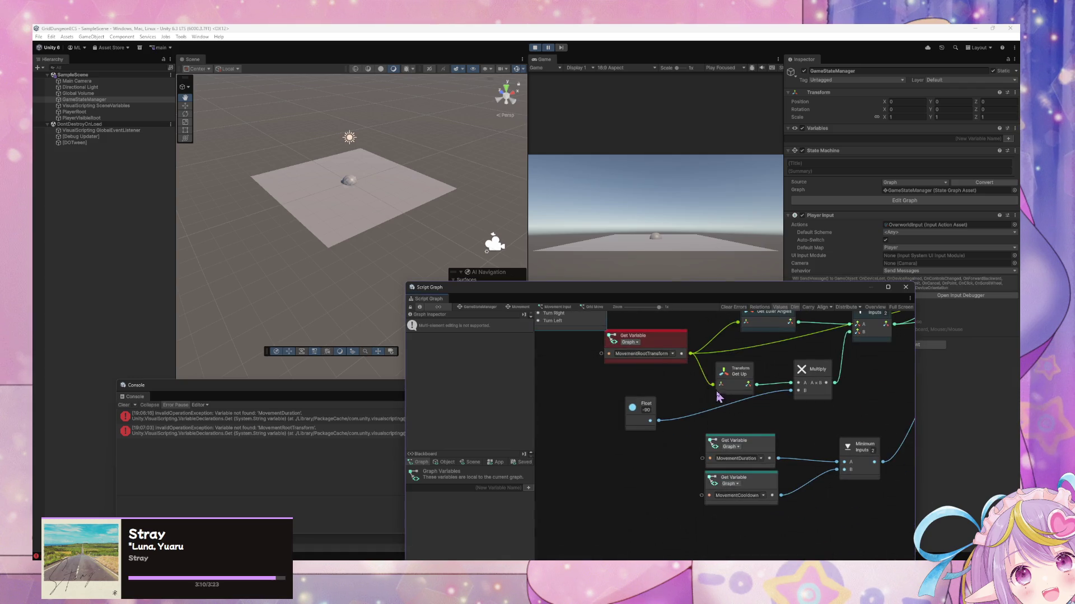
{"action": "scroll", "coordinate": [691, 468], "scroll_direction": "down", "scroll_amount": 4}
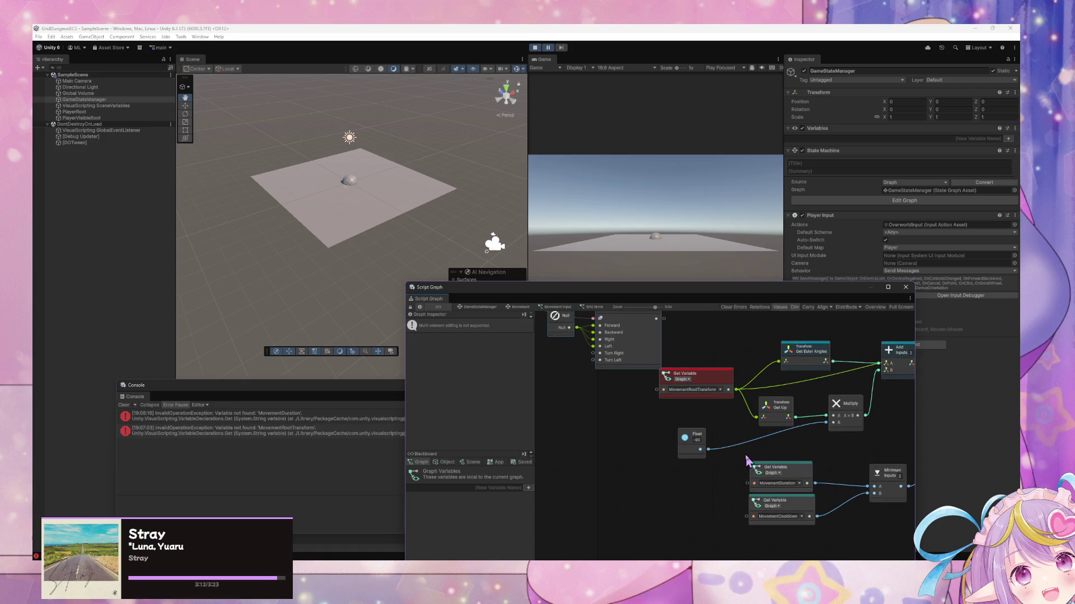
{"action": "scroll", "coordinate": [723, 397], "scroll_direction": "up", "scroll_amount": 3}
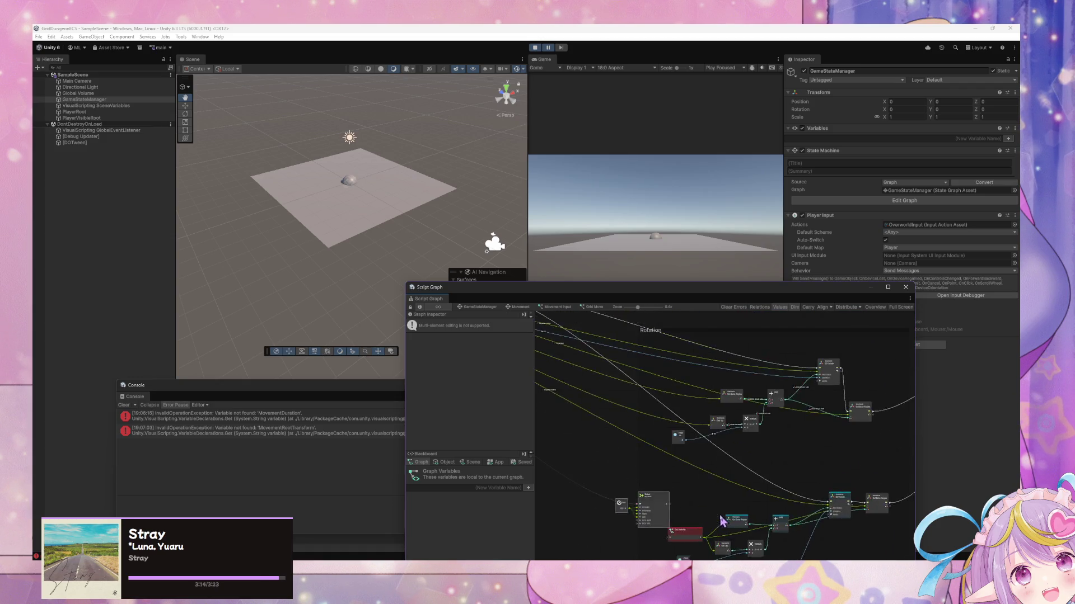
{"action": "scroll", "coordinate": [762, 440], "scroll_direction": "down", "scroll_amount": 2}
Duplicate the -90 Float node, move the copy left, and undo its stray connection
{"action": "left_click", "coordinate": [743, 449]}
{"action": "key", "text": "ctrl+d"}
{"action": "mouse_move", "coordinate": [713, 449]}
{"action": "left_mouse_down"}
{"action": "mouse_move", "coordinate": [638, 414]}
{"action": "mouse_move", "coordinate": [684, 385]}
{"action": "left_mouse_up"}
{"action": "scroll", "coordinate": [666, 433], "scroll_direction": "up", "scroll_amount": 1}
{"action": "key", "text": "ctrl+z"}
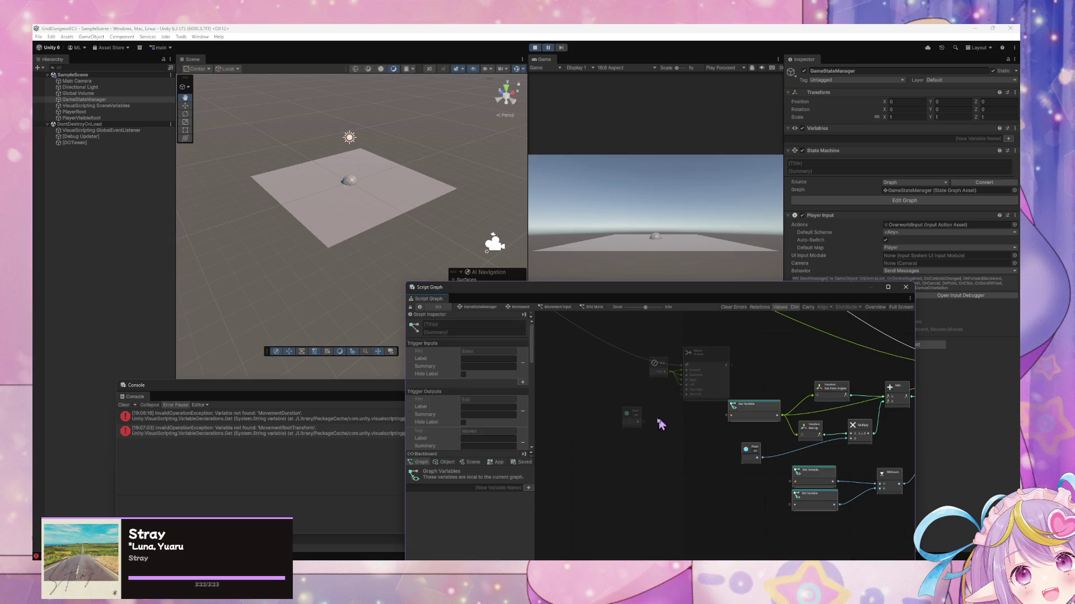
Exit Play mode, wire the -90 Float into Turn Right, and duplicate it as a 90 Float
{"action": "key", "text": "ctrl+p"}
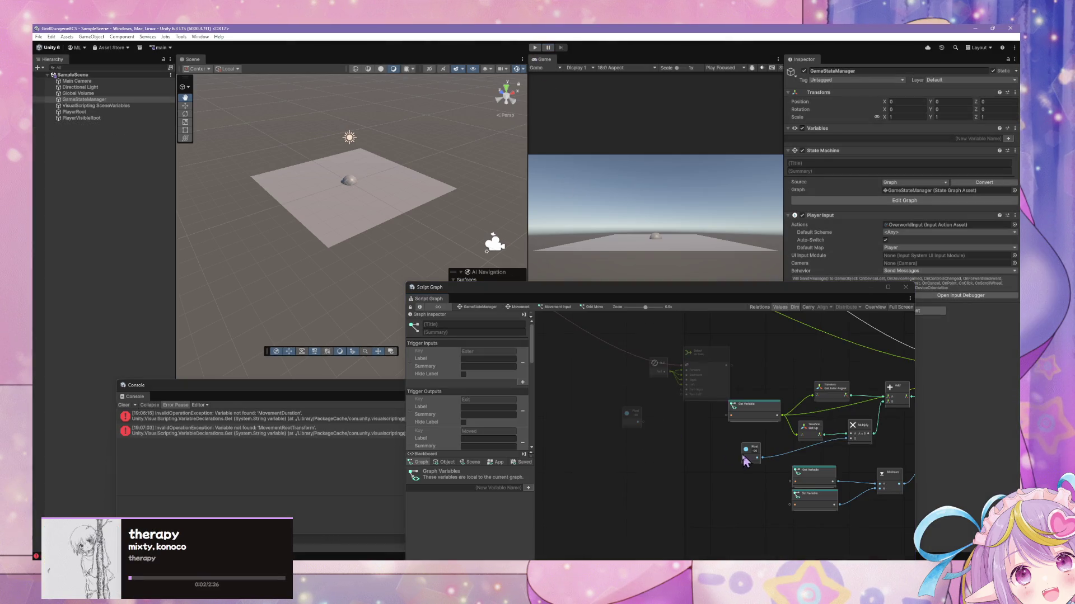
{"action": "scroll", "coordinate": [653, 432], "scroll_direction": "up", "scroll_amount": 2}
{"action": "left_click_drag", "start_coordinate": [637, 415], "coordinate": [700, 361]}
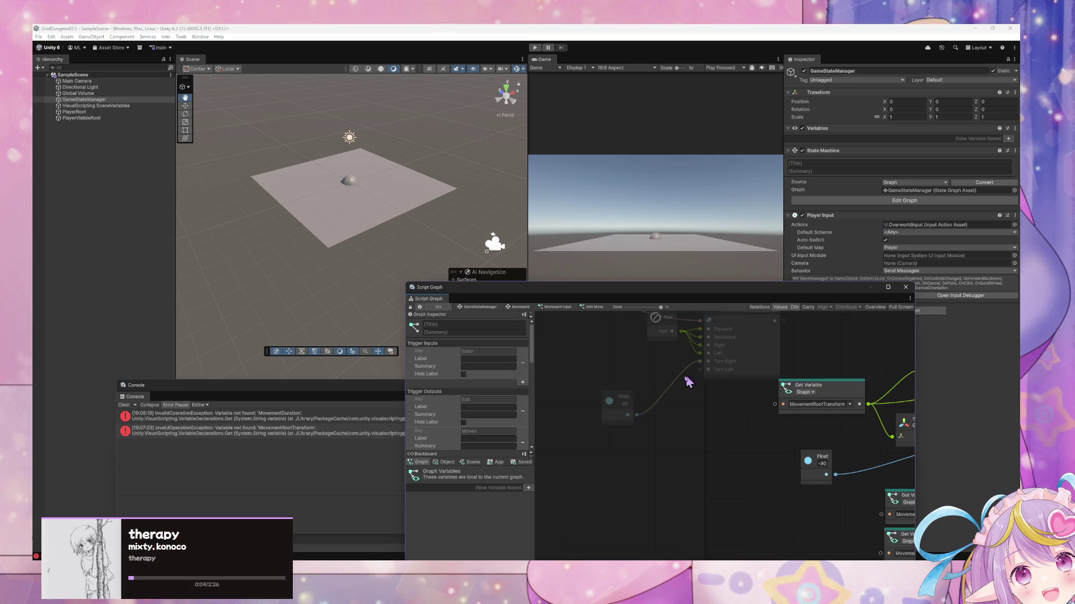
{"action": "left_click", "coordinate": [625, 398]}
{"action": "key", "text": "ctrl+d"}
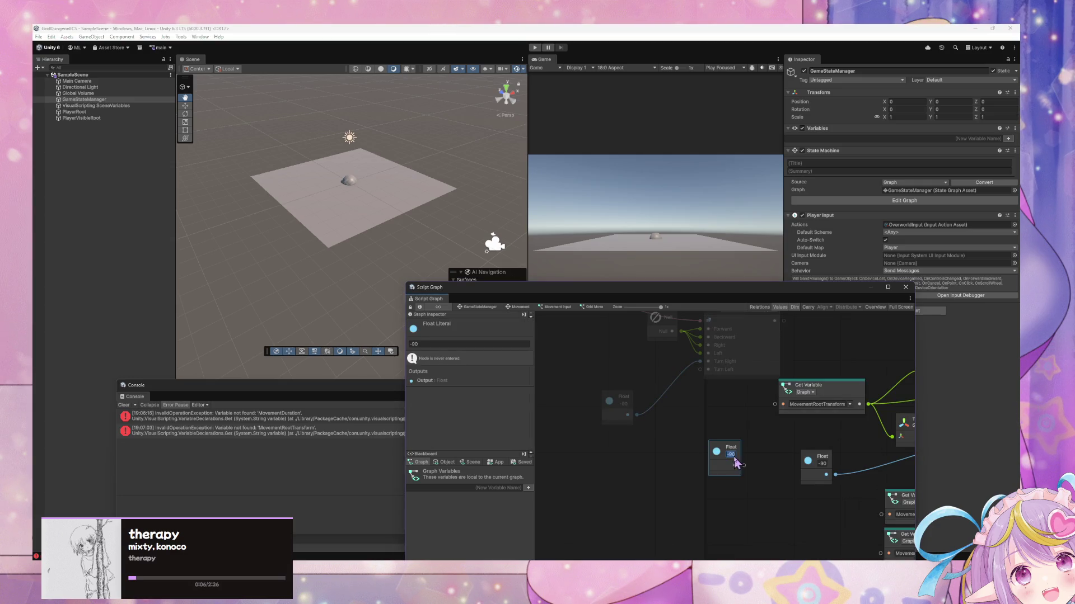
{"action": "type", "text": "90"}
Place the 90 Float beside the -90 Float and reposition both with Select On Enum
{"action": "left_click_drag", "start_coordinate": [728, 465], "coordinate": [623, 461]}
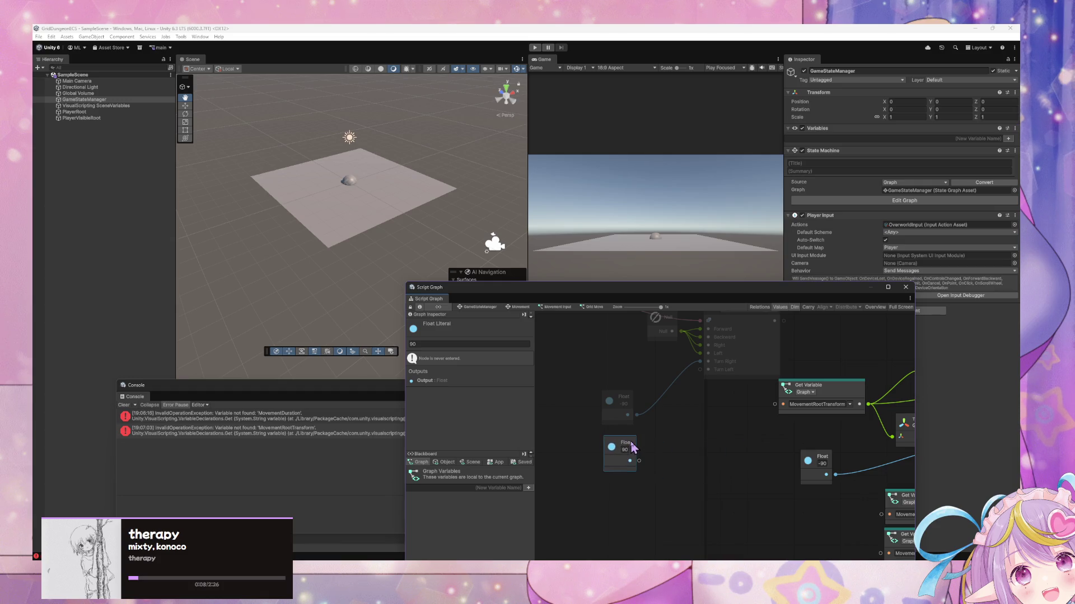
{"action": "scroll", "coordinate": [652, 455], "scroll_direction": "down", "scroll_amount": 3}
{"action": "scroll", "coordinate": [693, 440], "scroll_direction": "up", "scroll_amount": 2}
{"action": "scroll", "coordinate": [692, 440], "scroll_direction": "down", "scroll_amount": 4}
{"action": "left_click_drag", "start_coordinate": [694, 457], "coordinate": [667, 422]}
{"action": "mouse_move", "coordinate": [734, 448]}
{"action": "left_mouse_down"}
{"action": "mouse_move", "coordinate": [669, 396]}
{"action": "mouse_move", "coordinate": [683, 339]}
{"action": "mouse_move", "coordinate": [696, 351]}
{"action": "left_mouse_up"}
{"action": "scroll", "coordinate": [712, 343], "scroll_direction": "up", "scroll_amount": 5}
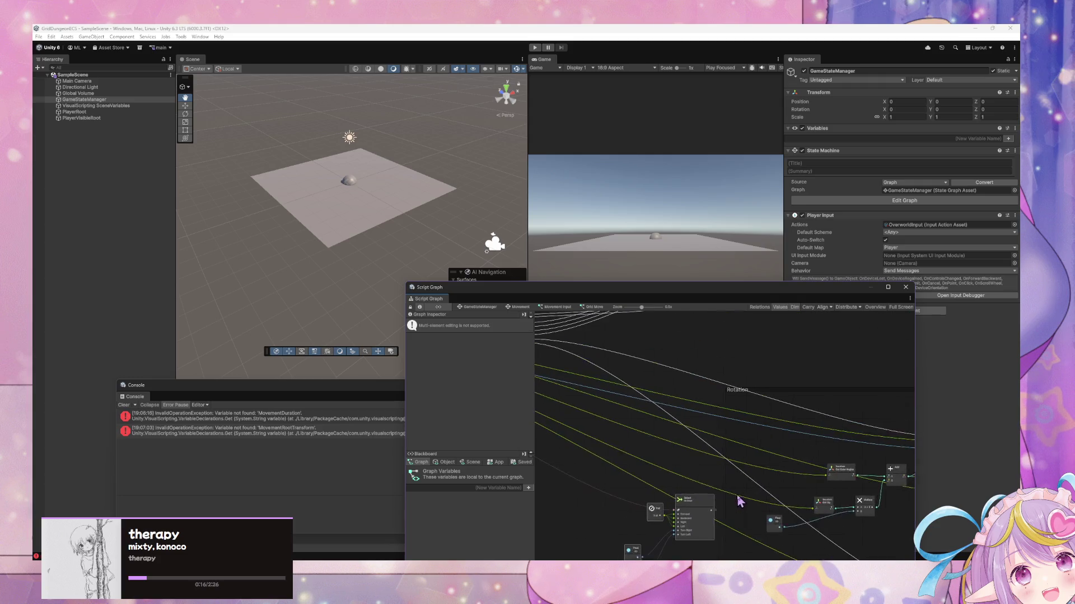
{"action": "scroll", "coordinate": [705, 459], "scroll_direction": "down", "scroll_amount": 3}
{"action": "mouse_move", "coordinate": [663, 431]}
{"action": "left_mouse_down"}
{"action": "mouse_move", "coordinate": [670, 444]}
{"action": "mouse_move", "coordinate": [683, 420]}
{"action": "mouse_move", "coordinate": [653, 436]}
{"action": "mouse_move", "coordinate": [750, 453]}
{"action": "mouse_move", "coordinate": [745, 424]}
{"action": "left_mouse_up"}
{"action": "left_click", "coordinate": [666, 446]}
Connect the Select output to Multiply and delete the old lower nodes
{"action": "scroll", "coordinate": [664, 444], "scroll_direction": "up", "scroll_amount": 1}
{"action": "left_click", "coordinate": [646, 443]}
{"action": "left_click", "coordinate": [687, 469]}
{"action": "scroll", "coordinate": [688, 470], "scroll_direction": "down", "scroll_amount": 6}
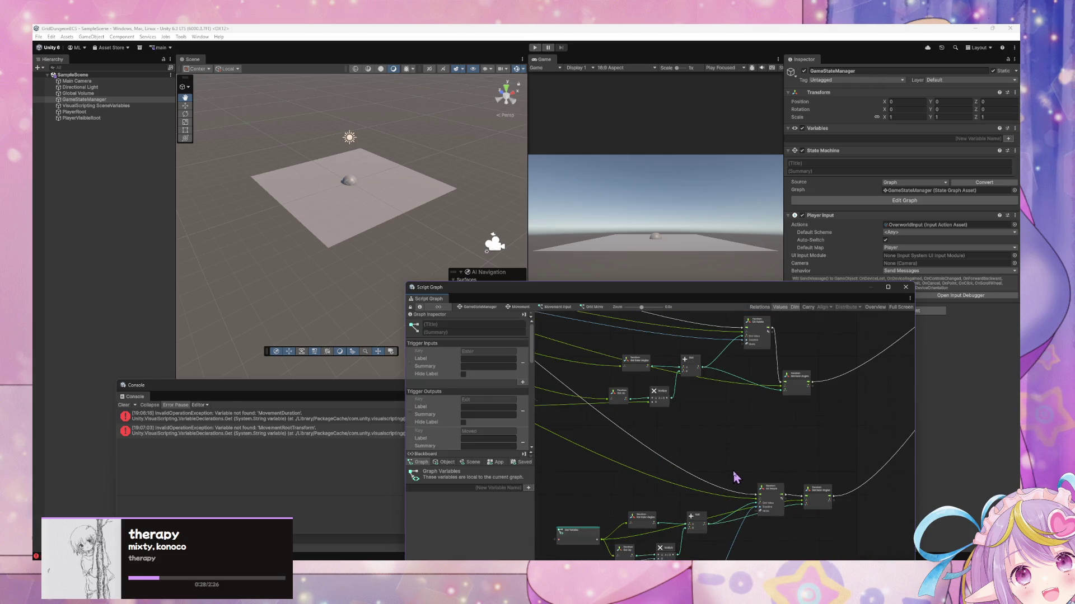
{"action": "scroll", "coordinate": [753, 490], "scroll_direction": "down", "scroll_amount": 3}
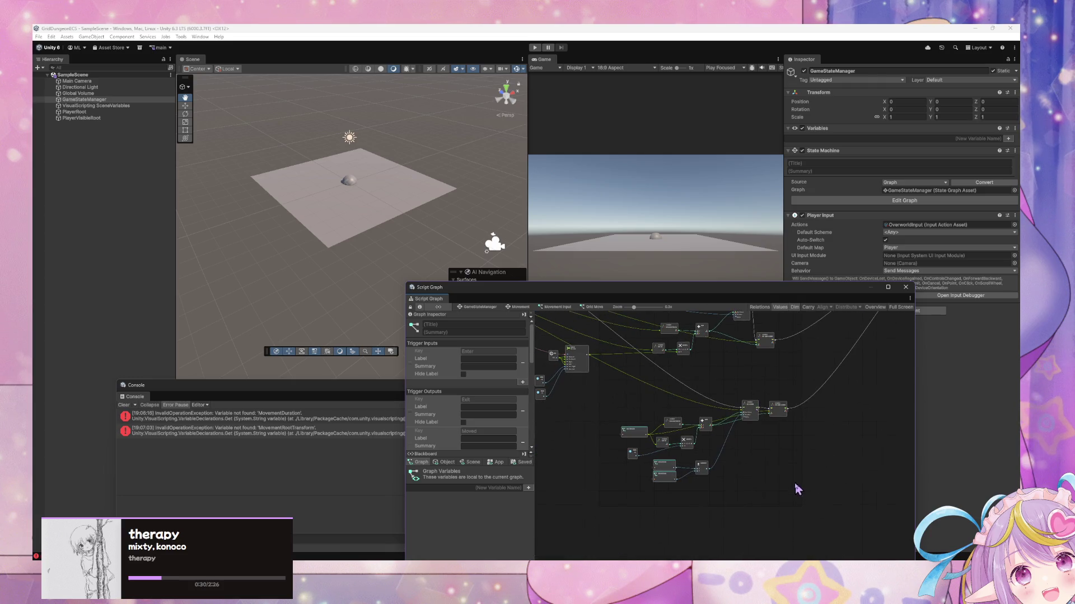
{"action": "left_click_drag", "start_coordinate": [793, 484], "coordinate": [635, 402]}
{"action": "key", "text": "Delete"}
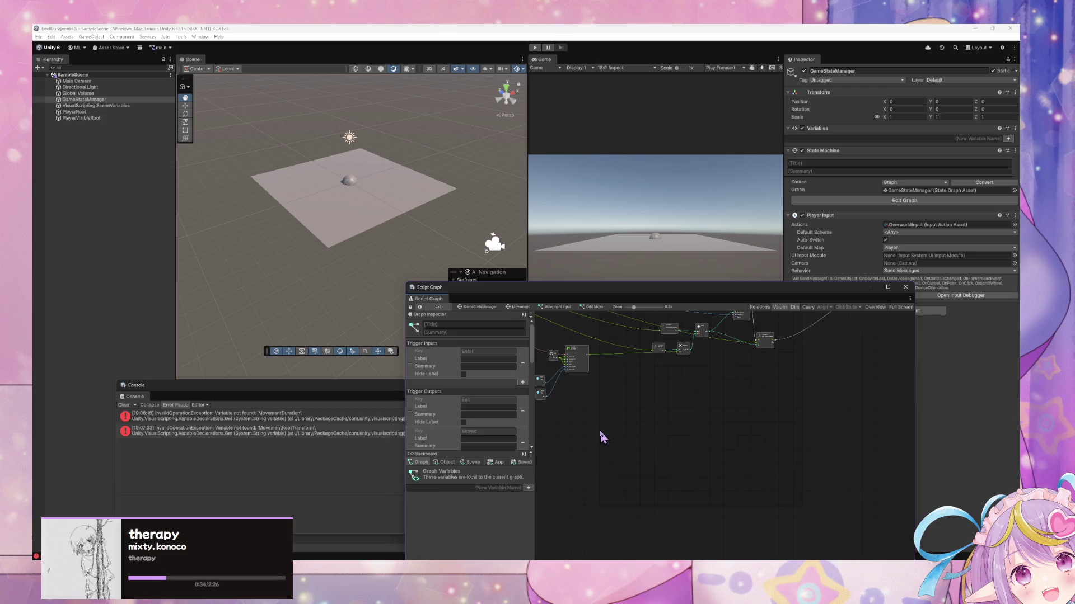
Replace the old Rotation group with a new group named 'Rotate' around the rotation nodes
{"action": "left_click_drag", "start_coordinate": [599, 428], "coordinate": [674, 459]}
{"action": "scroll", "coordinate": [674, 459], "scroll_direction": "up", "scroll_amount": 3}
{"action": "left_click", "coordinate": [690, 379]}
{"action": "key", "text": "Delete"}
{"action": "scroll", "coordinate": [679, 463], "scroll_direction": "down", "scroll_amount": 3}
{"action": "scroll", "coordinate": [712, 425], "scroll_direction": "up", "scroll_amount": 3}
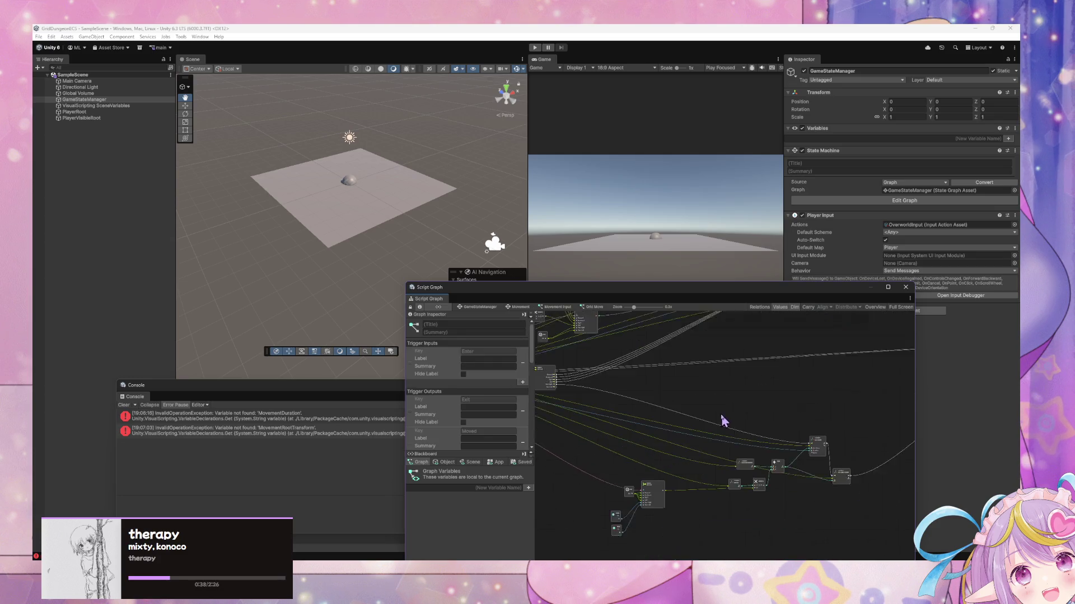
{"action": "mouse_move", "coordinate": [697, 396]}
{"action": "left_mouse_down"}
{"action": "mouse_move", "coordinate": [840, 506]}
{"action": "mouse_move", "coordinate": [834, 498]}
{"action": "left_mouse_up"}
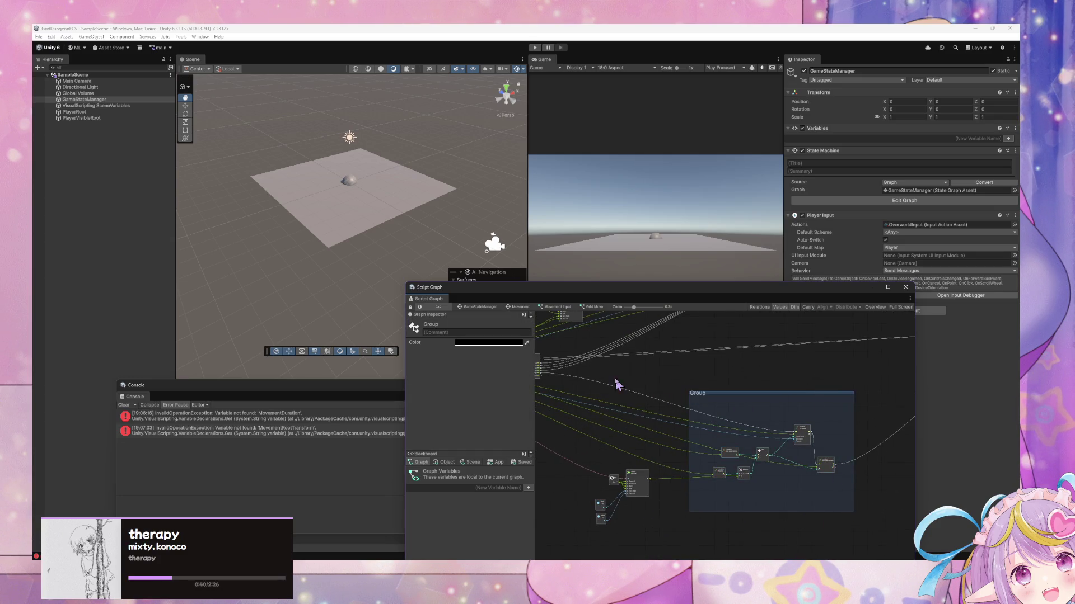
{"action": "left_click_drag", "start_coordinate": [615, 378], "coordinate": [690, 413]}
{"action": "scroll", "coordinate": [690, 413], "scroll_direction": "up", "scroll_amount": 3}
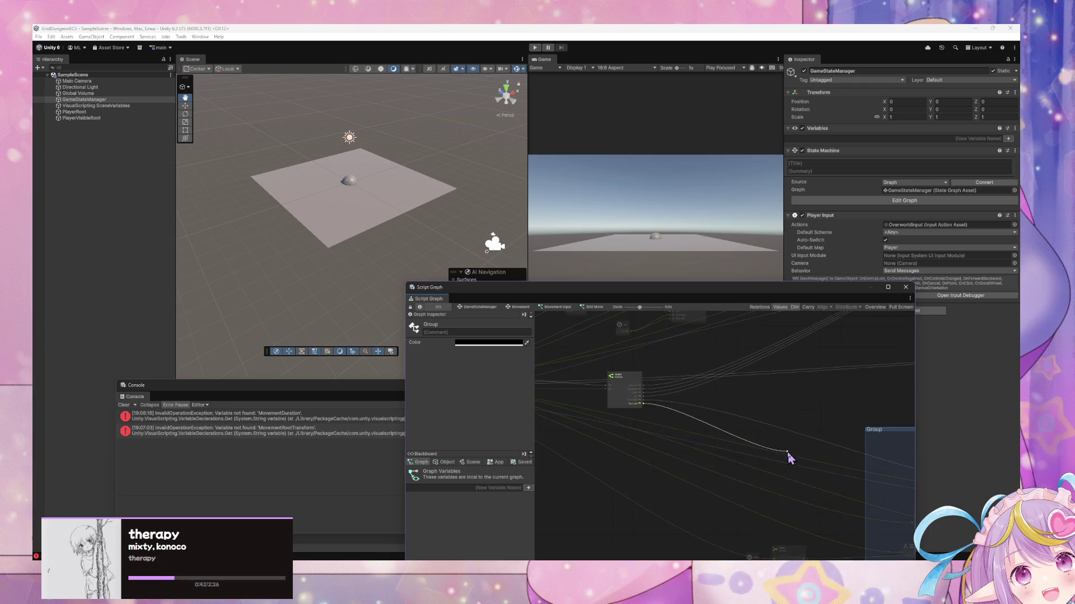
{"action": "left_click_drag", "start_coordinate": [841, 439], "coordinate": [633, 429]}
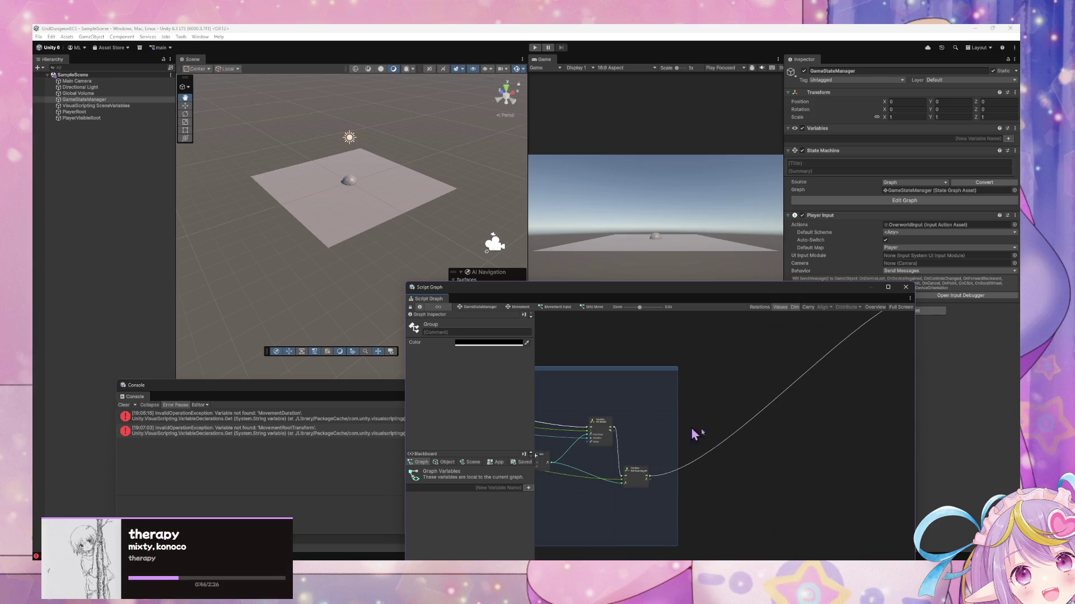
{"action": "scroll", "coordinate": [719, 412], "scroll_direction": "down", "scroll_amount": 2}
{"action": "scroll", "coordinate": [719, 411], "scroll_direction": "down", "scroll_amount": 1}
{"action": "type", "text": "Rotate"}
Maximize the Script Graph window and capture a screenshot of the whole graph
{"action": "scroll", "coordinate": [699, 457], "scroll_direction": "up", "scroll_amount": 4}
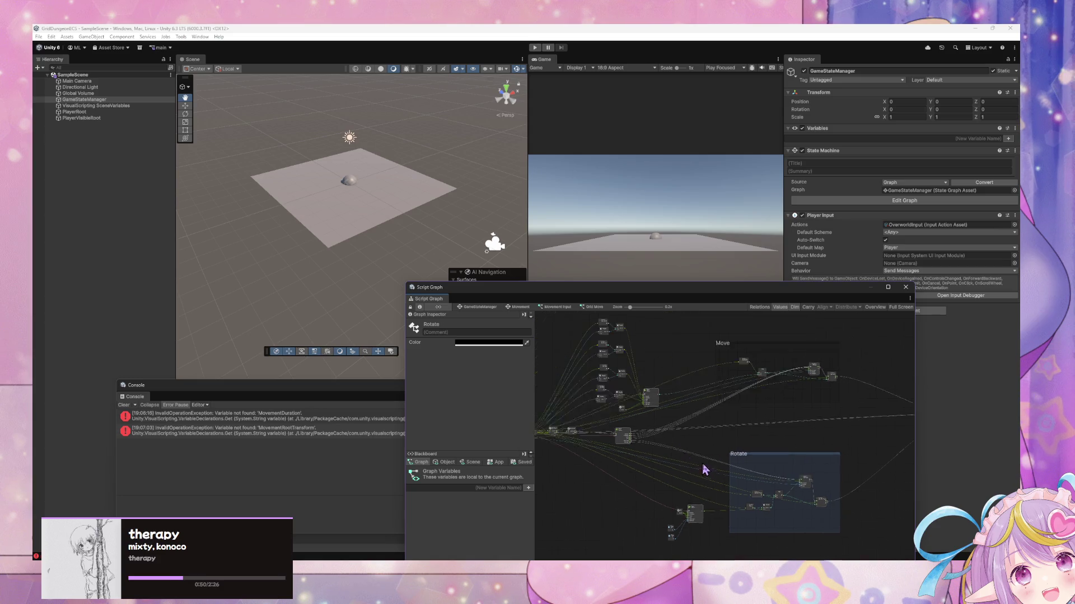
{"action": "scroll", "coordinate": [747, 455], "scroll_direction": "down", "scroll_amount": 4}
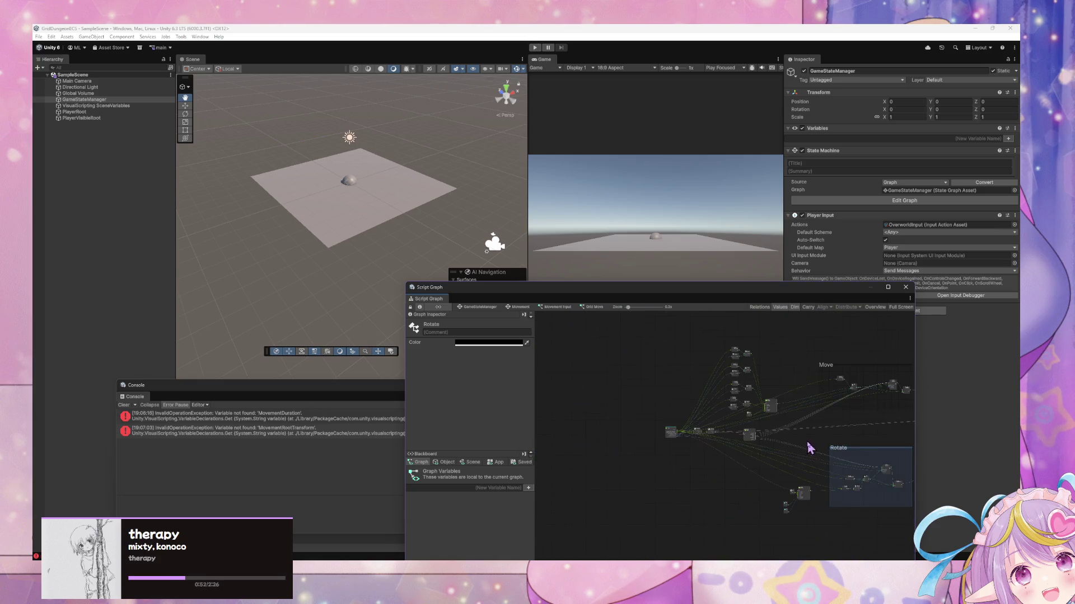
{"action": "scroll", "coordinate": [737, 485], "scroll_direction": "up", "scroll_amount": 5}
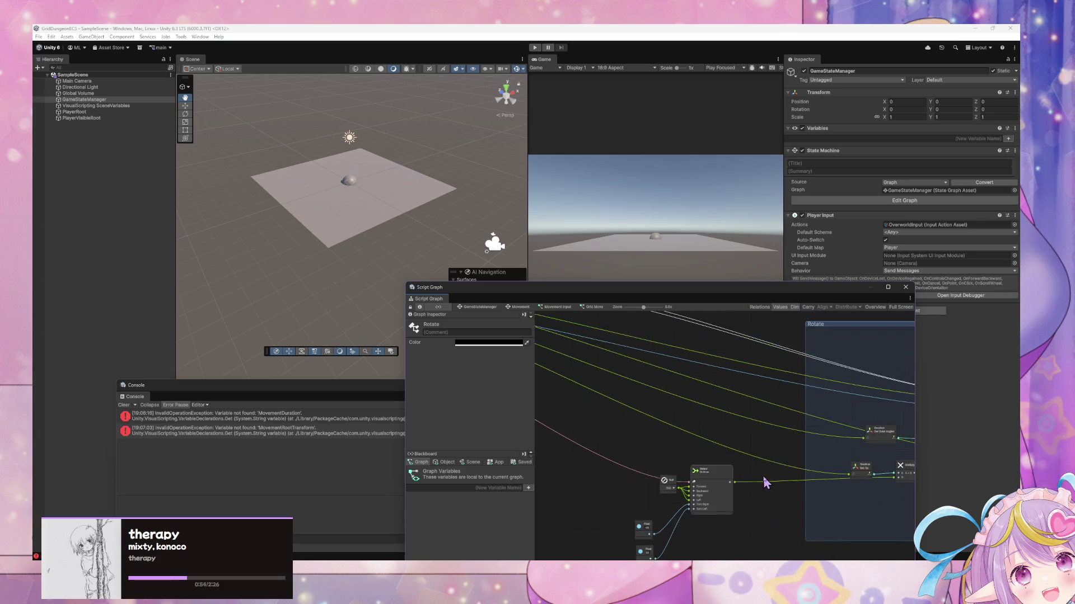
{"action": "scroll", "coordinate": [763, 475], "scroll_direction": "down", "scroll_amount": 4}
{"action": "scroll", "coordinate": [767, 477], "scroll_direction": "up", "scroll_amount": 3}
{"action": "scroll", "coordinate": [776, 472], "scroll_direction": "down", "scroll_amount": 4}
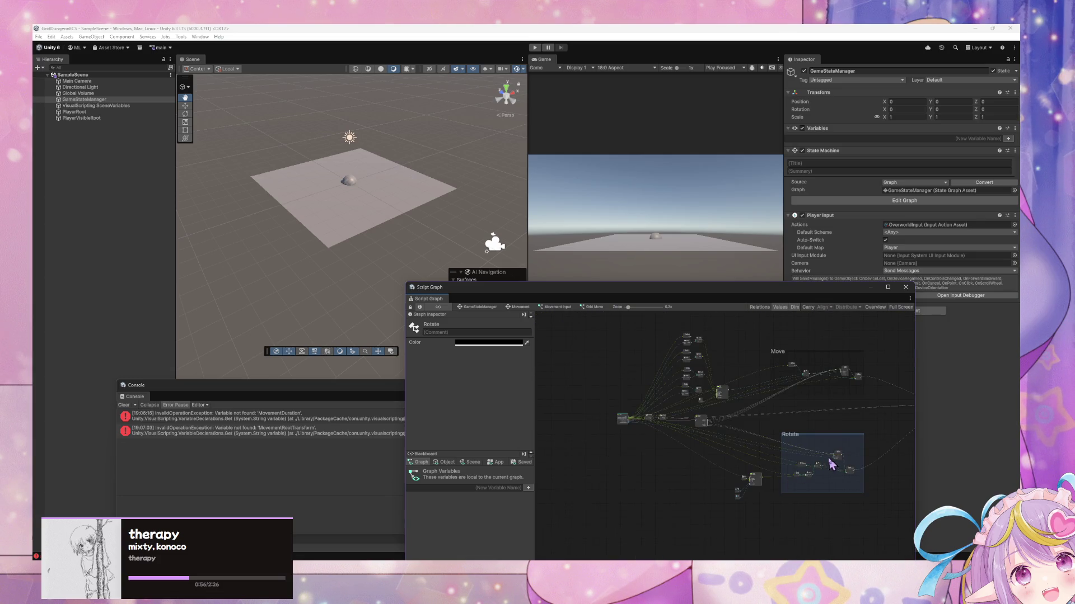
{"action": "scroll", "coordinate": [751, 473], "scroll_direction": "up", "scroll_amount": 3}
{"action": "scroll", "coordinate": [751, 473], "scroll_direction": "down", "scroll_amount": 3}
{"action": "left_click", "coordinate": [888, 287]}
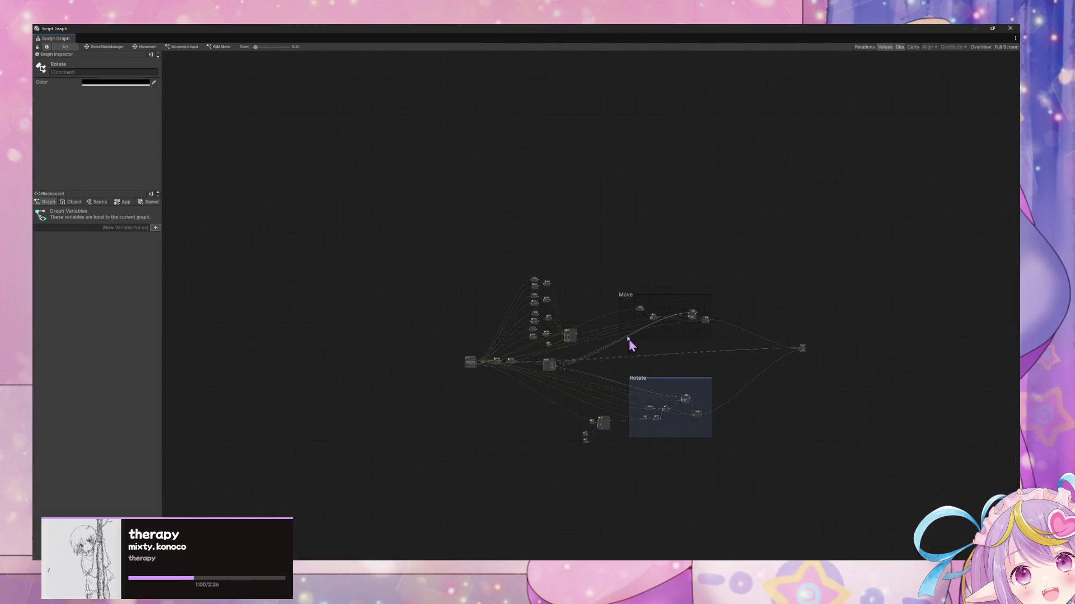
{"action": "scroll", "coordinate": [634, 336], "scroll_direction": "up", "scroll_amount": 3}
{"action": "scroll", "coordinate": [635, 294], "scroll_direction": "down", "scroll_amount": 2}
{"action": "scroll", "coordinate": [636, 294], "scroll_direction": "up", "scroll_amount": 2}
{"action": "left_click_drag", "start_coordinate": [663, 425], "coordinate": [621, 425]}
{"action": "key", "text": "shift+super+s"}
{"action": "mouse_move", "coordinate": [174, 58]}
{"action": "left_mouse_down"}
{"action": "mouse_move", "coordinate": [794, 396]}
{"action": "mouse_move", "coordinate": [982, 542]}
{"action": "left_mouse_up"}
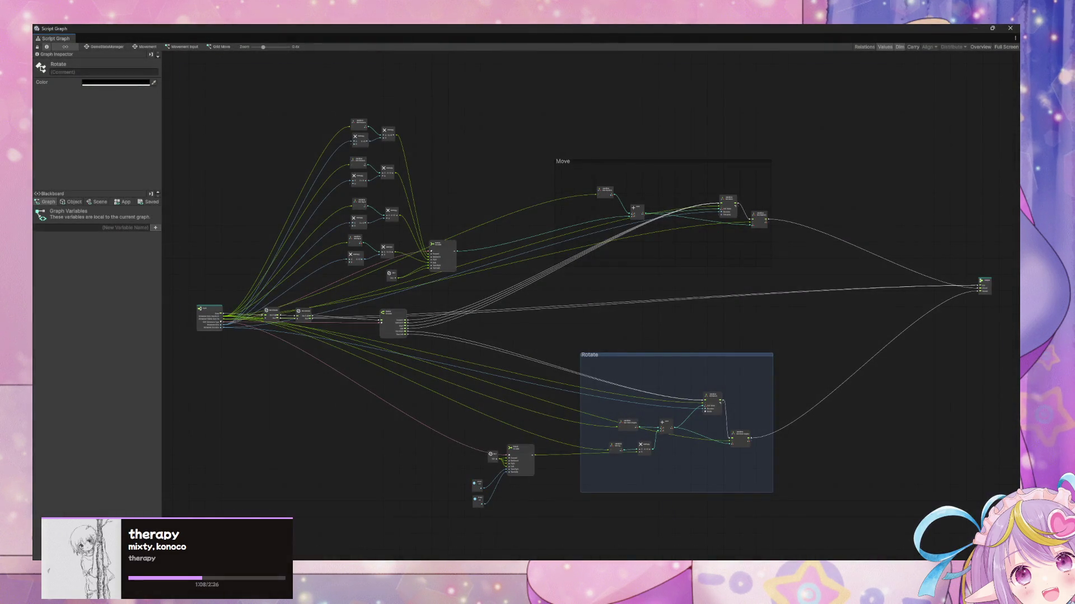
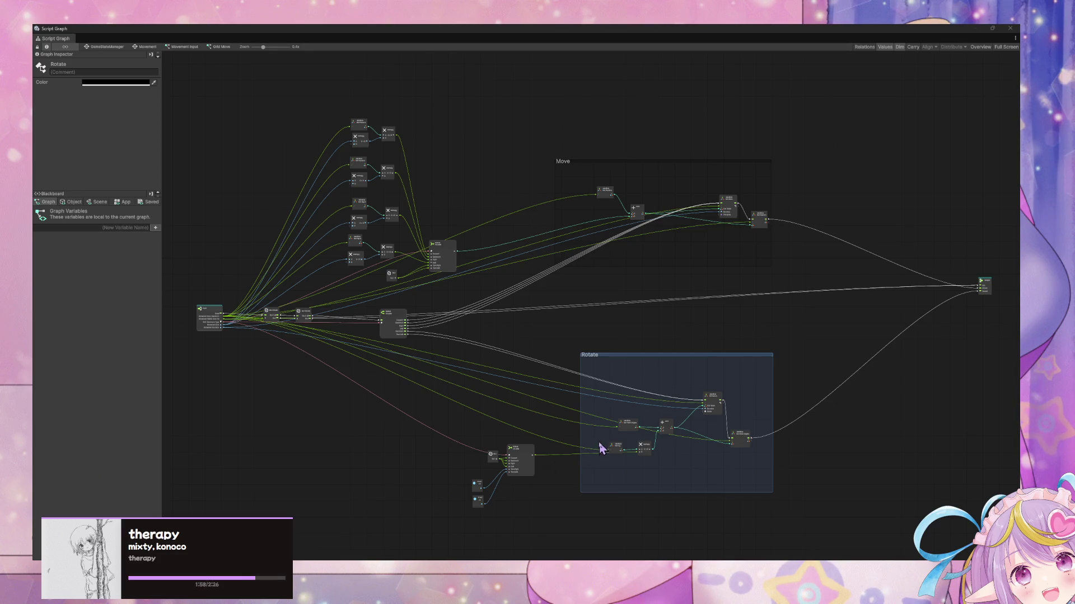
Nudge the node in the Rotate group and restore the maximized Script Graph window to reveal the editor
{"action": "mouse_move", "coordinate": [275, 318]}
{"action": "left_mouse_down"}
{"action": "mouse_move", "coordinate": [276, 300]}
{"action": "mouse_move", "coordinate": [311, 300]}
{"action": "left_mouse_up"}
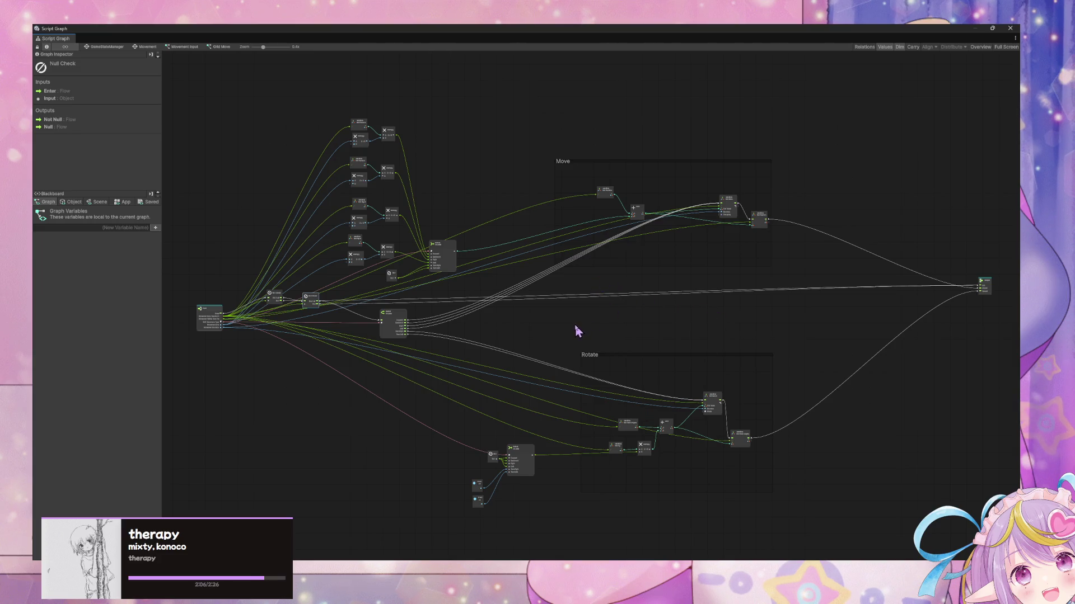
{"action": "left_click_drag", "start_coordinate": [193, 28], "coordinate": [521, 271]}
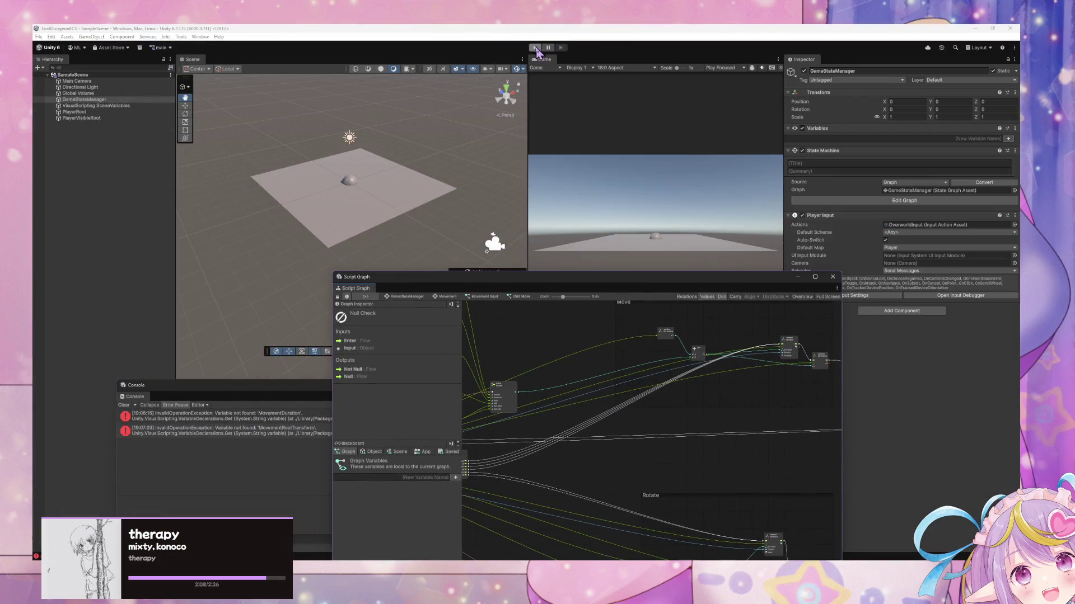
Enter Play mode, move the graph window aside, and turn the player three times with E
{"action": "left_click", "coordinate": [534, 48]}
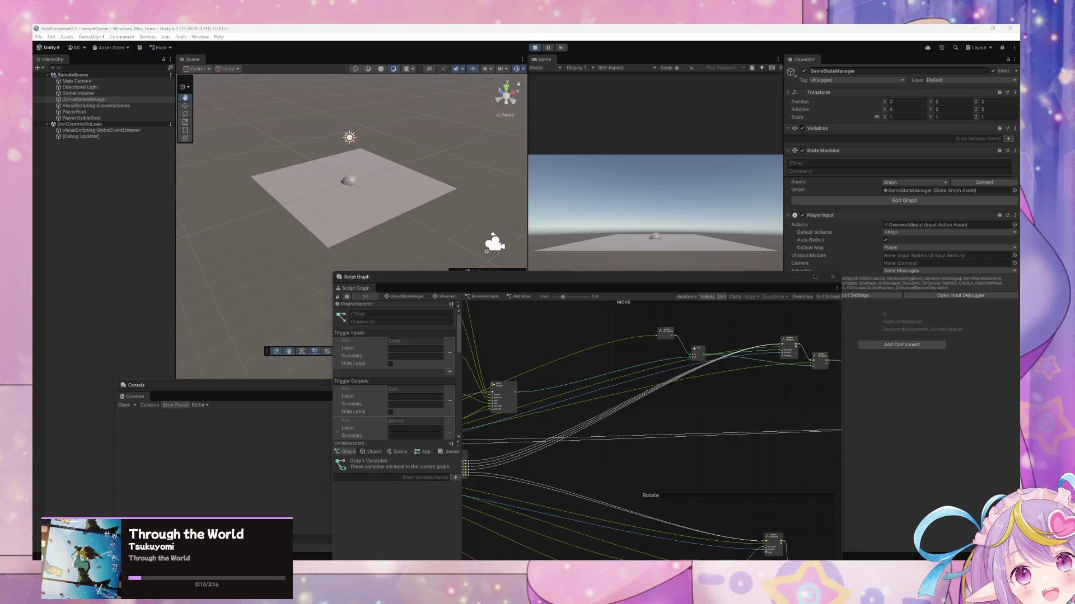
{"action": "mouse_move", "coordinate": [644, 284]}
{"action": "left_mouse_down"}
{"action": "mouse_move", "coordinate": [696, 312]}
{"action": "mouse_move", "coordinate": [715, 342]}
{"action": "left_mouse_up"}
{"action": "key", "text": "e"}
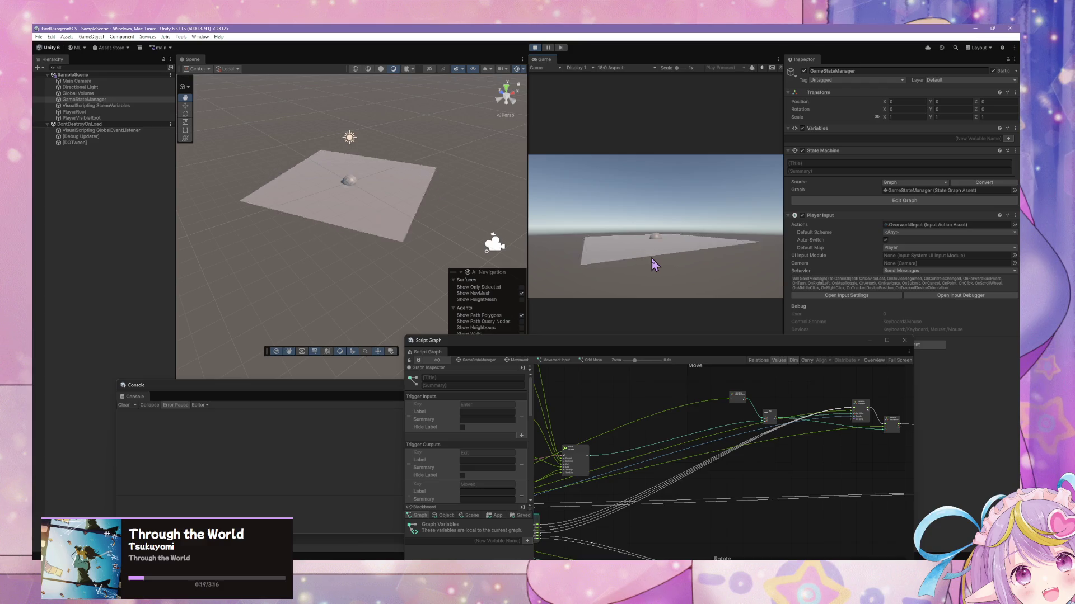
{"action": "key", "text": "e"}
{"action": "key", "text": "e"}
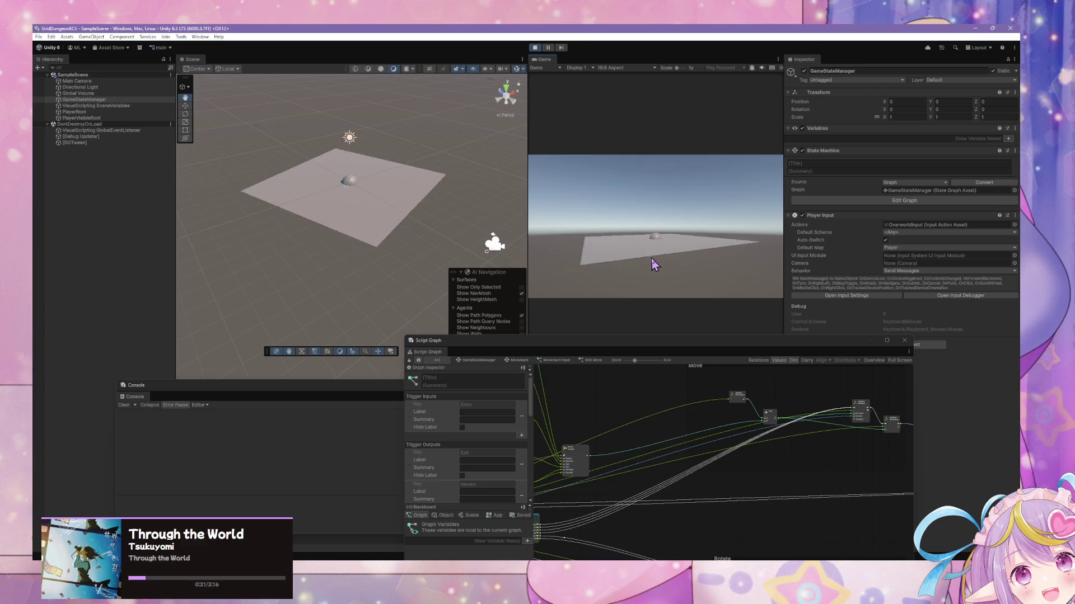
{"action": "key", "text": "e"}
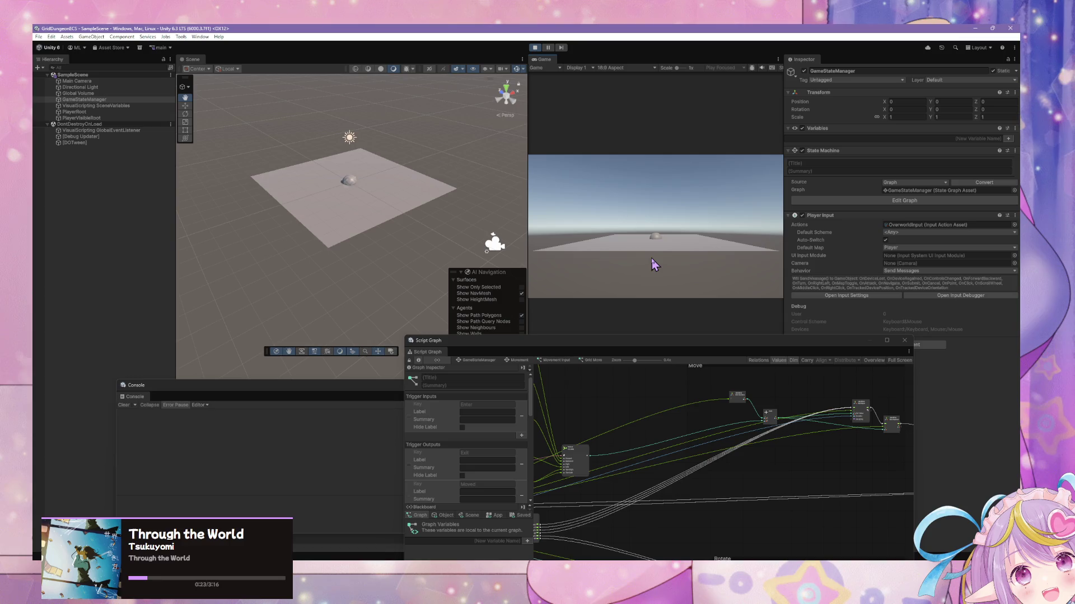
Move the player left and right with A and D, orbit the Scene view, and select PlayerRoot
{"action": "key", "text": "a"}
{"action": "key", "text": "a"}
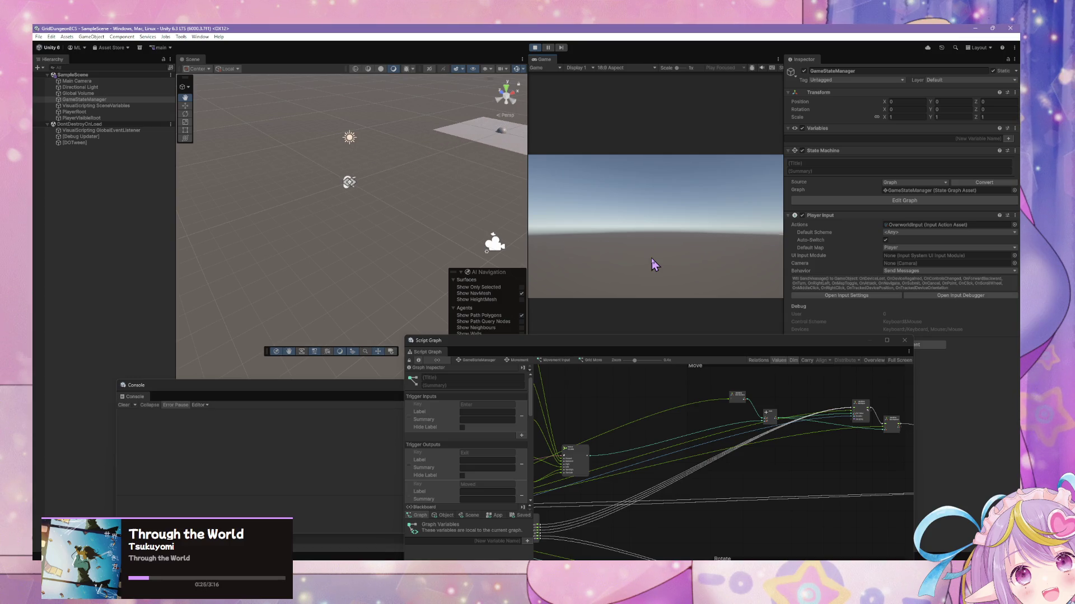
{"action": "key", "text": "a"}
{"action": "key", "text": "d"}
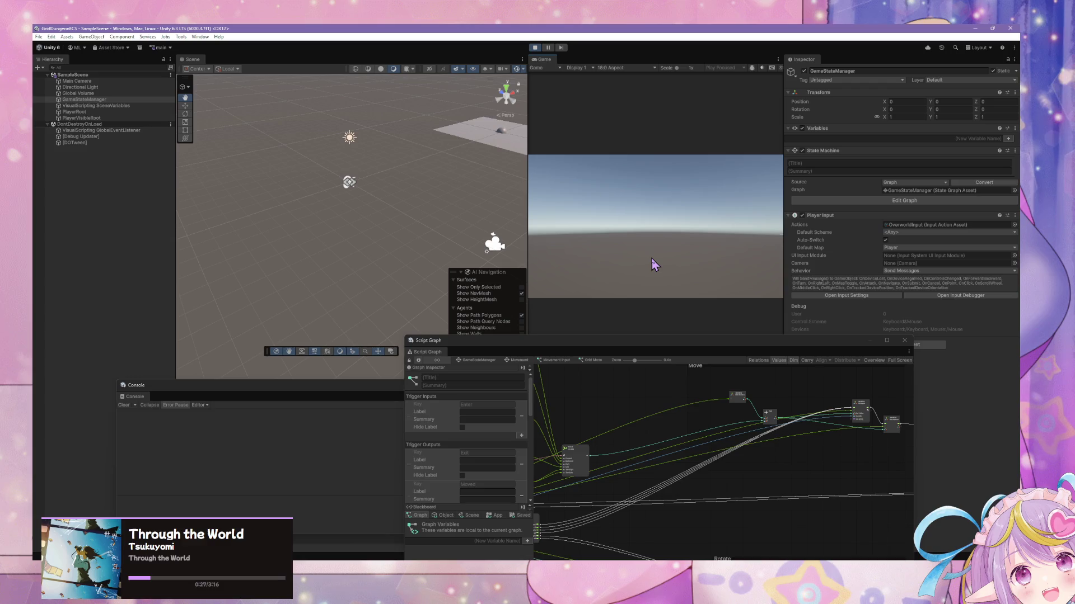
{"action": "key", "text": "d"}
{"action": "key", "text": "d"}
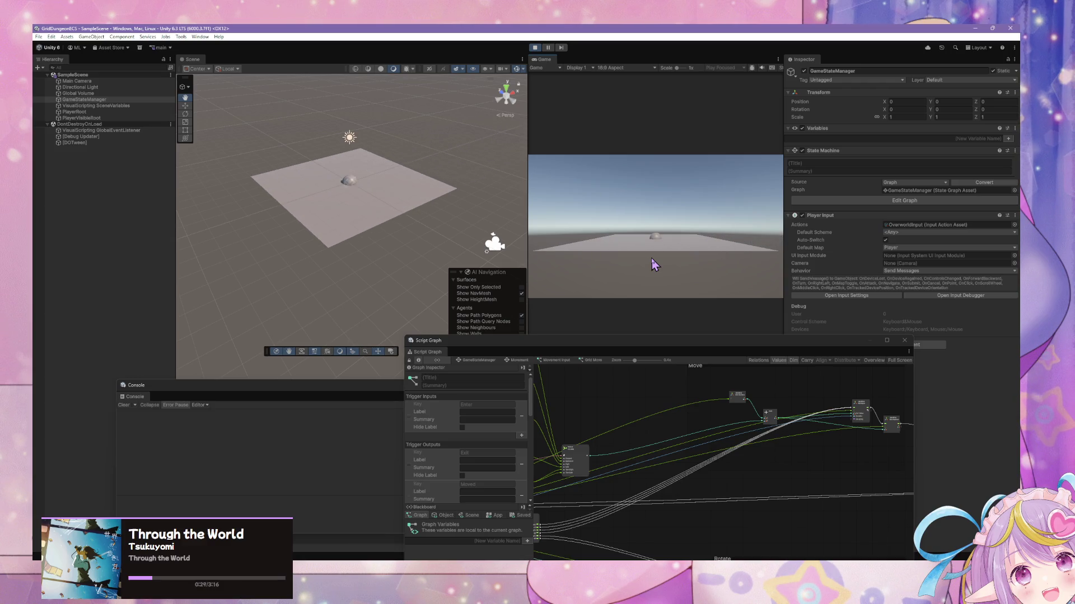
{"action": "left_click_drag", "start_coordinate": [371, 186], "coordinate": [443, 201]}
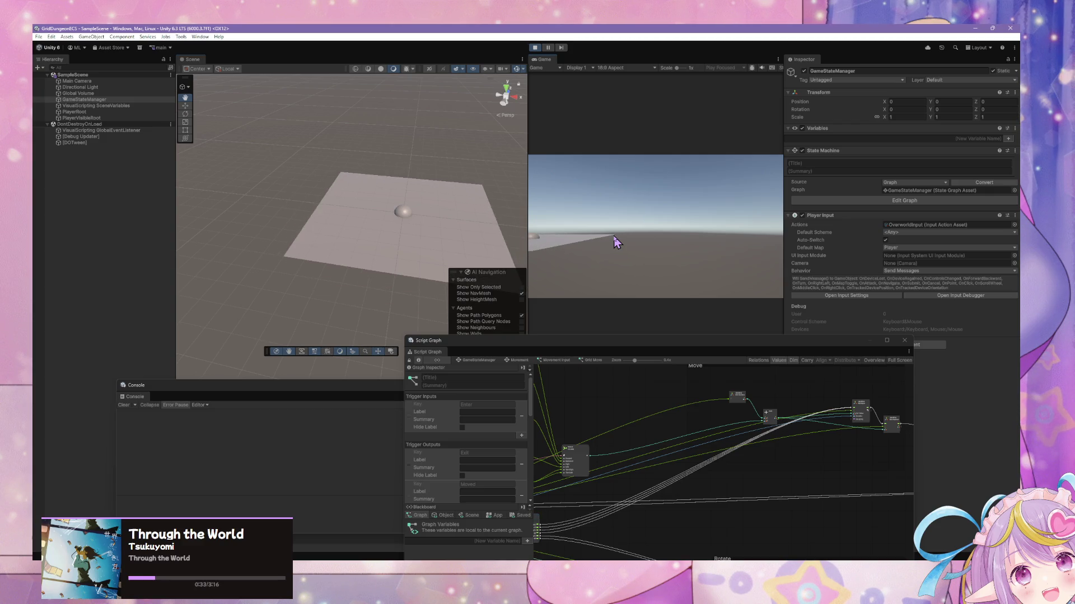
{"action": "mouse_move", "coordinate": [403, 202]}
{"action": "left_mouse_down"}
{"action": "mouse_move", "coordinate": [419, 167]}
{"action": "mouse_move", "coordinate": [403, 158]}
{"action": "mouse_move", "coordinate": [588, 204]}
{"action": "mouse_move", "coordinate": [560, 201]}
{"action": "left_mouse_up"}
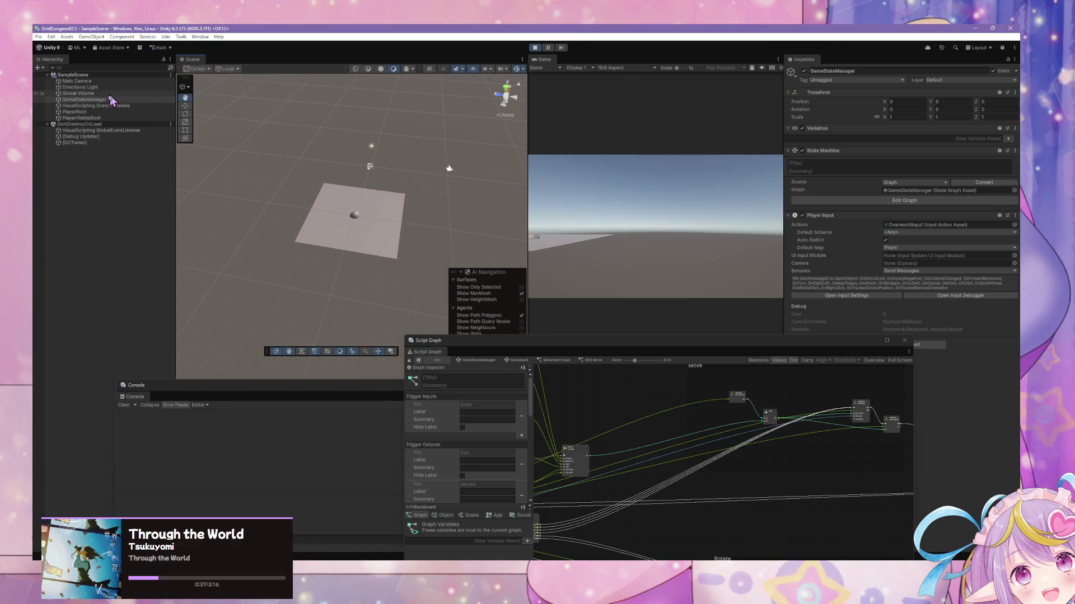
{"action": "left_click", "coordinate": [106, 112]}
Show the Move gizmo on PlayerRoot and turn it in quarter turns with E during play
{"action": "left_click", "coordinate": [186, 106]}
{"action": "left_click", "coordinate": [614, 231]}
{"action": "key", "text": "e"}
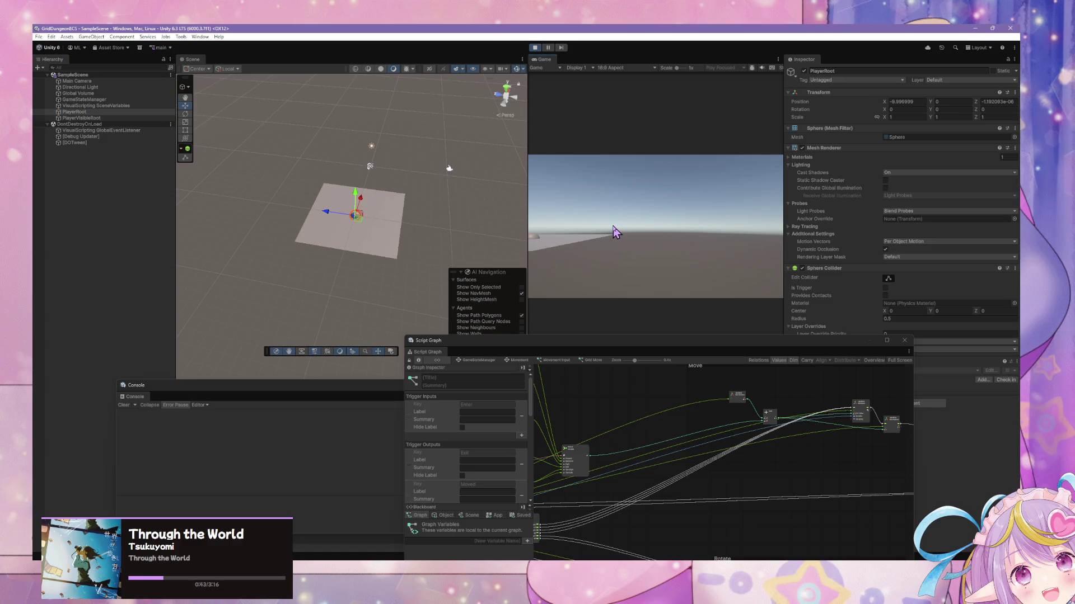
{"action": "key", "text": "e"}
{"action": "key", "text": "e"}
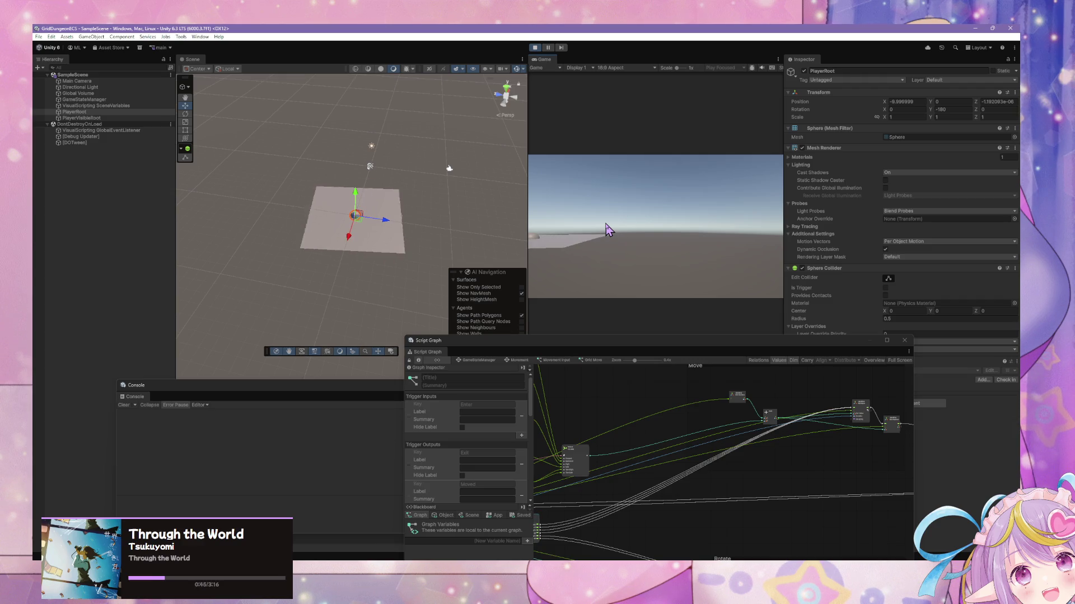
{"action": "key", "text": "e"}
{"action": "key", "text": "e"}
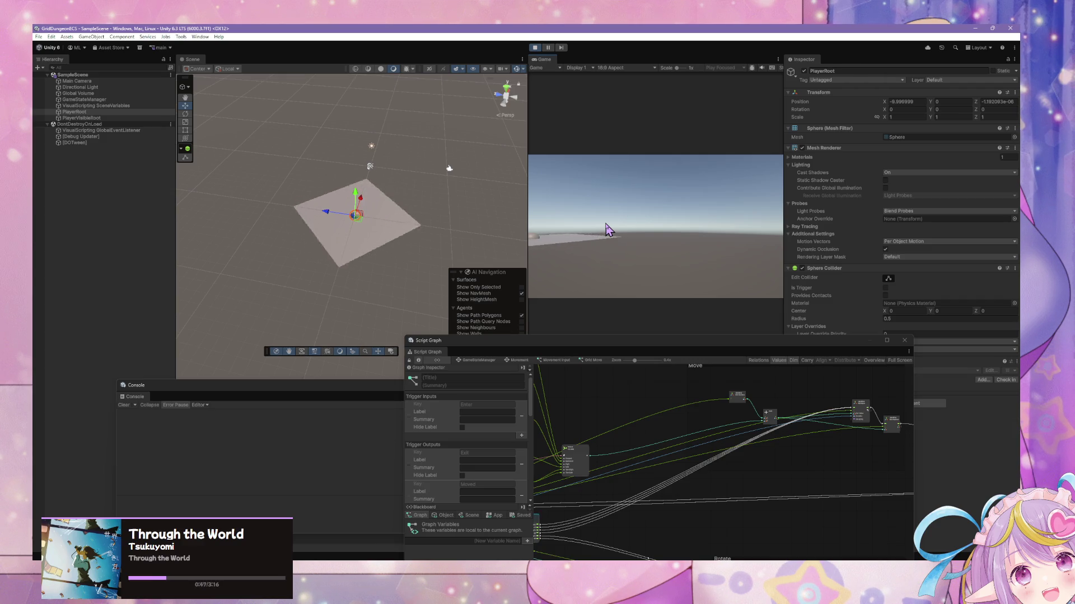
Move PlayerRoot with W, S and A in steps of about 10 units, then turn it again
{"action": "key", "text": "w"}
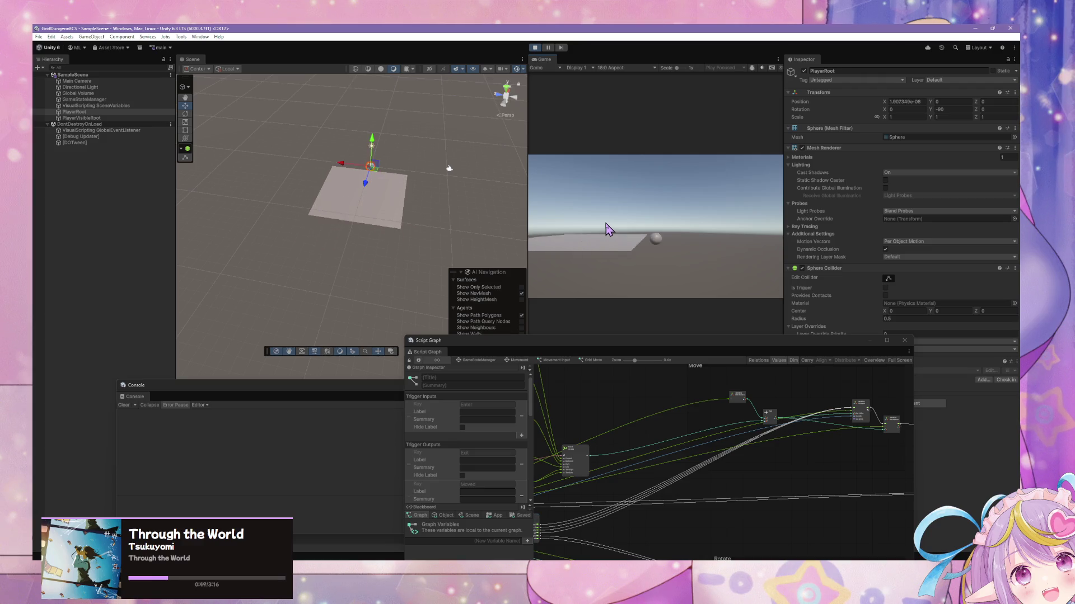
{"action": "key", "text": "w"}
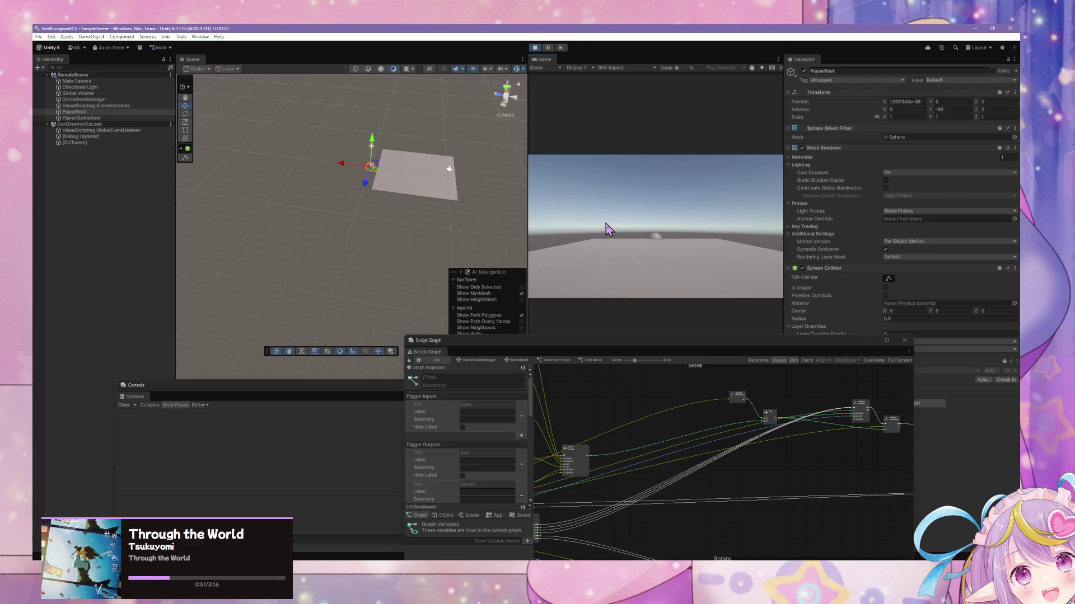
{"action": "key", "text": "s"}
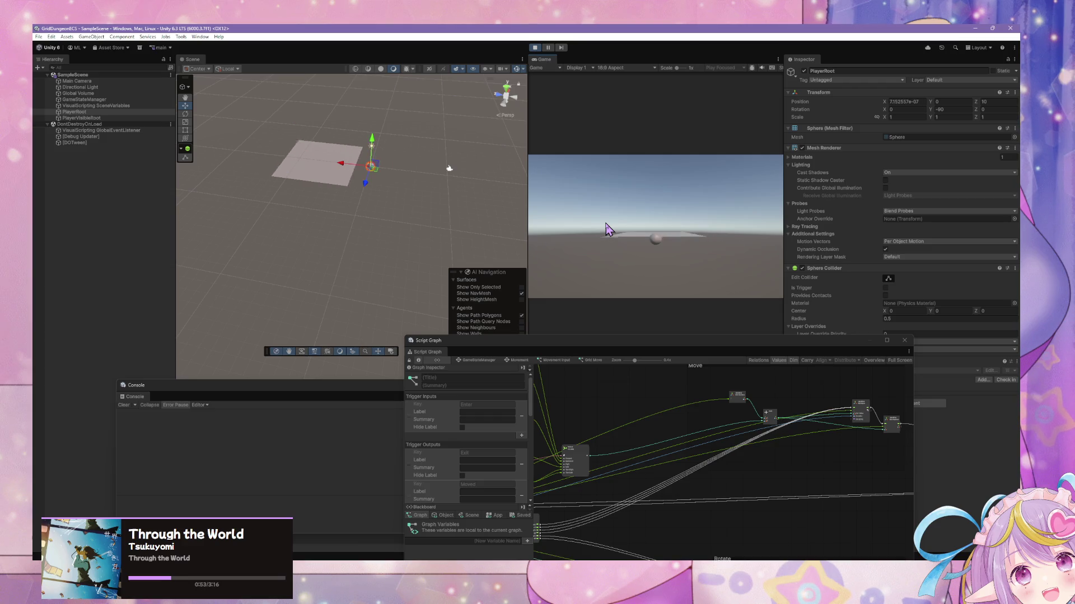
{"action": "key", "text": "a"}
{"action": "key", "text": "w"}
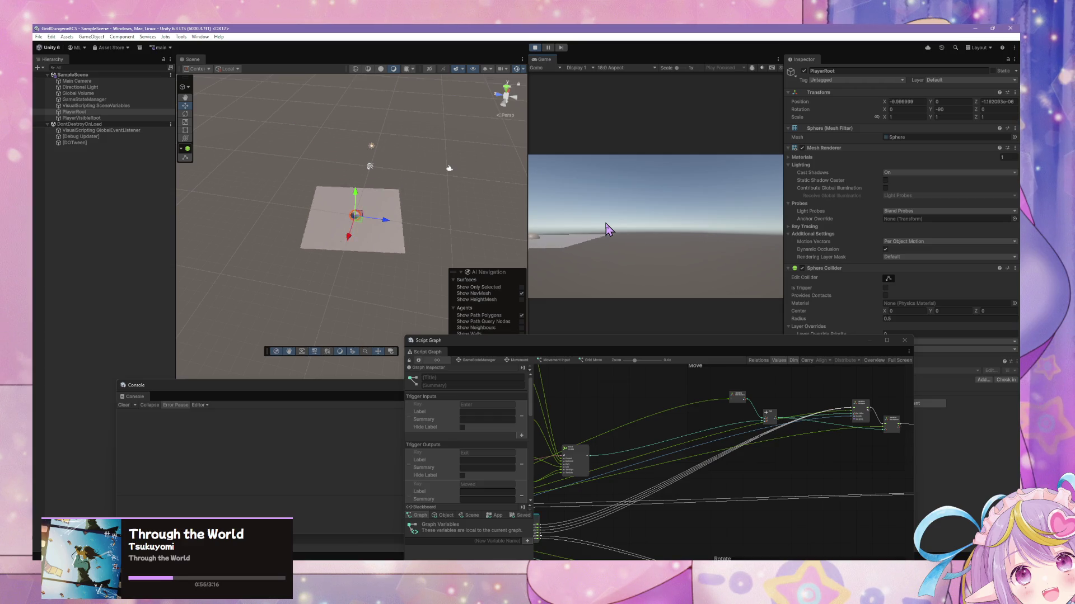
{"action": "key", "text": "e"}
{"action": "key", "text": "e"}
{"action": "key", "text": "e"}
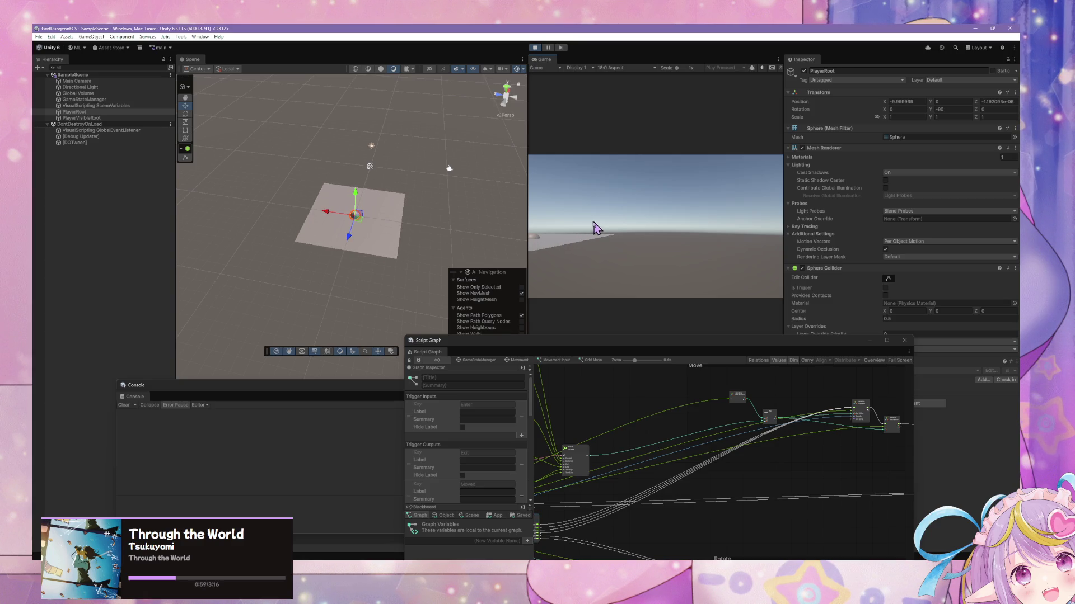
Alternate Q and E turns and a W move, leaving PlayerRoot near the origin at Y rotation -90
{"action": "key", "text": "w"}
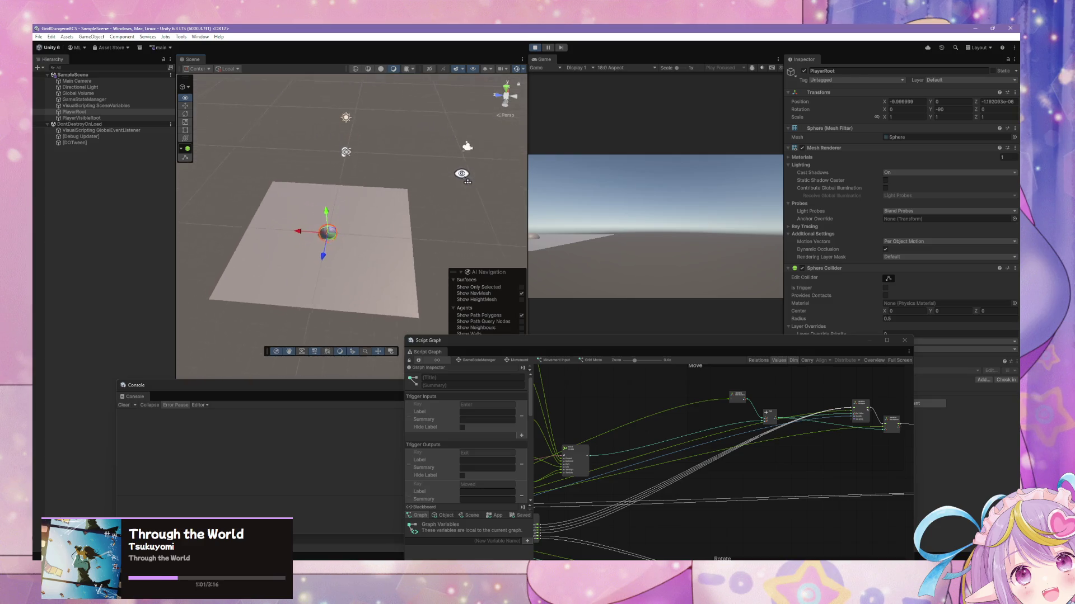
{"action": "left_click", "coordinate": [649, 259]}
{"action": "key", "text": "q"}
{"action": "key", "text": "e"}
{"action": "key", "text": "e"}
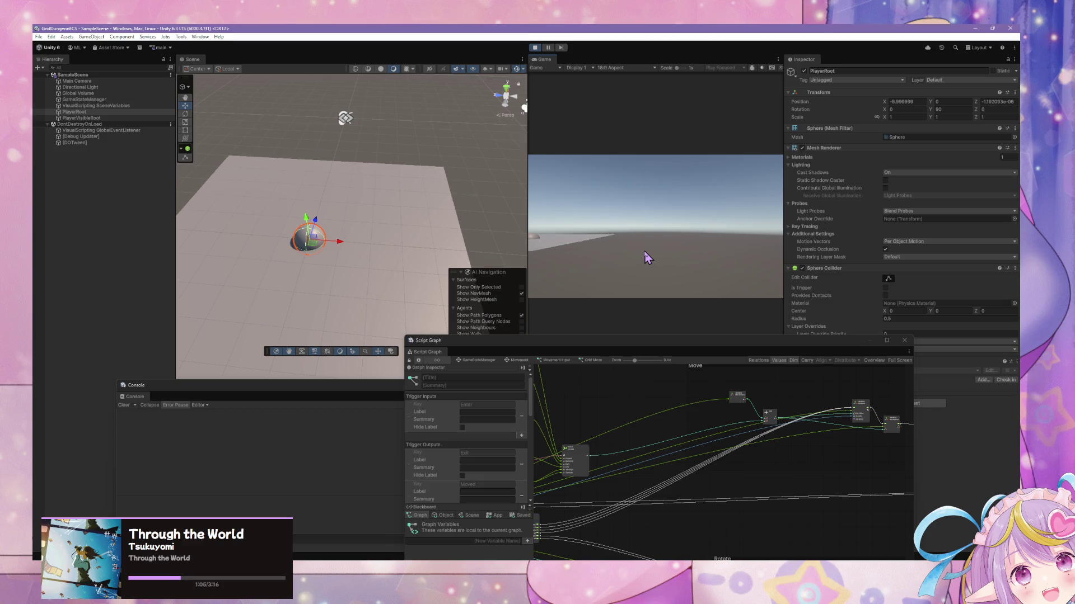
{"action": "key", "text": "q"}
{"action": "key", "text": "q"}
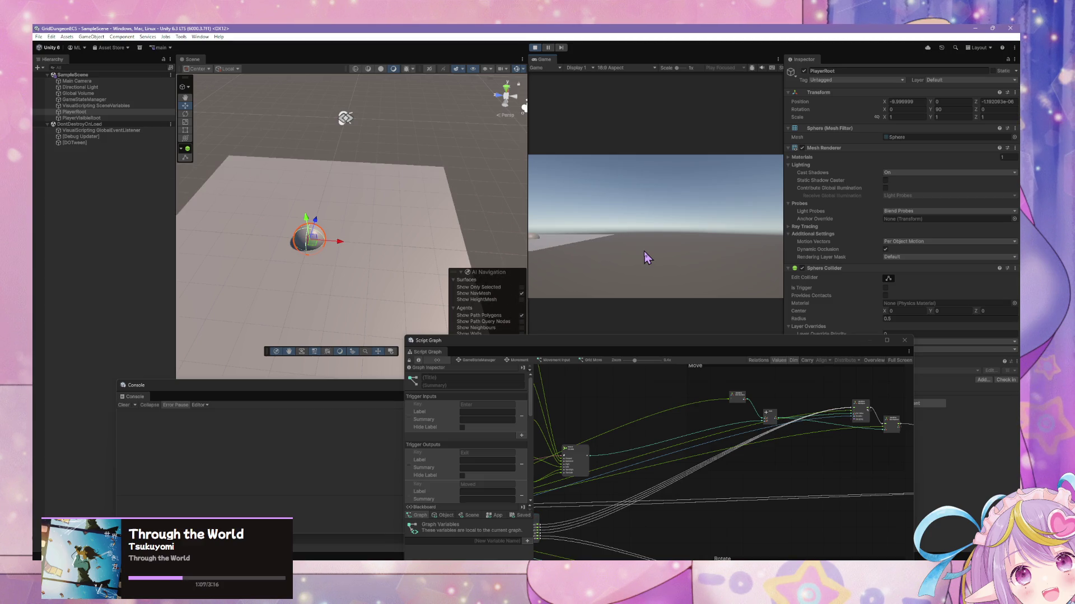
{"action": "key", "text": "e"}
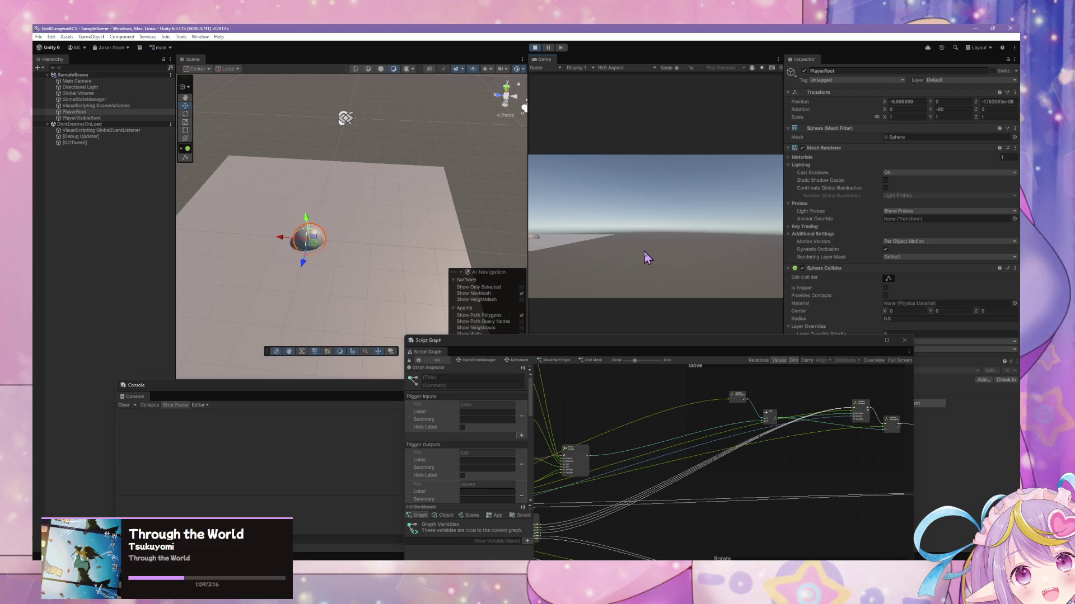
{"action": "key", "text": "w"}
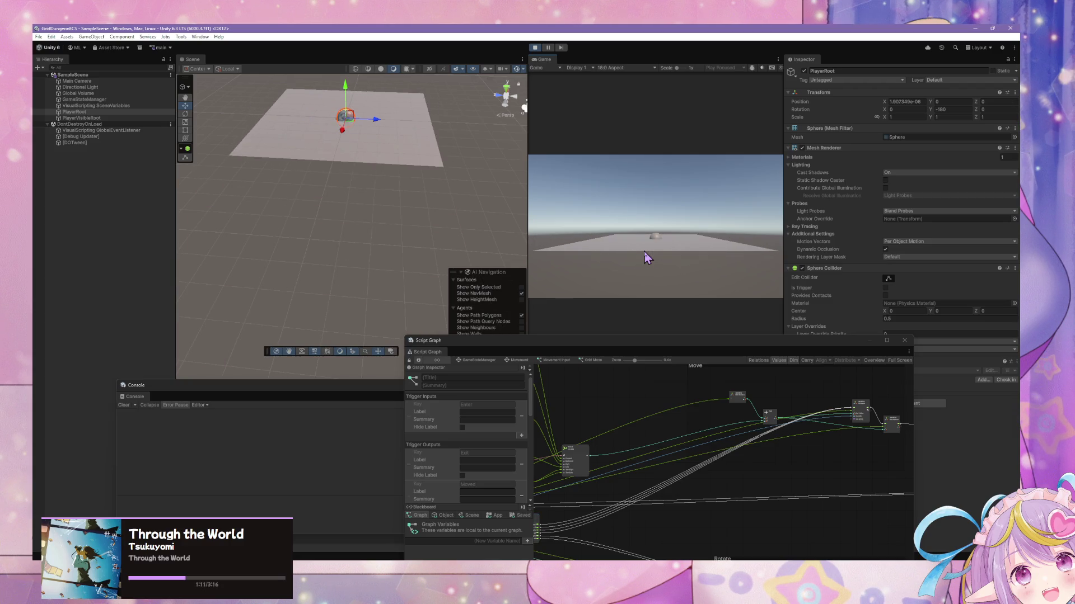
{"action": "scroll", "coordinate": [683, 449], "scroll_direction": "up", "scroll_amount": 3}
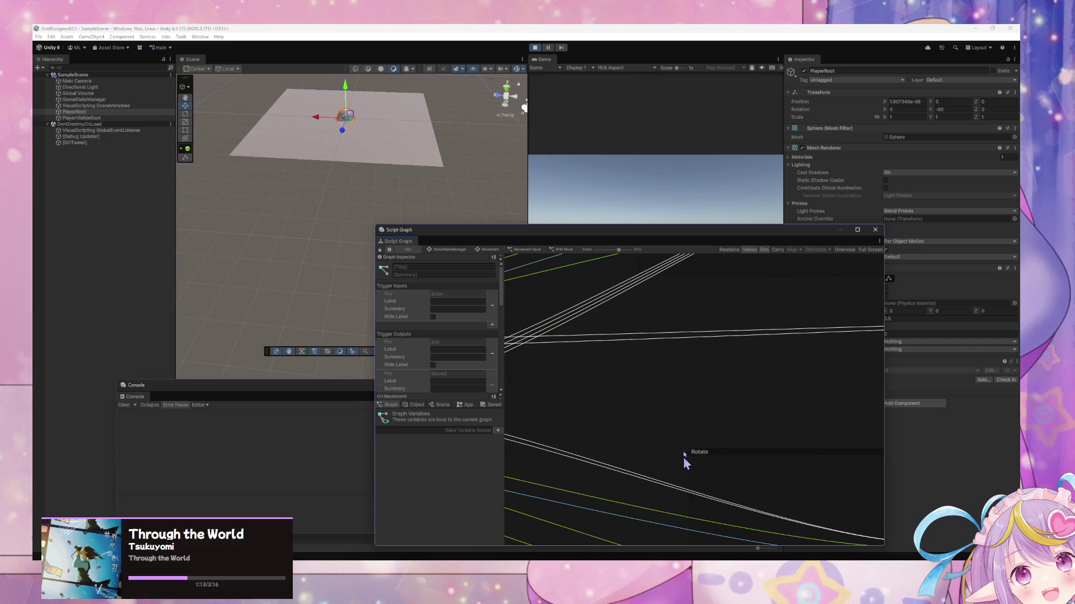
{"action": "left_click", "coordinate": [555, 462]}
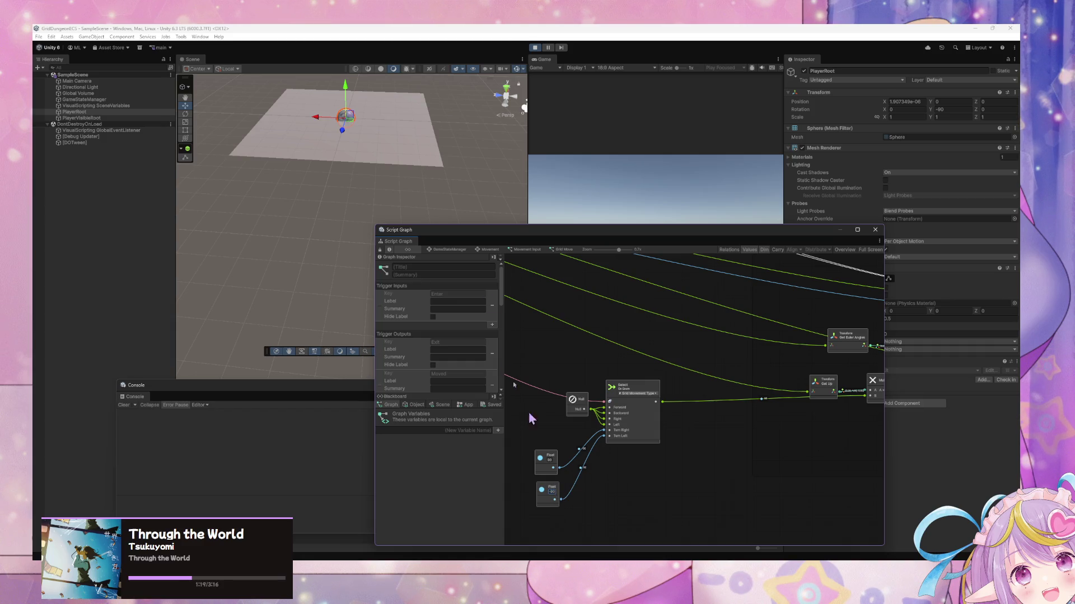
{"action": "left_click", "coordinate": [602, 199]}
{"action": "left_click", "coordinate": [638, 250]}
{"action": "key", "text": "e"}
{"action": "key", "text": "e"}
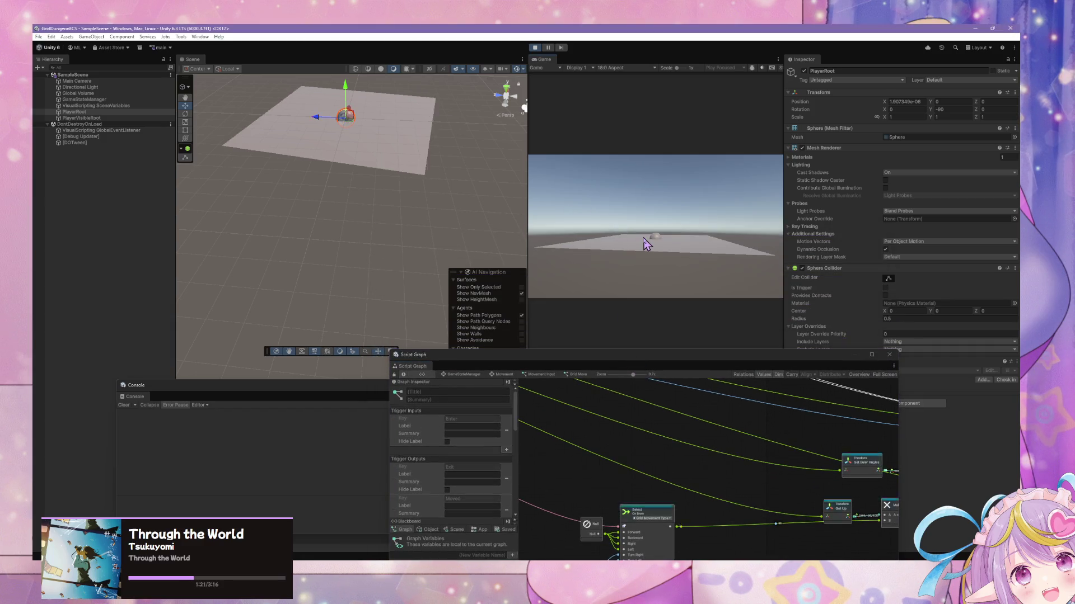
{"action": "key", "text": "e"}
{"action": "key", "text": "e"}
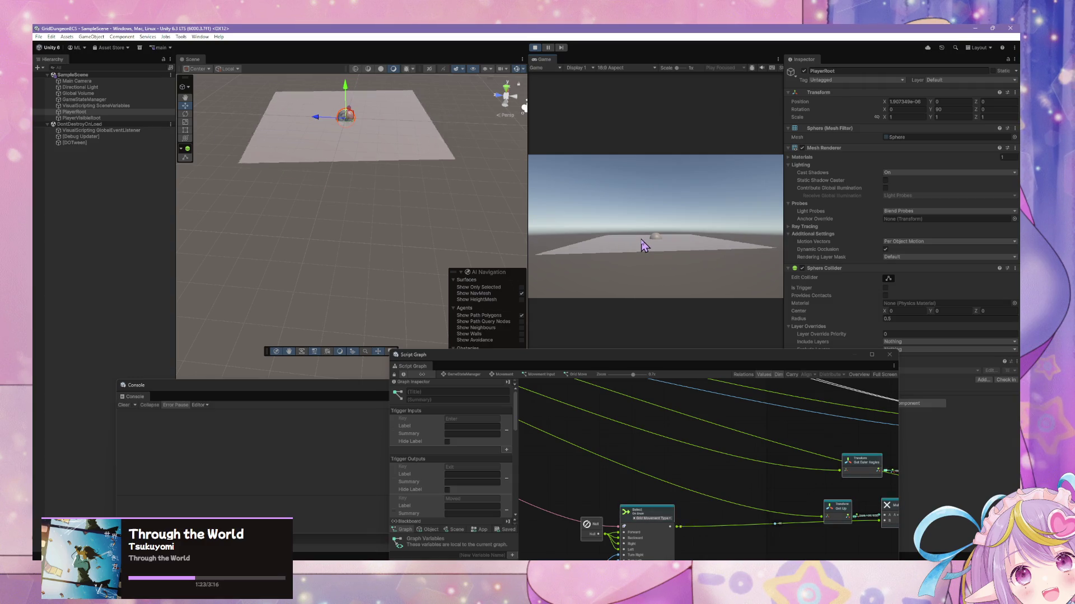
{"action": "key", "text": "w"}
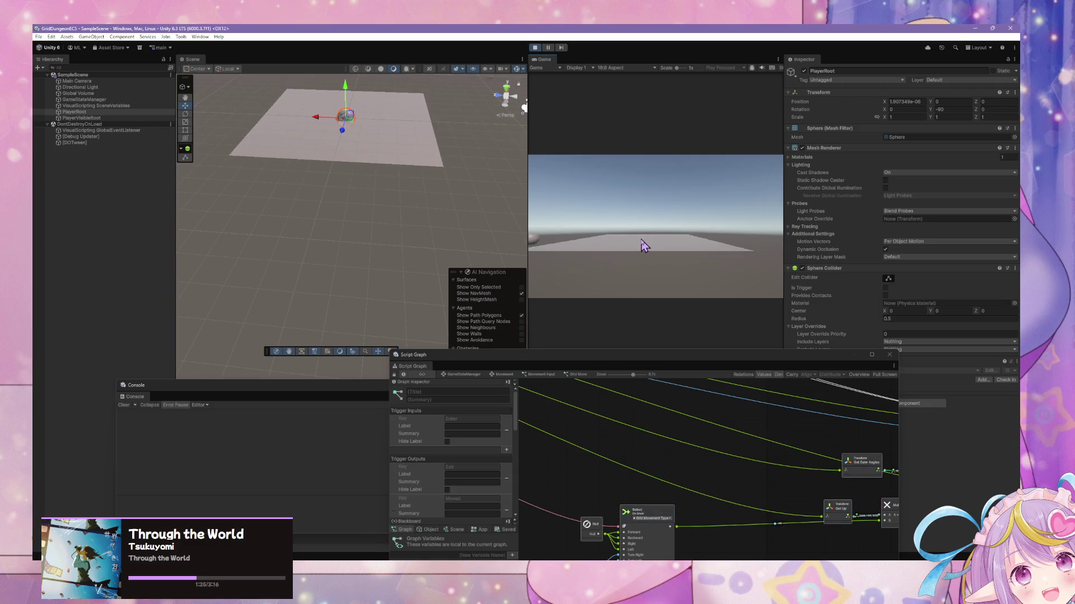
{"action": "key", "text": "w"}
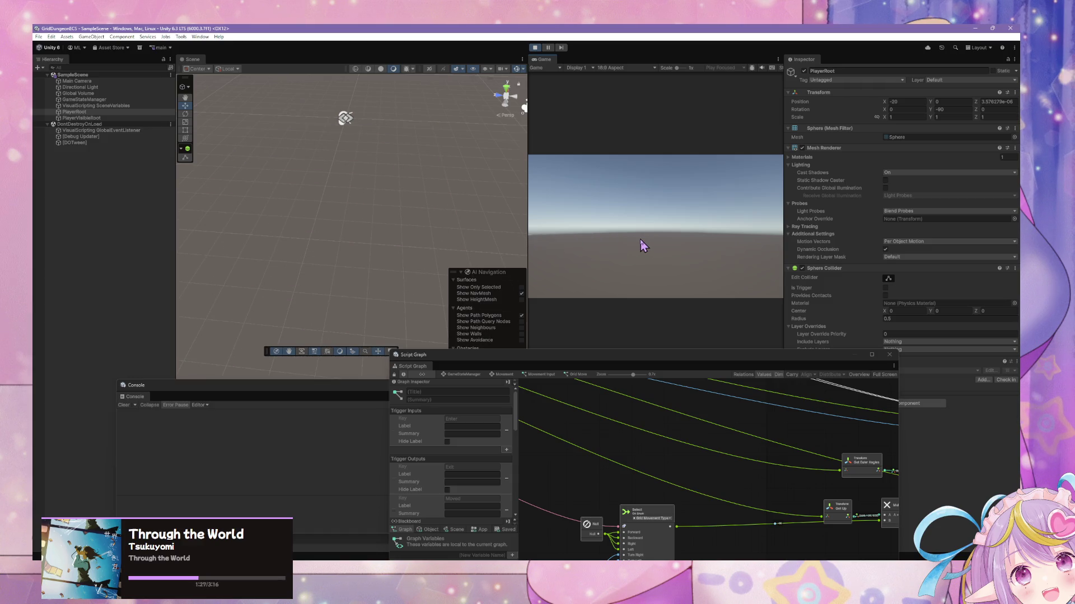
{"action": "key", "text": "s"}
{"action": "key", "text": "s"}
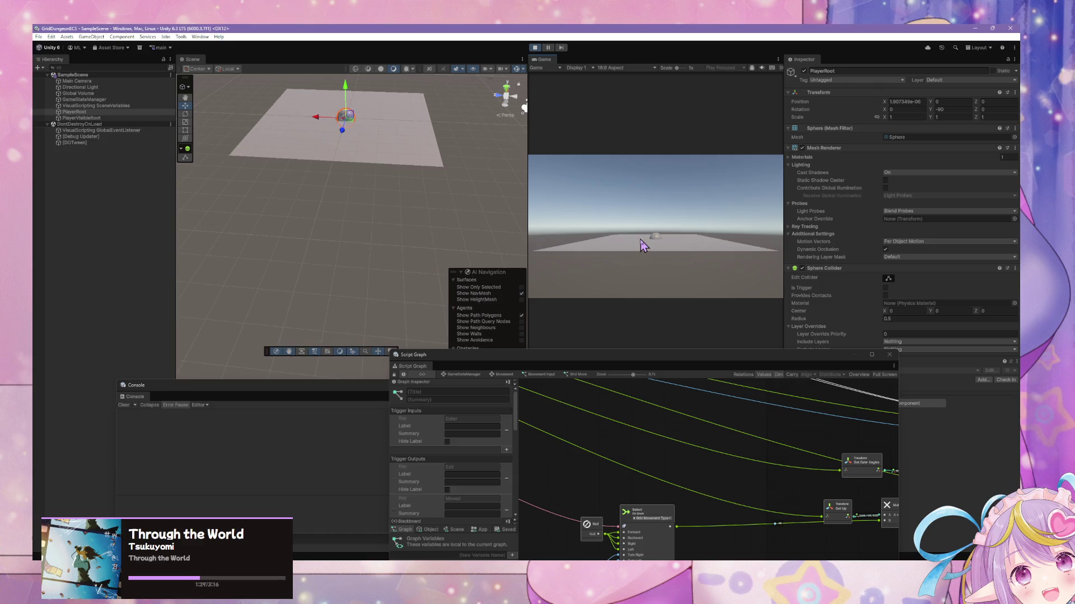
{"action": "key", "text": "w"}
{"action": "key", "text": "s"}
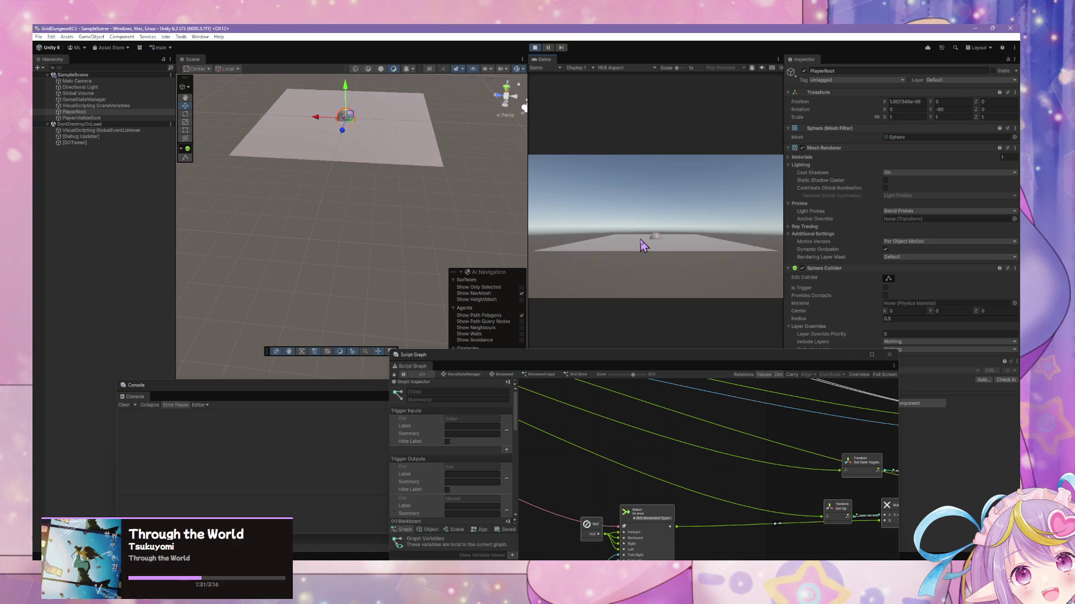
{"action": "key", "text": "w"}
{"action": "key", "text": "s"}
{"action": "key", "text": "e"}
{"action": "key", "text": "q"}
{"action": "scroll", "coordinate": [487, 207], "scroll_direction": "down", "scroll_amount": 3}
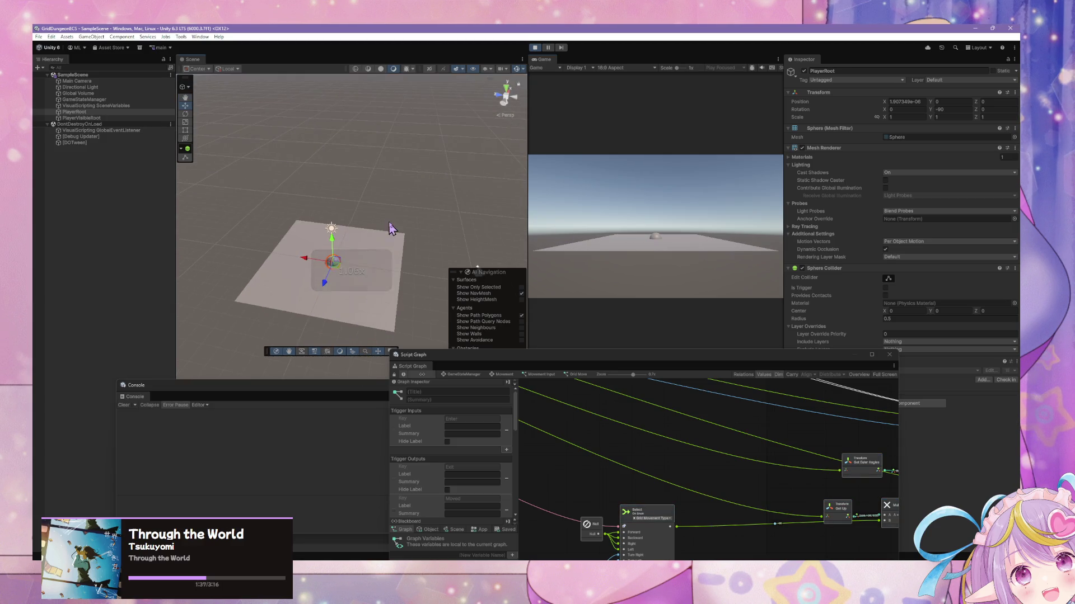
{"action": "scroll", "coordinate": [390, 230], "scroll_direction": "down", "scroll_amount": 2}
{"action": "left_click_drag", "start_coordinate": [638, 358], "coordinate": [599, 168]}
Zoom the script graph canvas out to about 0.1x to show the Move and Rotate groups
{"action": "scroll", "coordinate": [643, 291], "scroll_direction": "down", "scroll_amount": 3}
{"action": "scroll", "coordinate": [636, 279], "scroll_direction": "down", "scroll_amount": 3}
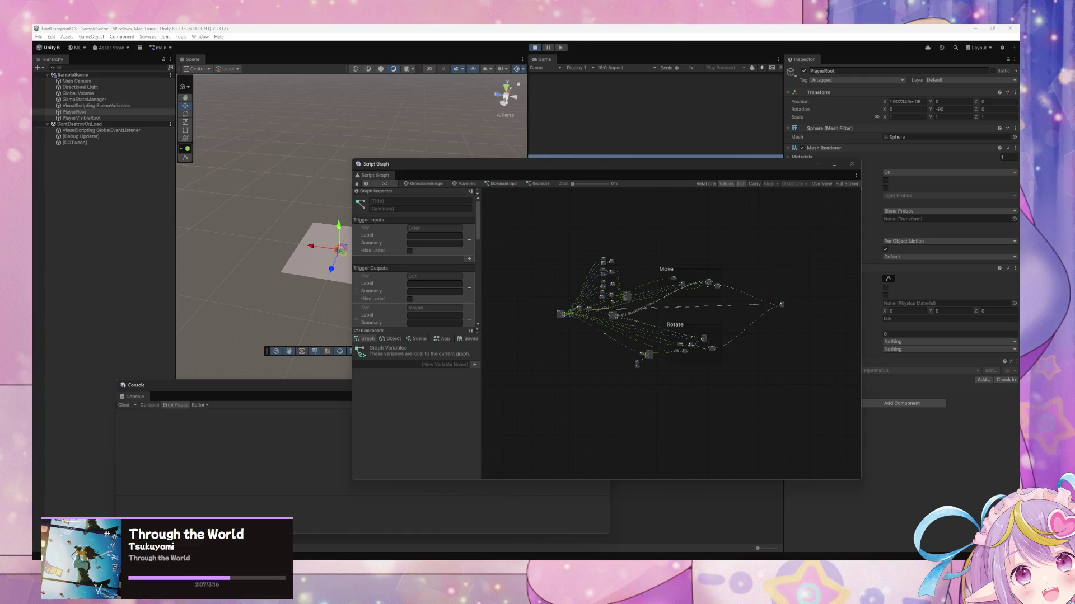
{"action": "key", "text": "super"}
Move the console and script graph windows aside and search the Project for 'meter'
{"action": "left_click", "coordinate": [632, 216]}
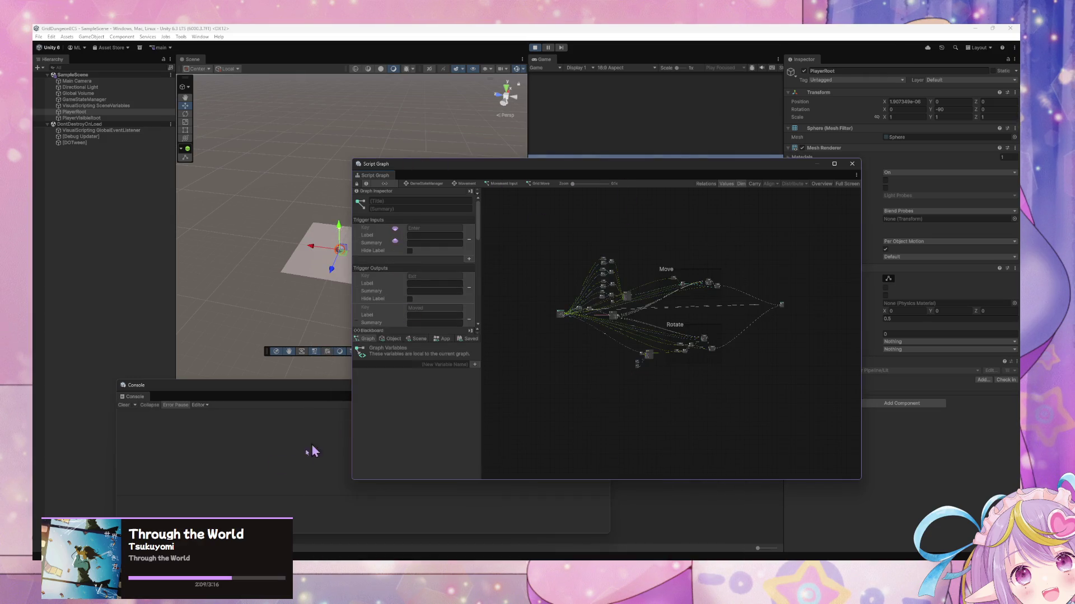
{"action": "left_click_drag", "start_coordinate": [197, 388], "coordinate": [575, 448]}
{"action": "mouse_move", "coordinate": [535, 157]}
{"action": "left_mouse_down"}
{"action": "mouse_move", "coordinate": [643, 283]}
{"action": "mouse_move", "coordinate": [682, 427]}
{"action": "left_mouse_up"}
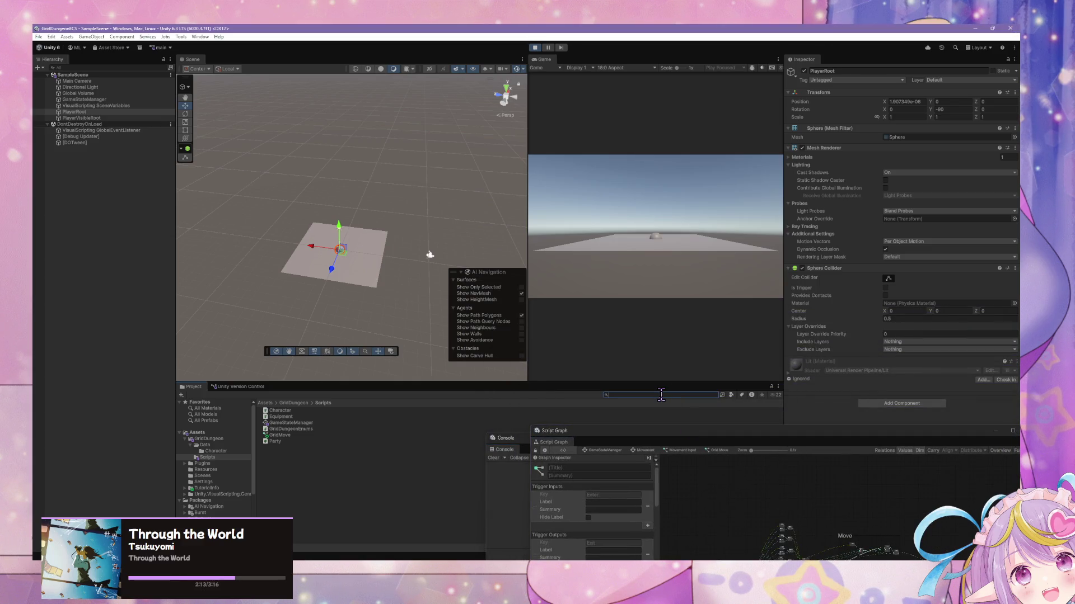
{"action": "type", "text": "ugui"}
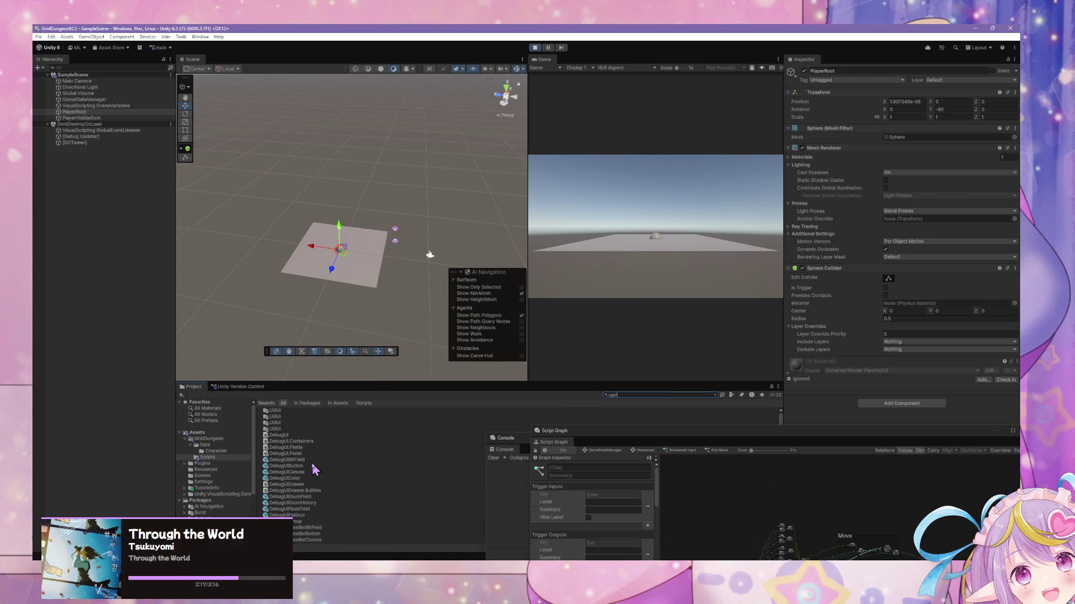
{"action": "double_click", "coordinate": [622, 394]}
{"action": "key", "text": "BackSpace"}
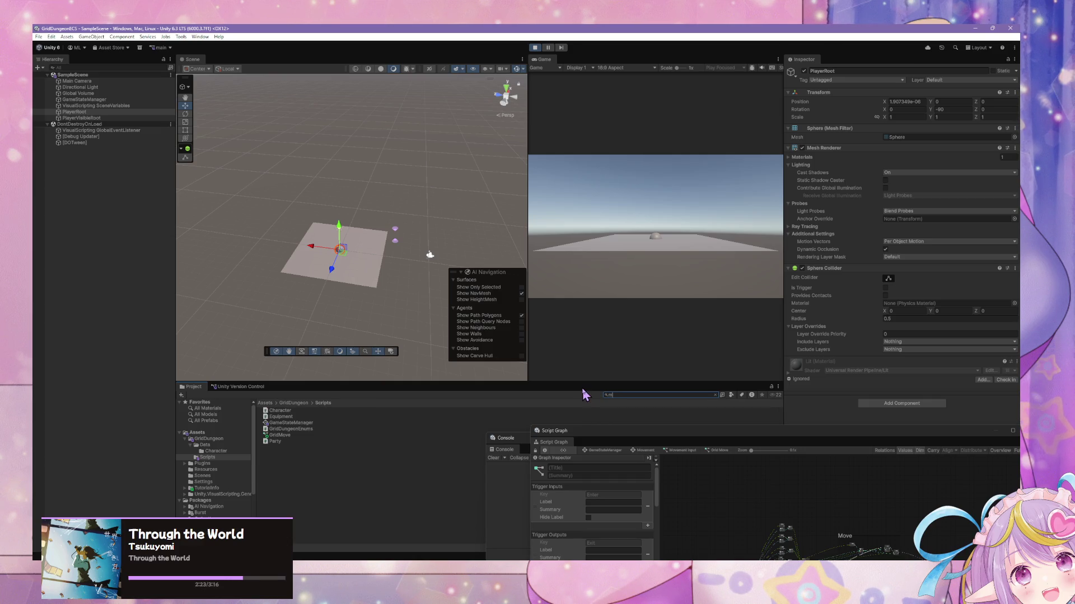
{"action": "type", "text": "eter"}
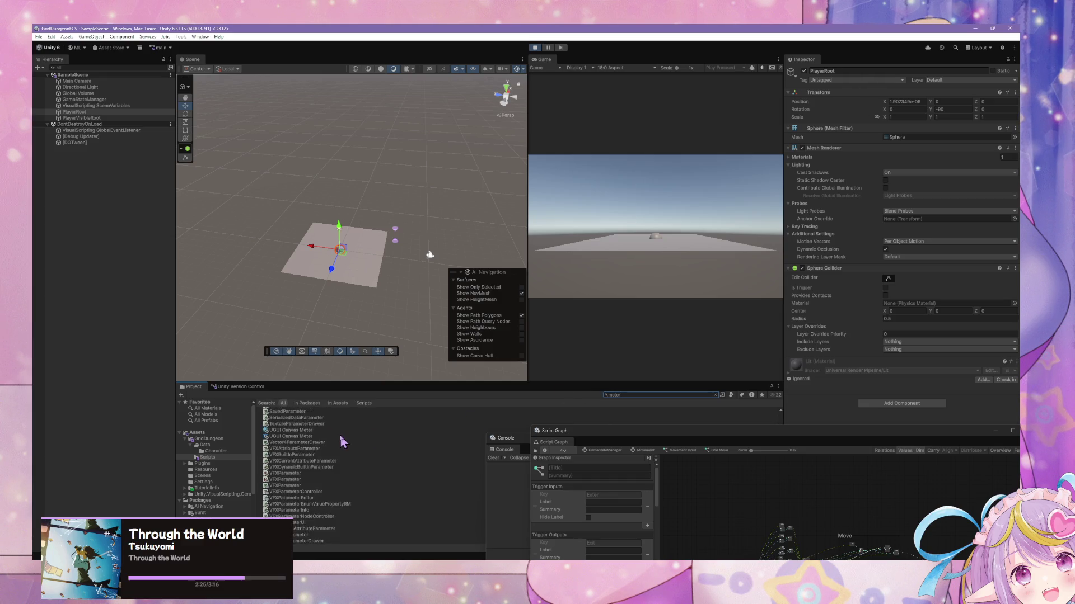
{"action": "left_click", "coordinate": [302, 437]}
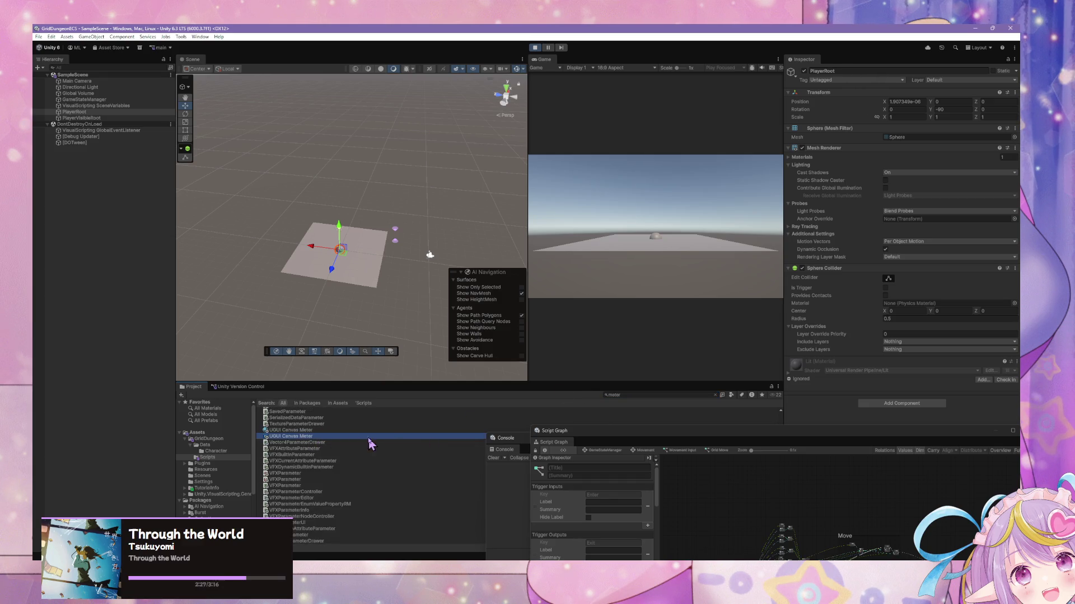
Open the UGUI Canvas Meter shader graph, add a reroute on the Base Color link, then delete it
{"action": "double_click", "coordinate": [347, 437]}
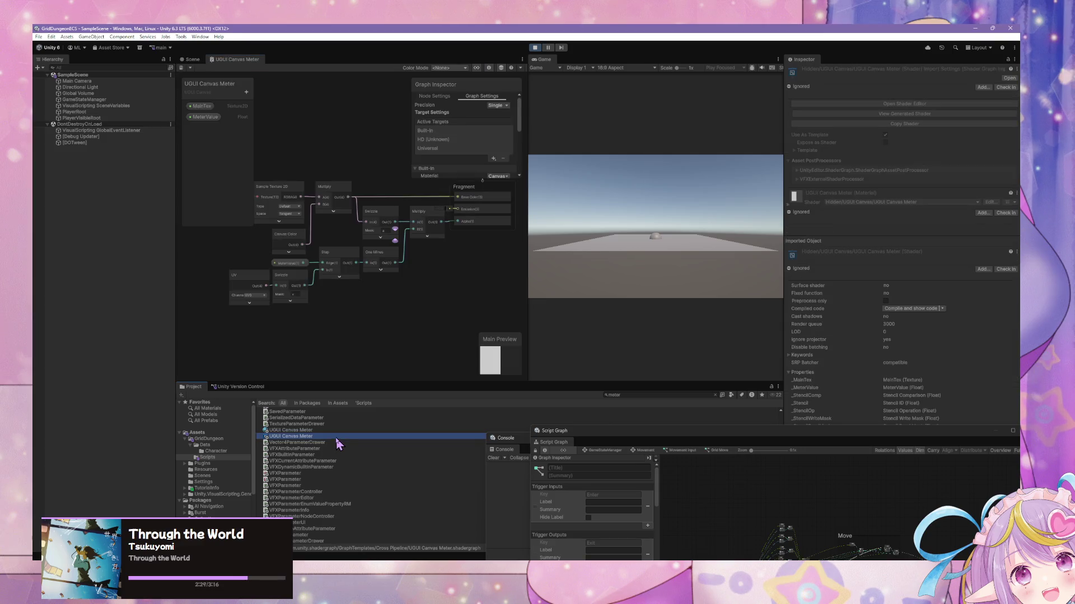
{"action": "scroll", "coordinate": [353, 252], "scroll_direction": "up", "scroll_amount": 2}
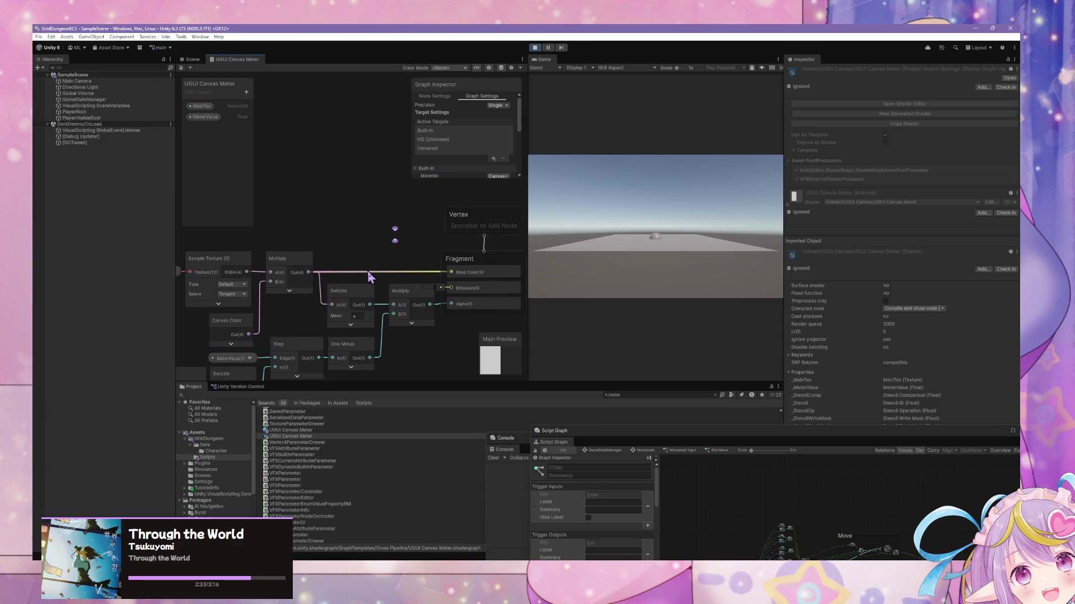
{"action": "double_click", "coordinate": [369, 272]}
{"action": "mouse_move", "coordinate": [376, 272]}
{"action": "left_mouse_down"}
{"action": "mouse_move", "coordinate": [392, 187]}
{"action": "mouse_move", "coordinate": [403, 193]}
{"action": "left_mouse_up"}
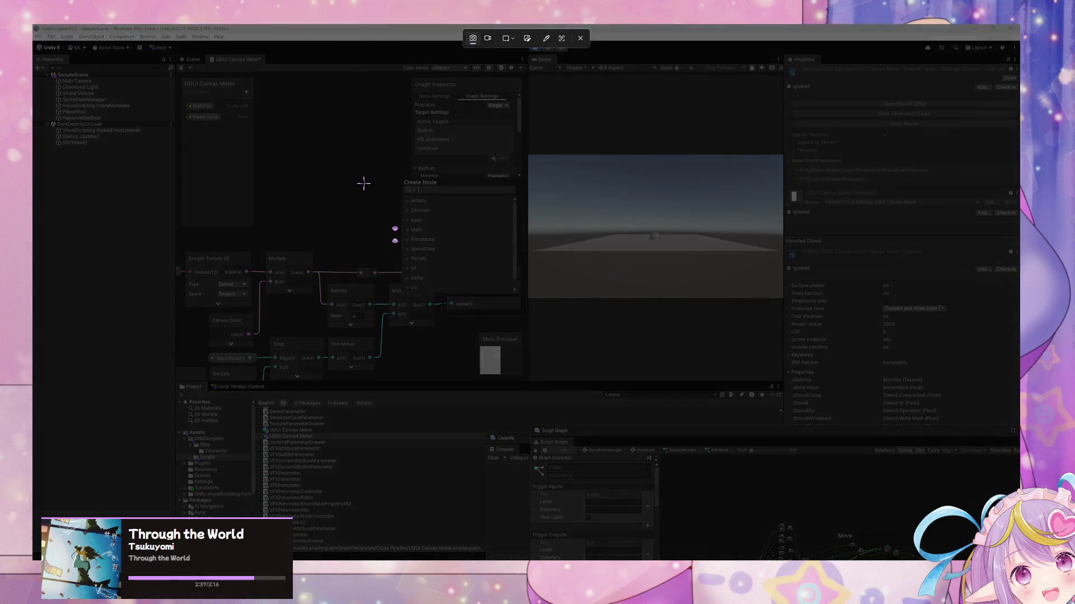
{"action": "key", "text": "Escape"}
{"action": "left_click_drag", "start_coordinate": [372, 272], "coordinate": [357, 202]}
{"action": "mouse_move", "coordinate": [409, 261]}
{"action": "left_mouse_down"}
{"action": "mouse_move", "coordinate": [357, 195]}
{"action": "mouse_move", "coordinate": [397, 262]}
{"action": "left_mouse_up"}
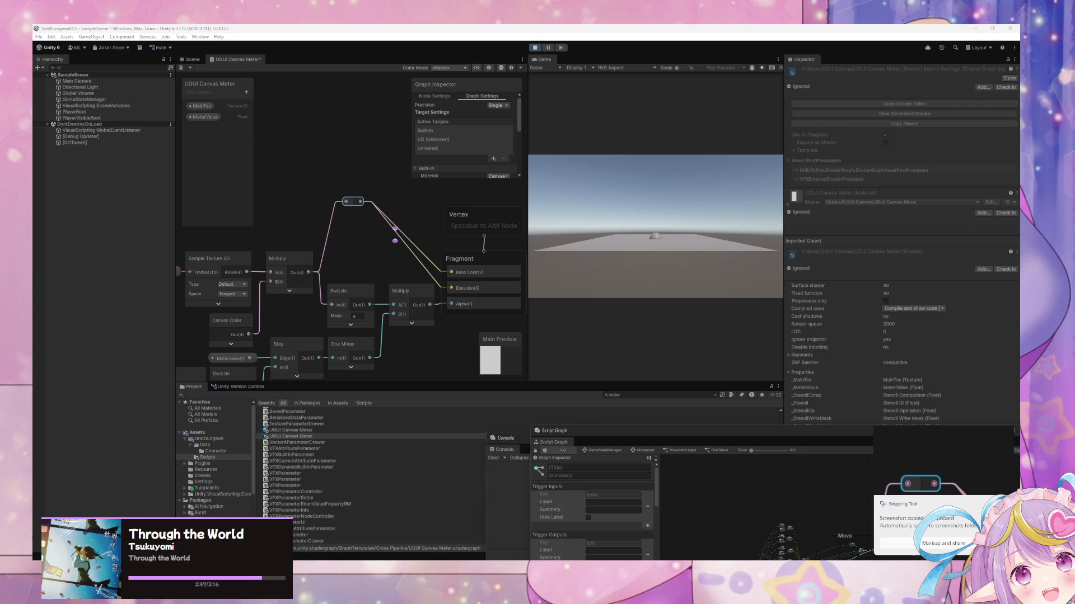
{"action": "left_click", "coordinate": [357, 206]}
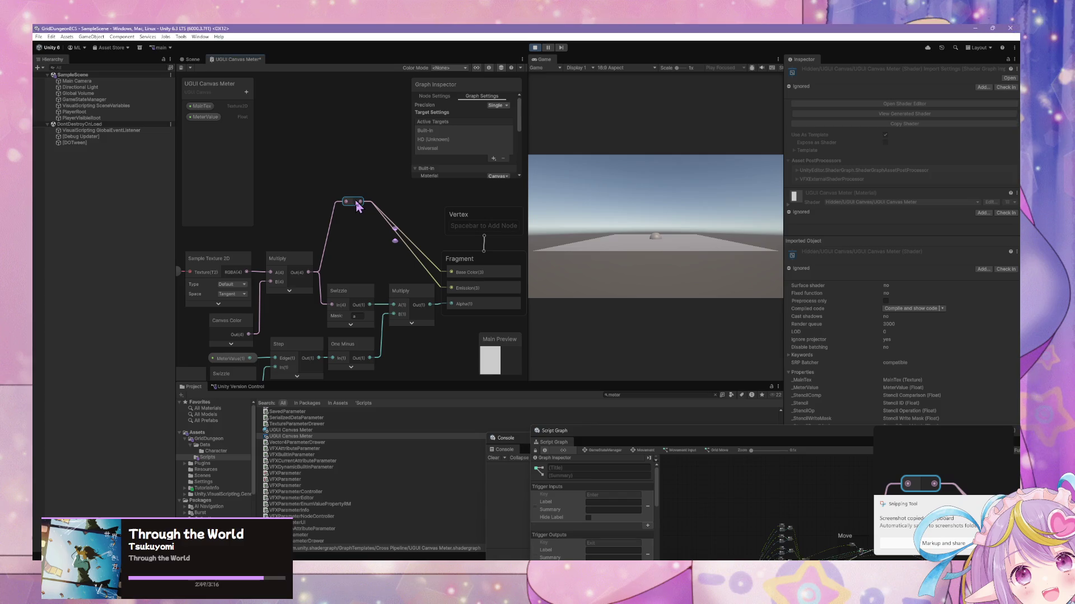
{"action": "key", "text": "Delete"}
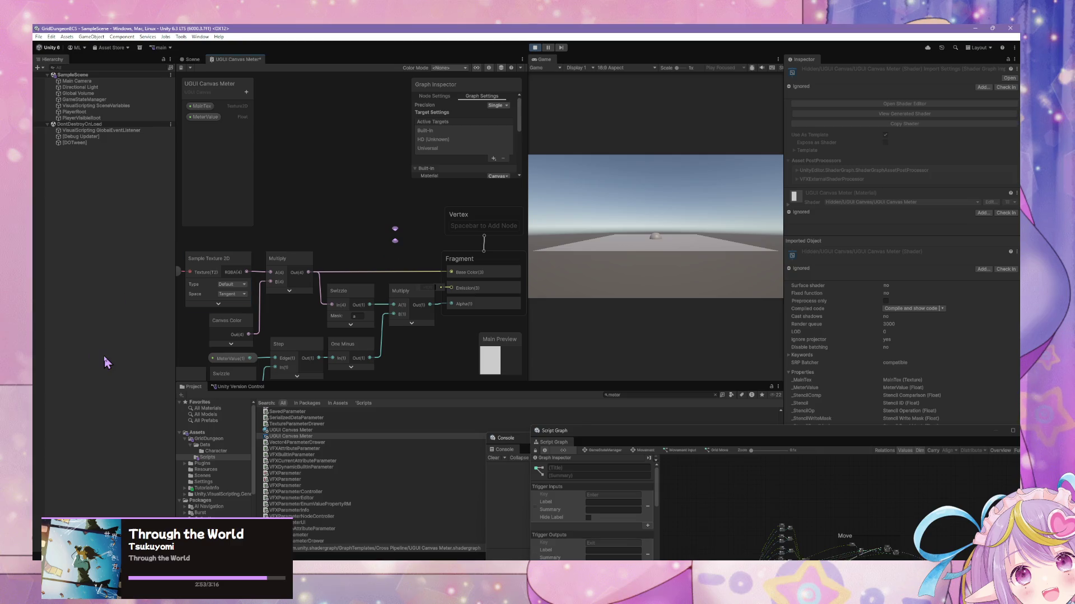
Close the shader graph tab and choose Don't Save
{"action": "right_click", "coordinate": [241, 60]}
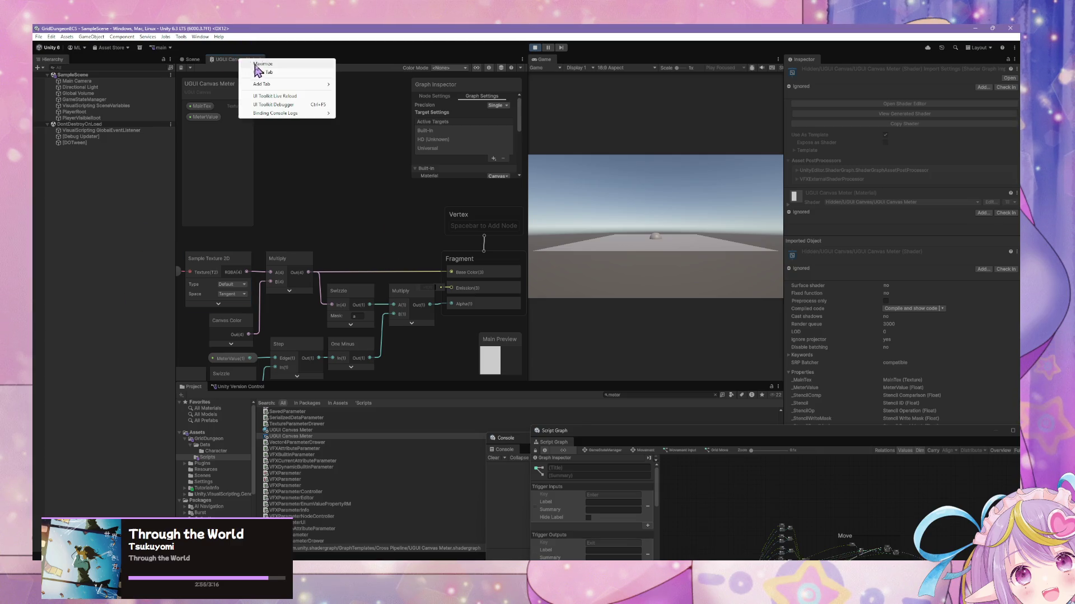
{"action": "left_click", "coordinate": [263, 74]}
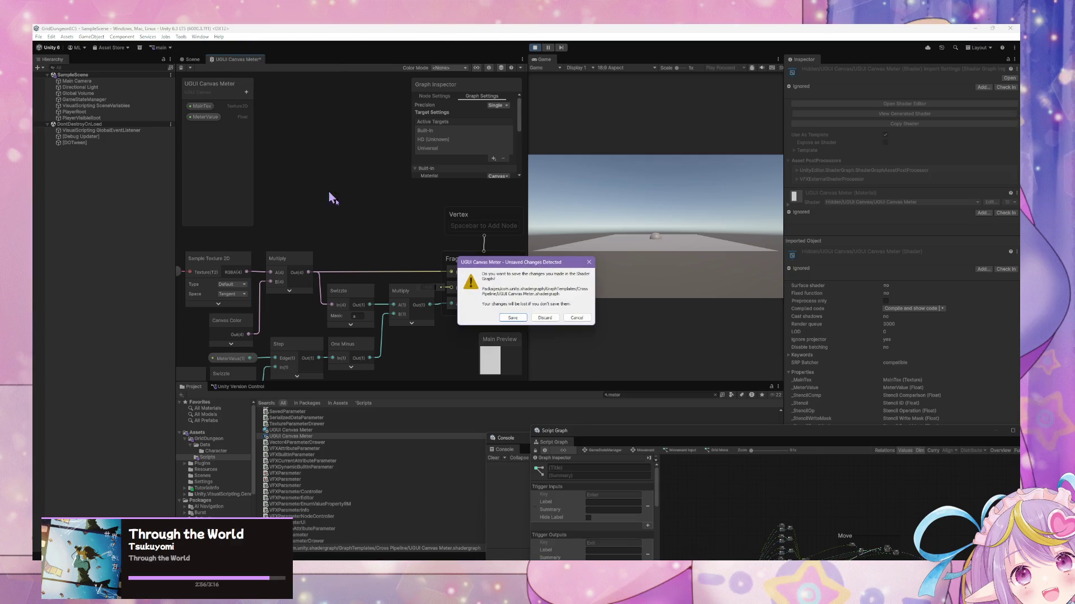
{"action": "left_click", "coordinate": [546, 317]}
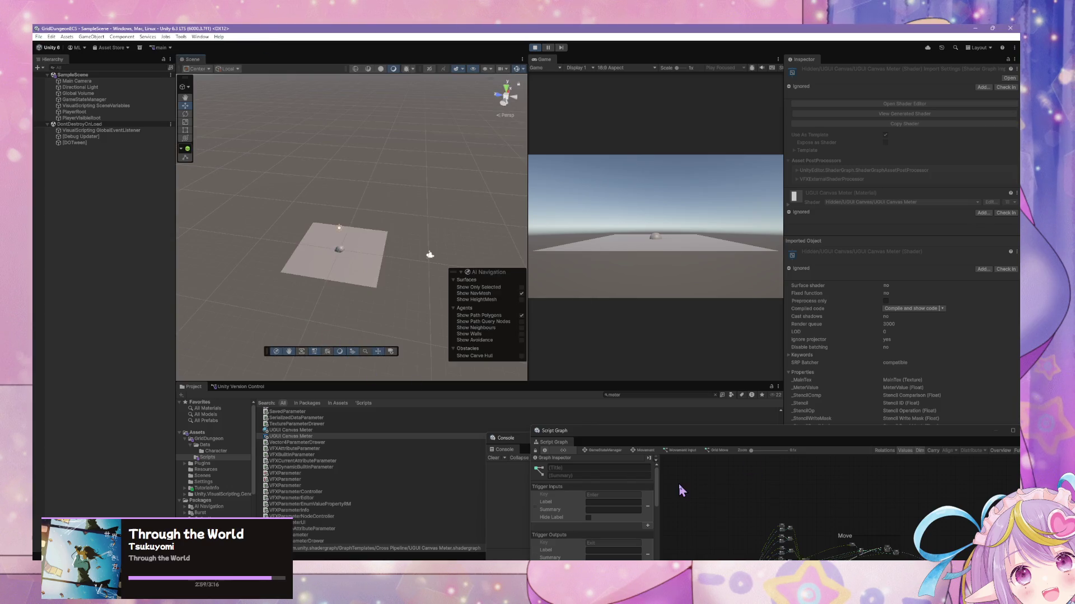
Centre the script graph window, zoom in, and duplicate the Input node slightly up-left
{"action": "mouse_move", "coordinate": [711, 431]}
{"action": "left_mouse_down"}
{"action": "mouse_move", "coordinate": [552, 189]}
{"action": "mouse_move", "coordinate": [566, 207]}
{"action": "left_mouse_up"}
{"action": "scroll", "coordinate": [661, 374], "scroll_direction": "up", "scroll_amount": 6}
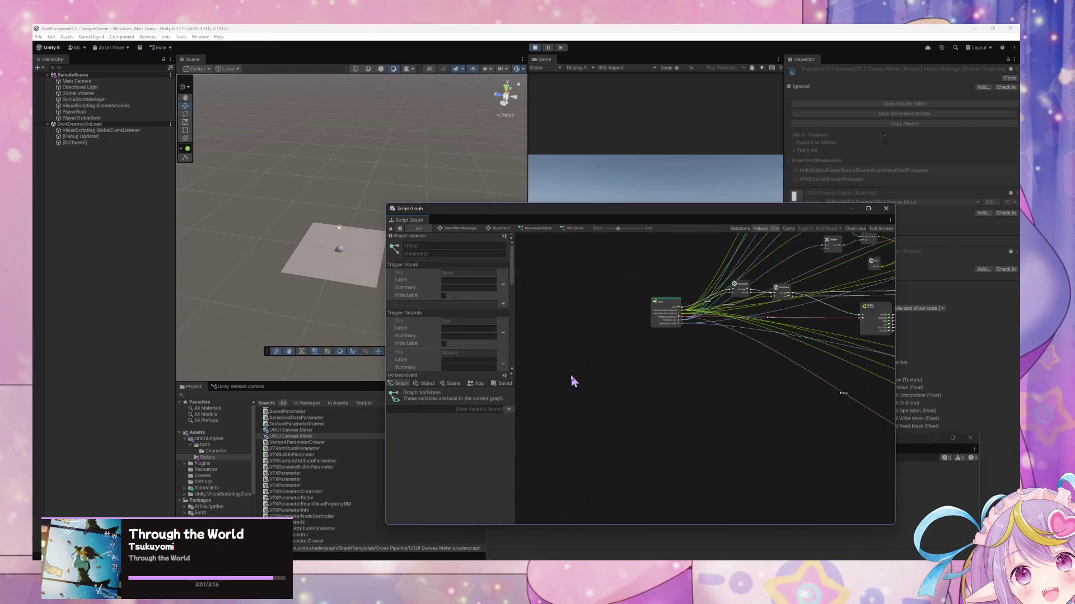
{"action": "left_click", "coordinate": [656, 337]}
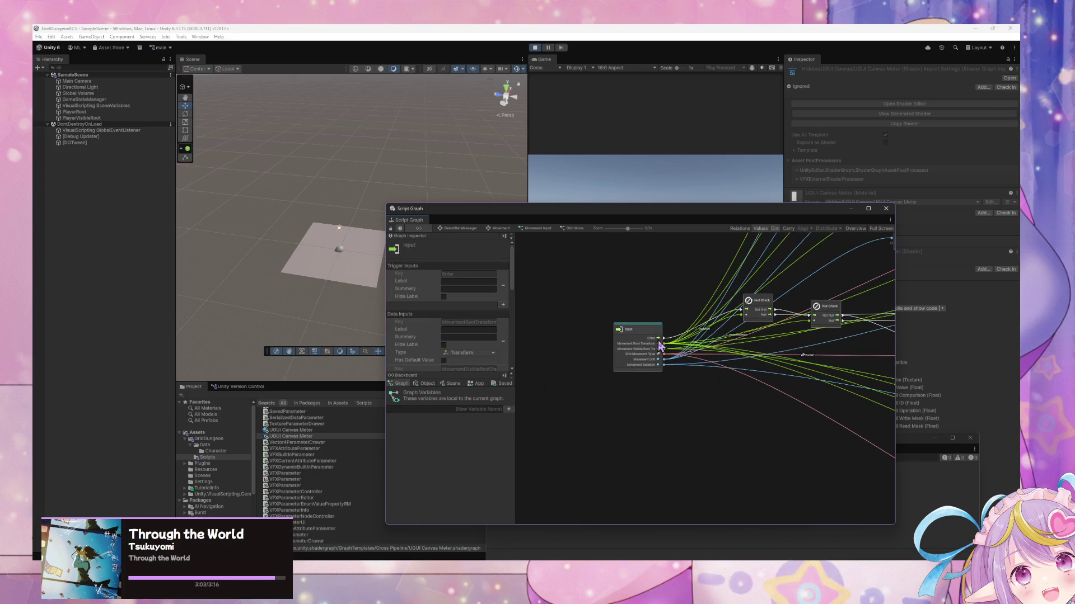
{"action": "key", "text": "ctrl+d"}
{"action": "left_click_drag", "start_coordinate": [634, 419], "coordinate": [612, 400]}
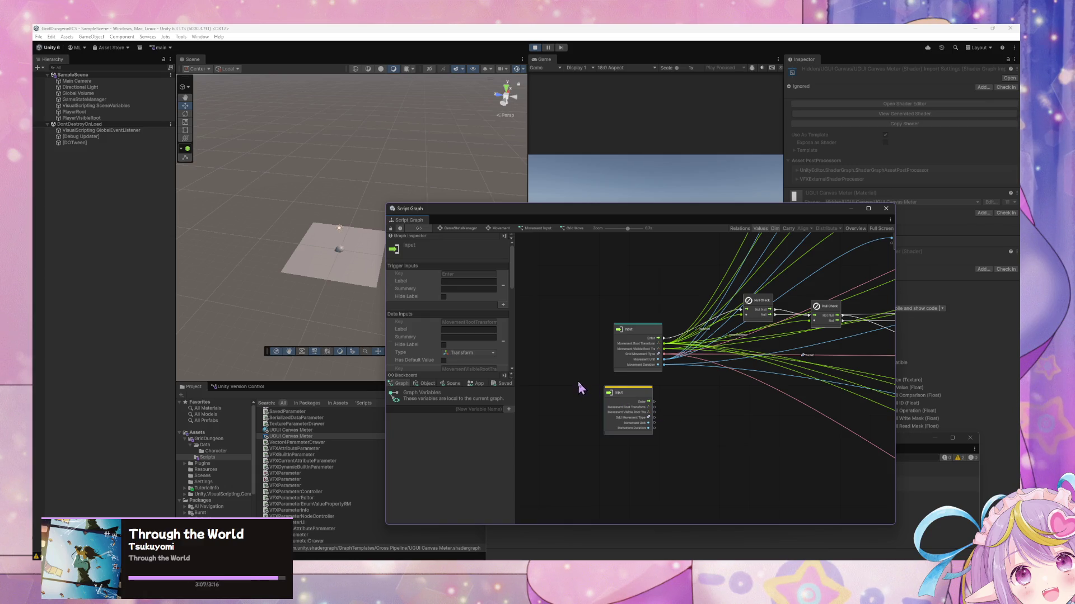
Screenshot the duplicate Input node, delete it, and pan to the Multiply, Select and Switch nodes
{"action": "key", "text": "super+shift+s"}
{"action": "left_click_drag", "start_coordinate": [586, 376], "coordinate": [680, 479]}
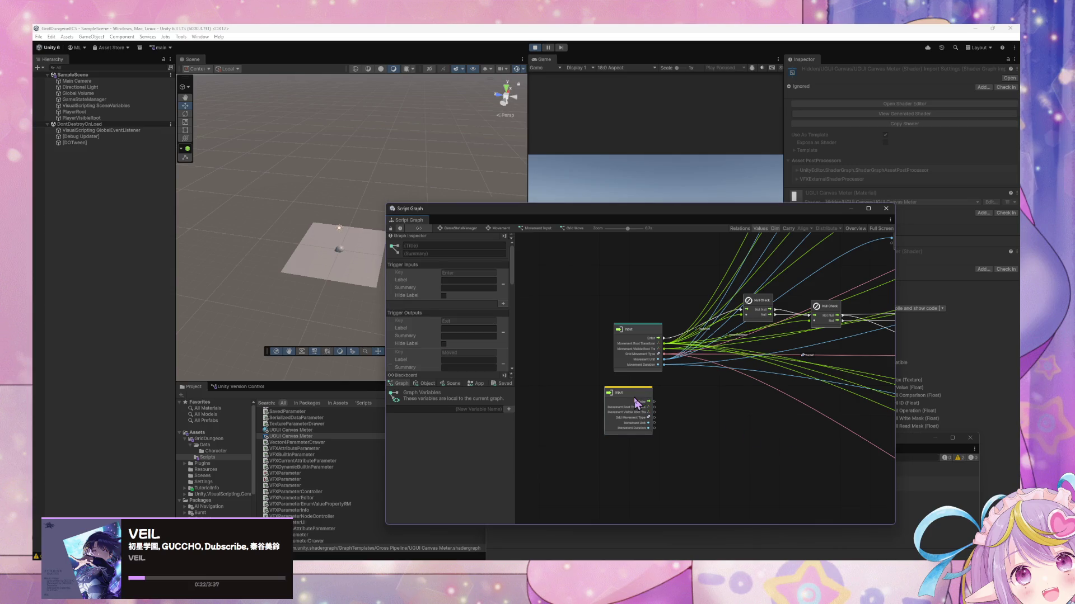
{"action": "key", "text": "Delete"}
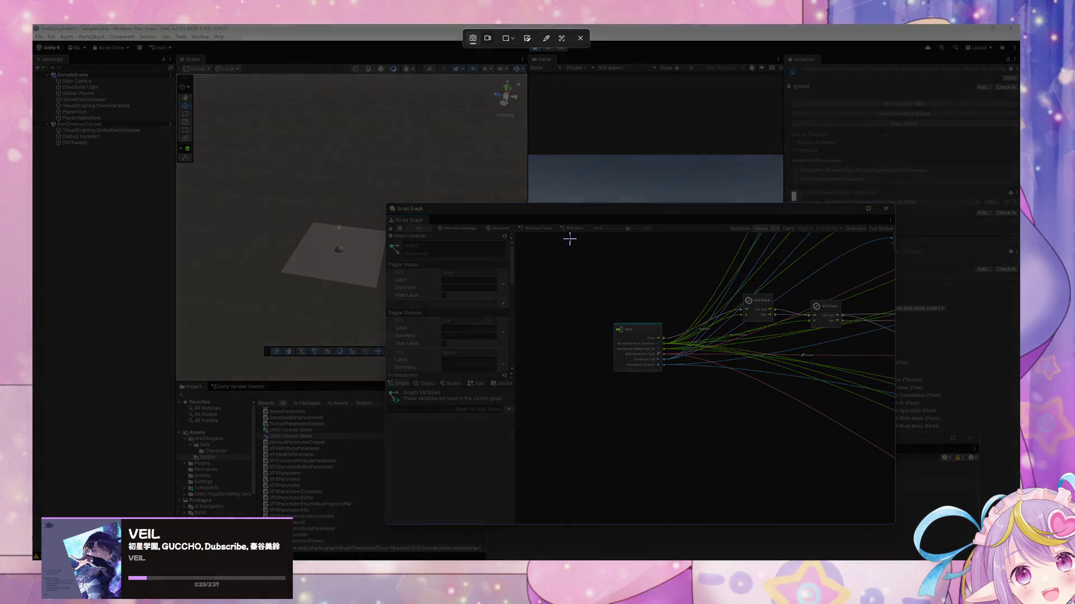
{"action": "left_click_drag", "start_coordinate": [568, 237], "coordinate": [791, 413]}
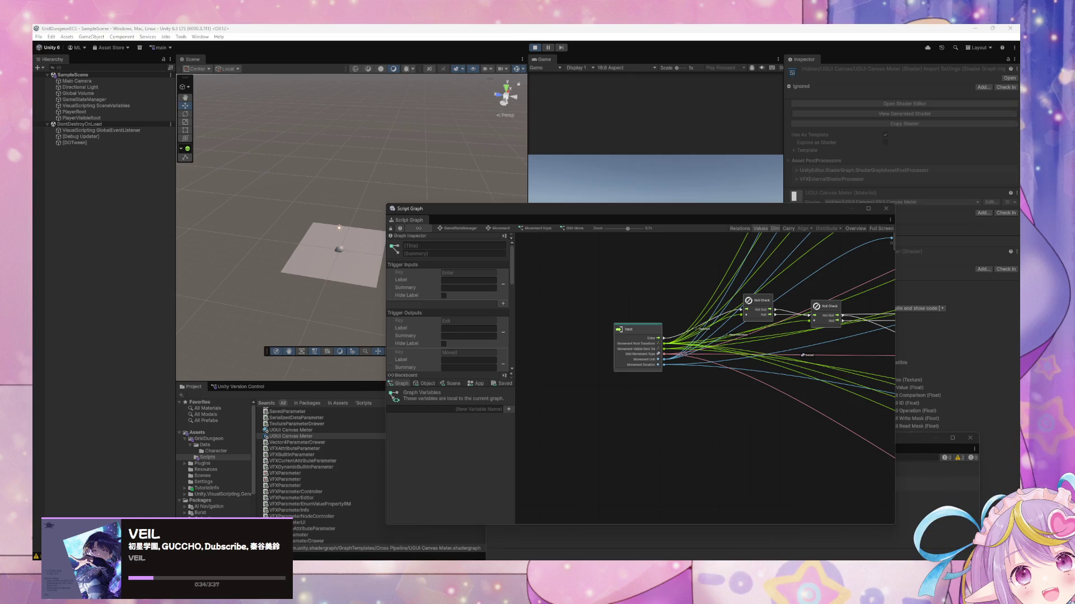
{"action": "left_click_drag", "start_coordinate": [844, 403], "coordinate": [564, 472]}
Recentre the Multiply and Null Check nodes and move the graph window down to uncover the Game view
{"action": "mouse_move", "coordinate": [740, 428]}
{"action": "left_mouse_down"}
{"action": "mouse_move", "coordinate": [720, 422]}
{"action": "mouse_move", "coordinate": [818, 367]}
{"action": "mouse_move", "coordinate": [777, 377]}
{"action": "left_mouse_up"}
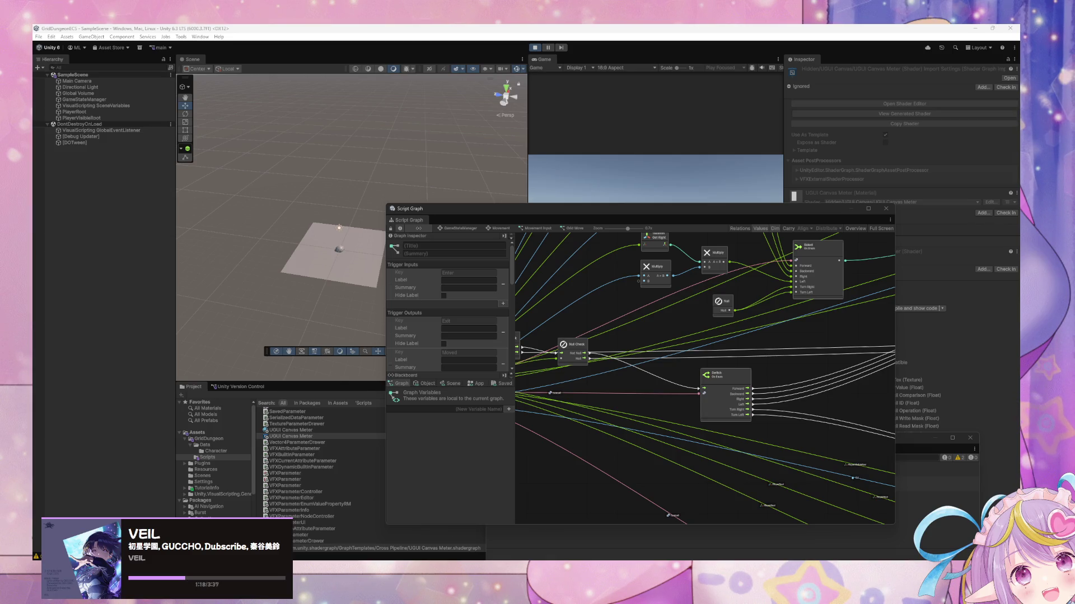
{"action": "left_click_drag", "start_coordinate": [622, 208], "coordinate": [634, 326]}
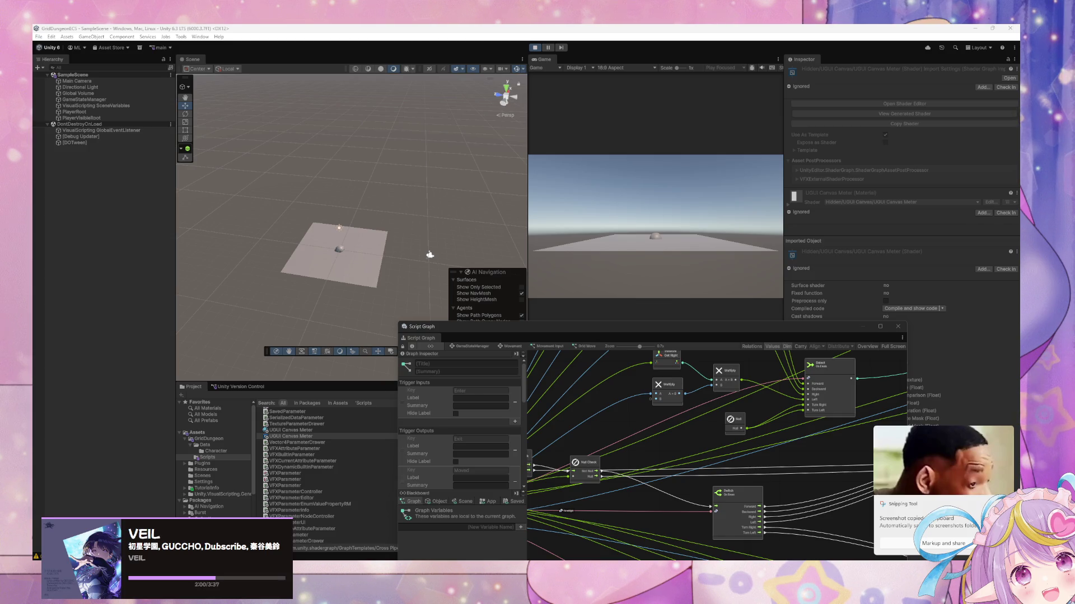
{"action": "left_click_drag", "start_coordinate": [591, 330], "coordinate": [560, 256]}
Zoom the graph canvas to review the nodes, then switch to the GridDungeon project's editor
{"action": "scroll", "coordinate": [590, 360], "scroll_direction": "down", "scroll_amount": 3}
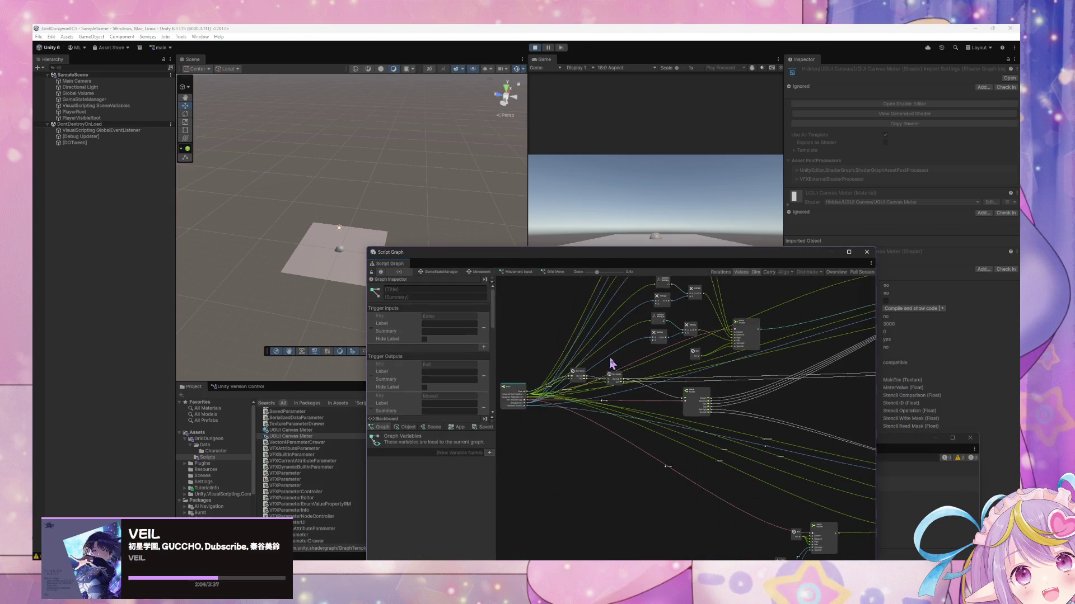
{"action": "scroll", "coordinate": [658, 380], "scroll_direction": "up", "scroll_amount": 3}
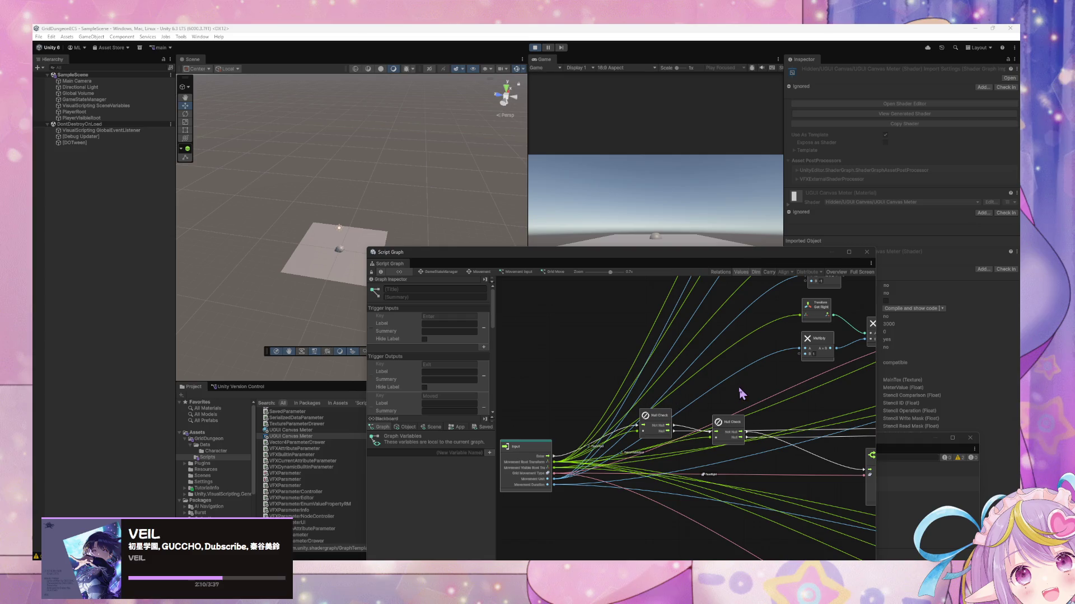
{"action": "scroll", "coordinate": [739, 392], "scroll_direction": "down", "scroll_amount": 3}
{"action": "scroll", "coordinate": [728, 414], "scroll_direction": "down", "scroll_amount": 2}
{"action": "scroll", "coordinate": [728, 414], "scroll_direction": "up", "scroll_amount": 2}
{"action": "scroll", "coordinate": [666, 402], "scroll_direction": "up", "scroll_amount": 5}
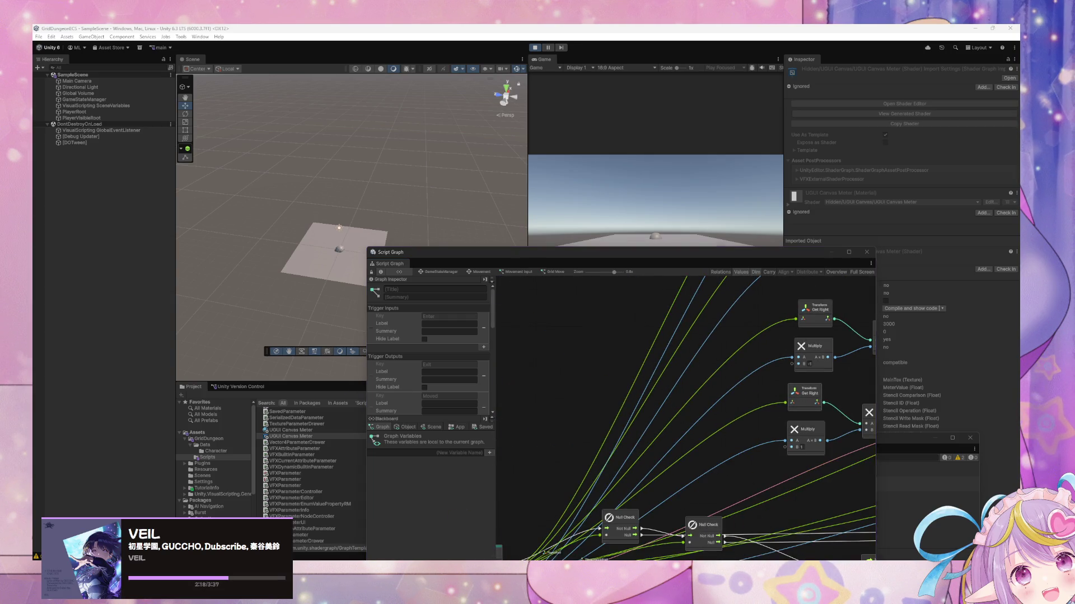
{"action": "left_click", "coordinate": [610, 518]}
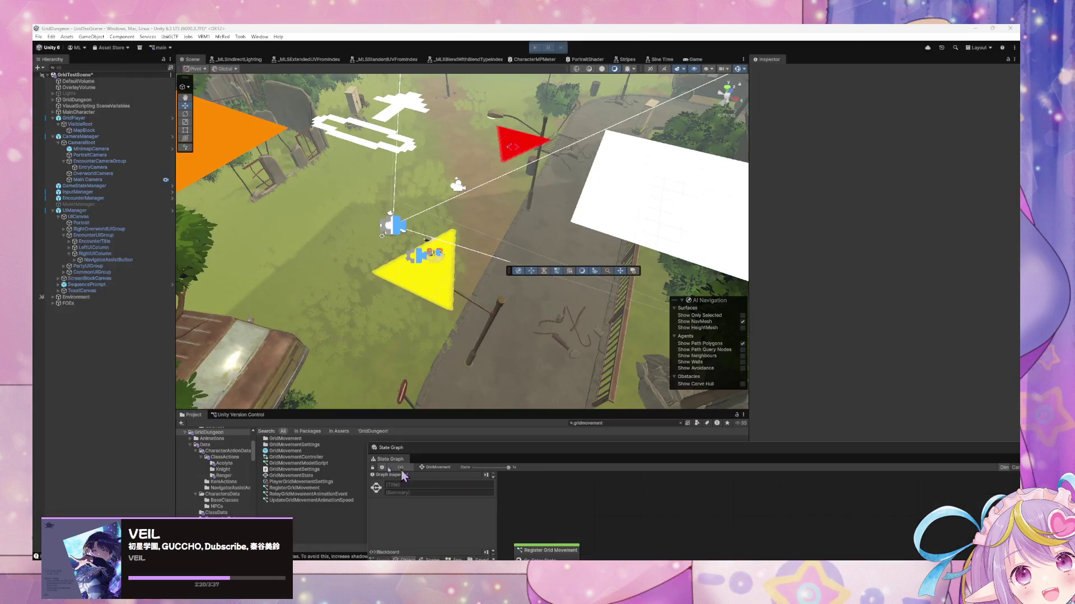
Select EncounterManager, locate its EncounterManagerState asset in Assets/GridDungeon/Scripts, and open it
{"action": "left_click", "coordinate": [94, 198]}
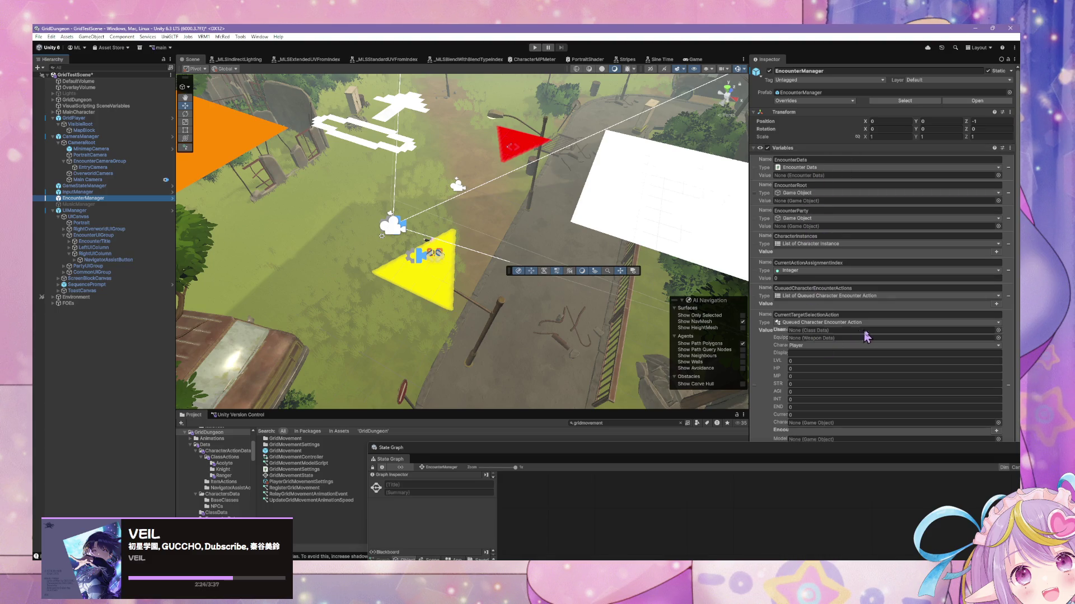
{"action": "scroll", "coordinate": [861, 336], "scroll_direction": "down", "scroll_amount": 2}
{"action": "left_click_drag", "start_coordinate": [834, 448], "coordinate": [481, 501]}
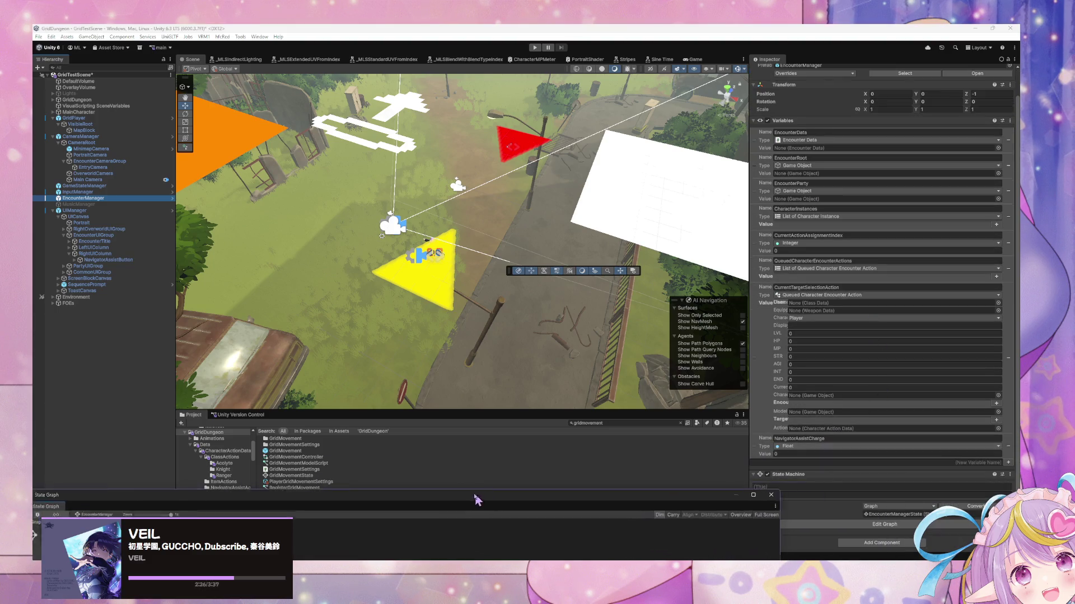
{"action": "left_click", "coordinate": [892, 514]}
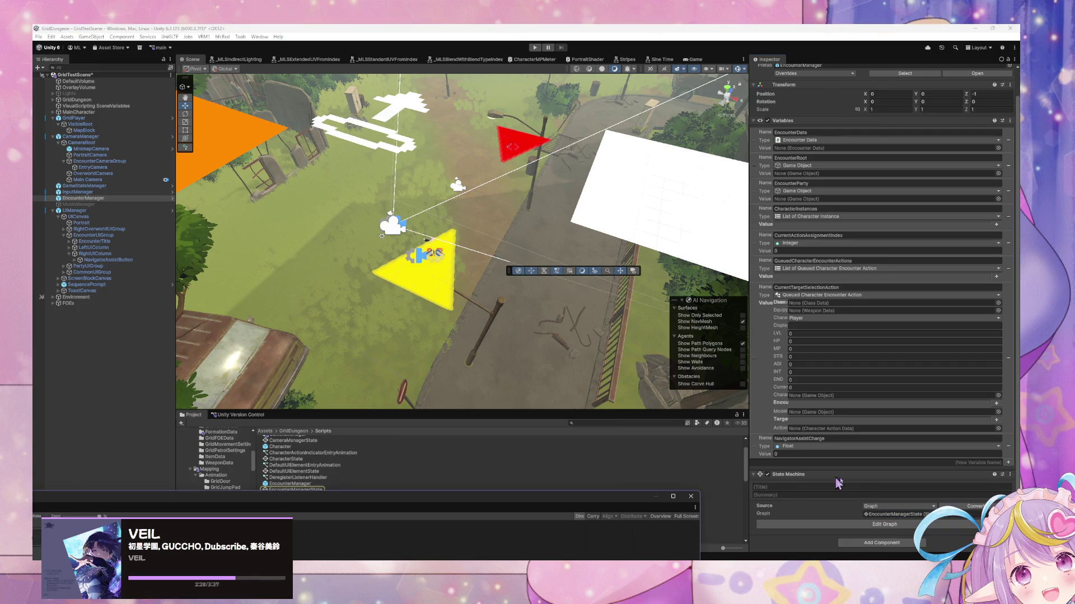
{"action": "double_click", "coordinate": [284, 490]}
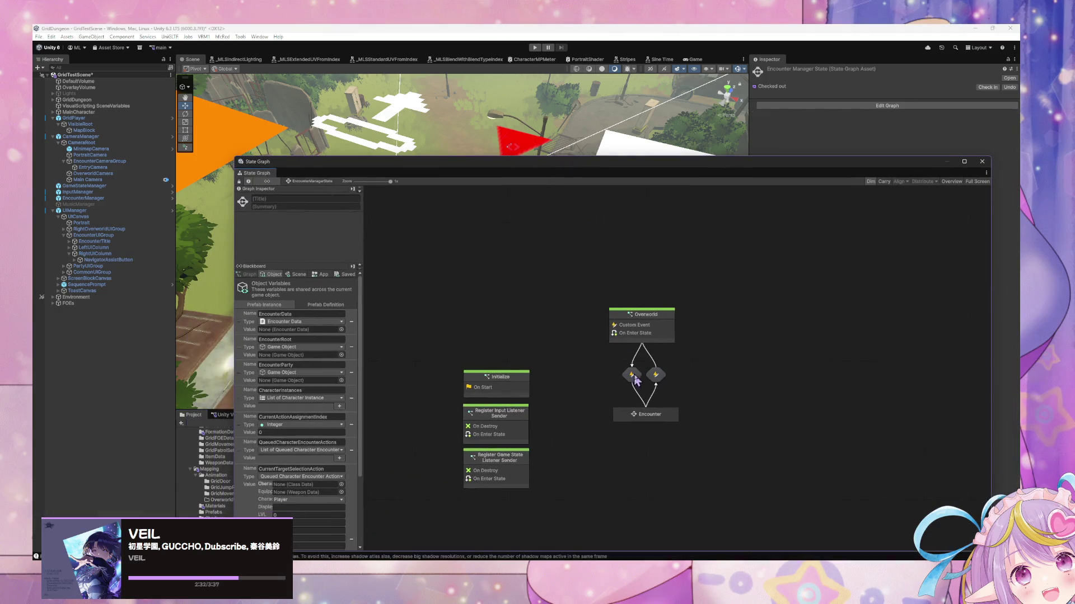
Drill from Encounter through Assign Character Actions into the Skill/Item Selection state's graph
{"action": "double_click", "coordinate": [646, 417]}
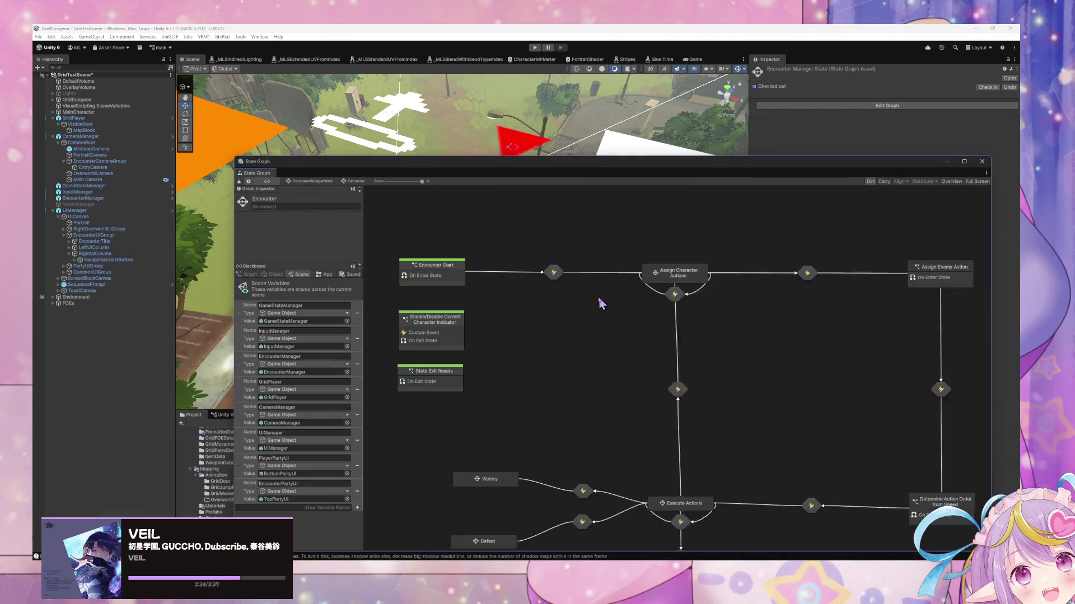
{"action": "double_click", "coordinate": [684, 473]}
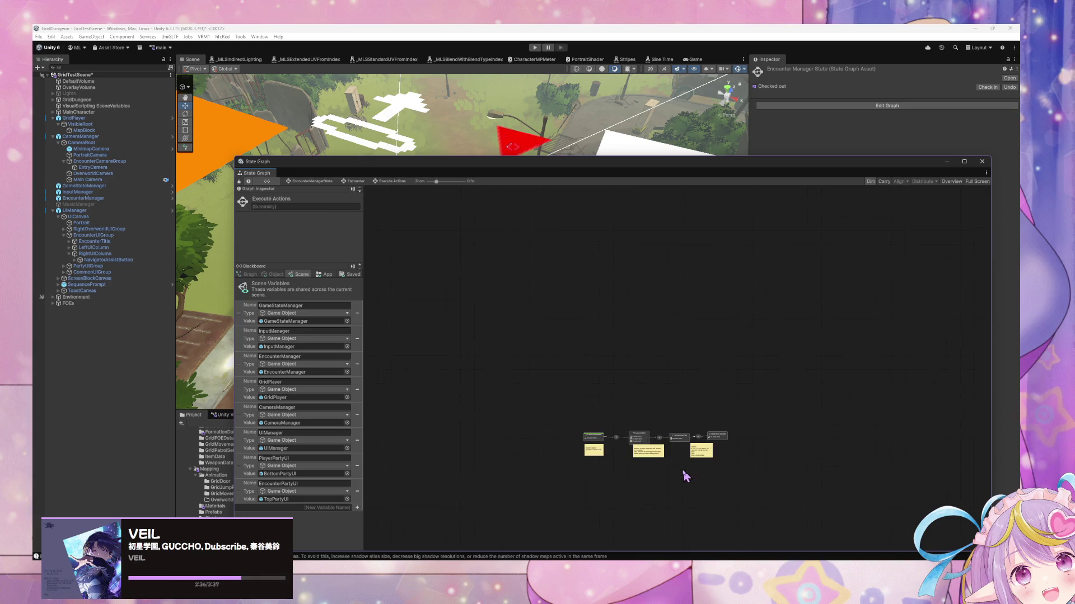
{"action": "scroll", "coordinate": [646, 456], "scroll_direction": "up", "scroll_amount": 5}
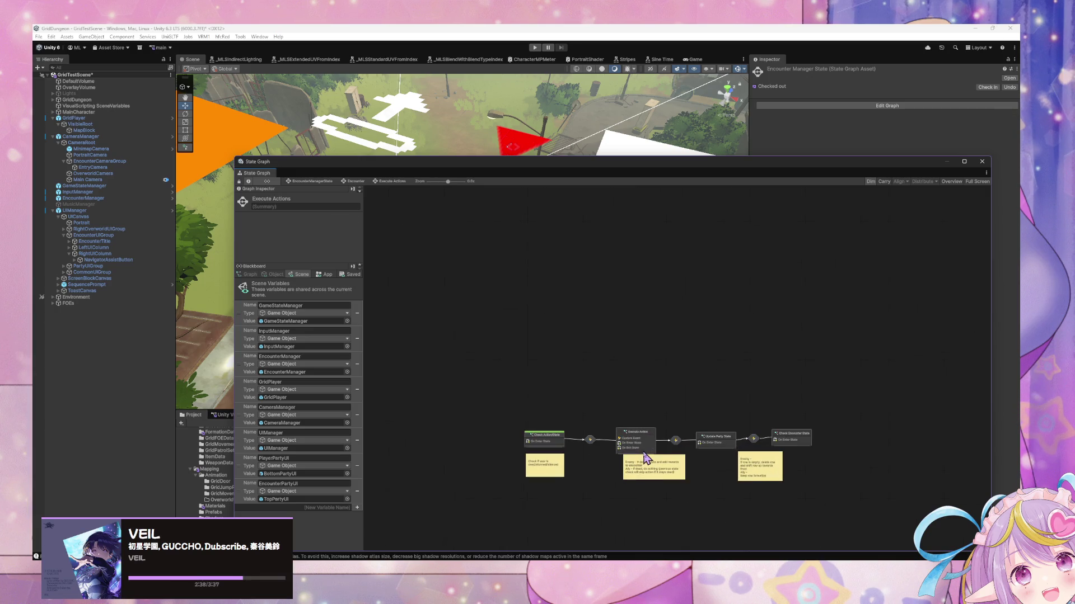
{"action": "scroll", "coordinate": [647, 457], "scroll_direction": "up", "scroll_amount": 2}
{"action": "left_click", "coordinate": [355, 181]}
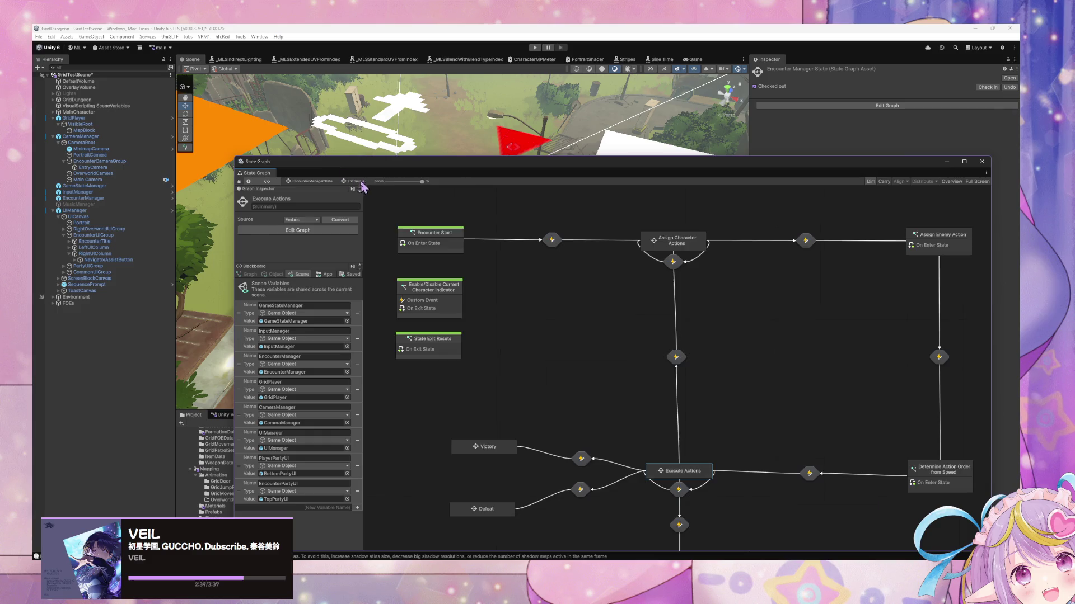
{"action": "double_click", "coordinate": [658, 237]}
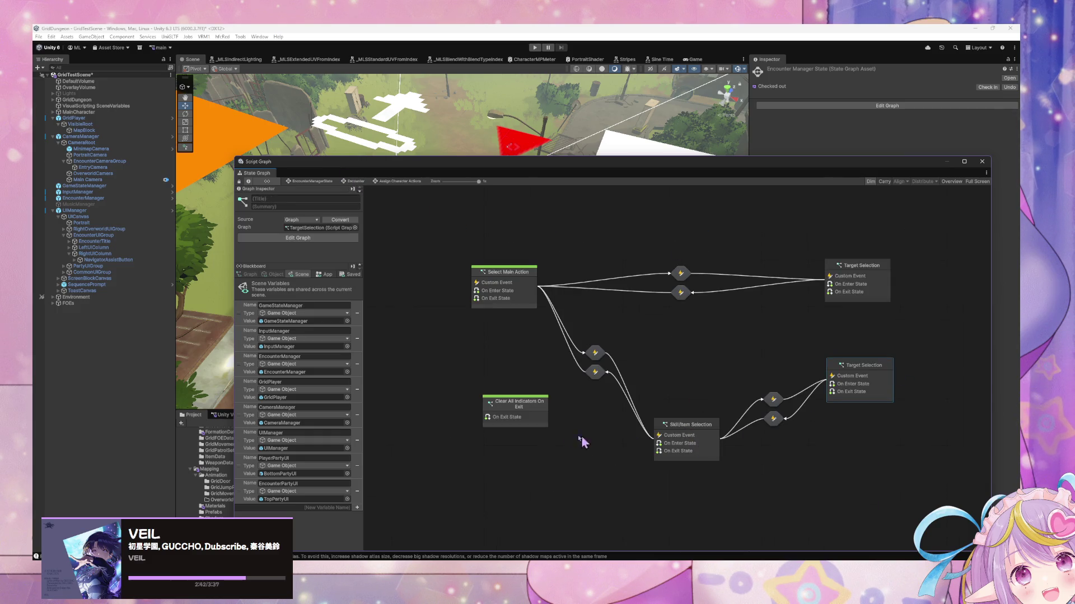
{"action": "double_click", "coordinate": [685, 425]}
Zoom and pan around the Target Selection graph's Get Target, Switch and Select nodes
{"action": "scroll", "coordinate": [746, 408], "scroll_direction": "down", "scroll_amount": 2}
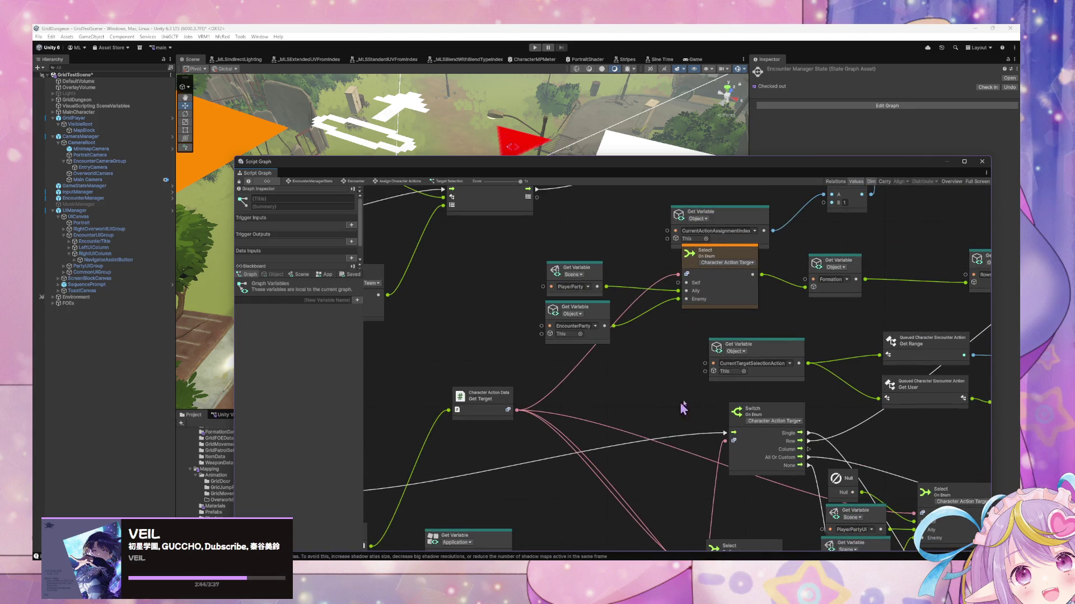
{"action": "scroll", "coordinate": [672, 414], "scroll_direction": "down", "scroll_amount": 10}
{"action": "scroll", "coordinate": [671, 414], "scroll_direction": "right", "scroll_amount": 10}
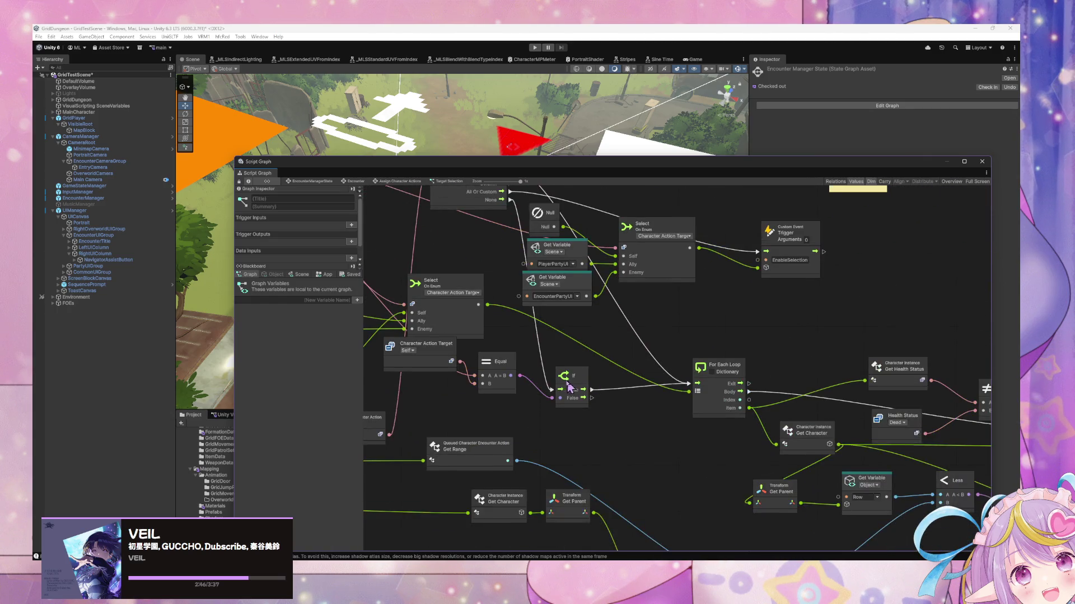
{"action": "scroll", "coordinate": [575, 386], "scroll_direction": "up", "scroll_amount": 10}
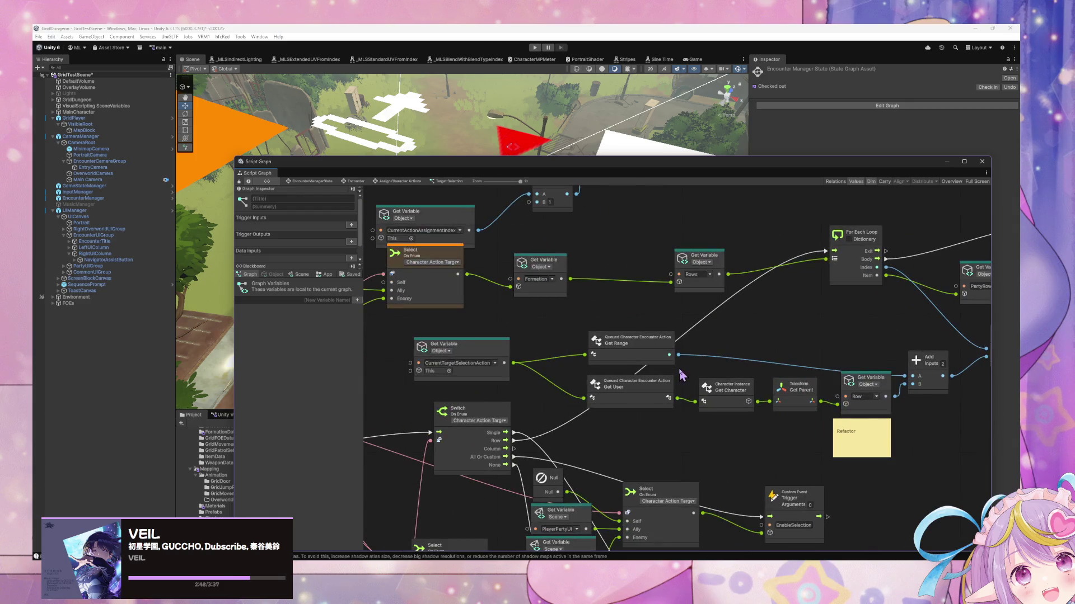
{"action": "scroll", "coordinate": [564, 327], "scroll_direction": "down", "scroll_amount": 5}
{"action": "scroll", "coordinate": [695, 326], "scroll_direction": "up", "scroll_amount": 5}
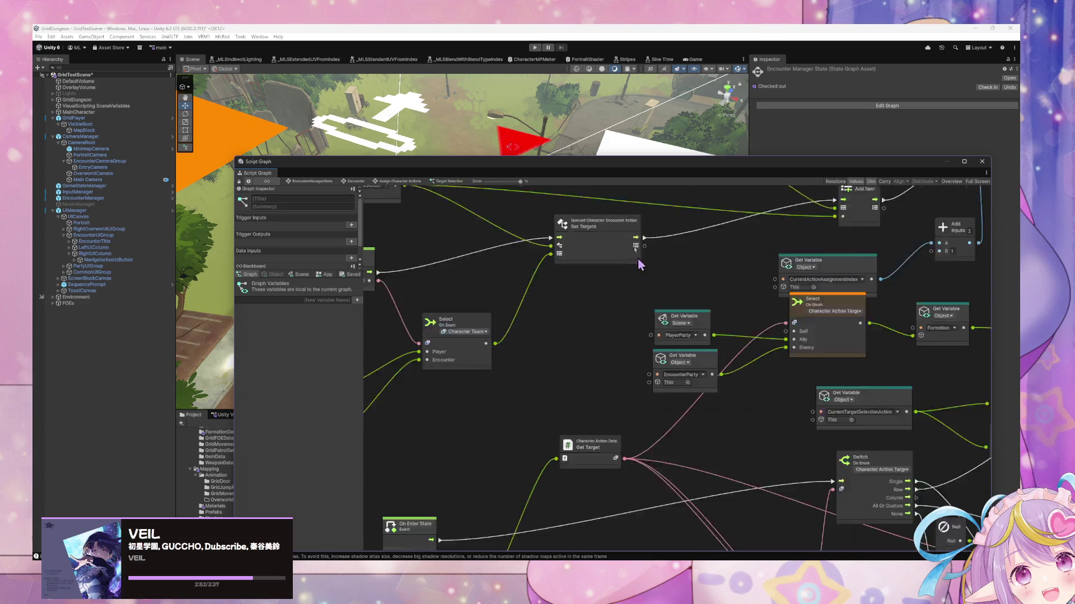
{"action": "scroll", "coordinate": [638, 264], "scroll_direction": "down", "scroll_amount": 5}
{"action": "scroll", "coordinate": [621, 322], "scroll_direction": "up", "scroll_amount": 5}
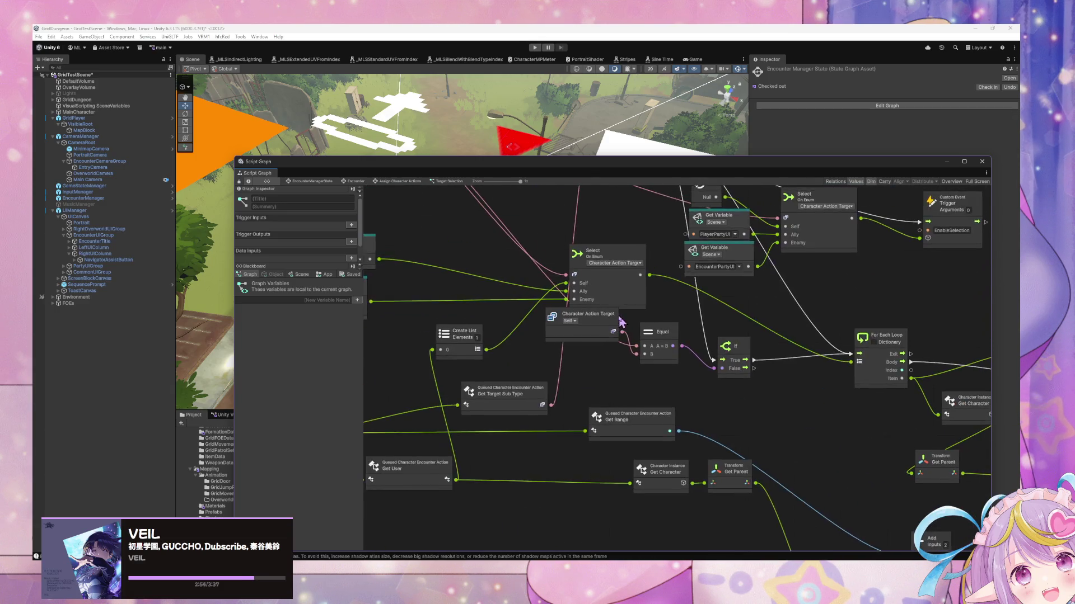
{"action": "scroll", "coordinate": [620, 322], "scroll_direction": "down", "scroll_amount": 3}
{"action": "scroll", "coordinate": [649, 345], "scroll_direction": "up", "scroll_amount": 3}
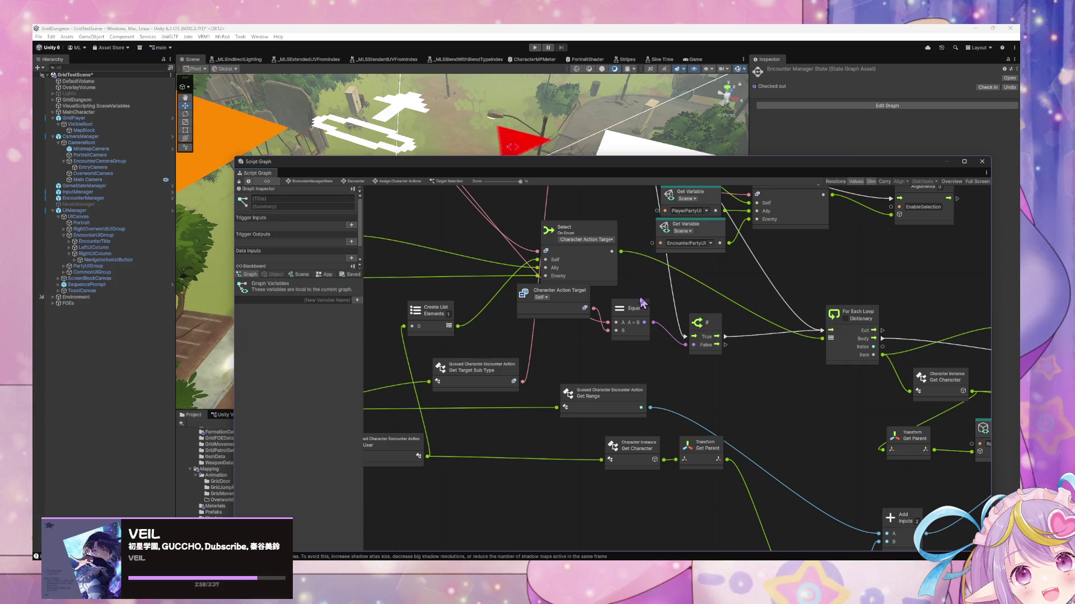
{"action": "scroll", "coordinate": [649, 314], "scroll_direction": "down", "scroll_amount": 3}
{"action": "scroll", "coordinate": [666, 401], "scroll_direction": "up", "scroll_amount": 3}
{"action": "scroll", "coordinate": [737, 397], "scroll_direction": "down", "scroll_amount": 3}
{"action": "scroll", "coordinate": [700, 483], "scroll_direction": "up", "scroll_amount": 3}
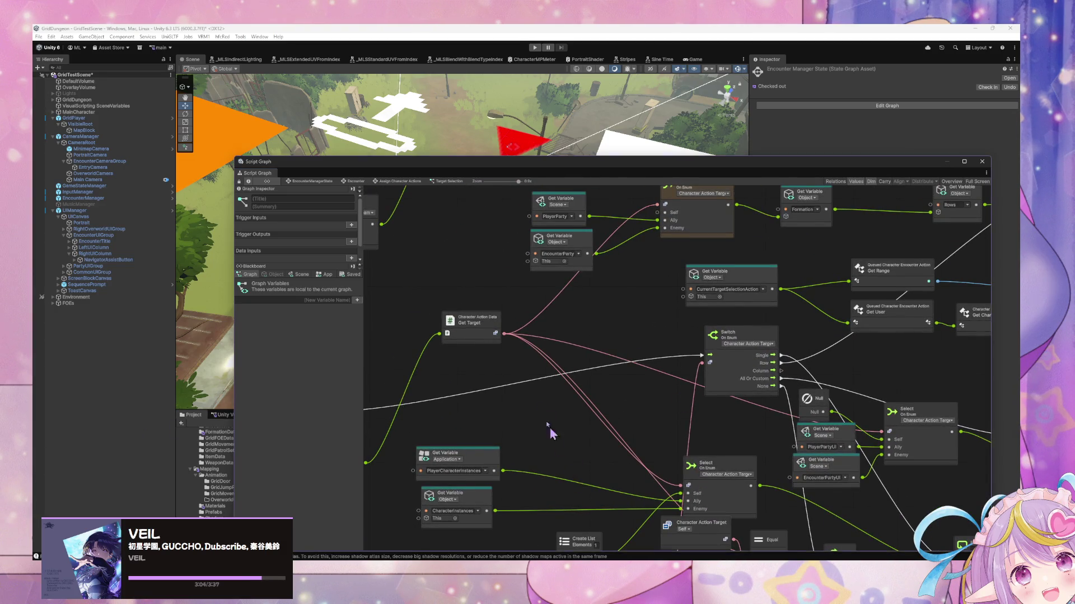
{"action": "scroll", "coordinate": [556, 444], "scroll_direction": "down", "scroll_amount": 2}
{"action": "scroll", "coordinate": [735, 454], "scroll_direction": "up", "scroll_amount": 2}
{"action": "right_click", "coordinate": [736, 421]}
{"action": "type", "text": "get party"}
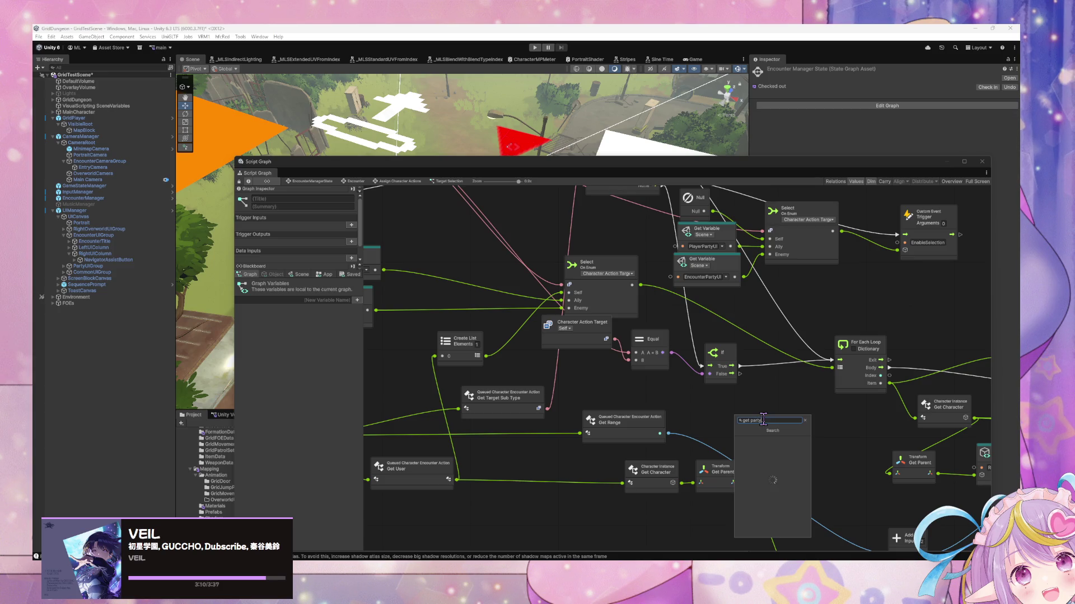
{"action": "scroll", "coordinate": [773, 504], "scroll_direction": "down", "scroll_amount": 2}
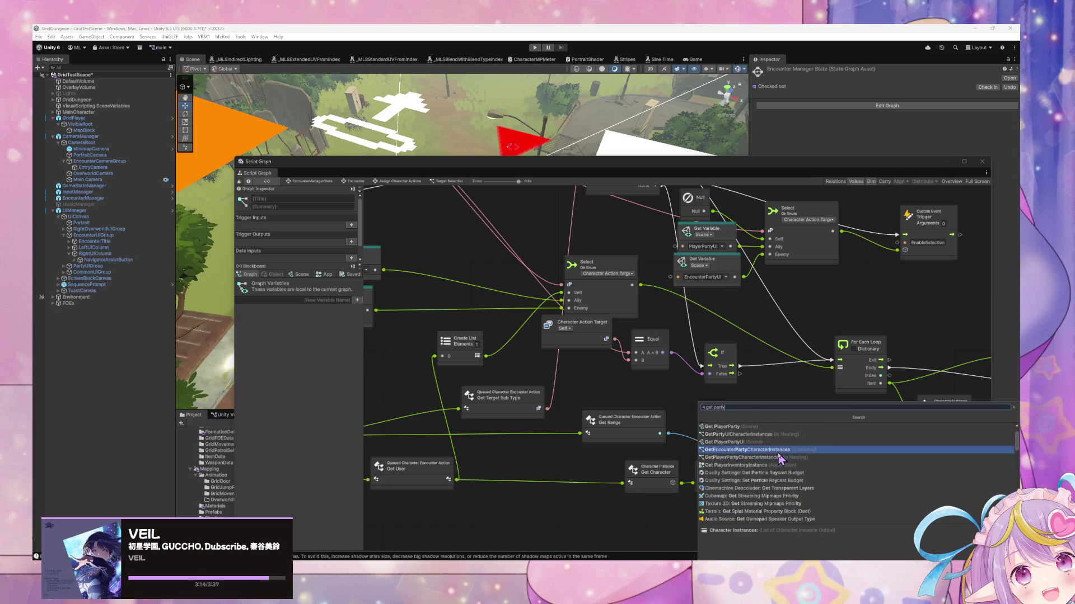
{"action": "left_click", "coordinate": [778, 449]}
{"action": "left_click_drag", "start_coordinate": [782, 429], "coordinate": [757, 409]}
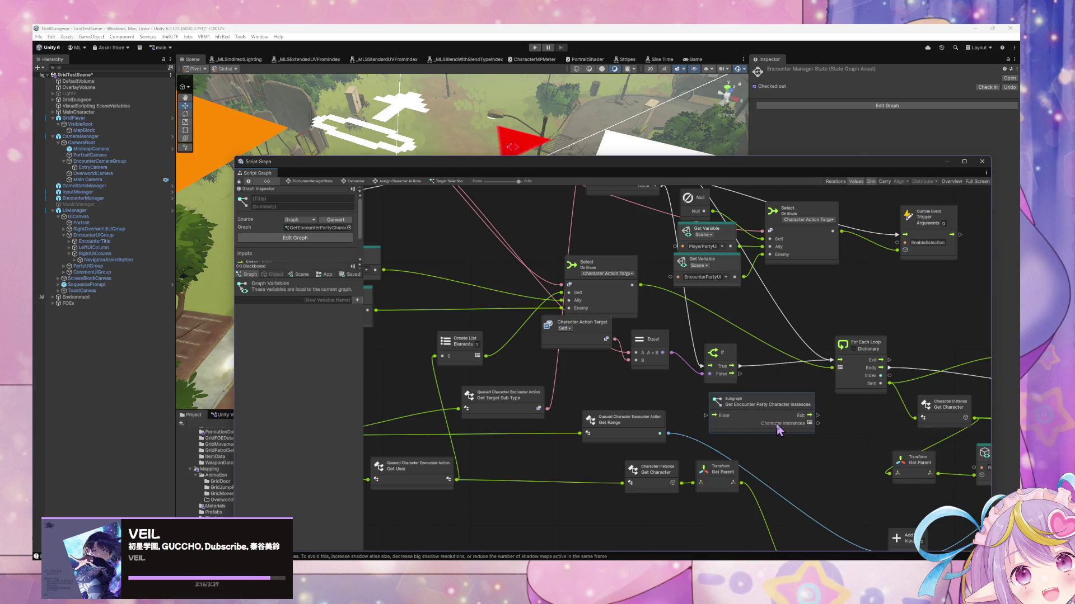
{"action": "key", "text": "ctrl+d"}
{"action": "mouse_move", "coordinate": [760, 421]}
{"action": "left_mouse_down"}
{"action": "mouse_move", "coordinate": [775, 466]}
{"action": "mouse_move", "coordinate": [712, 498]}
{"action": "mouse_move", "coordinate": [711, 511]}
{"action": "left_mouse_up"}
{"action": "left_click_drag", "start_coordinate": [817, 415], "coordinate": [722, 461]}
{"action": "left_click_drag", "start_coordinate": [758, 422], "coordinate": [771, 423]}
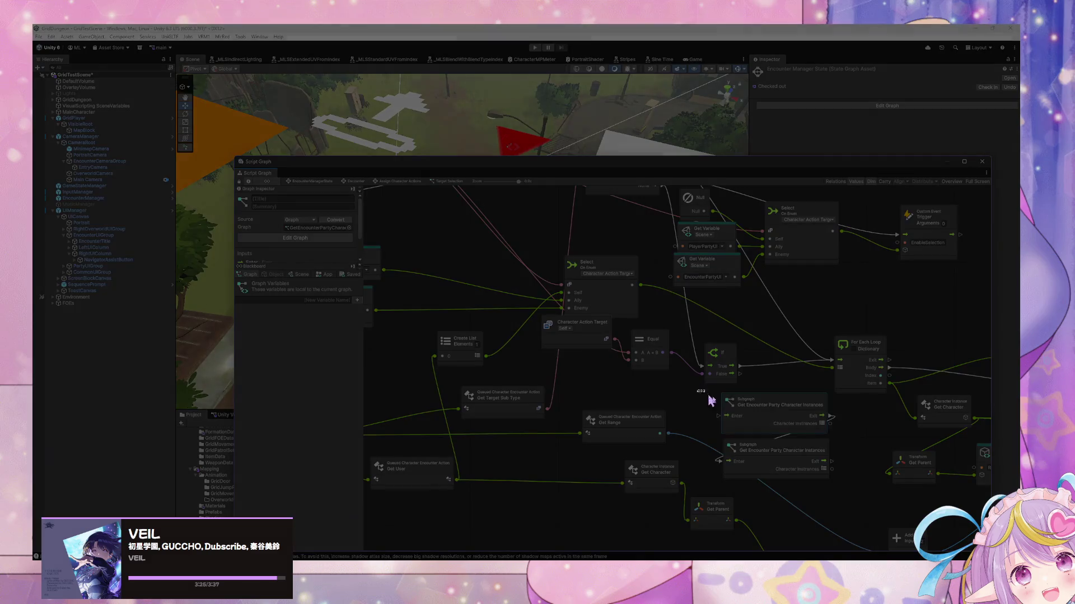
{"action": "left_click_drag", "start_coordinate": [697, 390], "coordinate": [848, 492]}
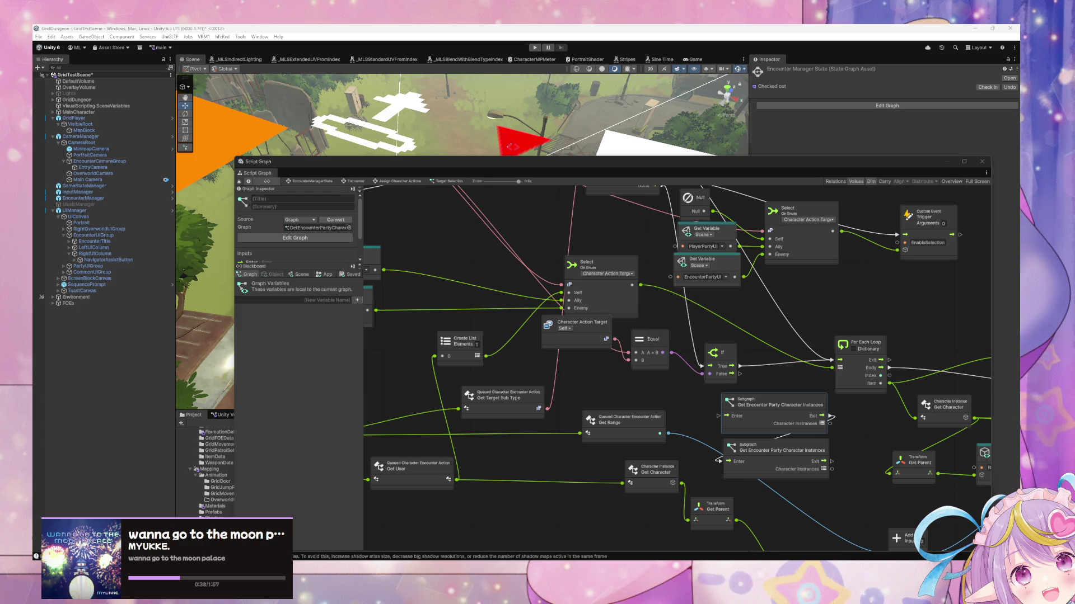
{"action": "mouse_move", "coordinate": [790, 364]}
{"action": "left_mouse_down"}
{"action": "mouse_move", "coordinate": [827, 467]}
{"action": "mouse_move", "coordinate": [821, 485]}
{"action": "left_mouse_up"}
{"action": "key", "text": "Delete"}
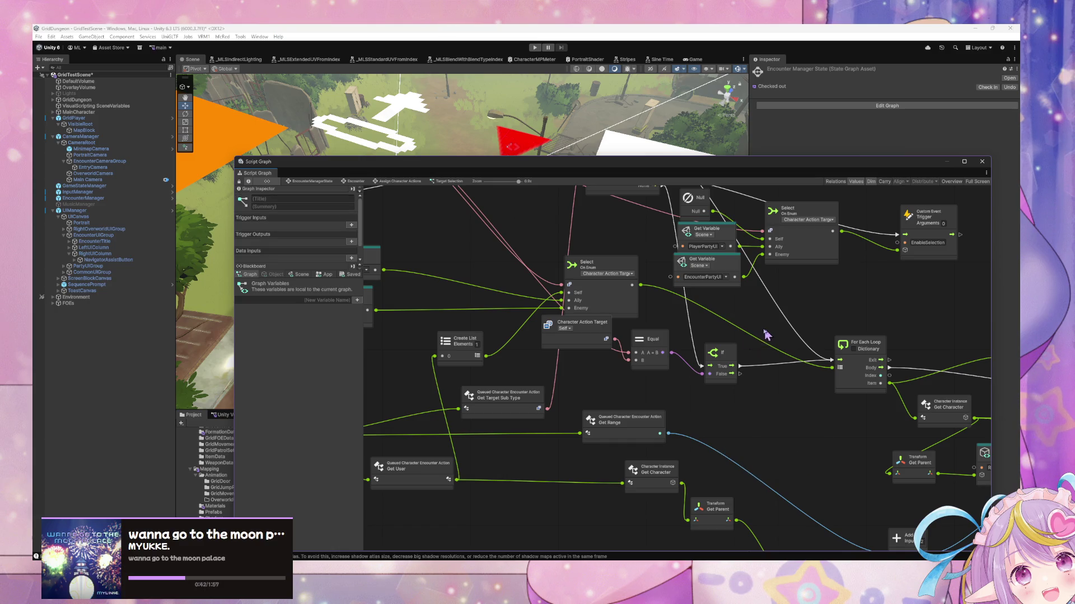
{"action": "left_click_drag", "start_coordinate": [770, 334], "coordinate": [672, 452]}
{"action": "left_click", "coordinate": [810, 146]}
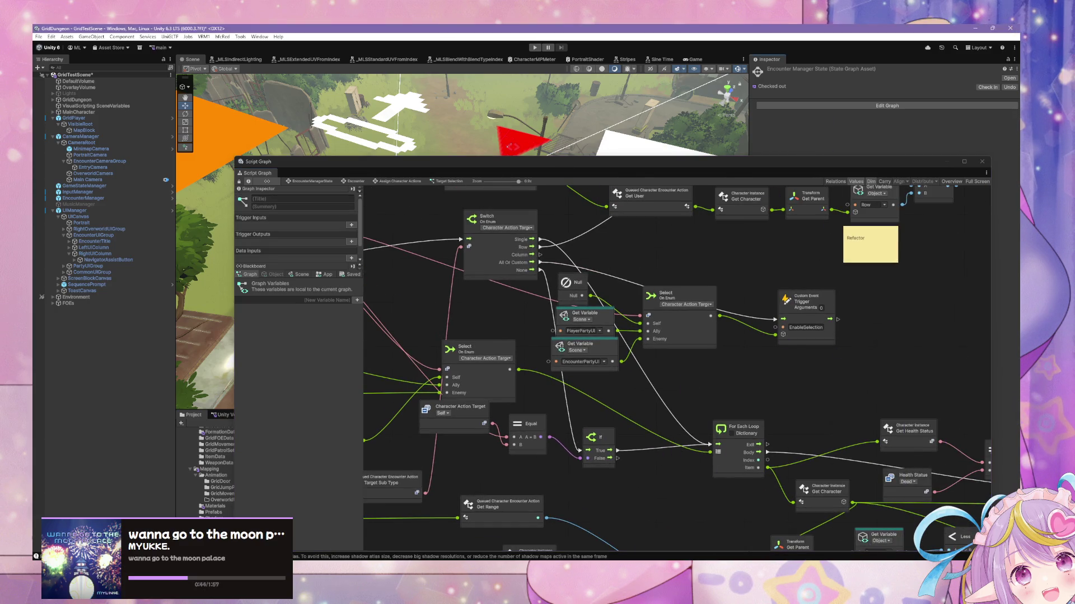
Switch to the GridDungeonECS editor, pan and zoom its Script Graph, and park the window lower right
{"action": "left_click", "coordinate": [685, 526]}
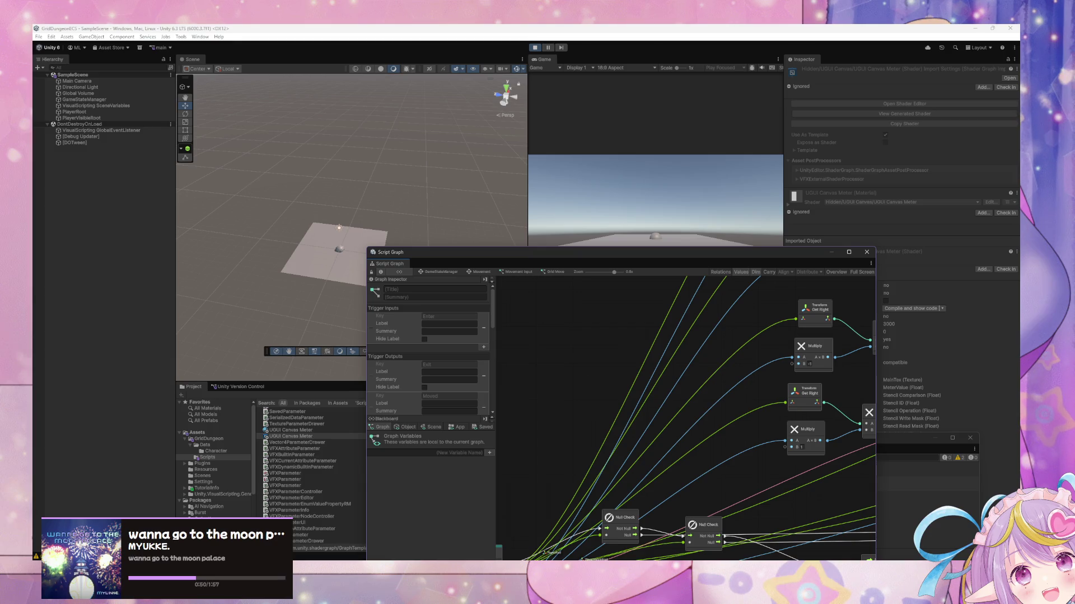
{"action": "left_click_drag", "start_coordinate": [779, 480], "coordinate": [721, 395]}
{"action": "scroll", "coordinate": [722, 389], "scroll_direction": "down", "scroll_amount": 5}
{"action": "scroll", "coordinate": [689, 382], "scroll_direction": "up", "scroll_amount": 5}
{"action": "scroll", "coordinate": [689, 381], "scroll_direction": "down", "scroll_amount": 6}
{"action": "scroll", "coordinate": [668, 389], "scroll_direction": "up", "scroll_amount": 5}
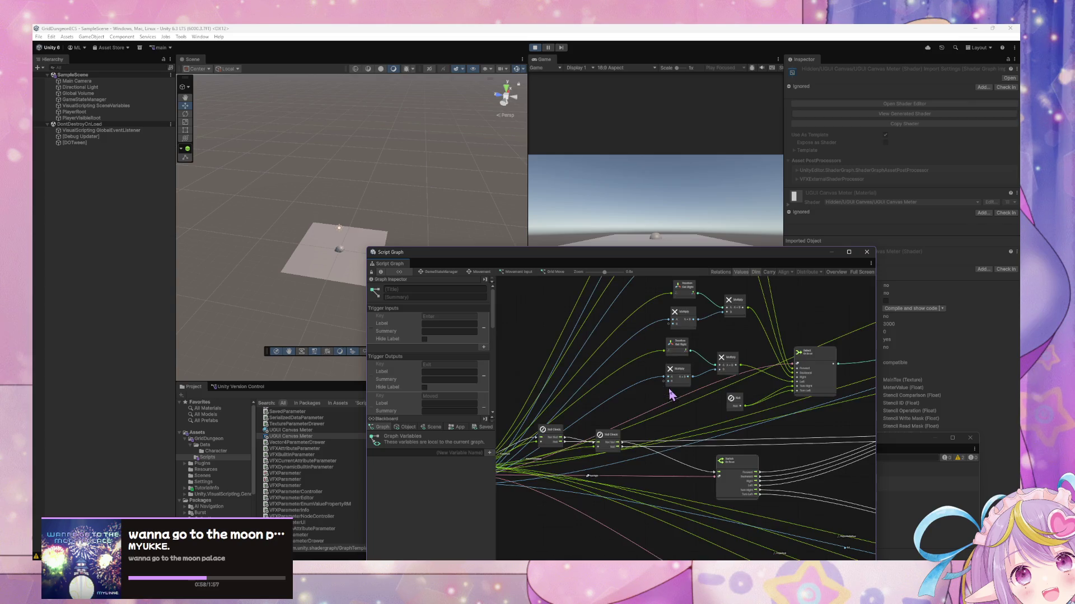
{"action": "scroll", "coordinate": [713, 384], "scroll_direction": "down", "scroll_amount": 3}
{"action": "scroll", "coordinate": [727, 336], "scroll_direction": "up", "scroll_amount": 4}
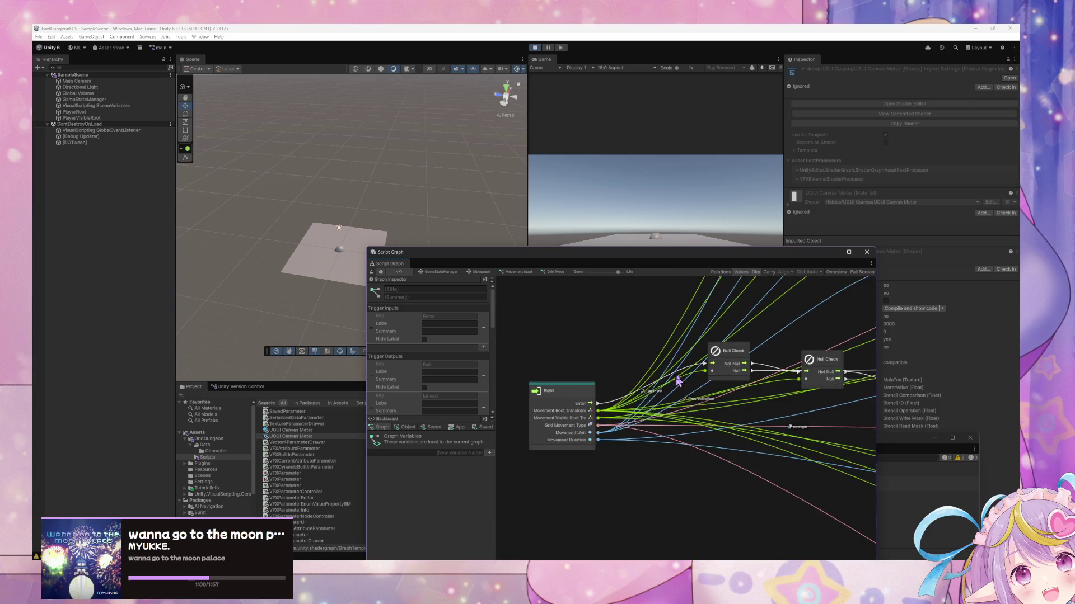
{"action": "scroll", "coordinate": [674, 379], "scroll_direction": "up", "scroll_amount": 2}
{"action": "left_click_drag", "start_coordinate": [591, 259], "coordinate": [847, 409]}
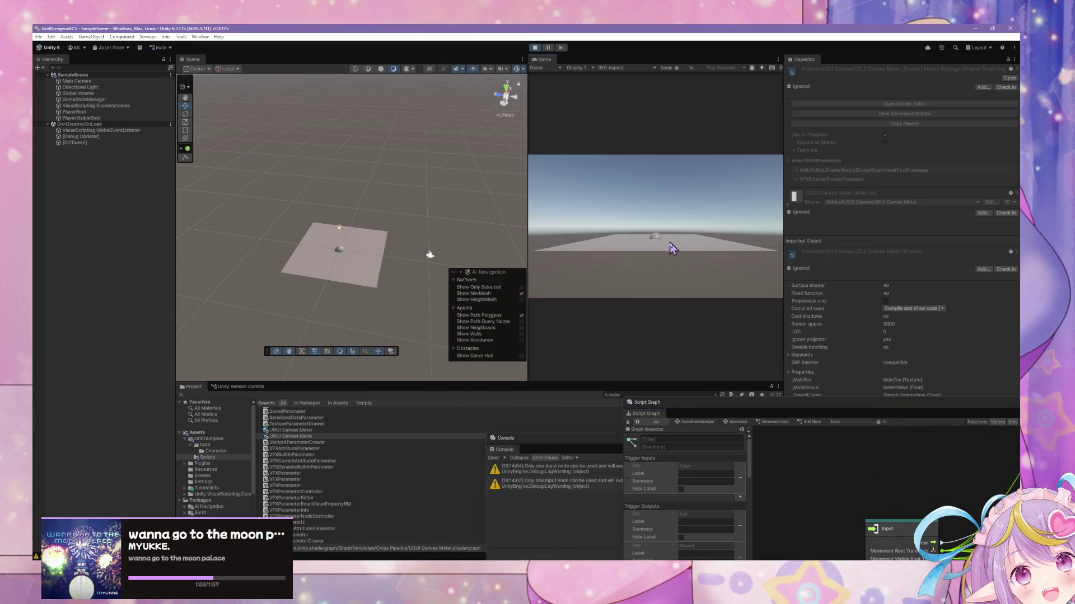
Select PlayerVisibleRoot and step it along X in 10-unit moves with A and D
{"action": "left_click", "coordinate": [317, 267]}
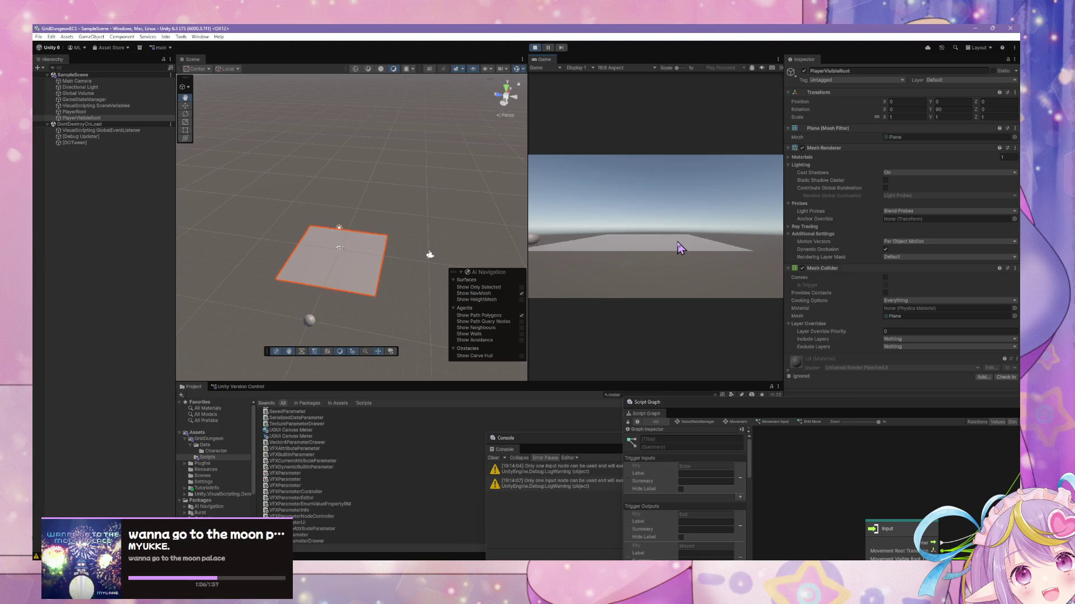
{"action": "key", "text": "a"}
{"action": "key", "text": "d"}
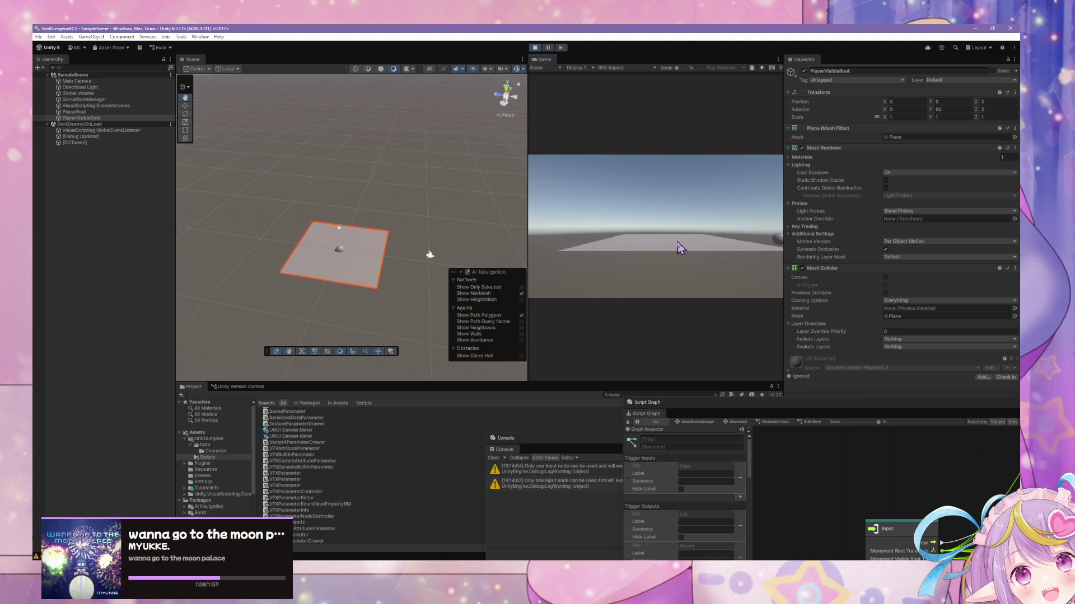
{"action": "key", "text": "d"}
{"action": "key", "text": "d"}
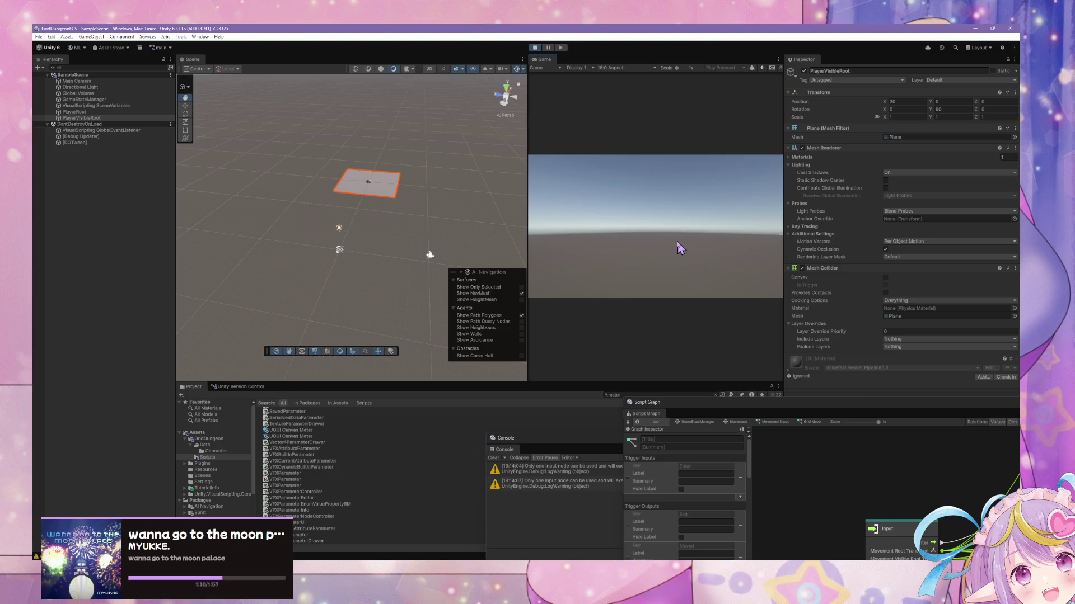
{"action": "key", "text": "d"}
{"action": "key", "text": "a"}
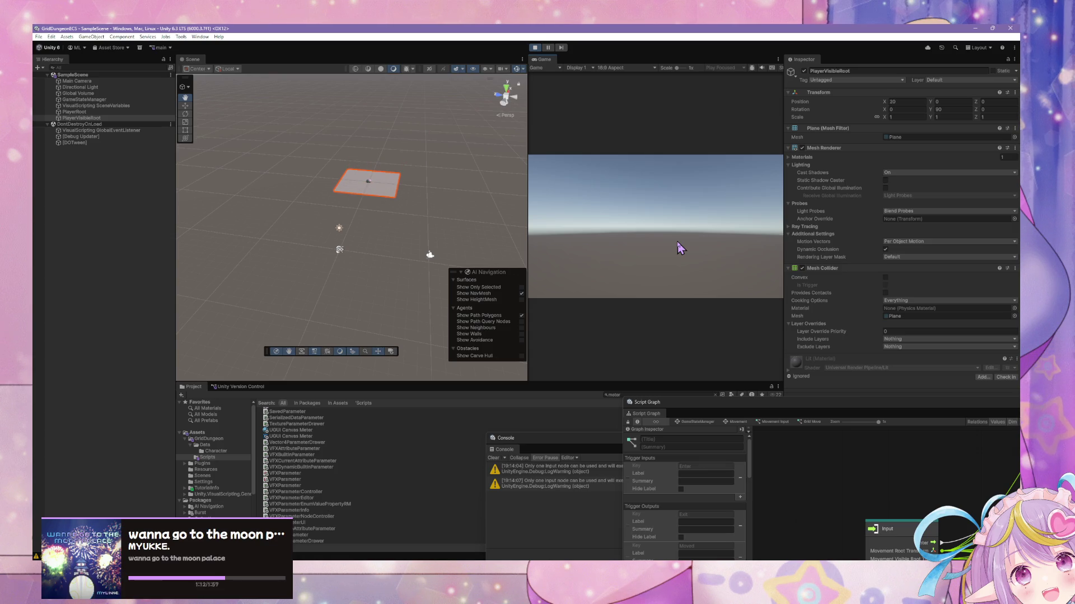
{"action": "key", "text": "a"}
{"action": "key", "text": "a"}
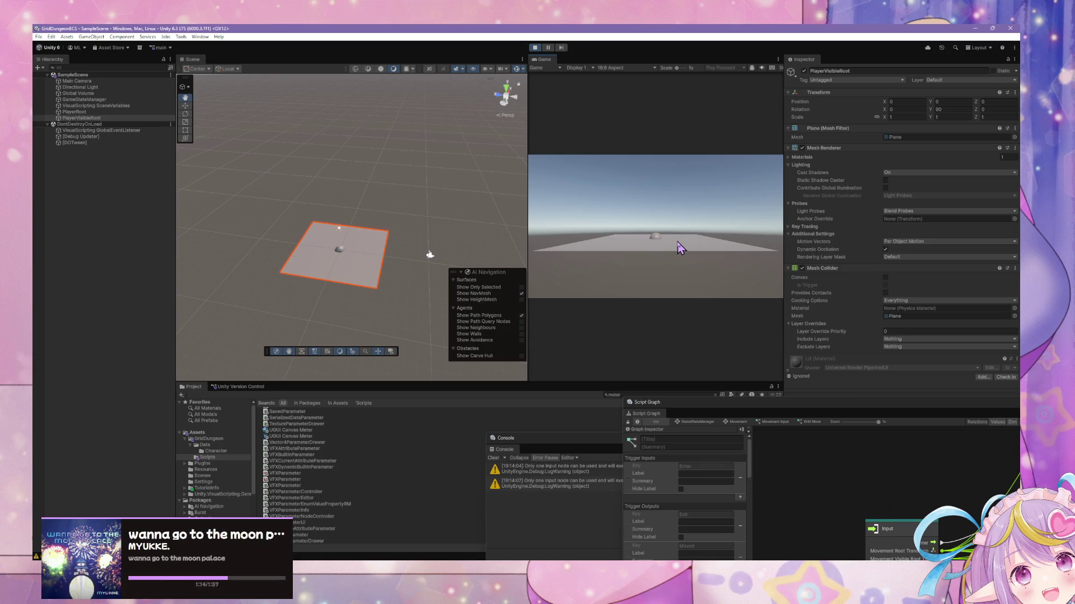
Step forward and turn in 90° increments with W, S, Q, E, ending at X 10, rotation -90
{"action": "key", "text": "s"}
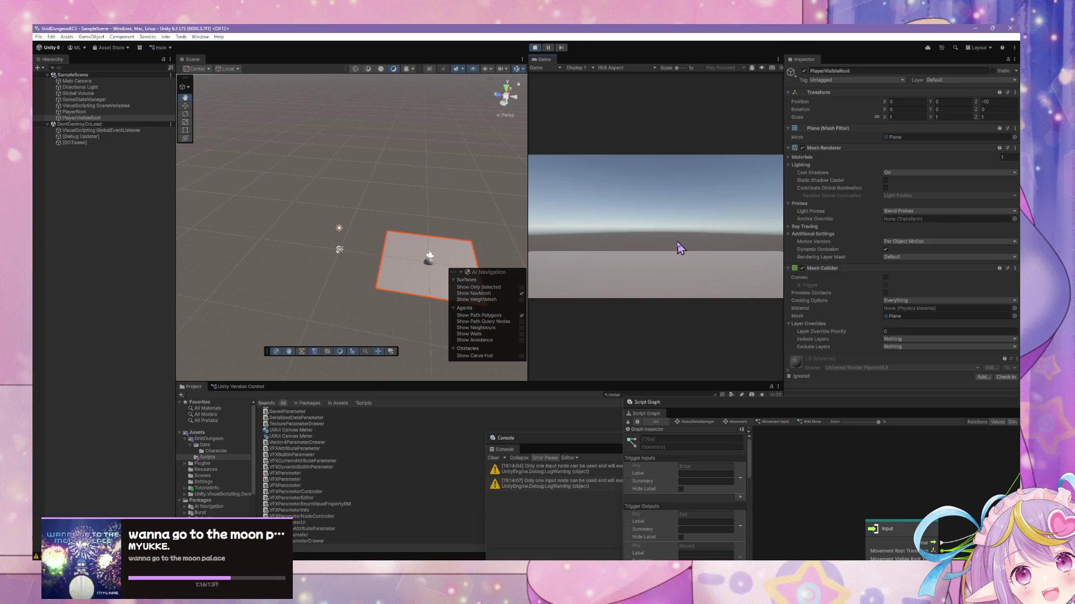
{"action": "key", "text": "s"}
{"action": "key", "text": "w"}
{"action": "key", "text": "q"}
{"action": "key", "text": "q"}
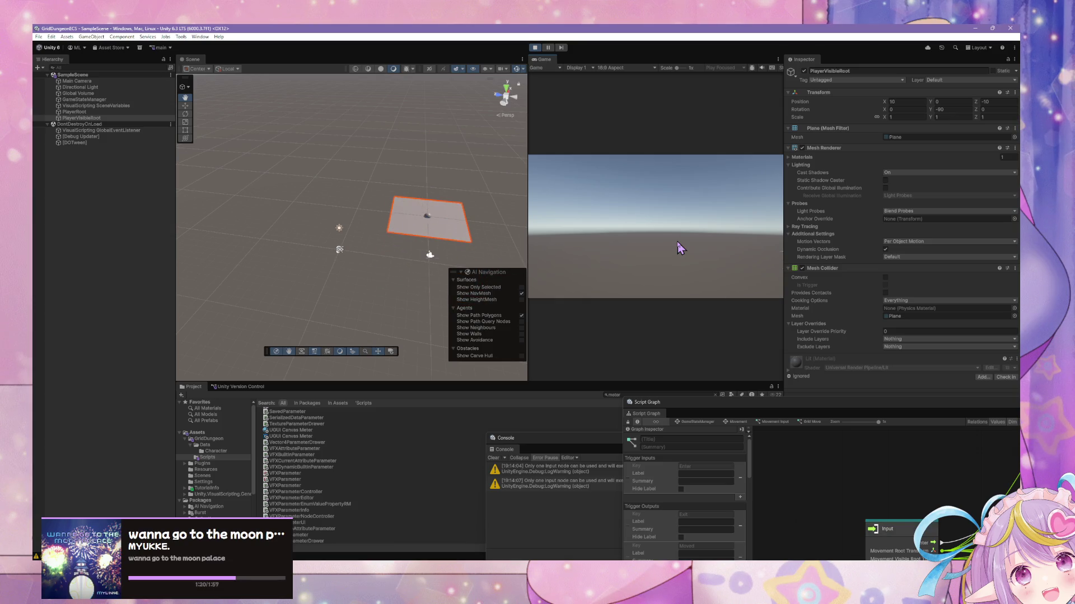
{"action": "key", "text": "e"}
{"action": "key", "text": "w"}
{"action": "key", "text": "q"}
{"action": "key", "text": "w"}
{"action": "key", "text": "e"}
{"action": "key", "text": "w"}
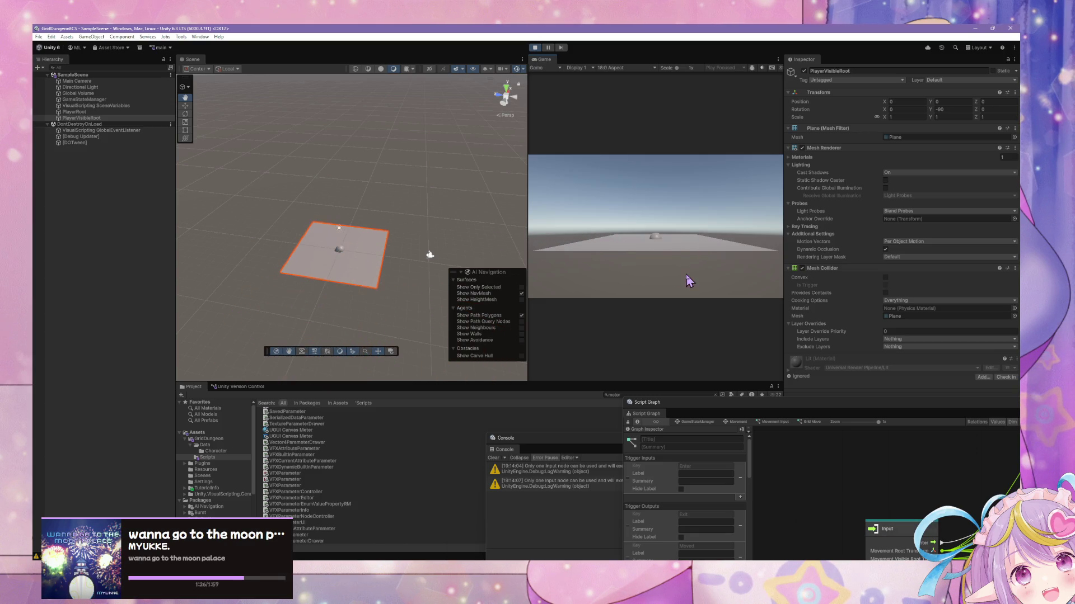
{"action": "key", "text": "w"}
{"action": "double_click", "coordinate": [806, 407]}
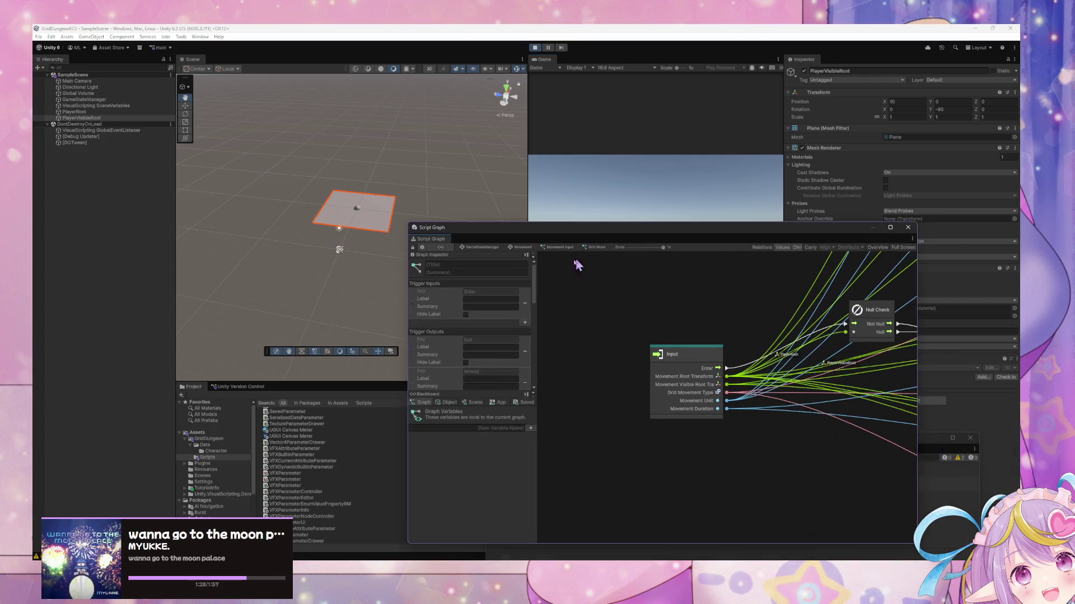
Go up to the GameStateManager state graph and move the Movement state closer to Cache GameStateManager
{"action": "left_click", "coordinate": [522, 253]}
{"action": "left_click", "coordinate": [484, 248]}
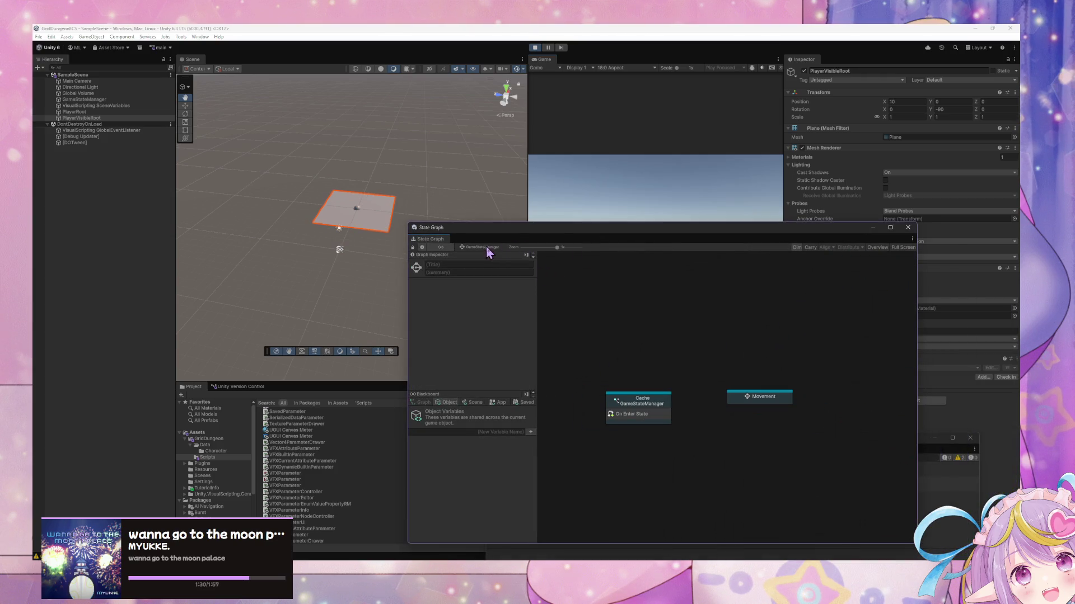
{"action": "left_click", "coordinate": [748, 397]}
{"action": "left_click_drag", "start_coordinate": [747, 397], "coordinate": [719, 411]}
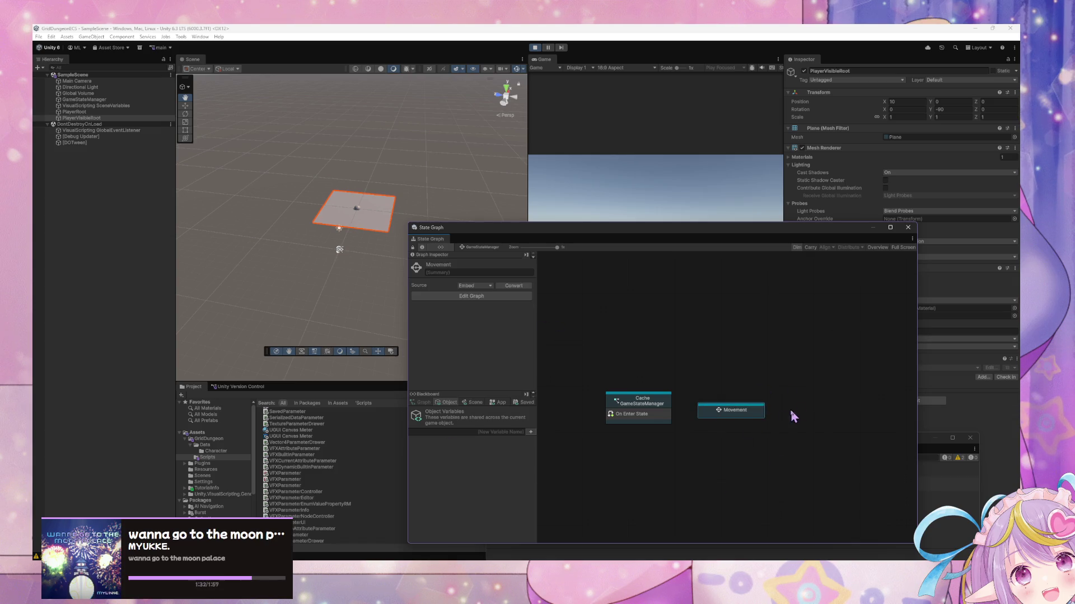
Enter the Movement state and Movement Input graph, then move the graph window up and right
{"action": "double_click", "coordinate": [745, 415]}
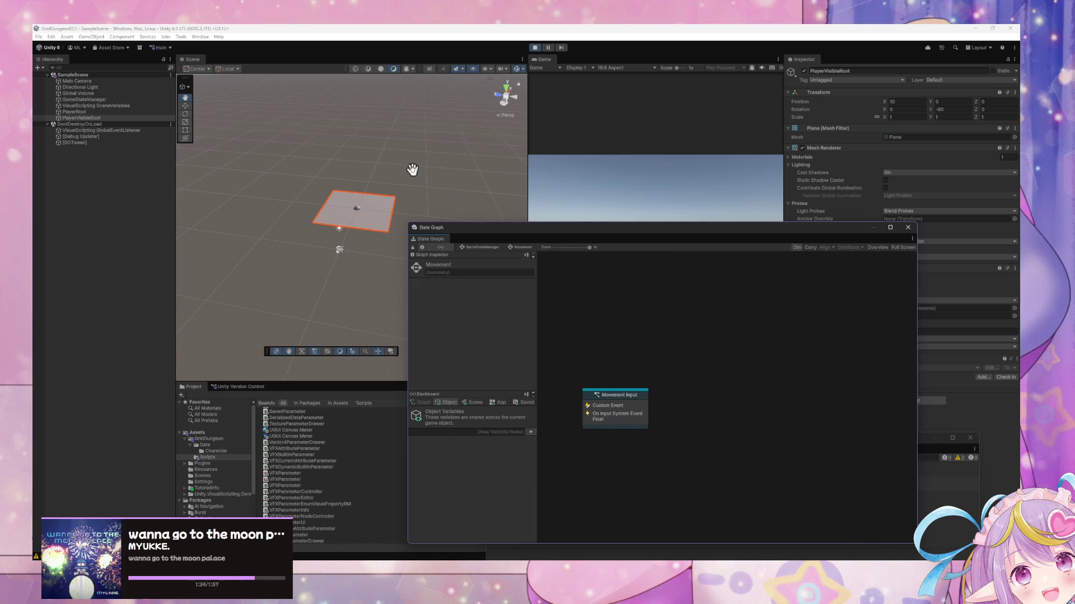
{"action": "double_click", "coordinate": [638, 400]}
{"action": "scroll", "coordinate": [751, 387], "scroll_direction": "down", "scroll_amount": 10}
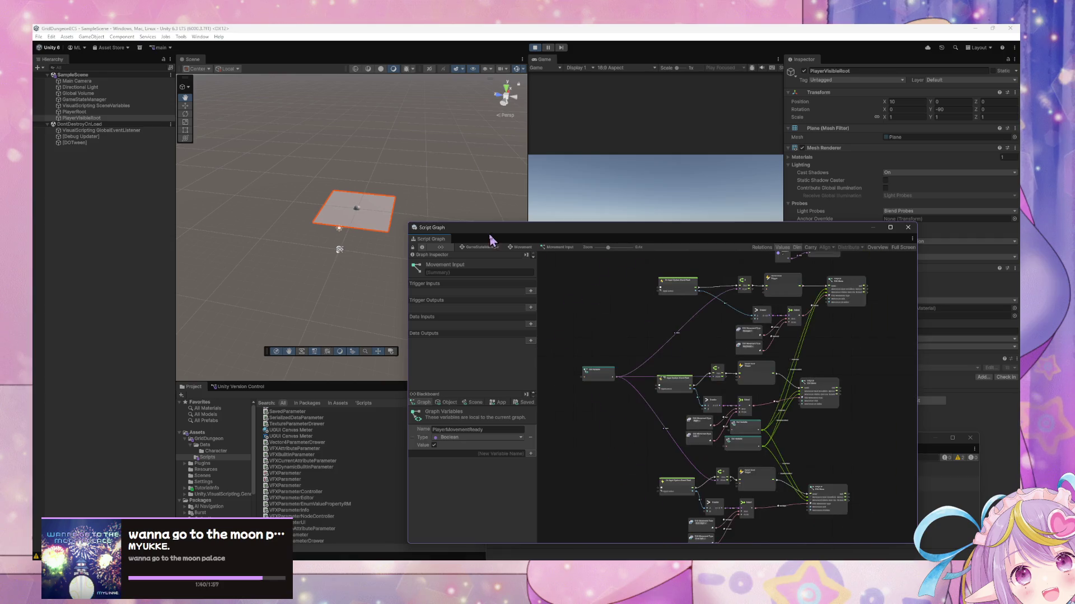
{"action": "left_click", "coordinate": [520, 247]}
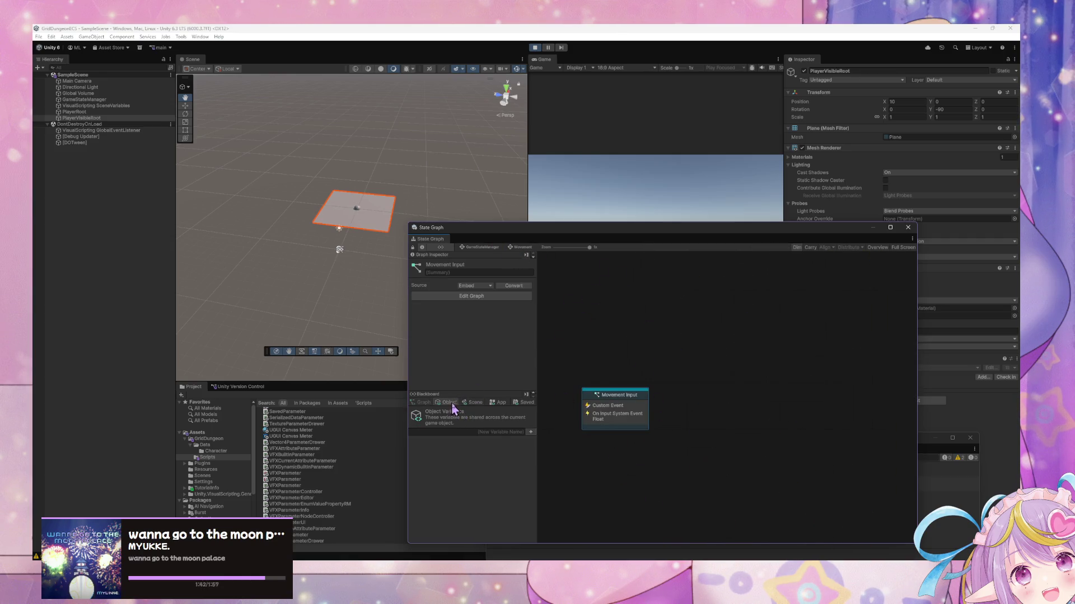
{"action": "left_click_drag", "start_coordinate": [576, 227], "coordinate": [694, 178]}
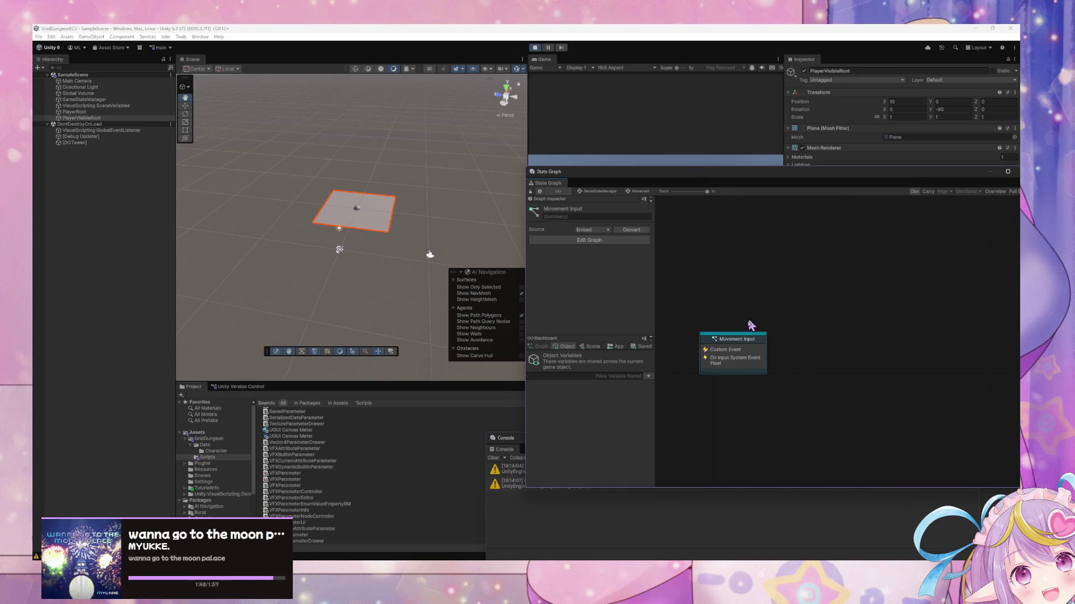
Reposition the Movement state node and reopen the Movement Input script graph
{"action": "double_click", "coordinate": [751, 349]}
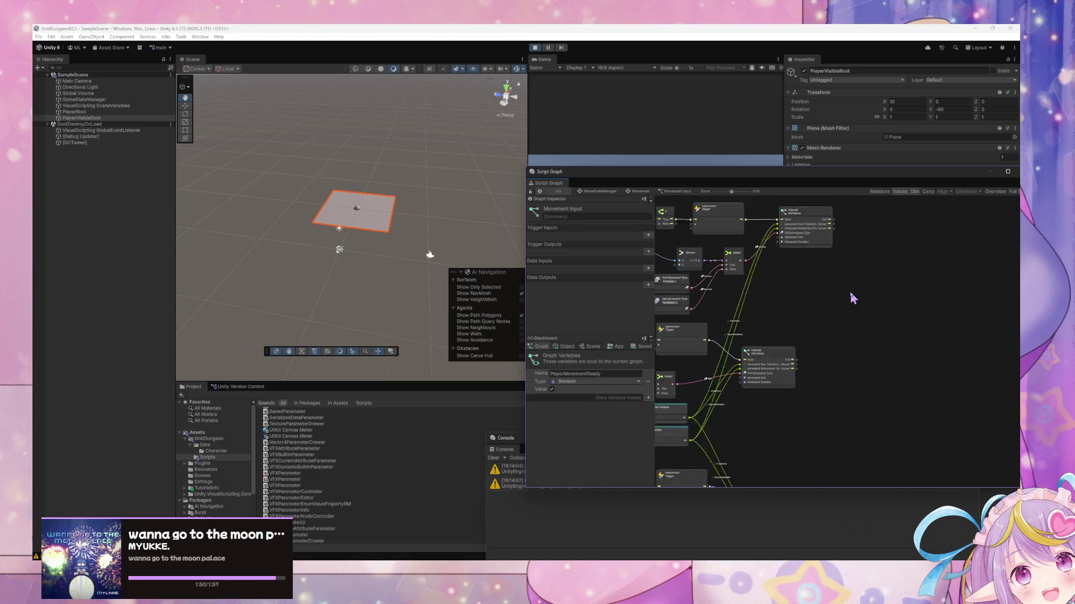
{"action": "left_click", "coordinate": [603, 192]}
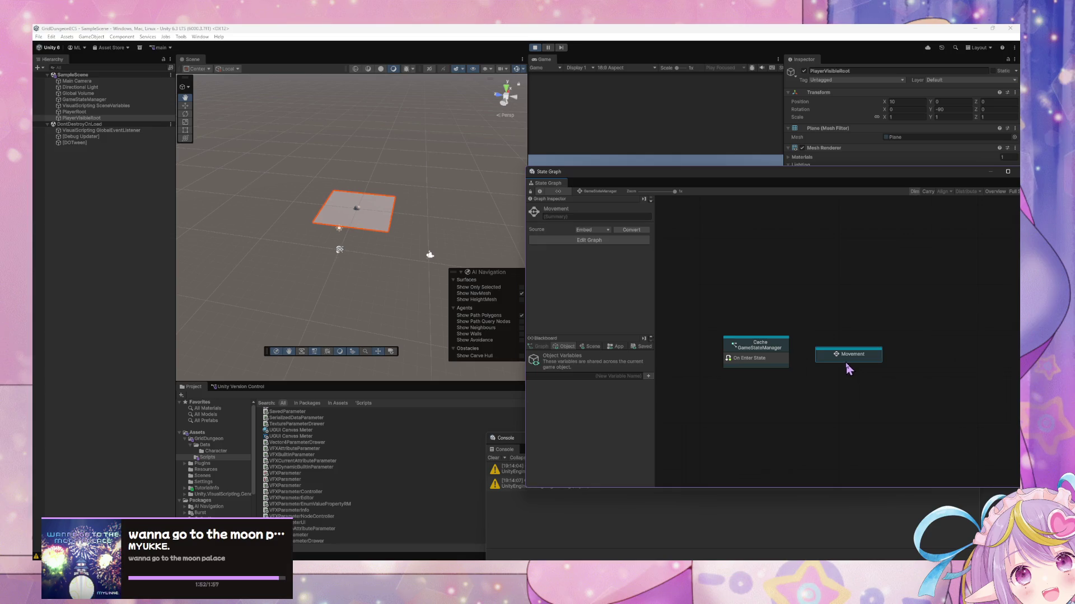
{"action": "left_click_drag", "start_coordinate": [837, 350], "coordinate": [849, 356]}
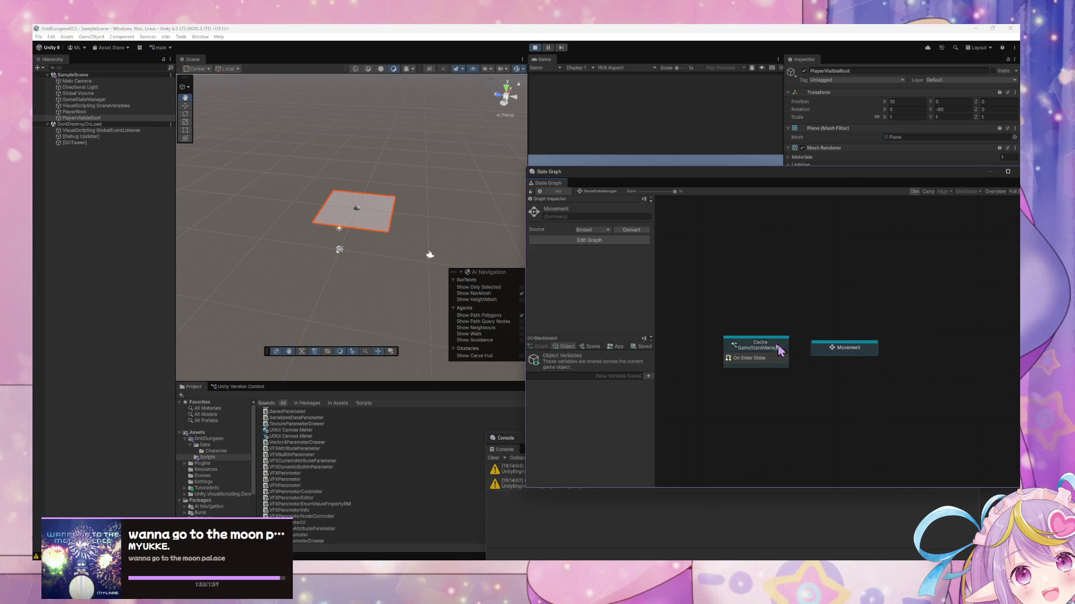
{"action": "double_click", "coordinate": [845, 350]}
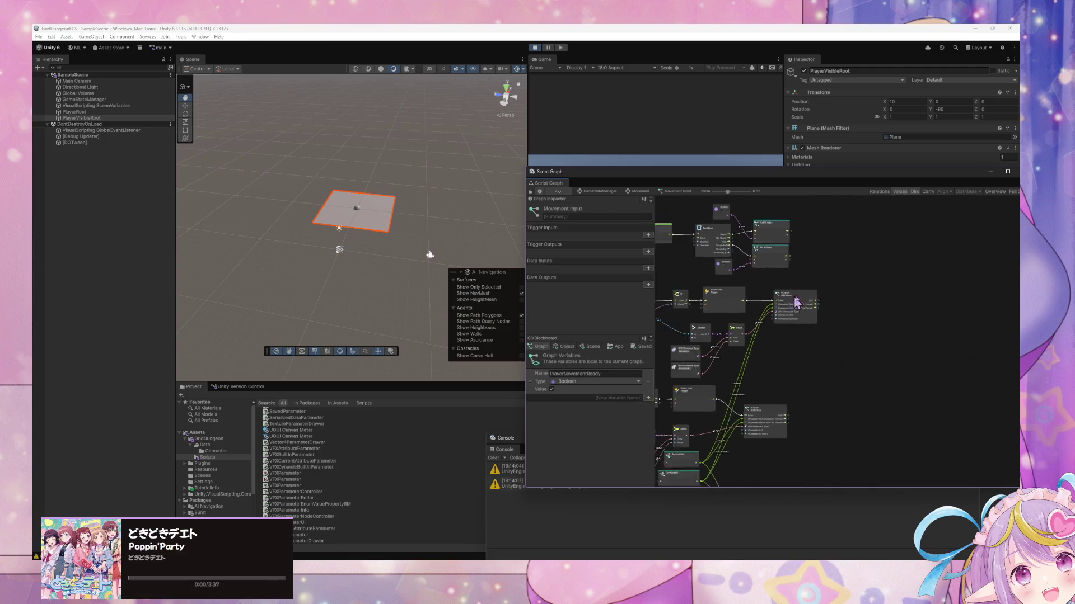
Switch the Blackboard to the Object variables list for the GameStateManager object
{"action": "scroll", "coordinate": [805, 301], "scroll_direction": "up", "scroll_amount": 5}
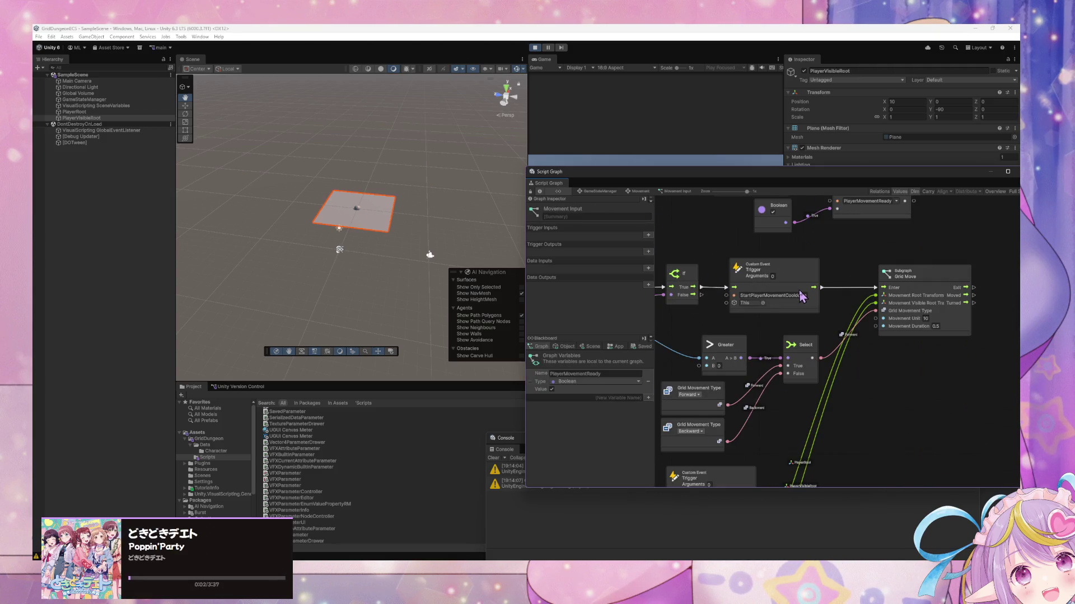
{"action": "scroll", "coordinate": [802, 297], "scroll_direction": "down", "scroll_amount": 2}
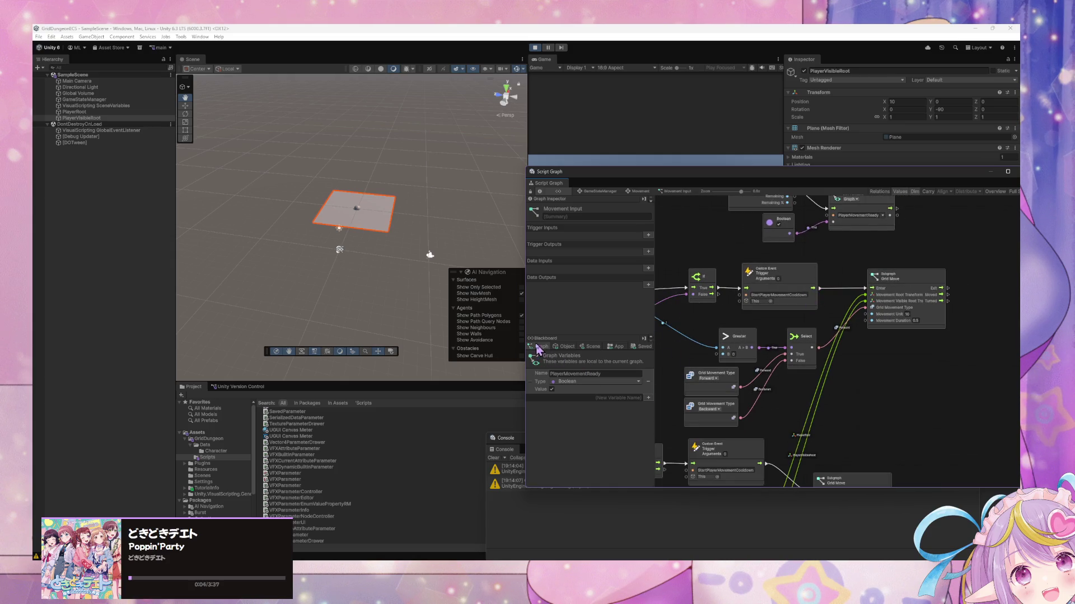
{"action": "left_click", "coordinate": [564, 347]}
{"action": "left_click", "coordinate": [540, 346]}
{"action": "left_click", "coordinate": [564, 347]}
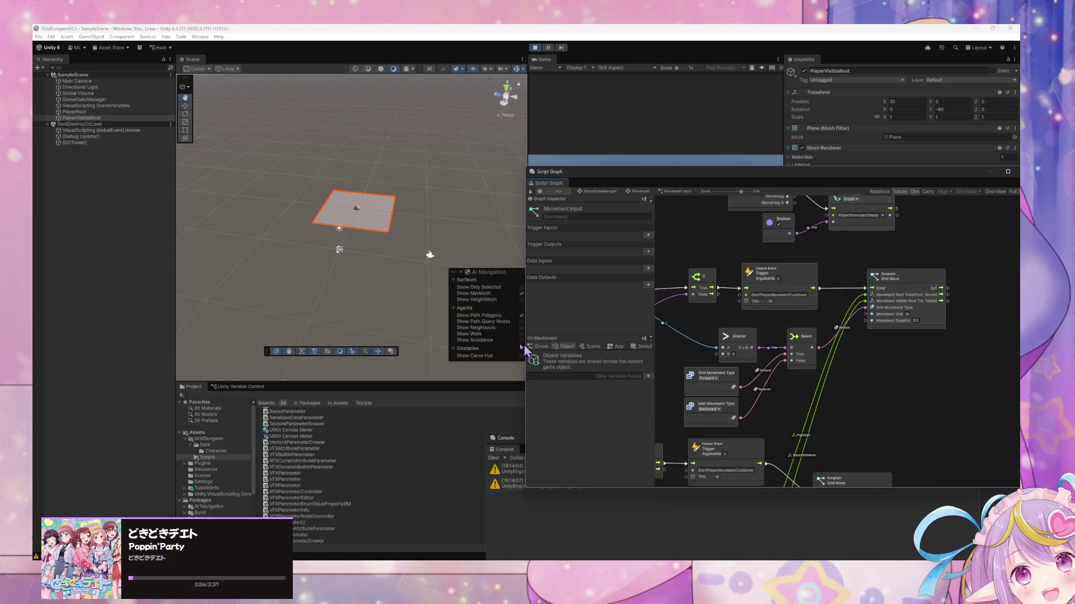
{"action": "left_click", "coordinate": [610, 349]}
{"action": "left_click", "coordinate": [570, 348]}
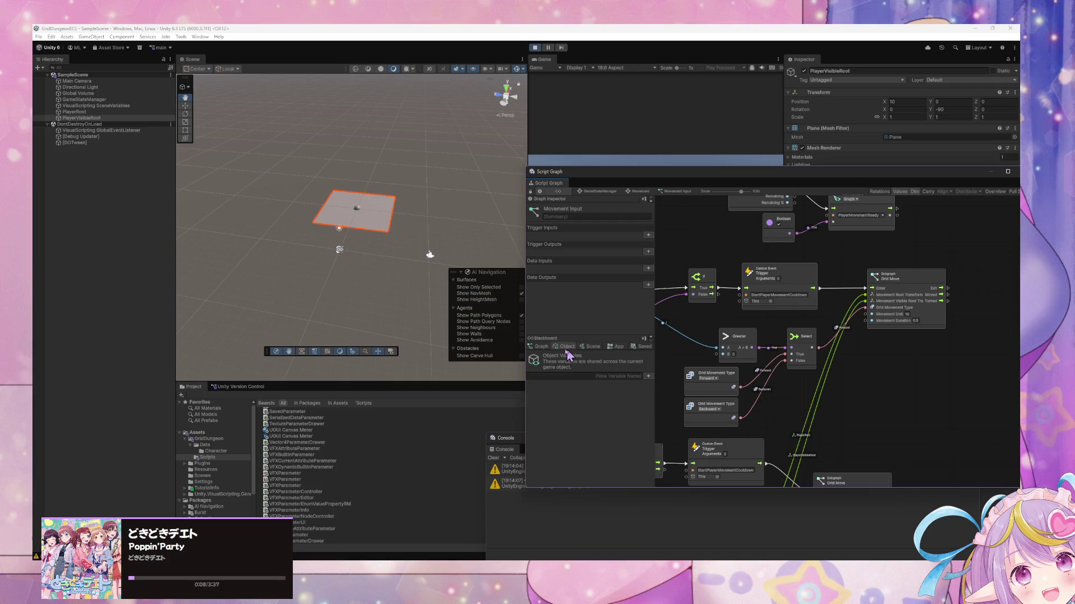
{"action": "left_click", "coordinate": [94, 100]}
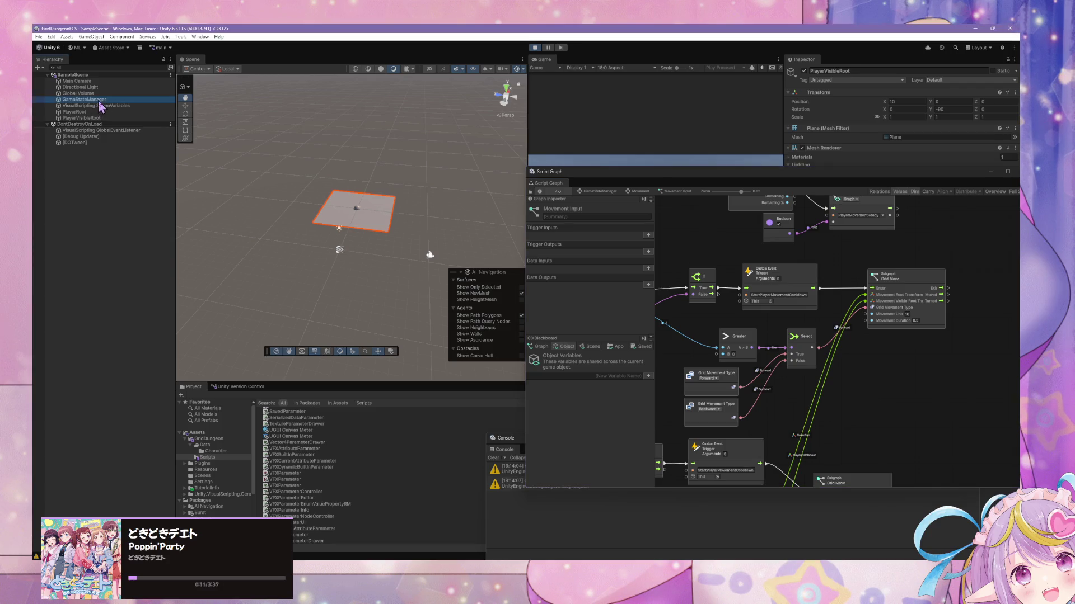
Start naming a new object variable, then abandon it without adding anything
{"action": "left_click", "coordinate": [625, 376]}
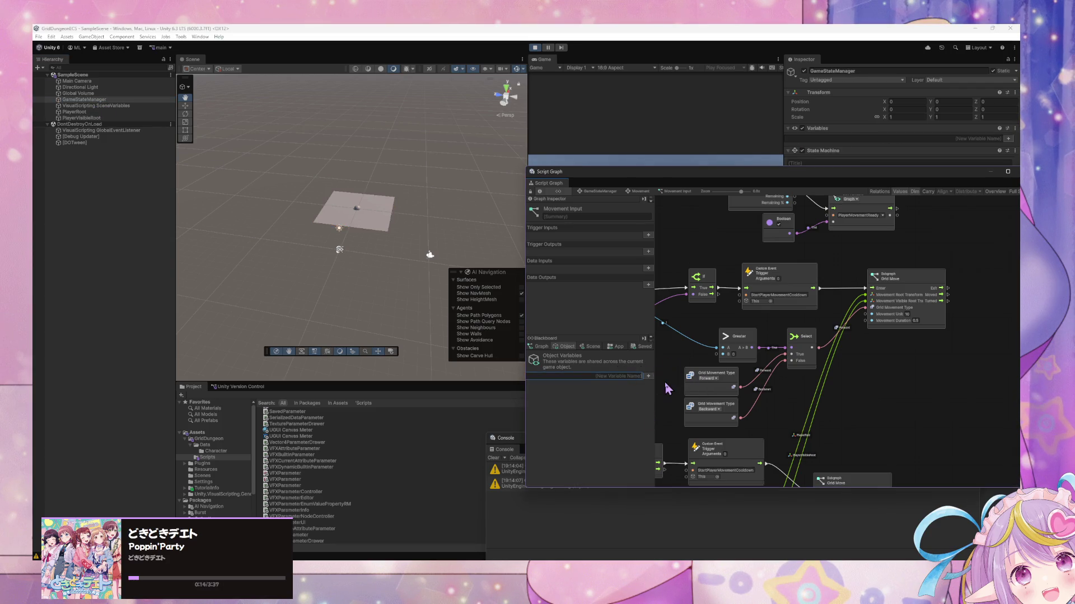
{"action": "type", "text": "s"}
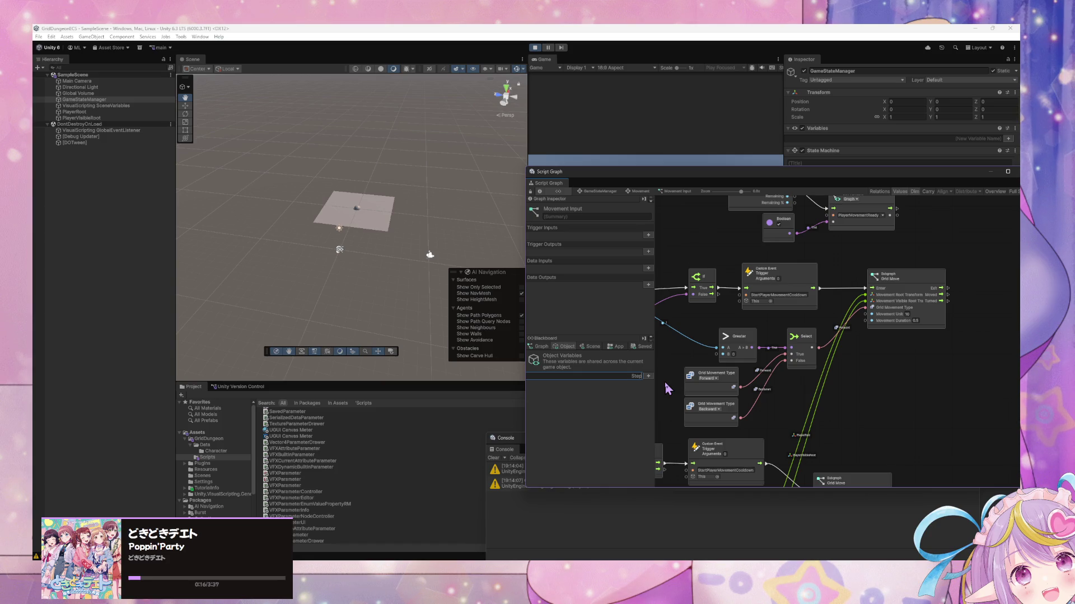
{"action": "left_click", "coordinate": [668, 389]}
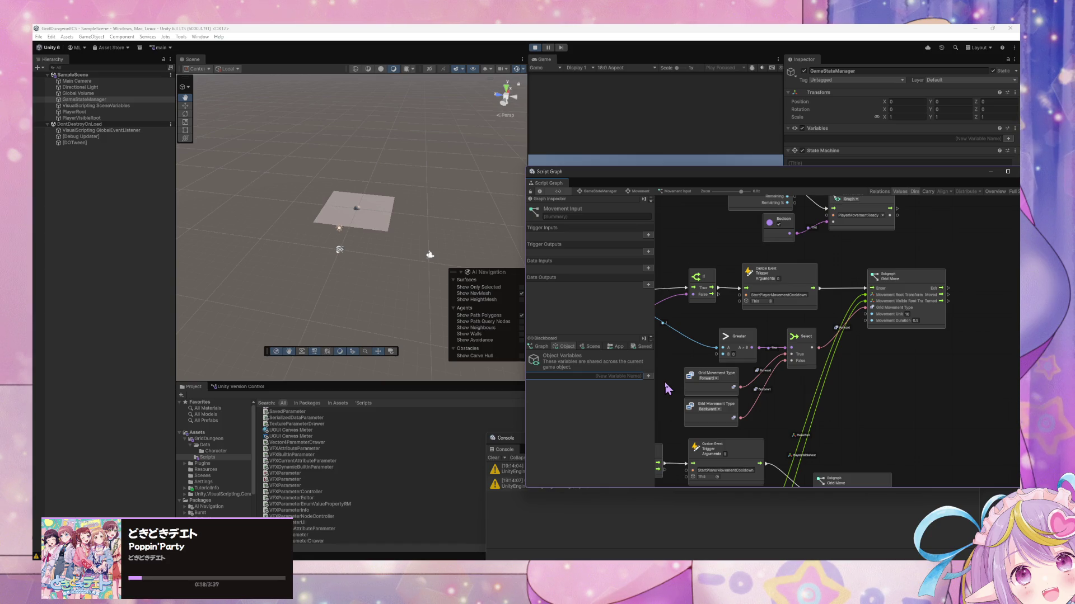
{"action": "scroll", "coordinate": [914, 349], "scroll_direction": "down", "scroll_amount": 3}
{"action": "right_click", "coordinate": [889, 303]}
{"action": "left_click", "coordinate": [907, 301]}
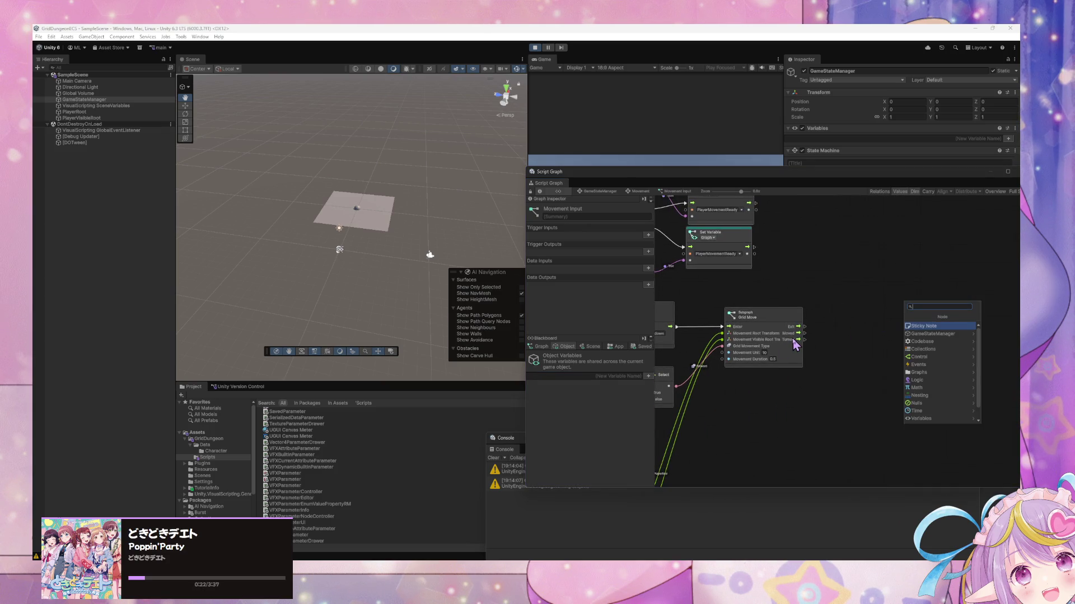
{"action": "type", "text": "custom event"}
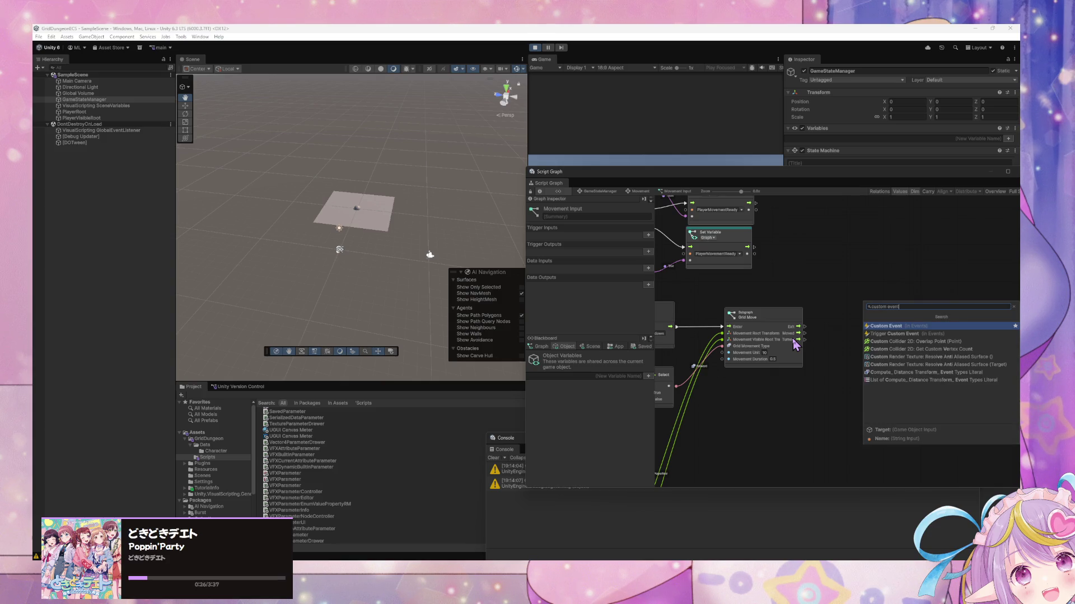
{"action": "key", "text": "Down"}
{"action": "key", "text": "Up"}
{"action": "key", "text": "Down"}
{"action": "key", "text": "Return"}
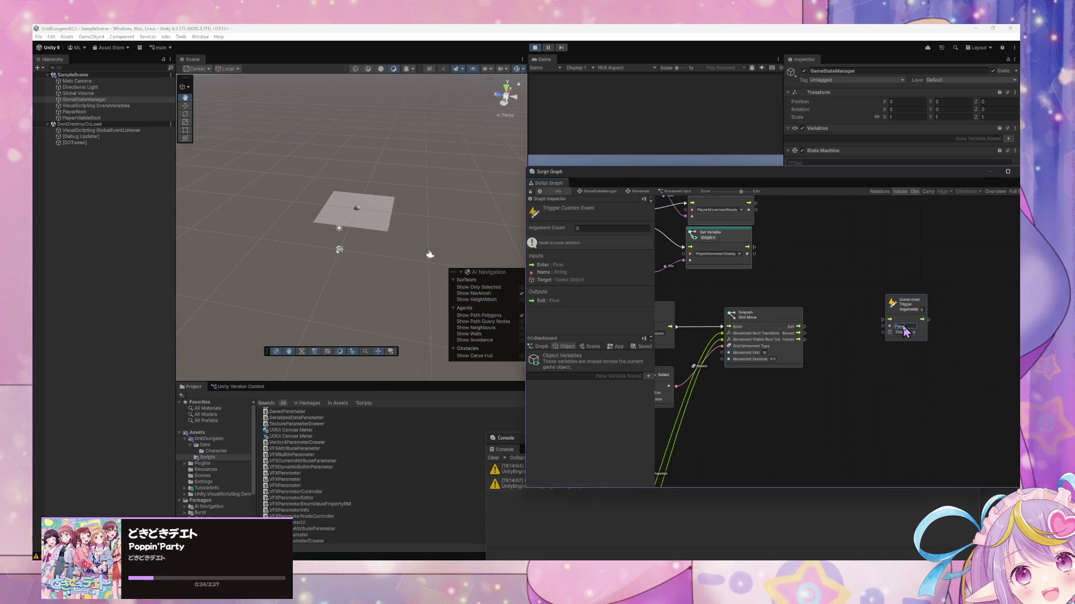
{"action": "scroll", "coordinate": [806, 353], "scroll_direction": "up", "scroll_amount": 3}
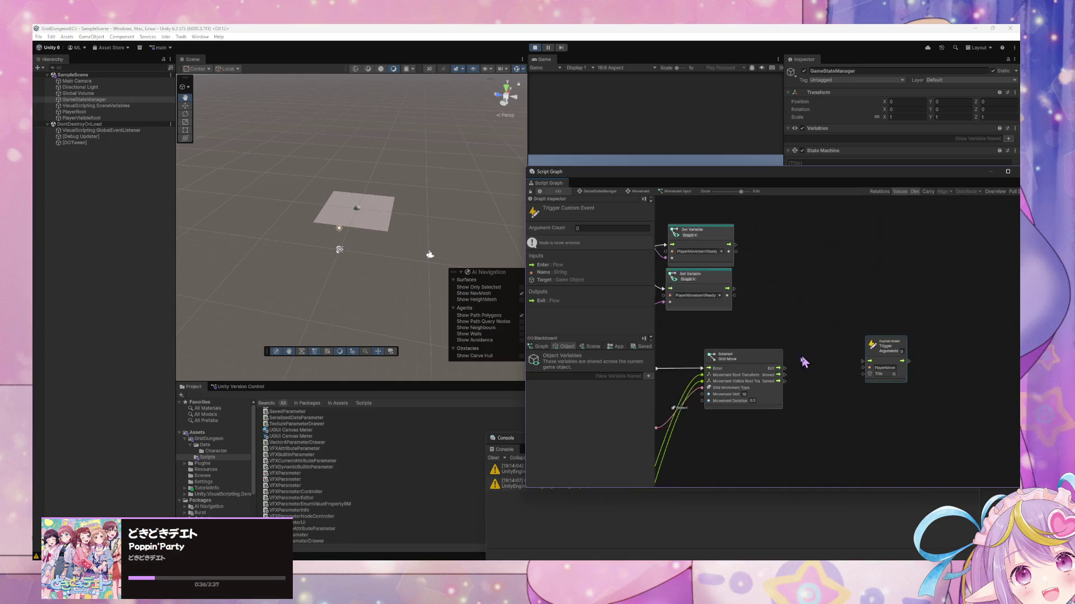
{"action": "scroll", "coordinate": [795, 338], "scroll_direction": "right", "scroll_amount": 2}
{"action": "scroll", "coordinate": [848, 341], "scroll_direction": "left", "scroll_amount": 4}
{"action": "left_click_drag", "start_coordinate": [942, 361], "coordinate": [921, 385]}
{"action": "scroll", "coordinate": [895, 372], "scroll_direction": "left", "scroll_amount": 1}
{"action": "scroll", "coordinate": [896, 372], "scroll_direction": "down", "scroll_amount": 1}
{"action": "scroll", "coordinate": [921, 385], "scroll_direction": "left", "scroll_amount": 2}
{"action": "scroll", "coordinate": [896, 372], "scroll_direction": "down", "scroll_amount": 2}
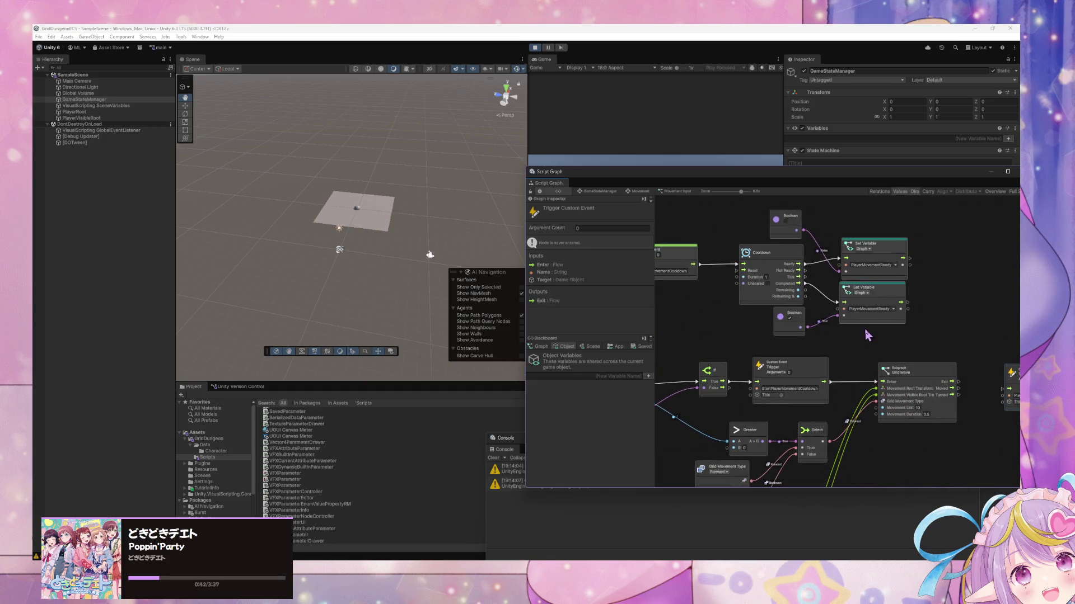
{"action": "scroll", "coordinate": [859, 357], "scroll_direction": "down", "scroll_amount": 8}
{"action": "scroll", "coordinate": [860, 357], "scroll_direction": "right", "scroll_amount": 3}
{"action": "left_click_drag", "start_coordinate": [878, 280], "coordinate": [858, 404]}
{"action": "scroll", "coordinate": [833, 305], "scroll_direction": "down", "scroll_amount": 5}
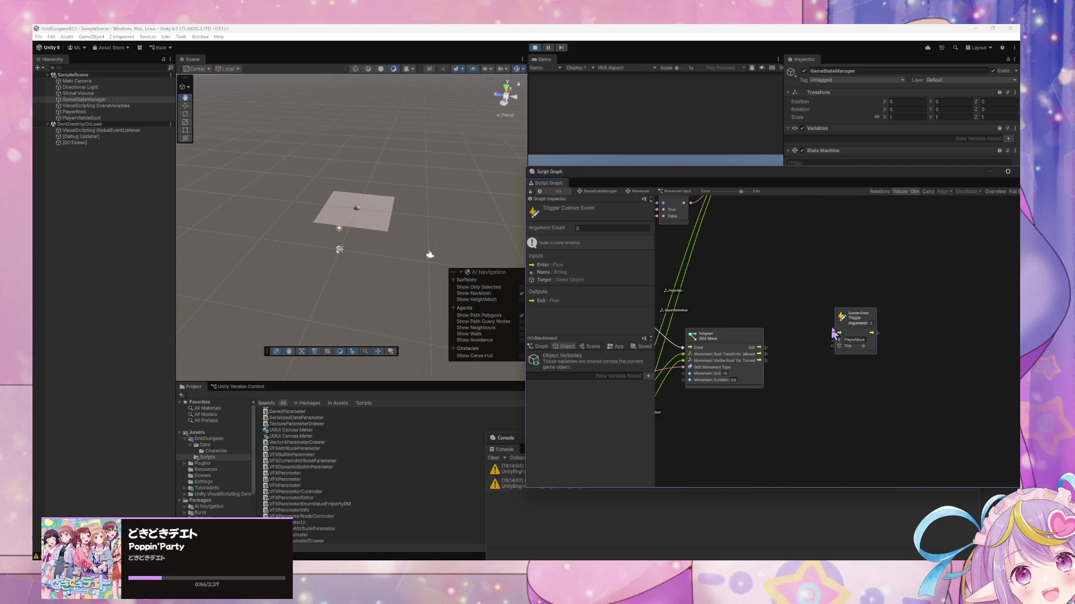
{"action": "left_click_drag", "start_coordinate": [848, 326], "coordinate": [841, 341]}
{"action": "left_click_drag", "start_coordinate": [766, 355], "coordinate": [825, 347]}
{"action": "scroll", "coordinate": [836, 377], "scroll_direction": "up", "scroll_amount": 7}
{"action": "scroll", "coordinate": [836, 376], "scroll_direction": "right", "scroll_amount": 2}
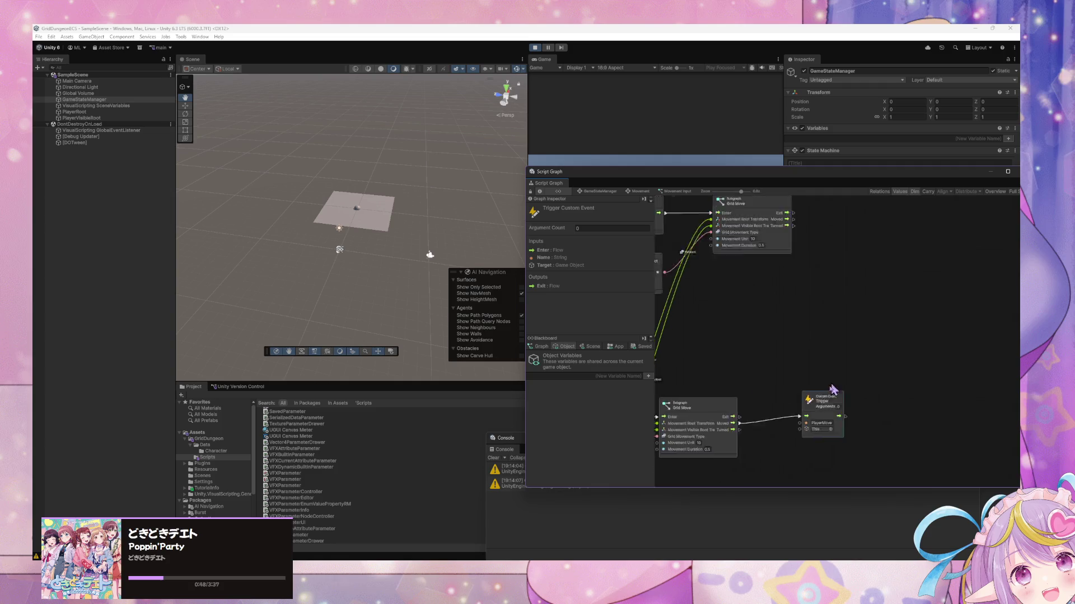
{"action": "left_click", "coordinate": [779, 268]}
{"action": "left_click_drag", "start_coordinate": [779, 261], "coordinate": [783, 460]}
{"action": "key", "text": "Escape"}
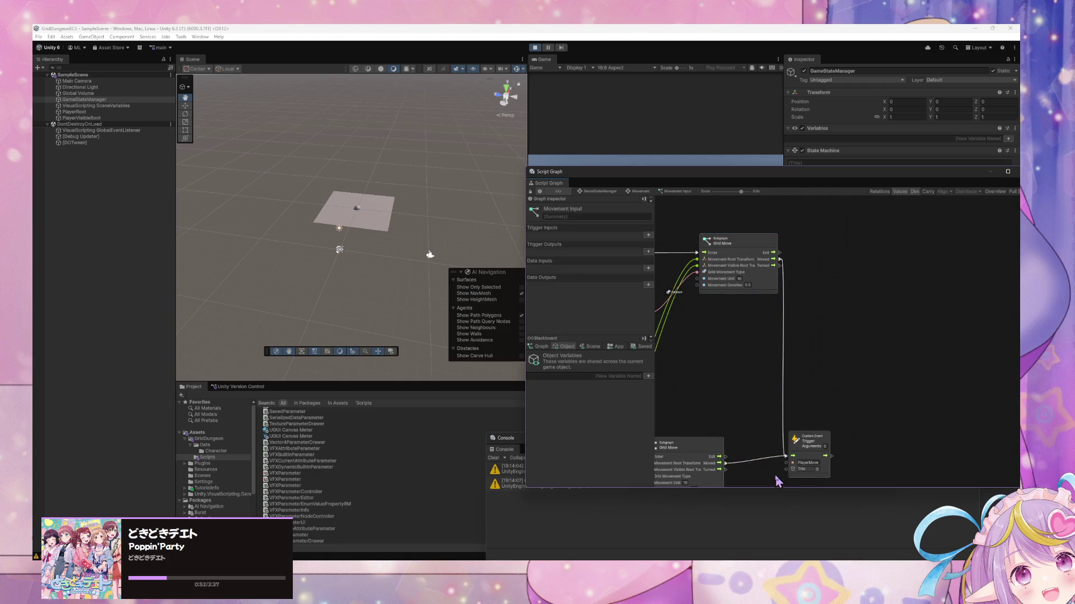
{"action": "scroll", "coordinate": [806, 364], "scroll_direction": "down", "scroll_amount": 3}
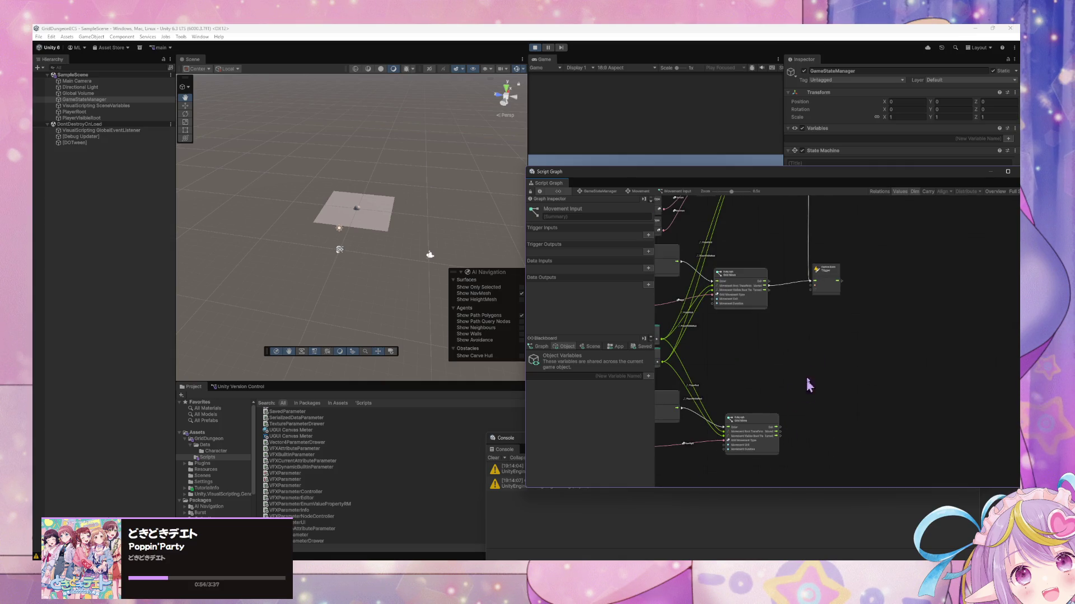
{"action": "mouse_move", "coordinate": [780, 432]}
{"action": "left_mouse_down"}
{"action": "mouse_move", "coordinate": [820, 287]}
{"action": "mouse_move", "coordinate": [790, 417]}
{"action": "mouse_move", "coordinate": [775, 425]}
{"action": "mouse_move", "coordinate": [809, 417]}
{"action": "left_mouse_up"}
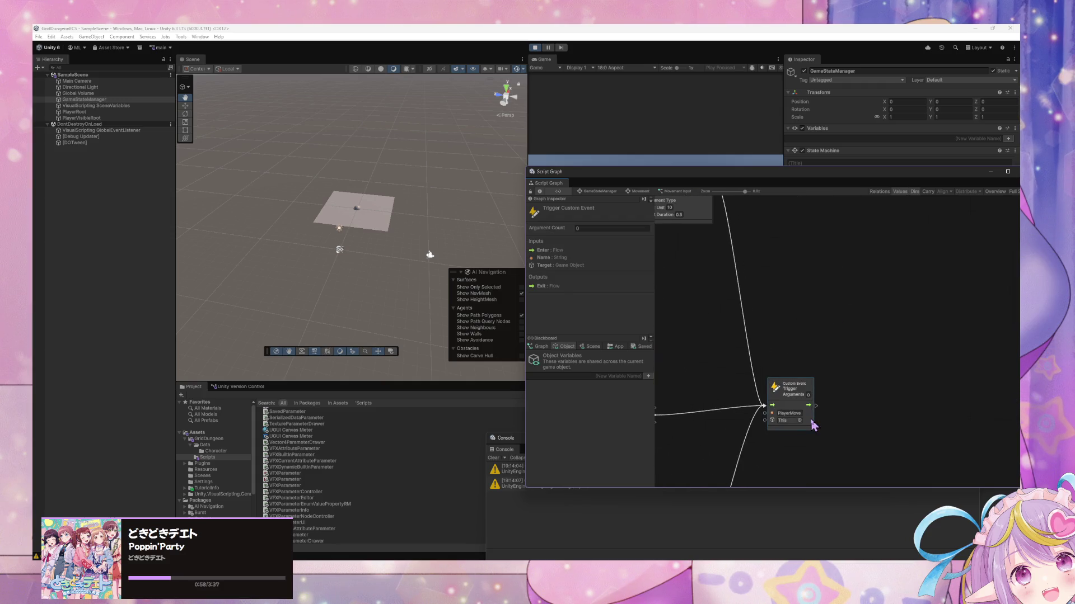
{"action": "scroll", "coordinate": [803, 276], "scroll_direction": "up", "scroll_amount": 2}
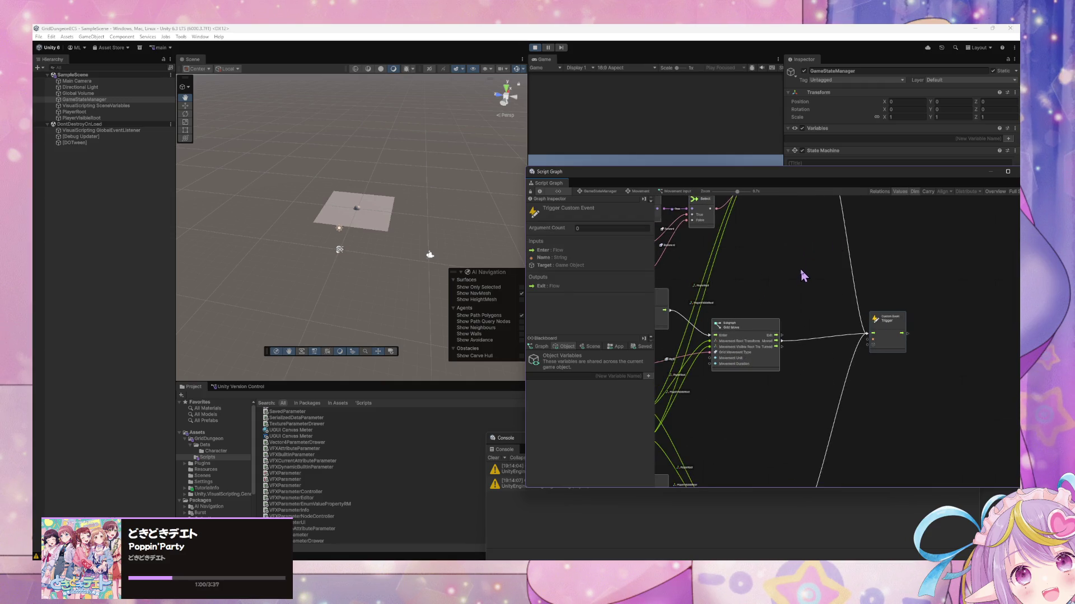
{"action": "scroll", "coordinate": [804, 277], "scroll_direction": "down", "scroll_amount": 5}
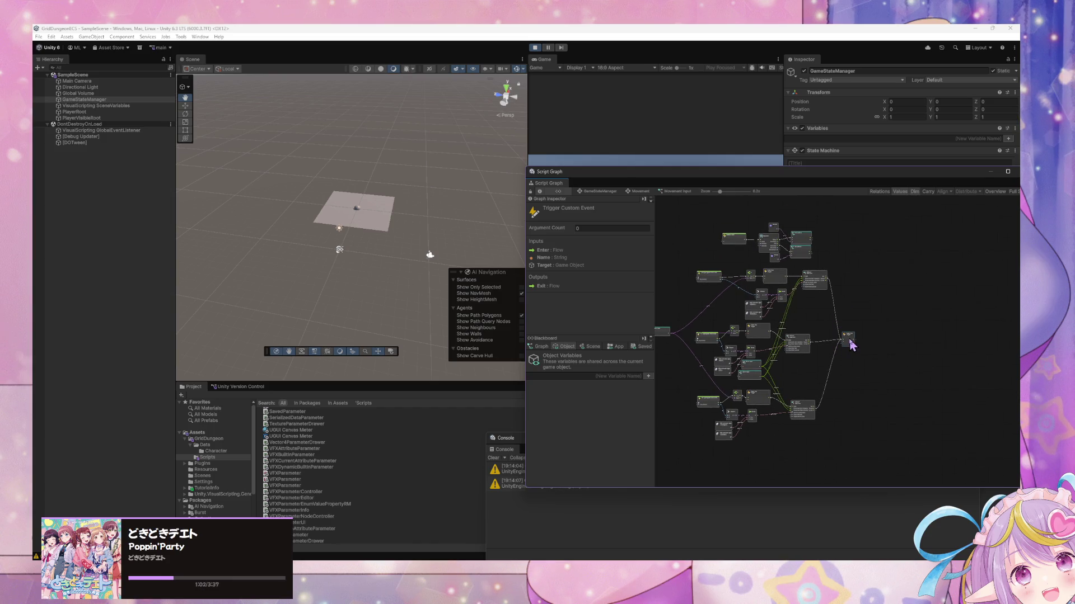
{"action": "scroll", "coordinate": [859, 351], "scroll_direction": "up", "scroll_amount": 4}
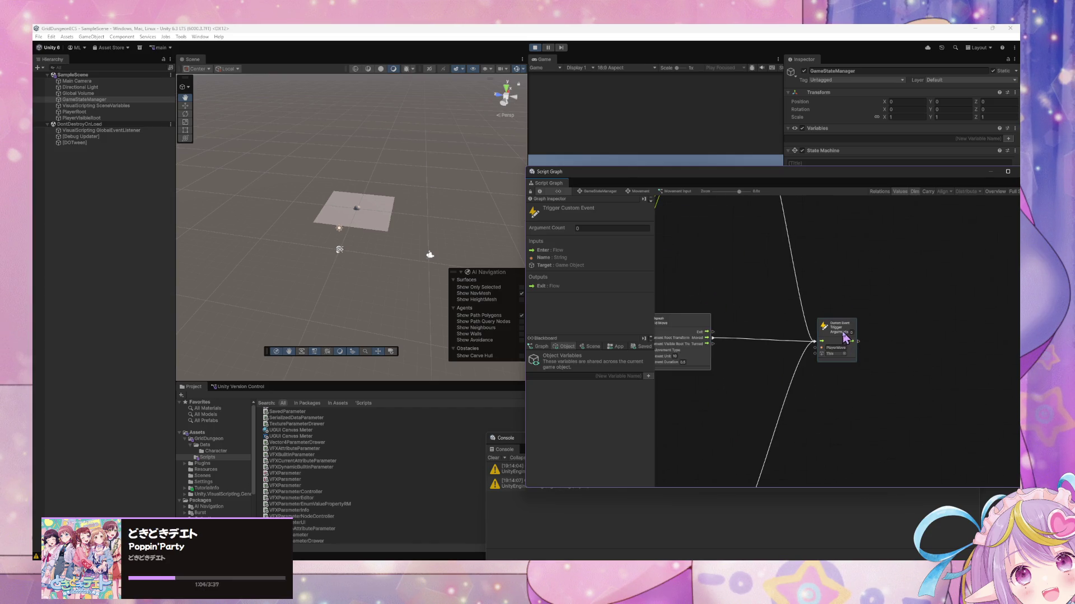
{"action": "left_click", "coordinate": [830, 403]}
{"action": "scroll", "coordinate": [696, 276], "scroll_direction": "down", "scroll_amount": 1}
{"action": "mouse_move", "coordinate": [707, 280]}
{"action": "left_mouse_down"}
{"action": "mouse_move", "coordinate": [853, 276]}
{"action": "mouse_move", "coordinate": [759, 352]}
{"action": "left_mouse_up"}
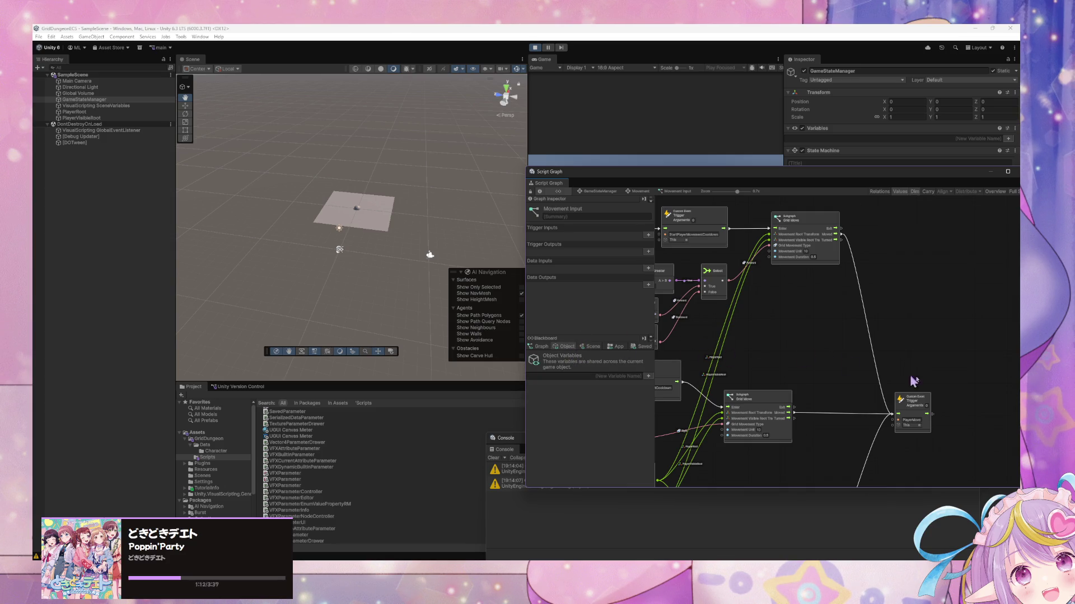
{"action": "scroll", "coordinate": [742, 362], "scroll_direction": "down", "scroll_amount": 2}
{"action": "scroll", "coordinate": [742, 363], "scroll_direction": "up", "scroll_amount": 2}
{"action": "scroll", "coordinate": [783, 334], "scroll_direction": "down", "scroll_amount": 3}
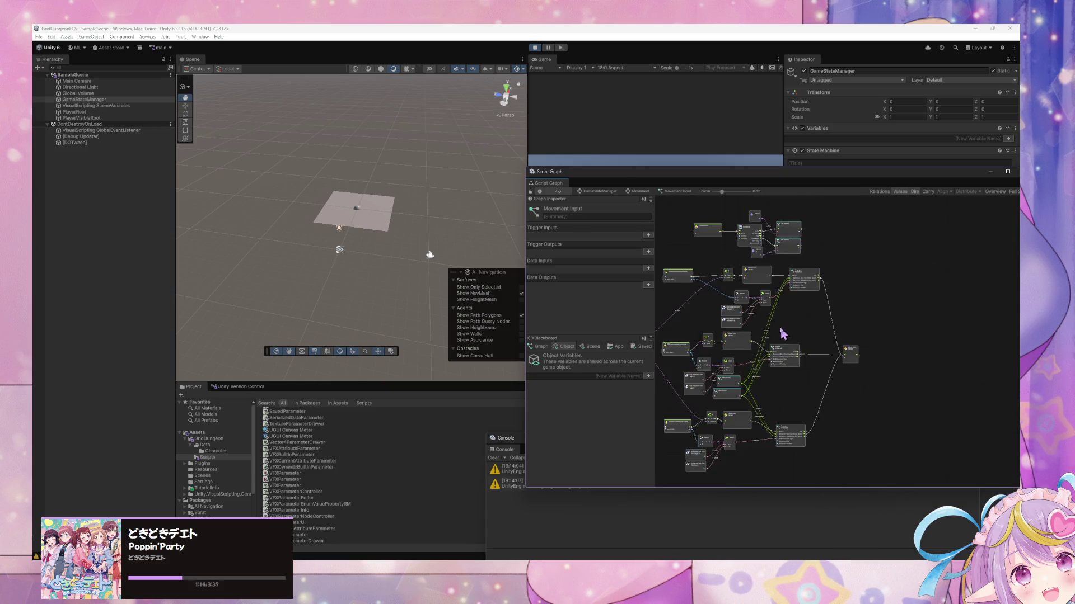
List the Graph variables, including the PlayerMovementReady Boolean, and zoom the Script Graph
{"action": "scroll", "coordinate": [783, 334], "scroll_direction": "up", "scroll_amount": 3}
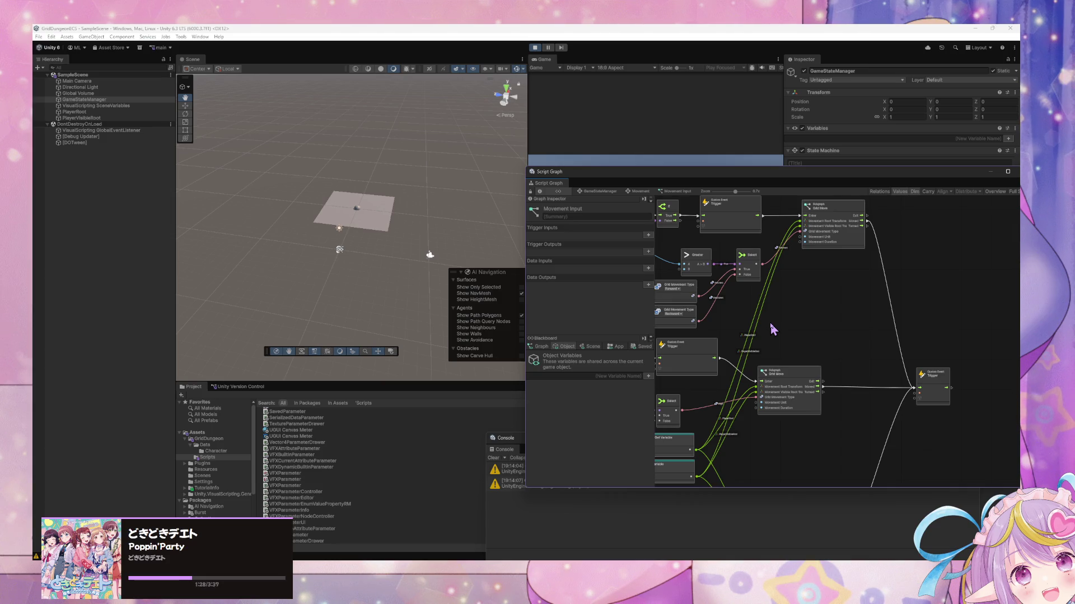
{"action": "scroll", "coordinate": [822, 347], "scroll_direction": "down", "scroll_amount": 5}
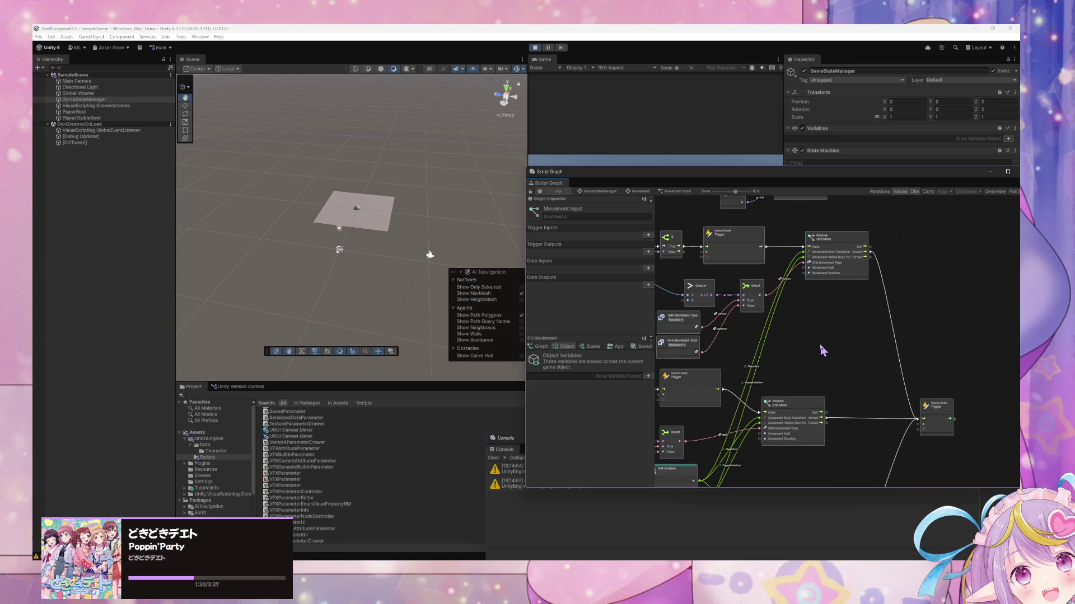
{"action": "scroll", "coordinate": [821, 351], "scroll_direction": "up", "scroll_amount": 5}
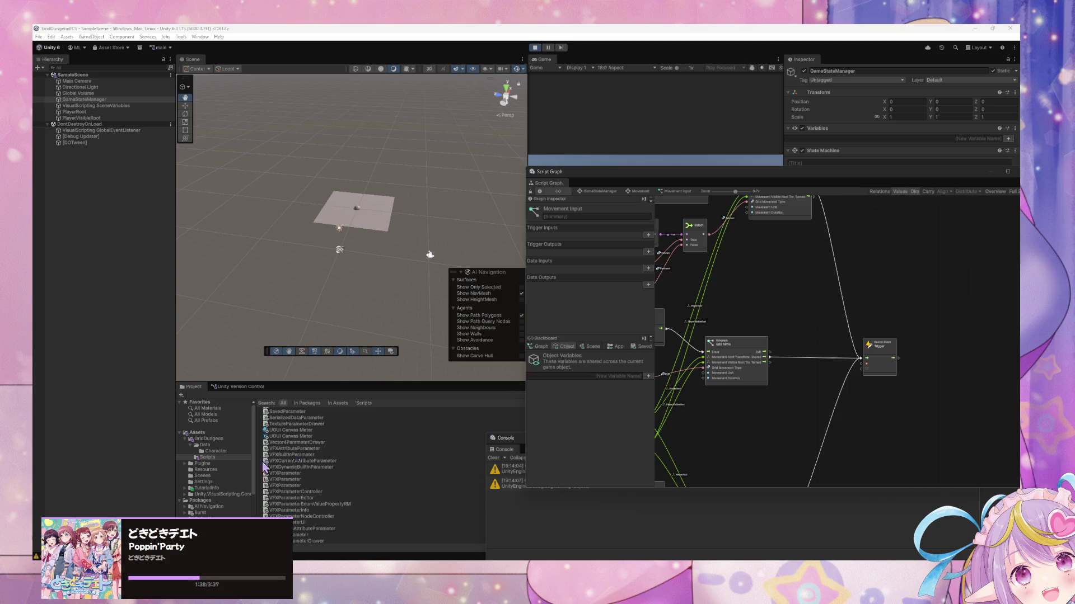
{"action": "mouse_move", "coordinate": [647, 596]}
{"action": "left_click", "coordinate": [539, 346]}
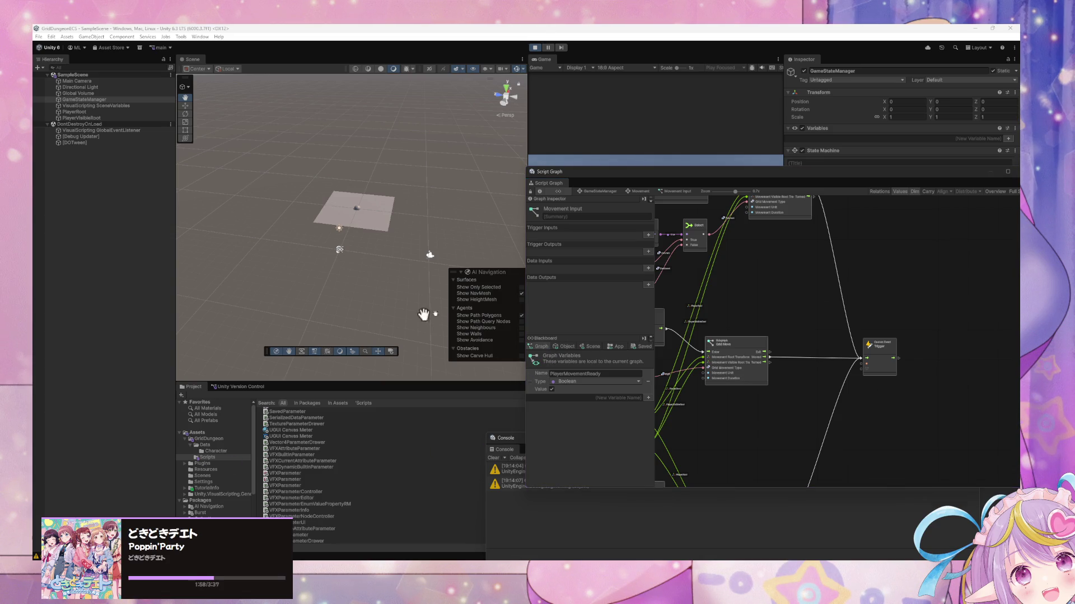
{"action": "scroll", "coordinate": [786, 307], "scroll_direction": "down", "scroll_amount": 2}
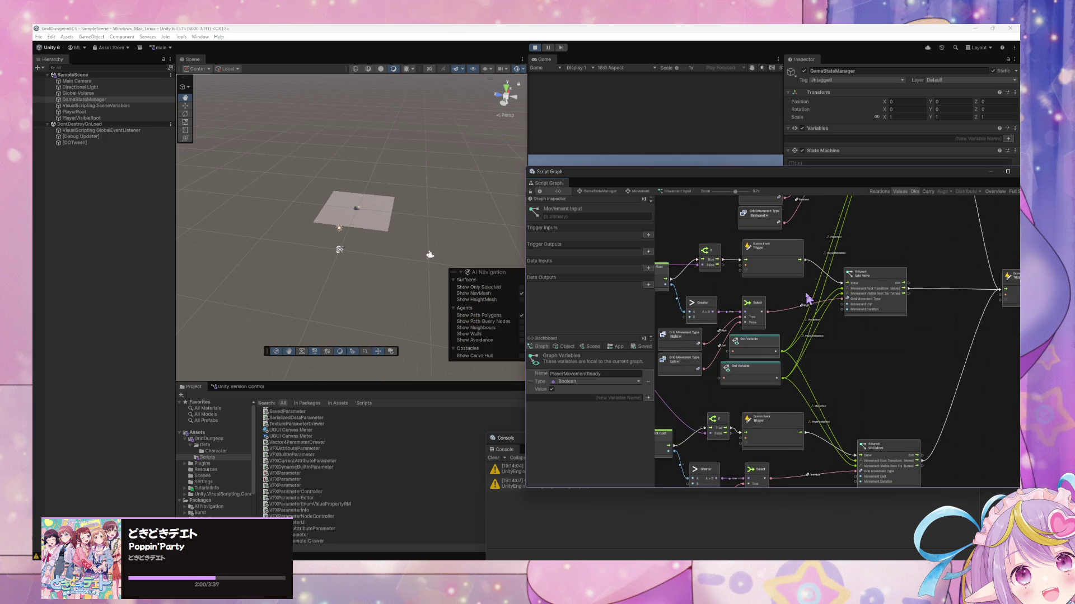
{"action": "scroll", "coordinate": [836, 329], "scroll_direction": "down", "scroll_amount": 2}
{"action": "scroll", "coordinate": [836, 329], "scroll_direction": "up", "scroll_amount": 2}
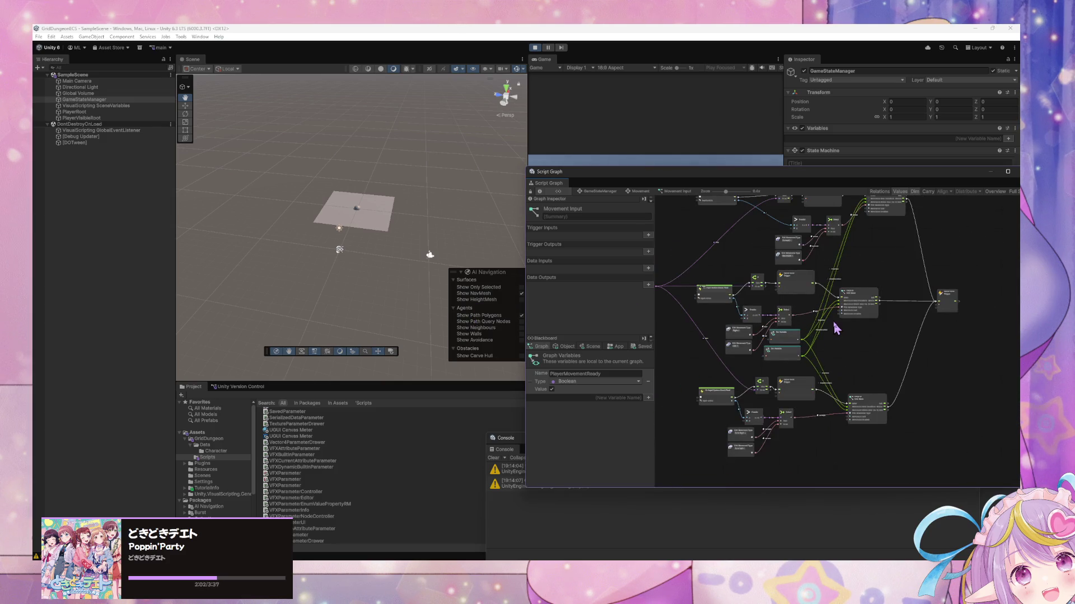
{"action": "scroll", "coordinate": [836, 329], "scroll_direction": "up", "scroll_amount": 2}
{"action": "left_click", "coordinate": [636, 192]}
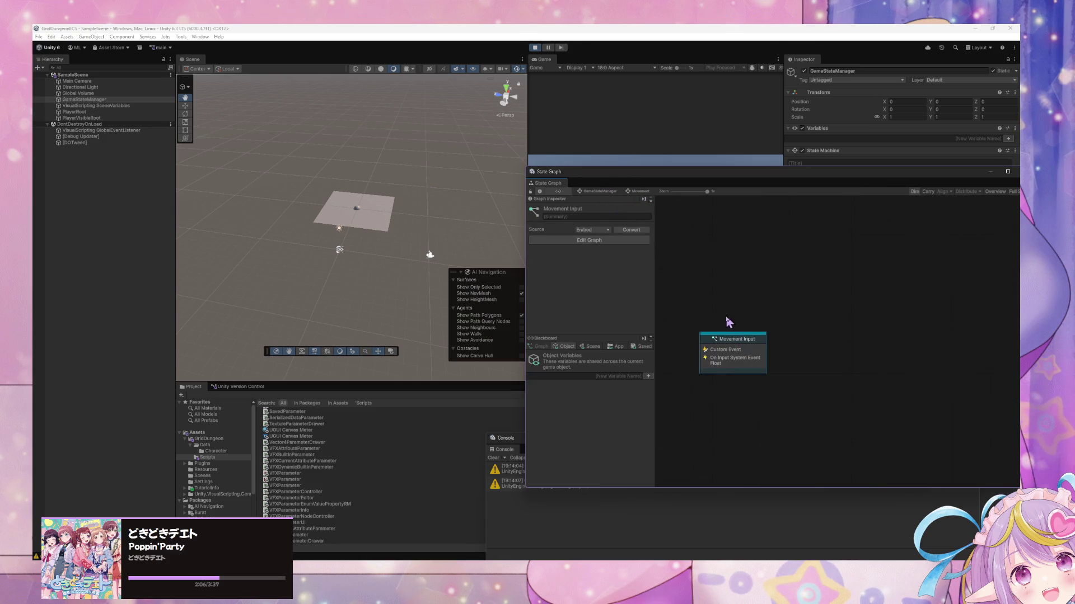
Retitle the Movement Input state to 'Player Movement Input' in the Graph Inspector
{"action": "double_click", "coordinate": [730, 342]}
{"action": "left_click", "coordinate": [595, 190]}
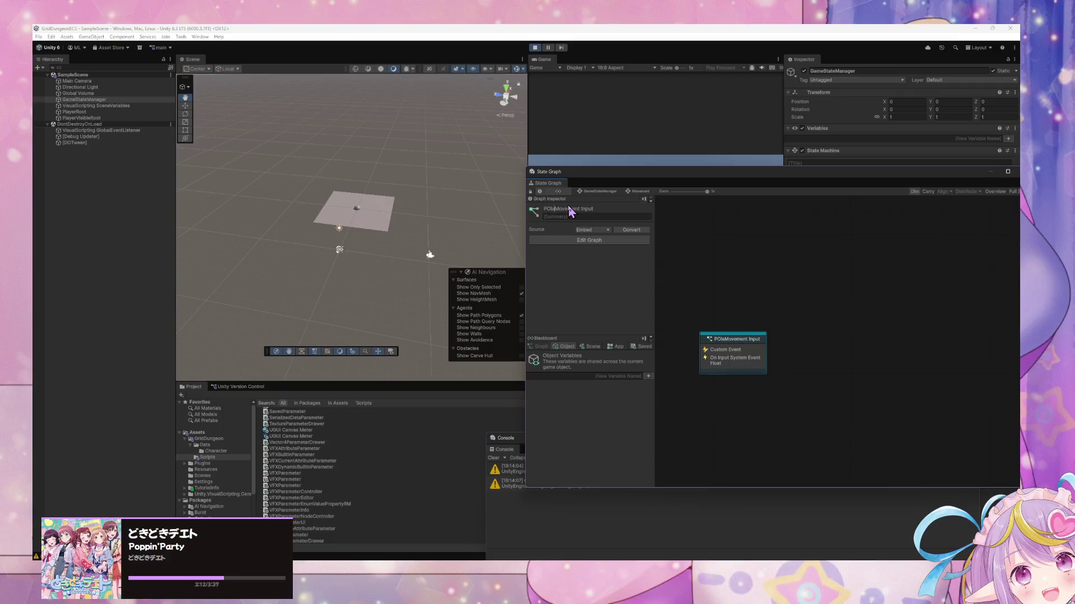
{"action": "type", "text": "ayer"}
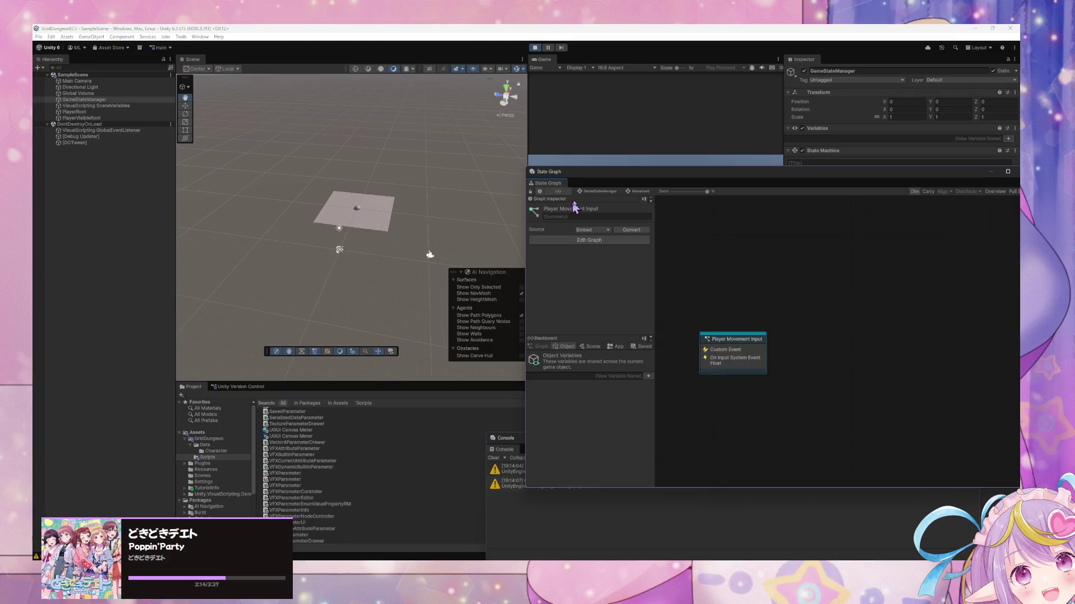
{"action": "left_click", "coordinate": [682, 242]}
Recentre the graph window, check the renamed state's graph, and go up to GameStateManager
{"action": "double_click", "coordinate": [721, 173]}
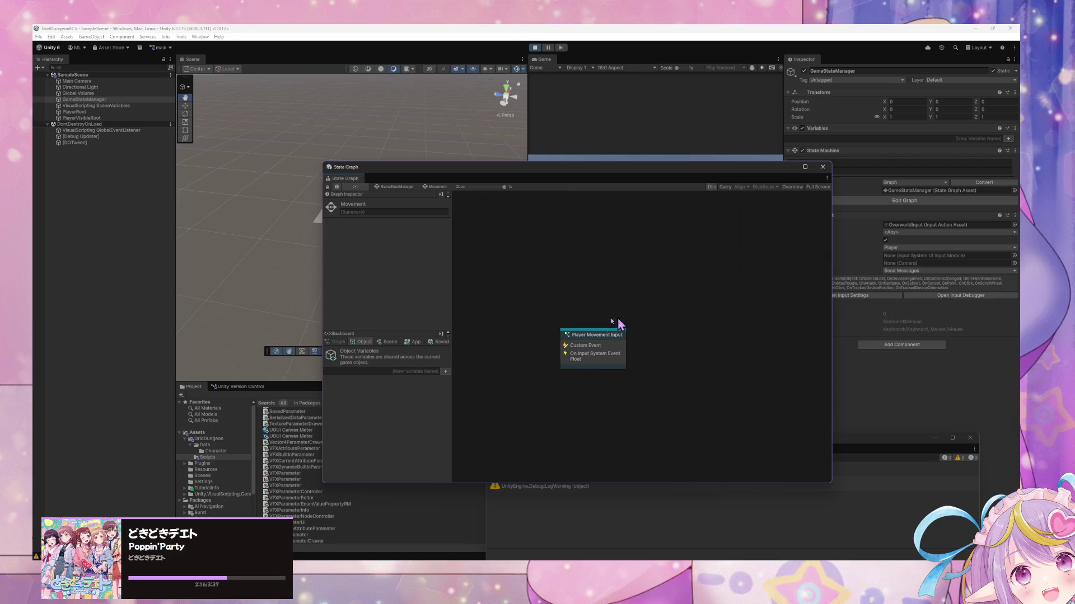
{"action": "double_click", "coordinate": [591, 341]}
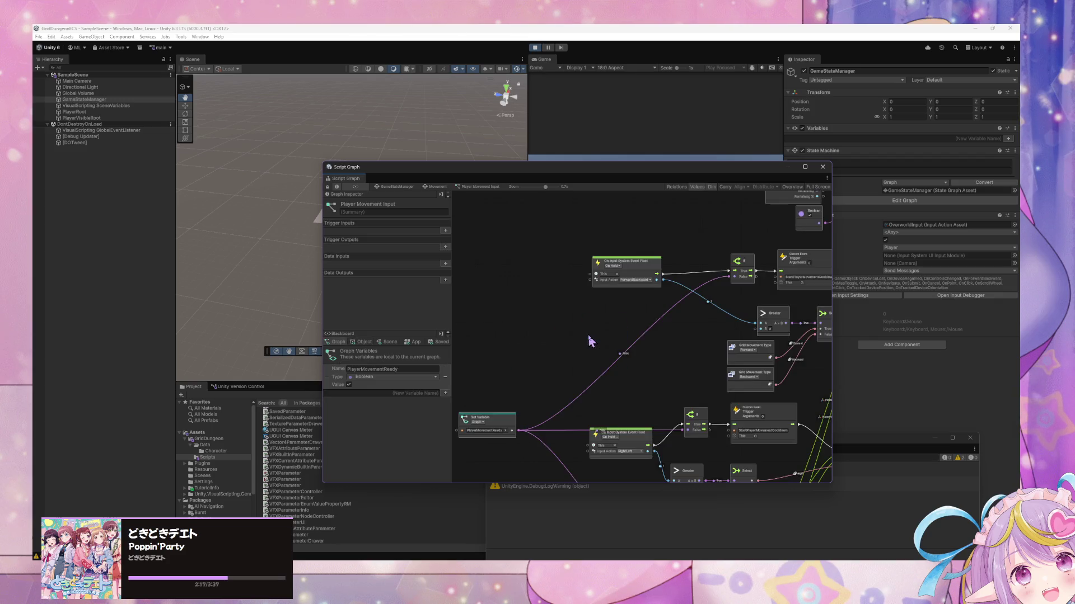
{"action": "left_click", "coordinate": [432, 188]}
{"action": "left_click", "coordinate": [398, 187]}
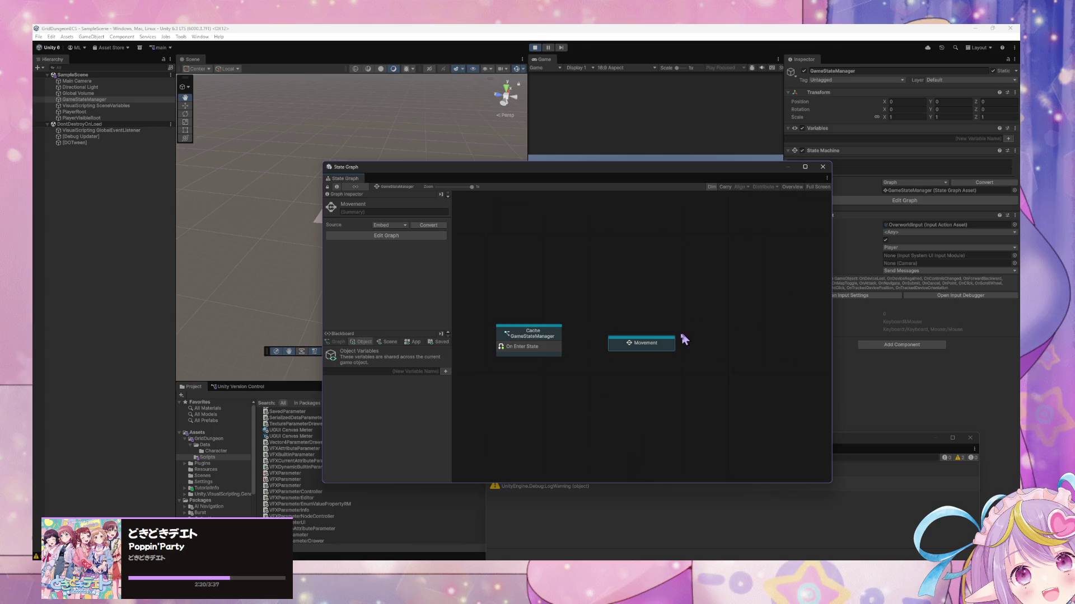
Raise the Movement state and inspect the Cache GameStateManager script graph
{"action": "left_click_drag", "start_coordinate": [627, 342], "coordinate": [622, 285]}
{"action": "left_click", "coordinate": [540, 344]}
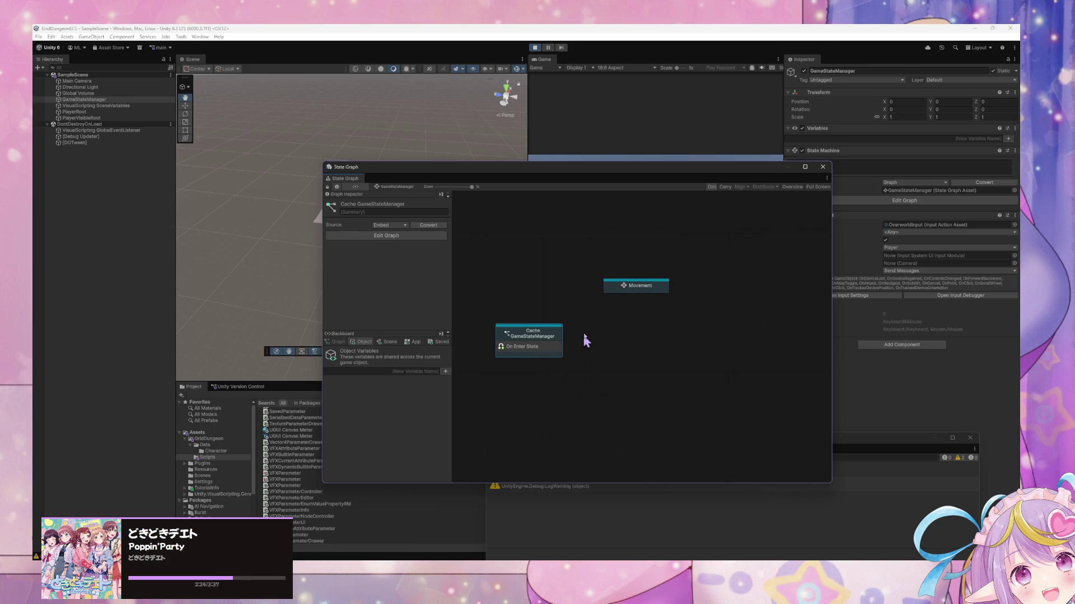
{"action": "left_click", "coordinate": [631, 291]}
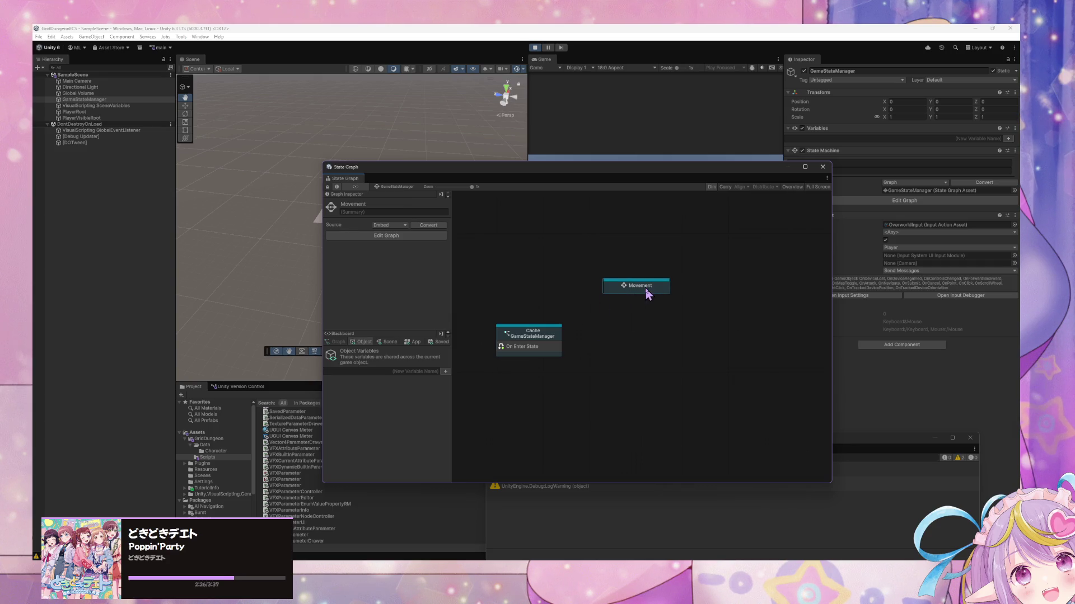
{"action": "double_click", "coordinate": [549, 340]}
{"action": "left_click", "coordinate": [656, 365]}
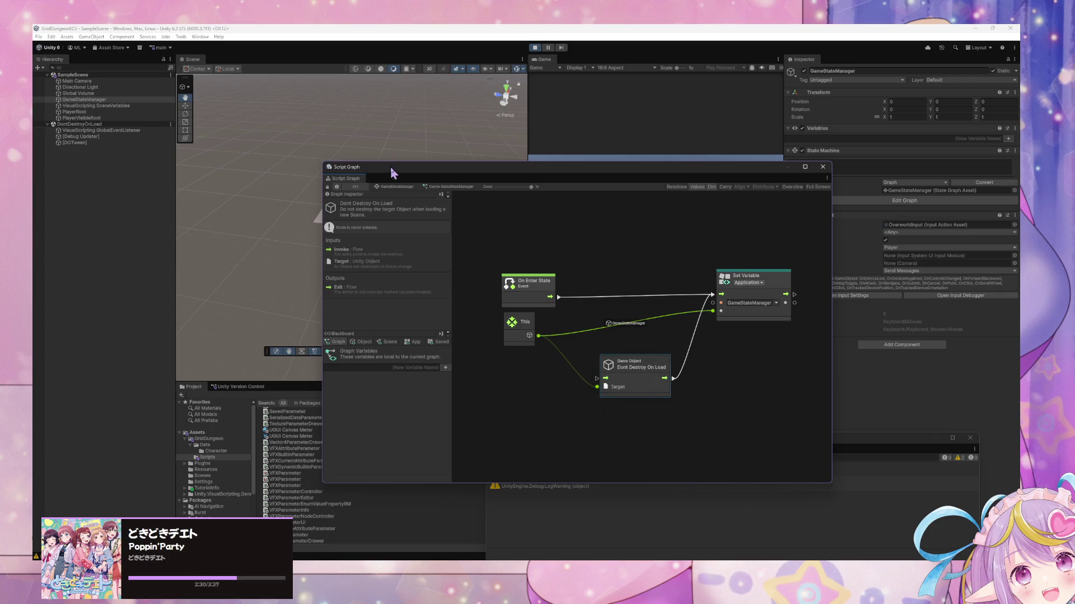
{"action": "left_click", "coordinate": [408, 187]}
Shift Cache GameStateManager left and nudge the Movement state down and right
{"action": "left_click_drag", "start_coordinate": [551, 339], "coordinate": [516, 341]}
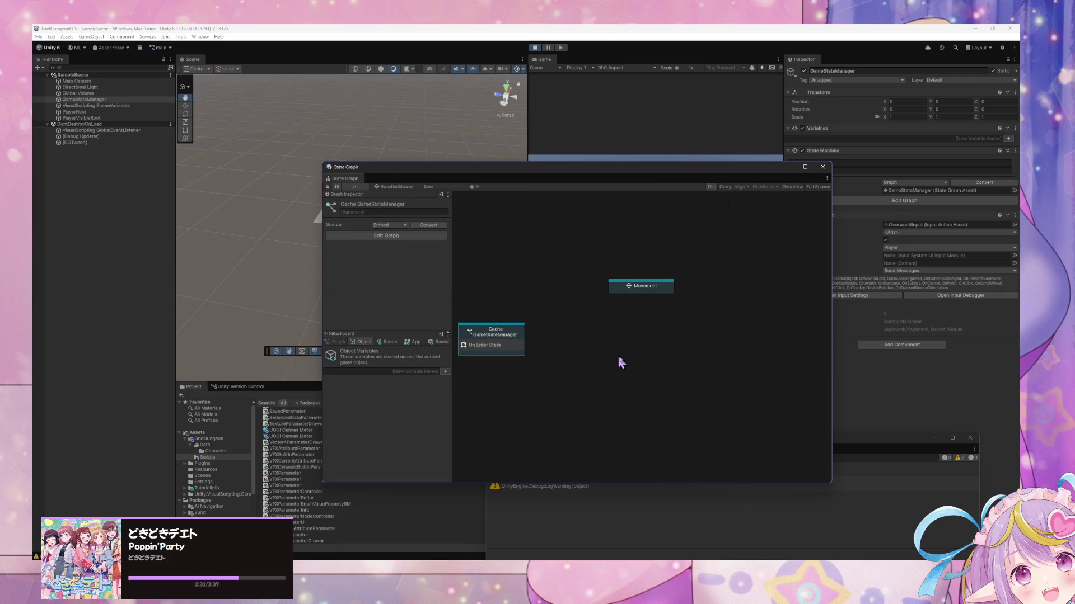
{"action": "double_click", "coordinate": [508, 339]}
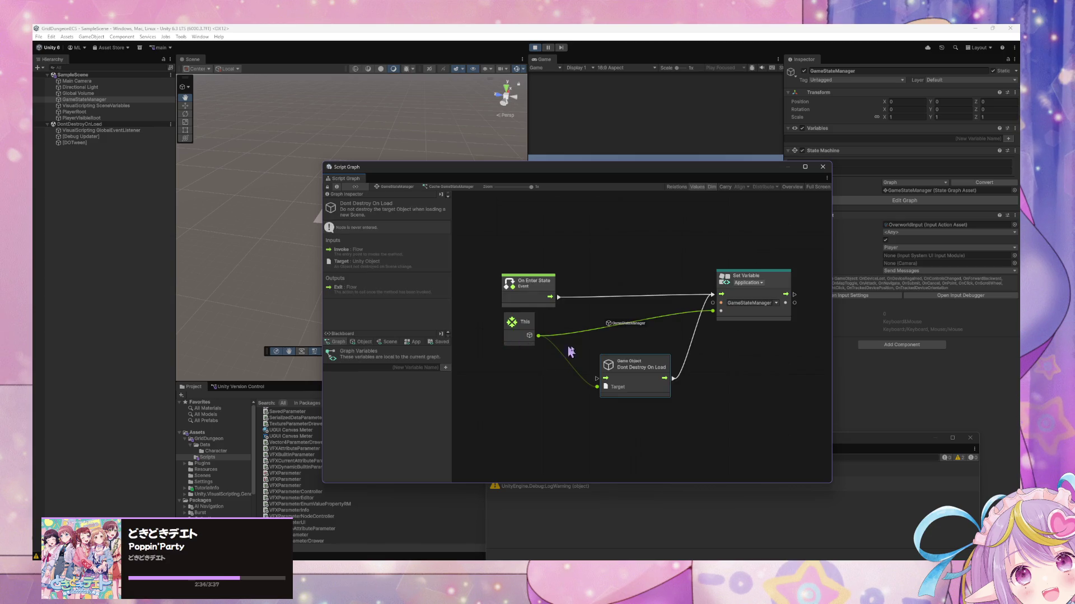
{"action": "left_click", "coordinate": [397, 187]}
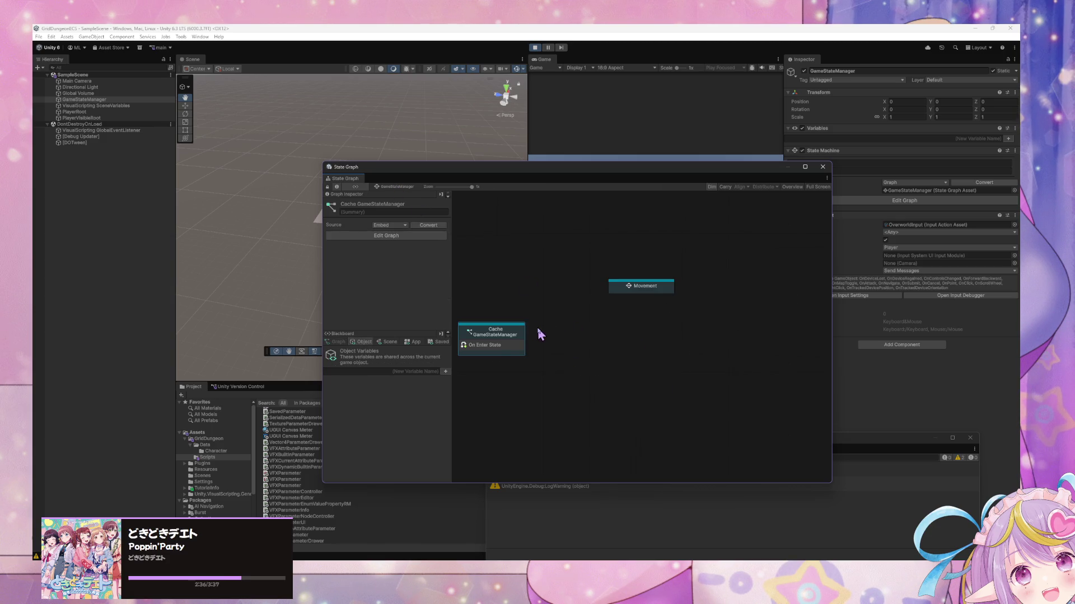
{"action": "mouse_move", "coordinate": [641, 289]}
{"action": "left_mouse_down"}
{"action": "mouse_move", "coordinate": [651, 305]}
{"action": "mouse_move", "coordinate": [651, 280]}
{"action": "left_mouse_up"}
{"action": "double_click", "coordinate": [494, 336]}
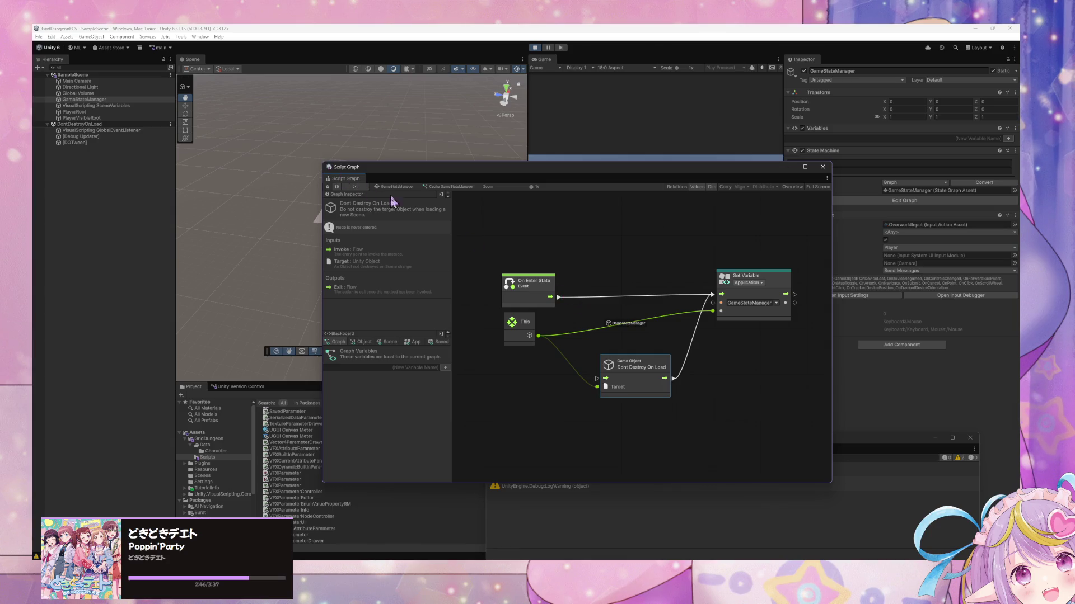
{"action": "left_click", "coordinate": [408, 188]}
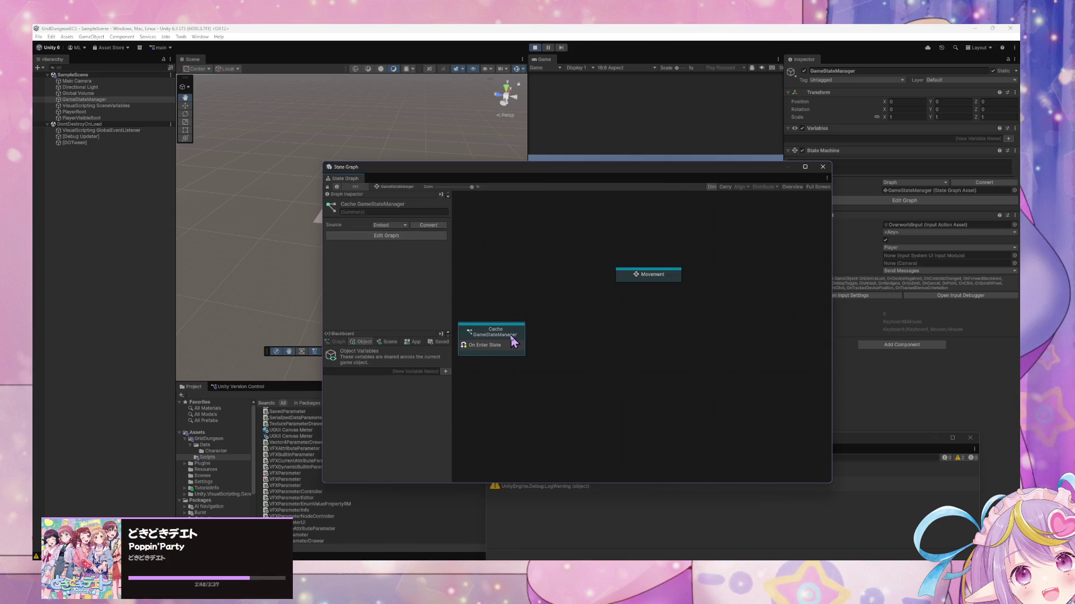
Move Cache GameStateManager up level with Movement and nudge its Dont Destroy On Load node
{"action": "left_click_drag", "start_coordinate": [513, 341], "coordinate": [502, 284]}
{"action": "double_click", "coordinate": [497, 283]}
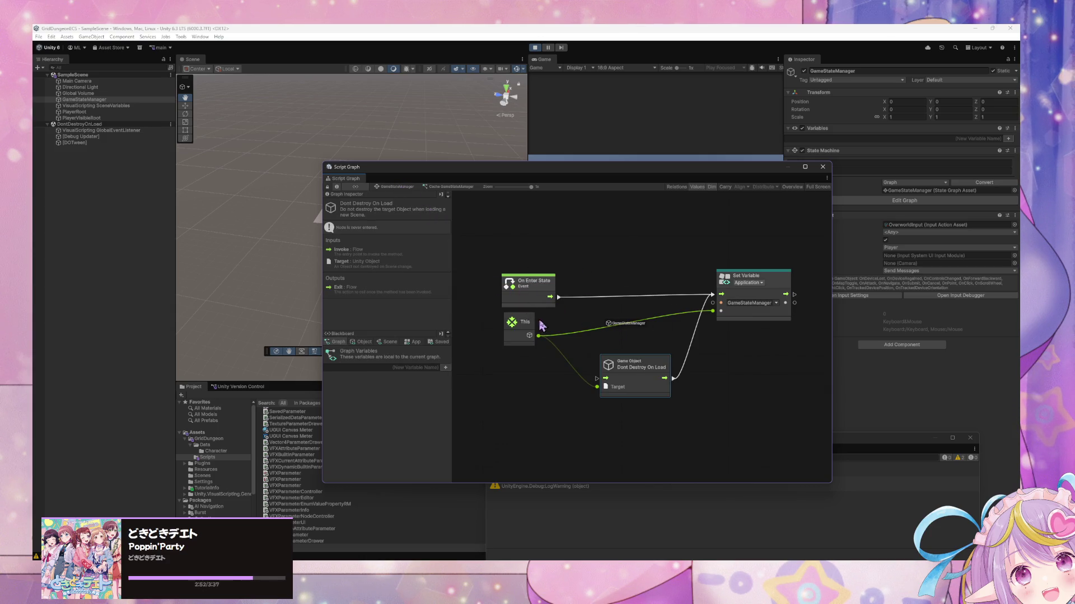
{"action": "left_click_drag", "start_coordinate": [619, 371], "coordinate": [622, 361]}
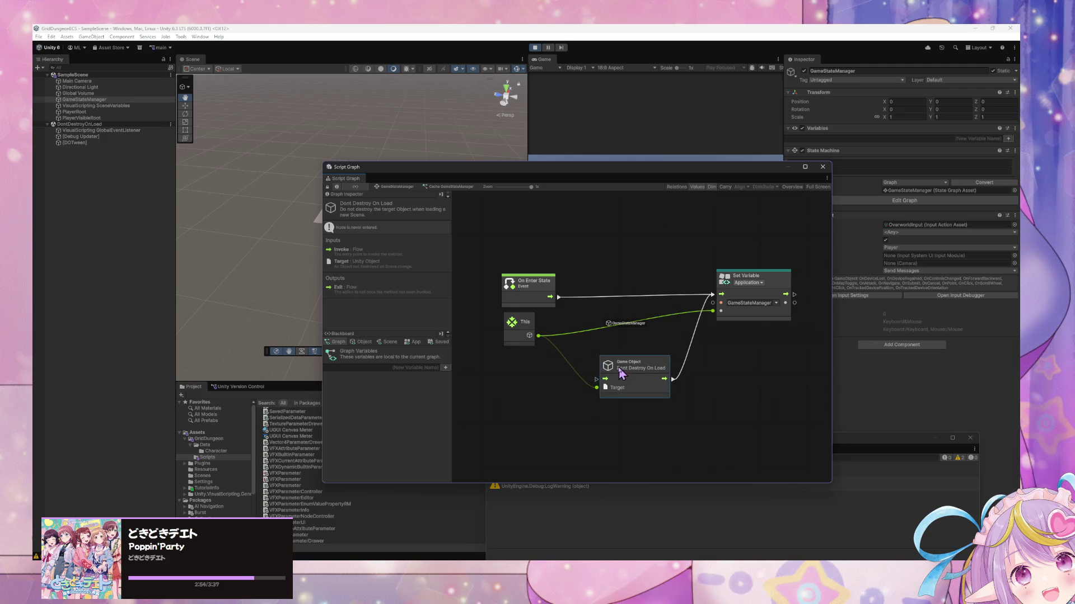
{"action": "left_click", "coordinate": [406, 189]}
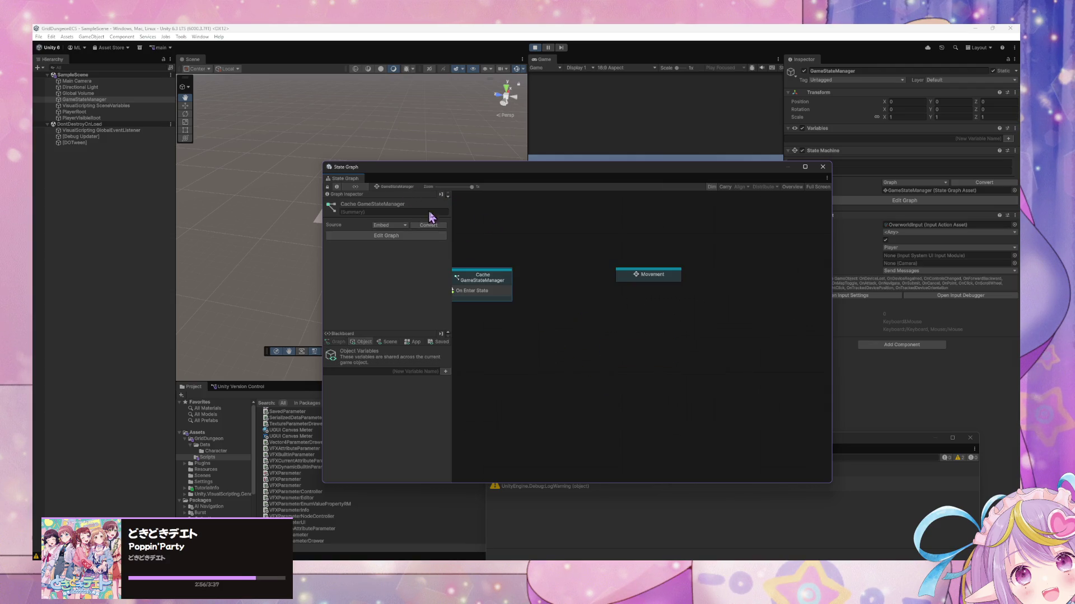
Move the Movement state up and left on the state graph canvas
{"action": "right_click", "coordinate": [559, 288]}
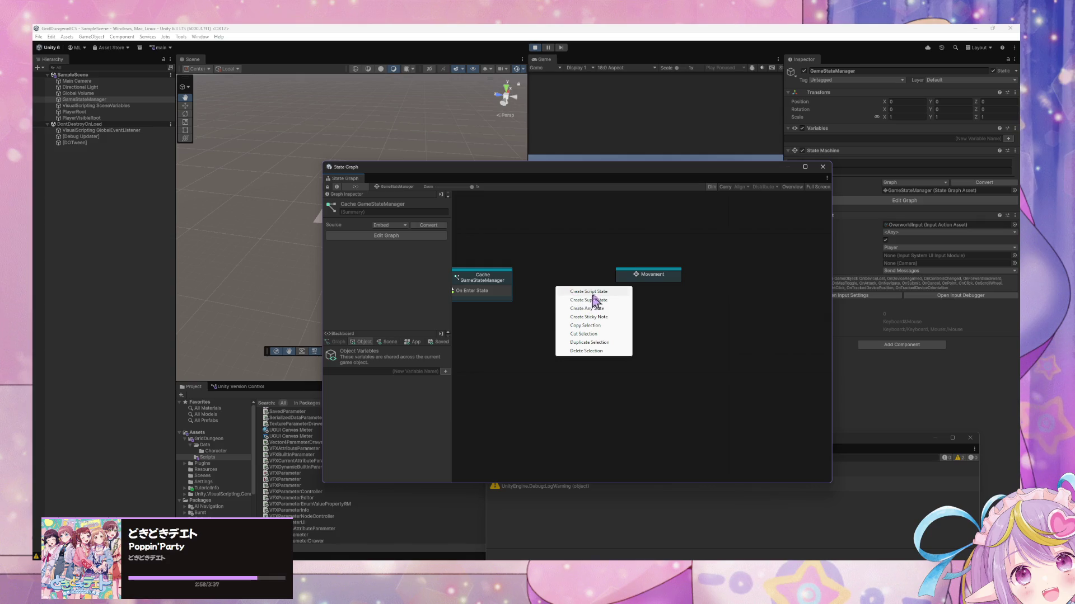
{"action": "left_click", "coordinate": [605, 276]}
{"action": "mouse_move", "coordinate": [645, 278]}
{"action": "left_mouse_down"}
{"action": "mouse_move", "coordinate": [620, 240]}
{"action": "mouse_move", "coordinate": [627, 249]}
{"action": "left_mouse_up"}
{"action": "right_click", "coordinate": [503, 284]}
{"action": "left_click", "coordinate": [596, 322]}
{"action": "right_click", "coordinate": [493, 281]}
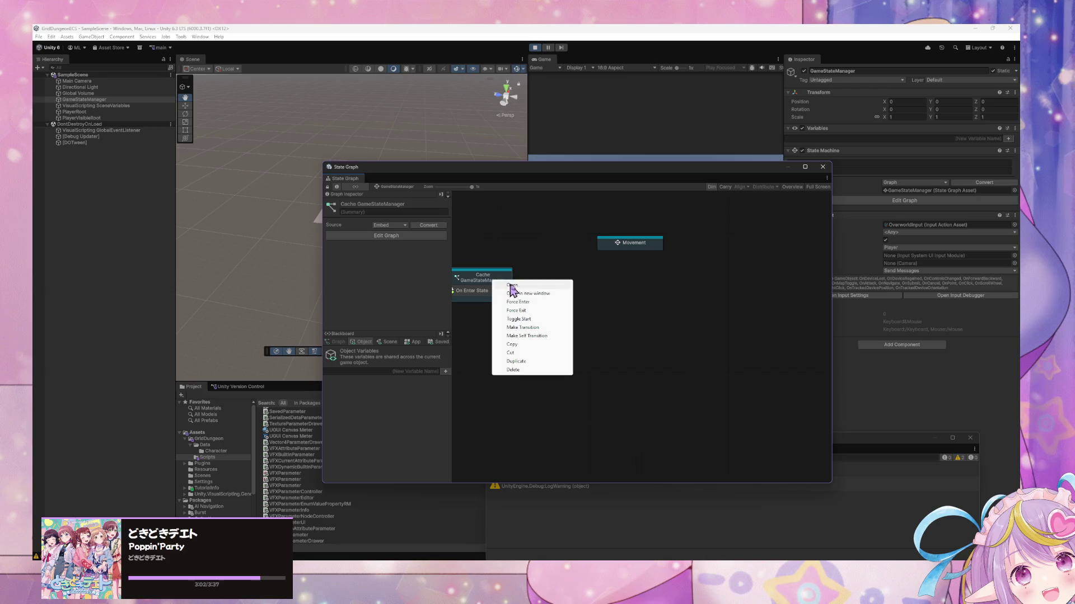
{"action": "left_click", "coordinate": [613, 301]}
{"action": "right_click", "coordinate": [488, 279]}
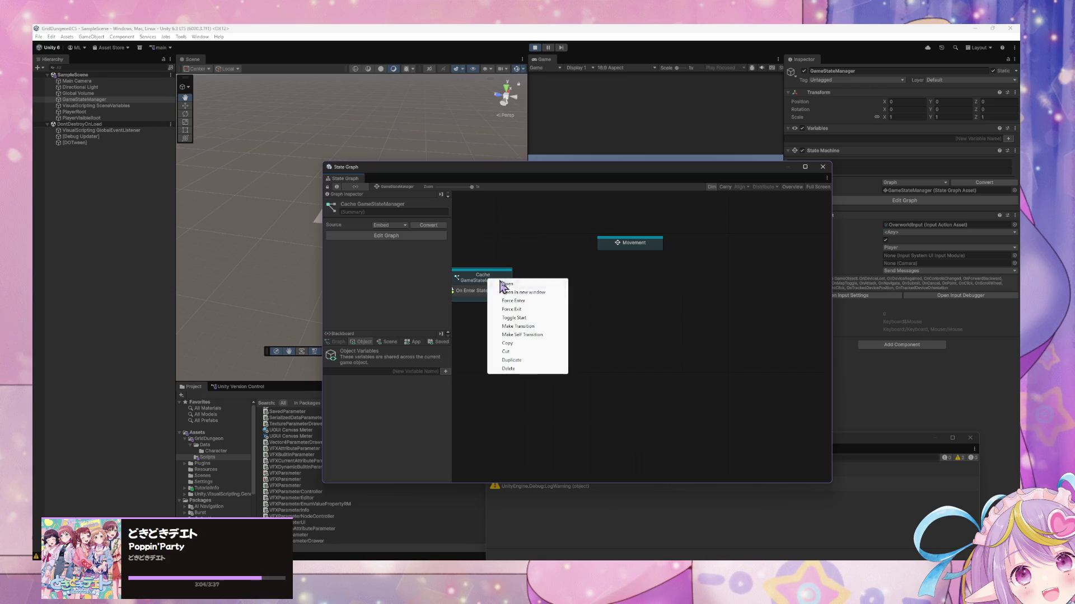
{"action": "left_click", "coordinate": [600, 320]}
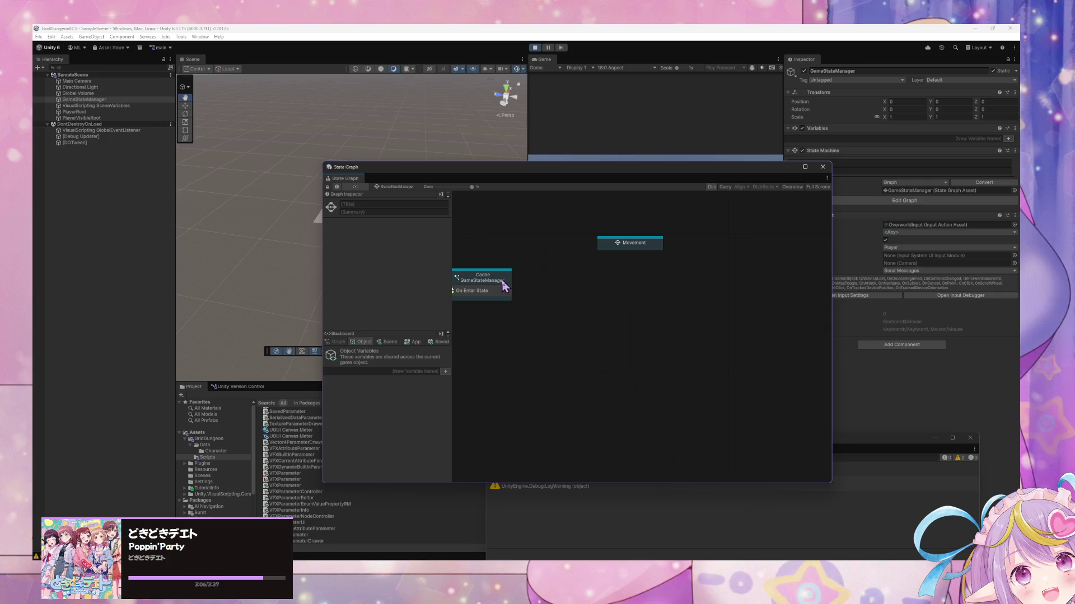
Create a Script State, link Cache GameStateManager to it with a transition, and open that transition
{"action": "right_click", "coordinate": [563, 294]}
{"action": "left_click", "coordinate": [595, 299]}
{"action": "left_click", "coordinate": [465, 282]}
{"action": "right_click", "coordinate": [507, 284]}
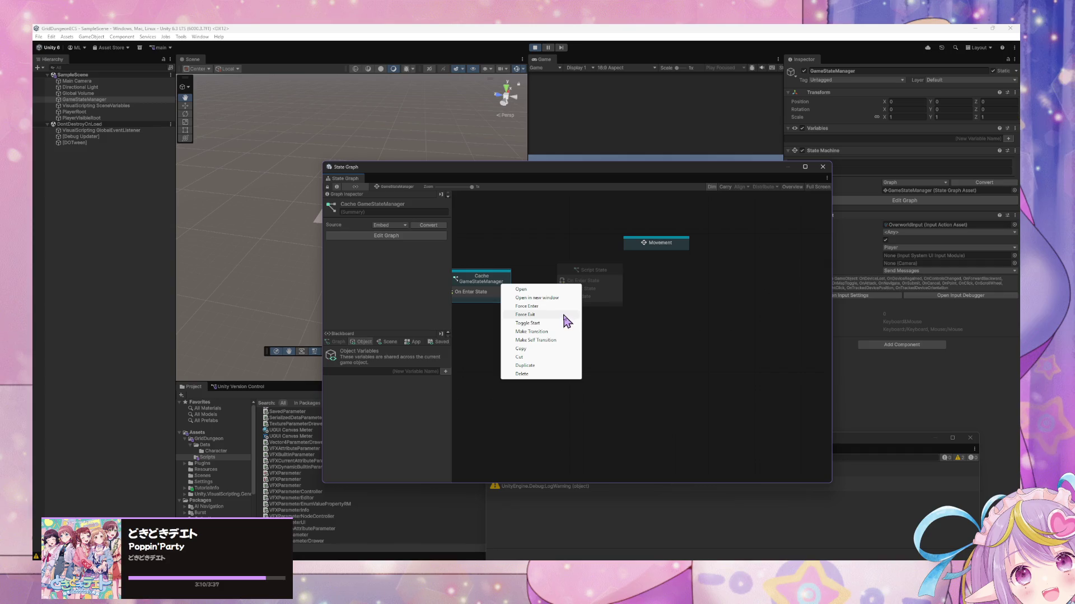
{"action": "left_click", "coordinate": [551, 332]}
{"action": "left_click", "coordinate": [585, 282]}
{"action": "double_click", "coordinate": [533, 285]}
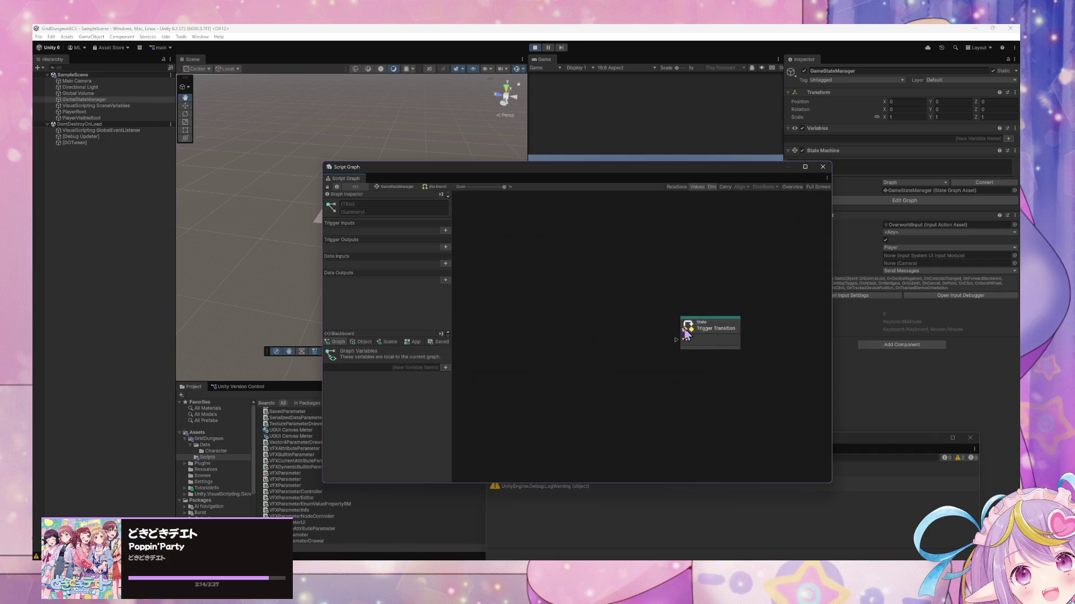
Add a Custom Event named GameStateManagerReady to the transition, then reopen Cache GameStateManager's graph
{"action": "right_click", "coordinate": [629, 337]}
{"action": "type", "text": "custom"}
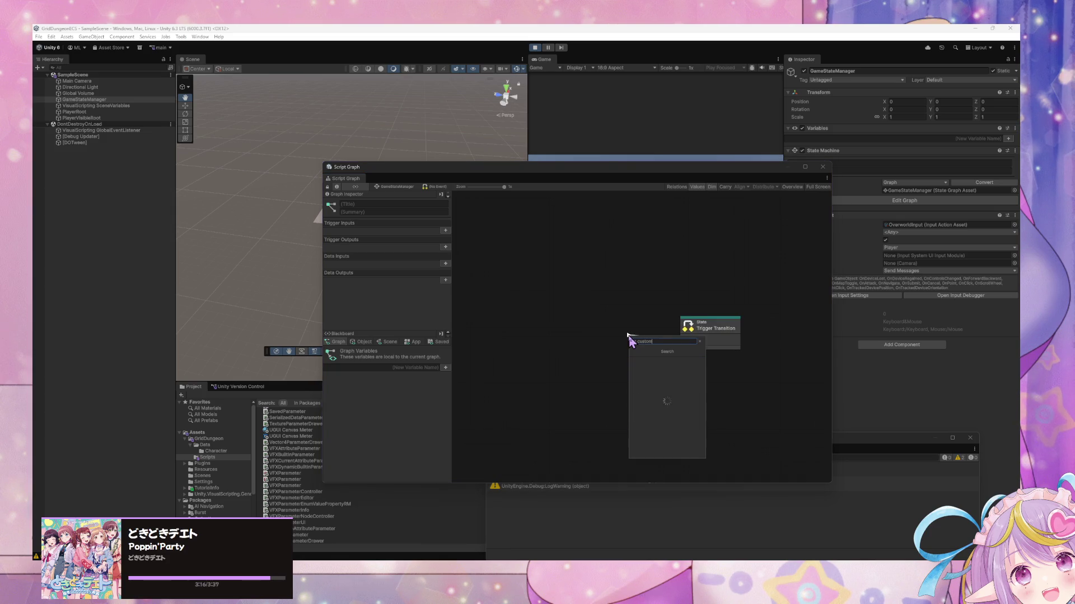
{"action": "key", "text": "Return"}
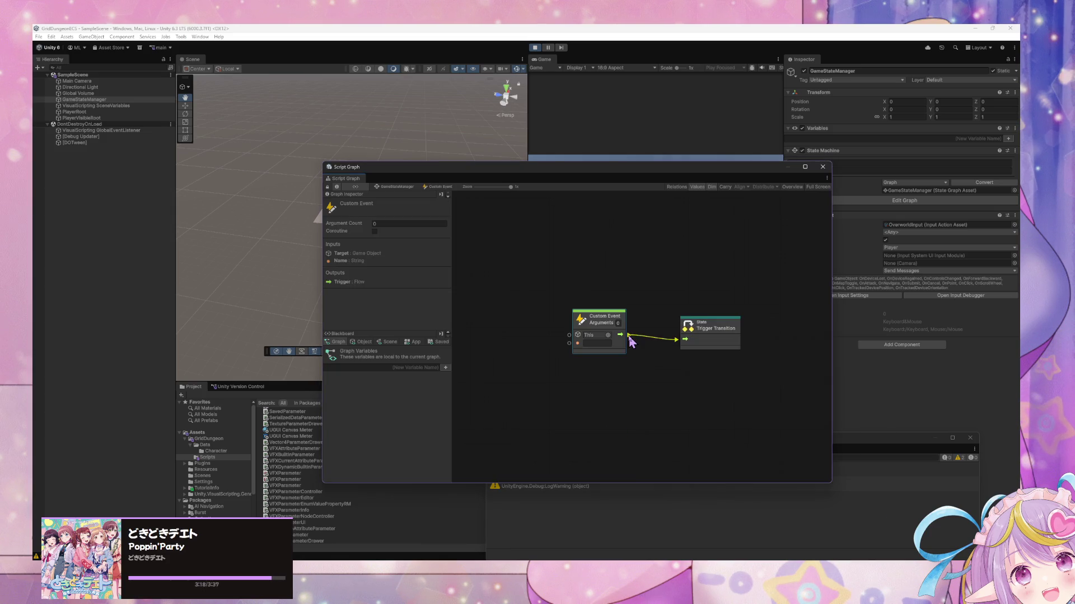
{"action": "left_click", "coordinate": [591, 343]}
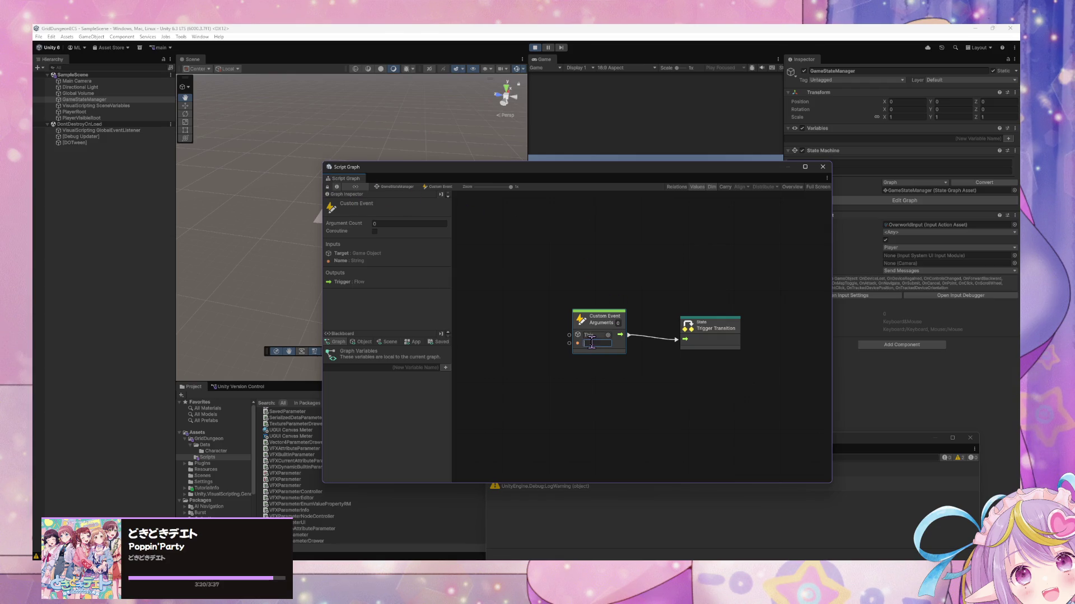
{"action": "type", "text": "eManager"}
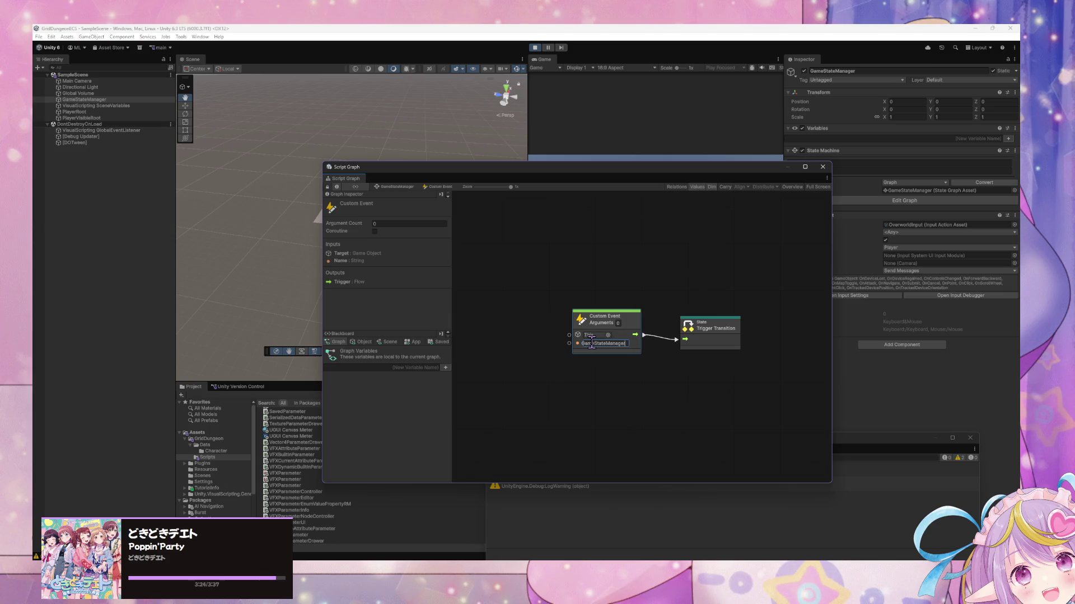
{"action": "type", "text": "Ready"}
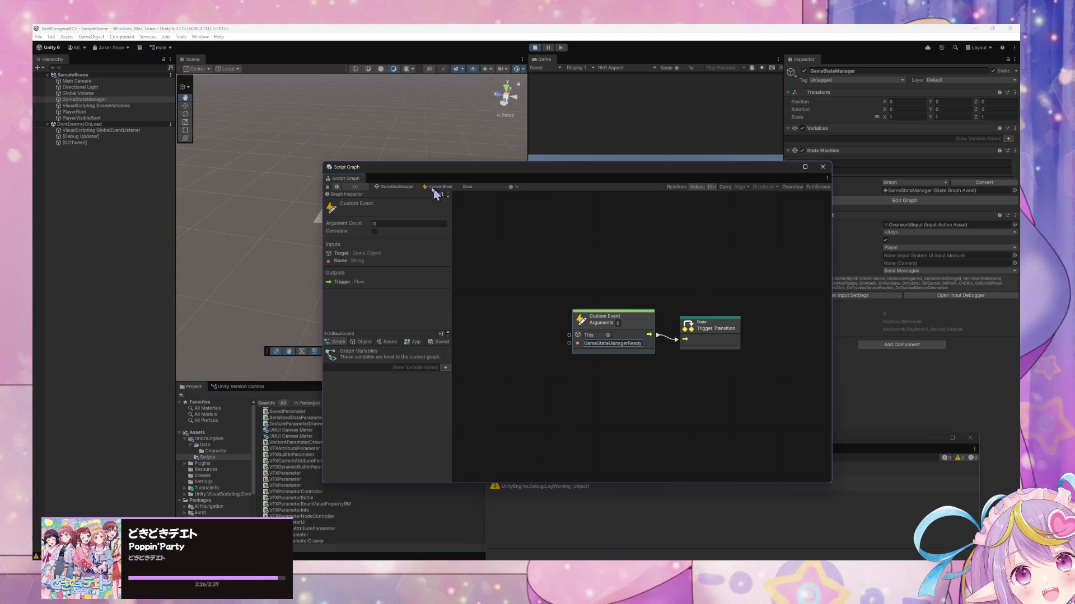
{"action": "left_click", "coordinate": [410, 192]}
{"action": "double_click", "coordinate": [492, 294]}
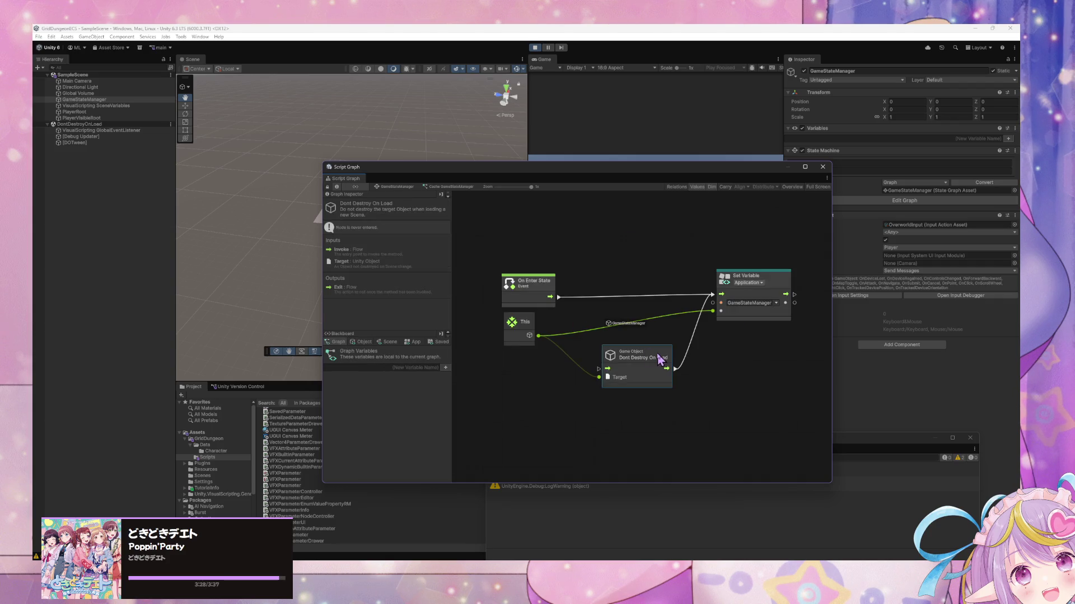
Connect a Trigger Custom Event named GameStateManagerReady after the Set Variable node
{"action": "left_click_drag", "start_coordinate": [745, 275], "coordinate": [628, 276]}
{"action": "left_click", "coordinate": [600, 306]}
{"action": "left_click_drag", "start_coordinate": [731, 296], "coordinate": [789, 305]}
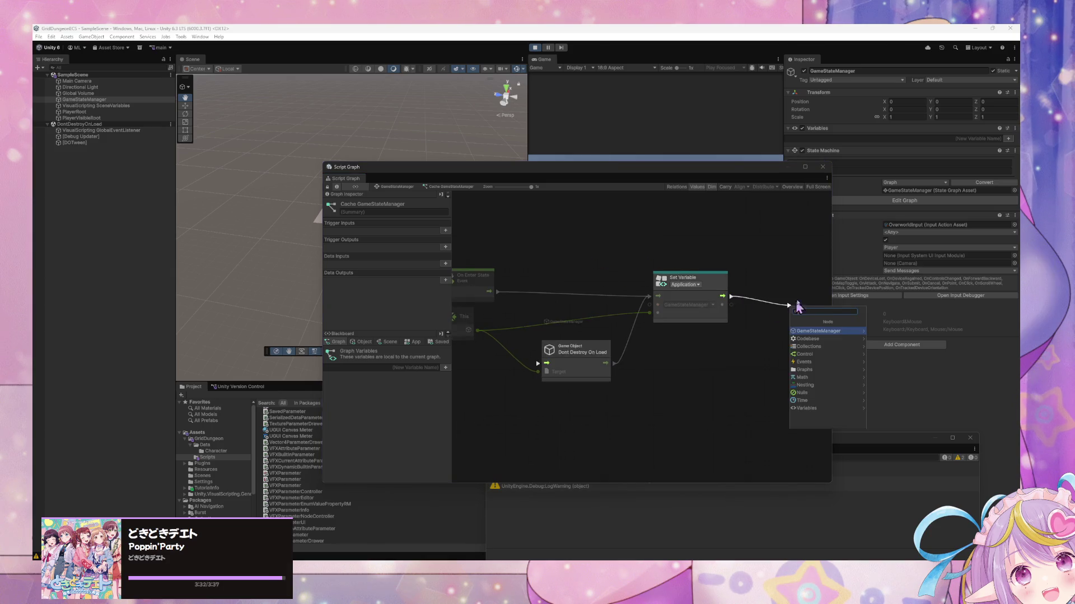
{"action": "key", "text": "Down"}
{"action": "key", "text": "Down"}
{"action": "key", "text": "Down"}
{"action": "key", "text": "Right"}
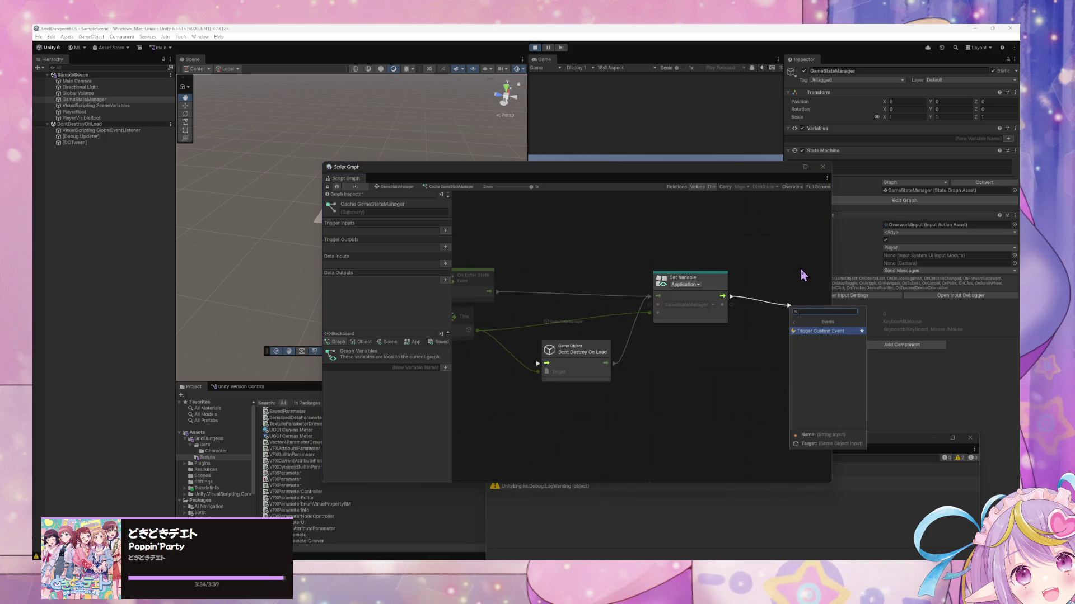
{"action": "key", "text": "Return"}
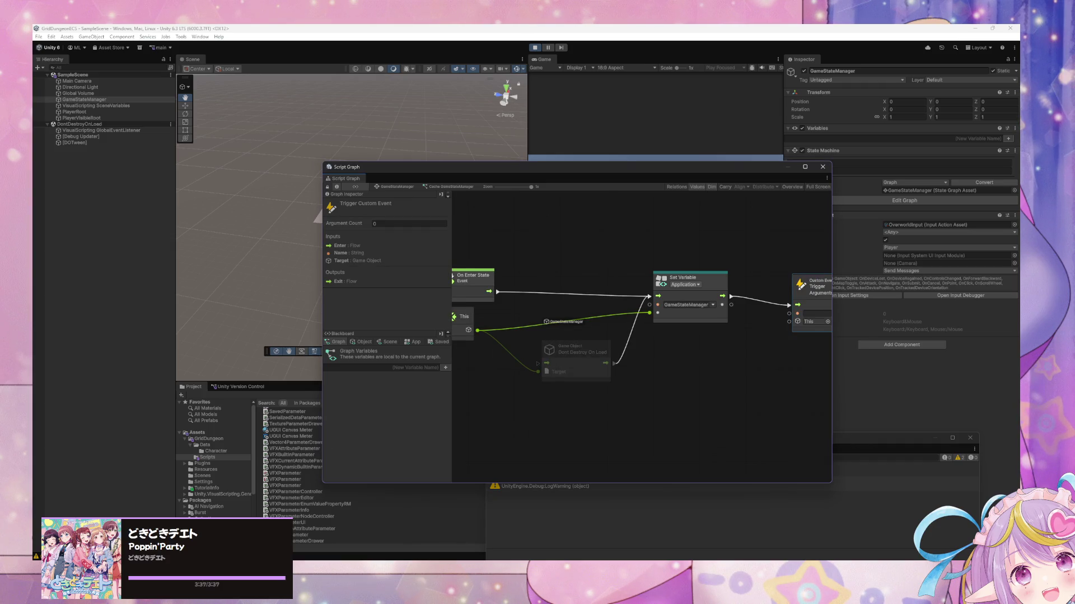
{"action": "left_click", "coordinate": [823, 313]}
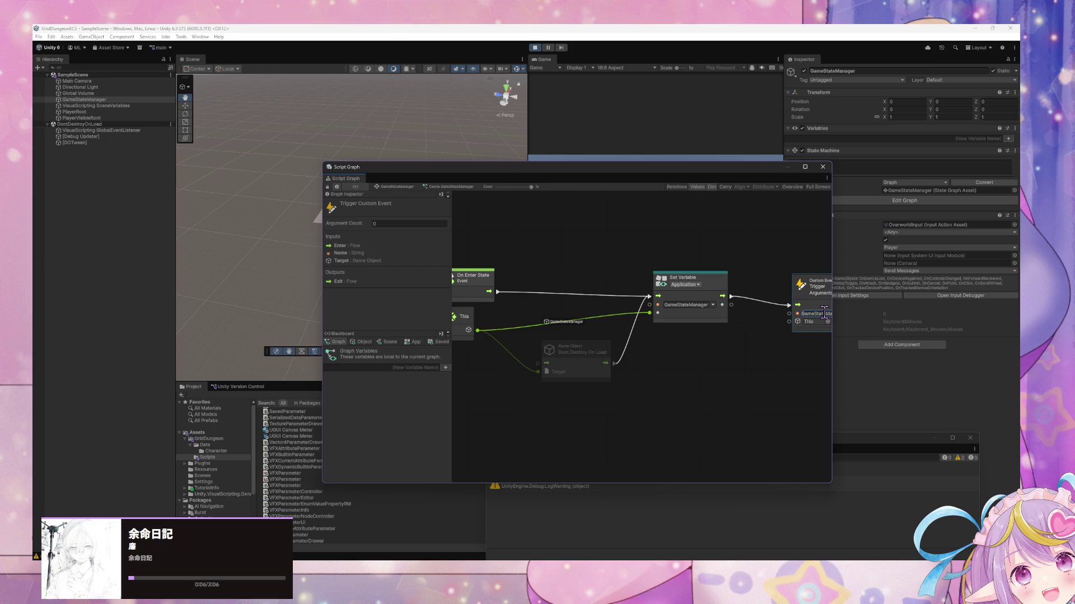
{"action": "left_click_drag", "start_coordinate": [768, 375], "coordinate": [667, 379]}
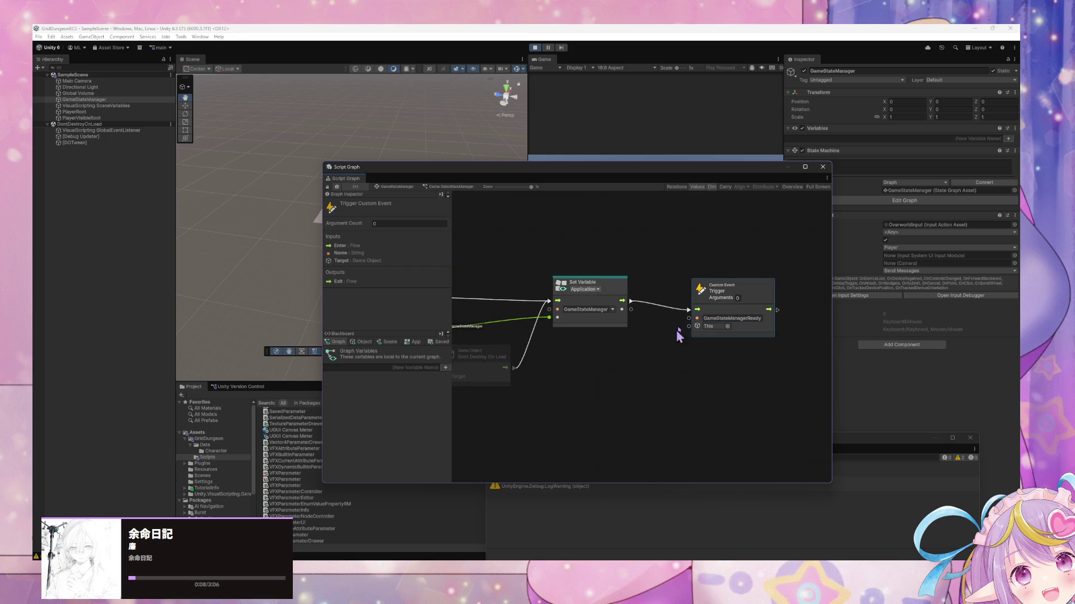
{"action": "left_click", "coordinate": [398, 187]}
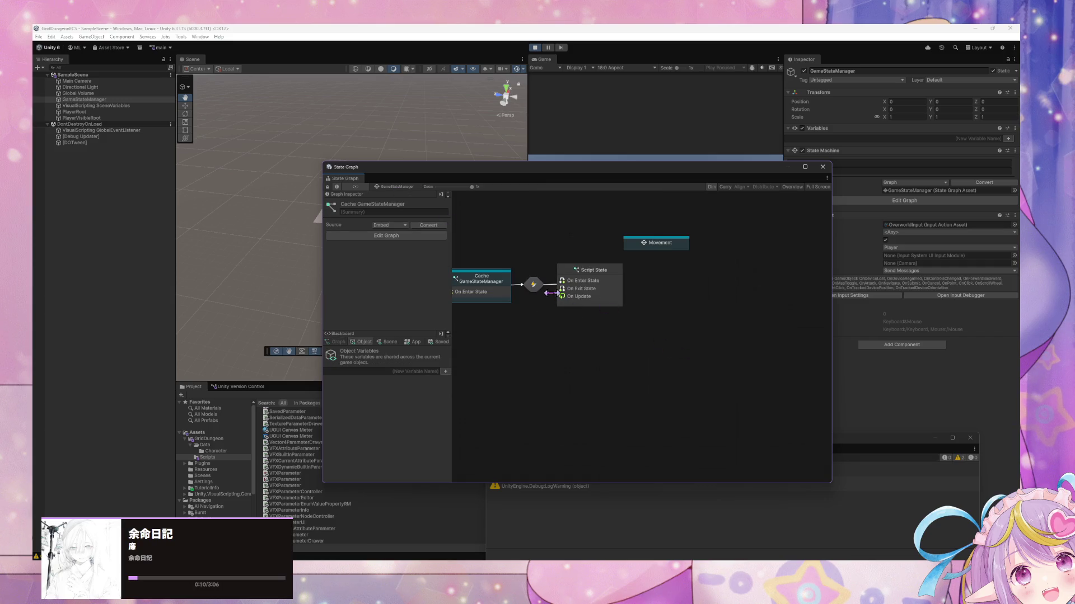
Move the Movement state right and retitle it 'Overworld Movement Ready'
{"action": "left_click_drag", "start_coordinate": [703, 259], "coordinate": [776, 254]}
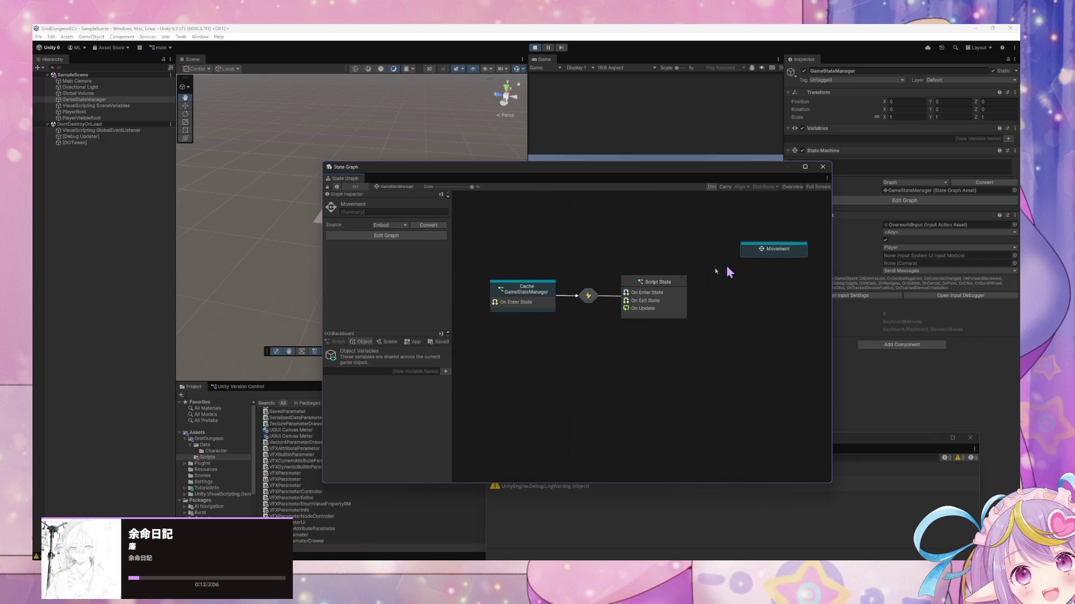
{"action": "left_click", "coordinate": [388, 205]}
{"action": "left_click", "coordinate": [387, 203]}
{"action": "type", "text": "Overworld"}
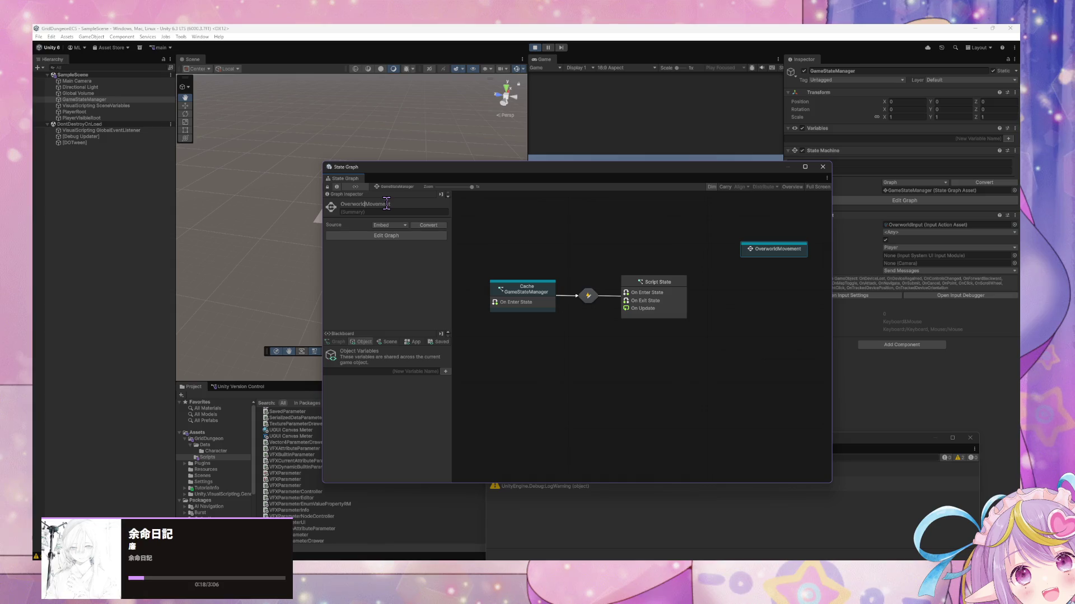
{"action": "type", "text": "Redy"}
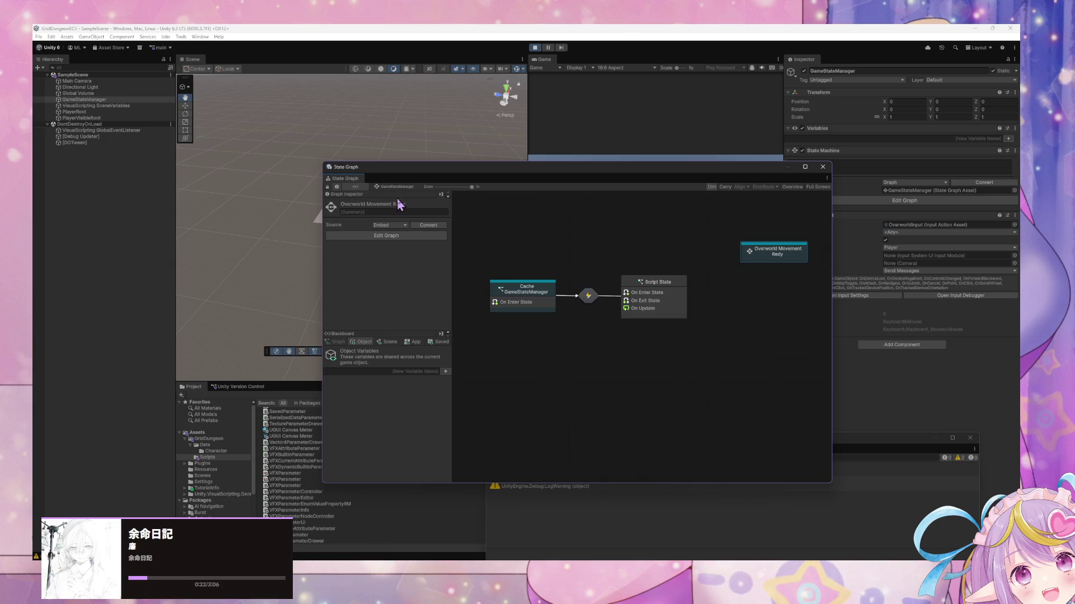
{"action": "key", "text": "ctrl+a"}
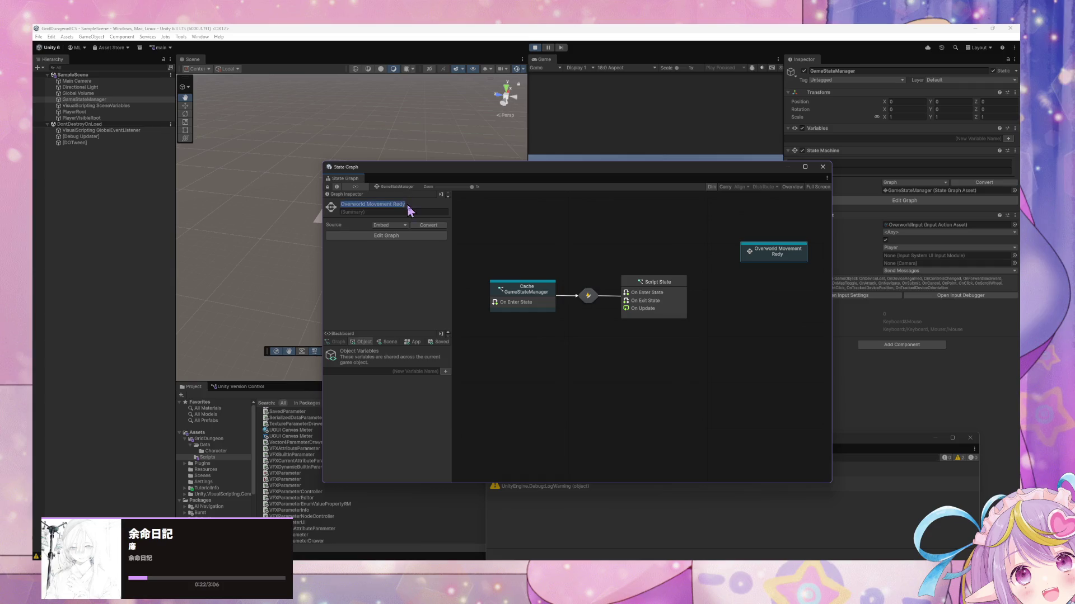
{"action": "key", "text": "Right"}
{"action": "key", "text": "Left"}
{"action": "key", "text": "Left"}
{"action": "left_click", "coordinate": [704, 263]}
Nudge Overworld Movement Ready up-right and shift Cache GameStateManager slightly left
{"action": "left_click_drag", "start_coordinate": [778, 305], "coordinate": [703, 305]}
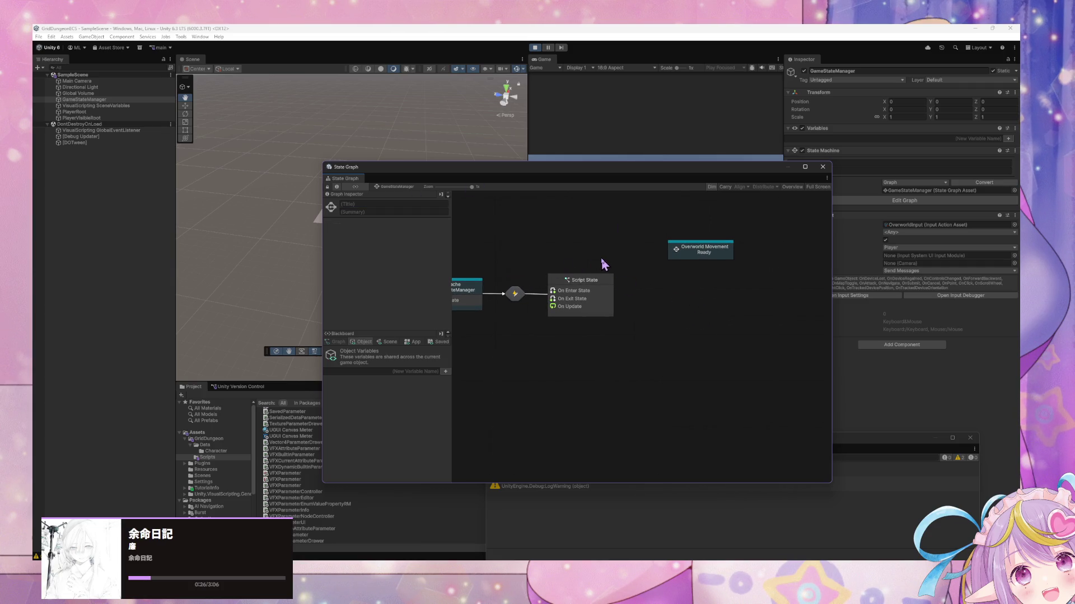
{"action": "left_click_drag", "start_coordinate": [711, 253], "coordinate": [721, 251]}
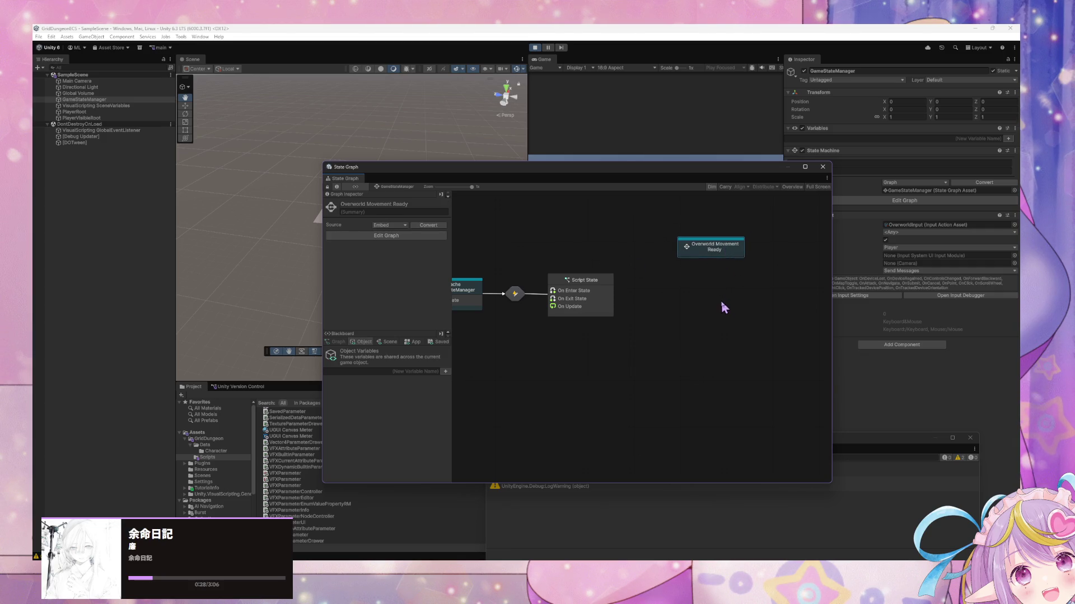
{"action": "left_click_drag", "start_coordinate": [523, 324], "coordinate": [604, 307]}
{"action": "left_click", "coordinate": [525, 292]}
{"action": "left_click_drag", "start_coordinate": [525, 292], "coordinate": [512, 293]}
{"action": "left_click", "coordinate": [596, 292]}
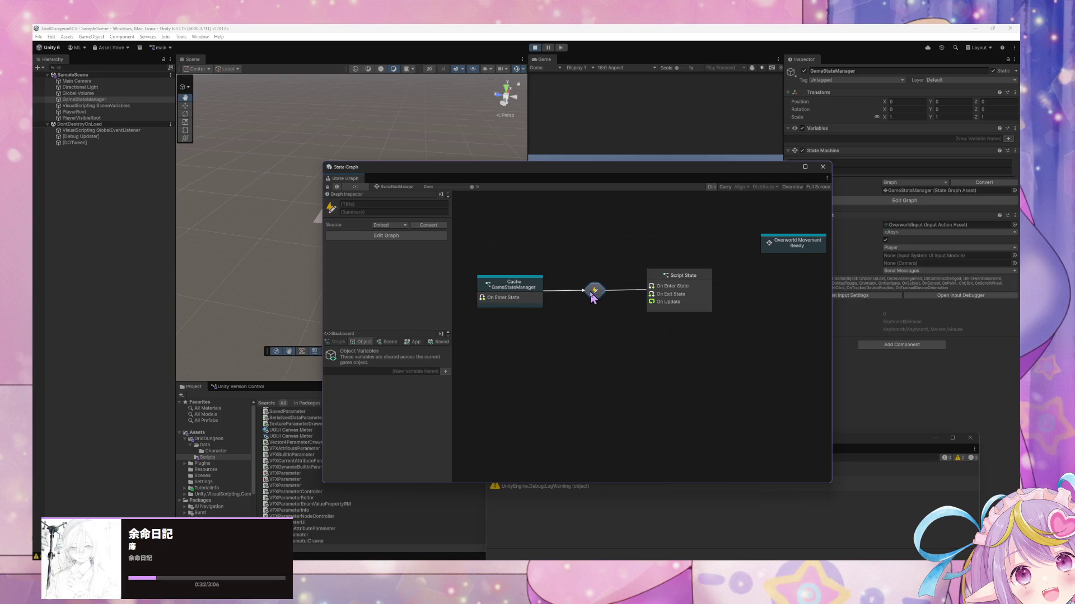
Delete the On Update and On Exit State events from the new Script State's graph
{"action": "double_click", "coordinate": [683, 289]}
{"action": "left_click_drag", "start_coordinate": [678, 436], "coordinate": [540, 324]}
{"action": "key", "text": "Delete"}
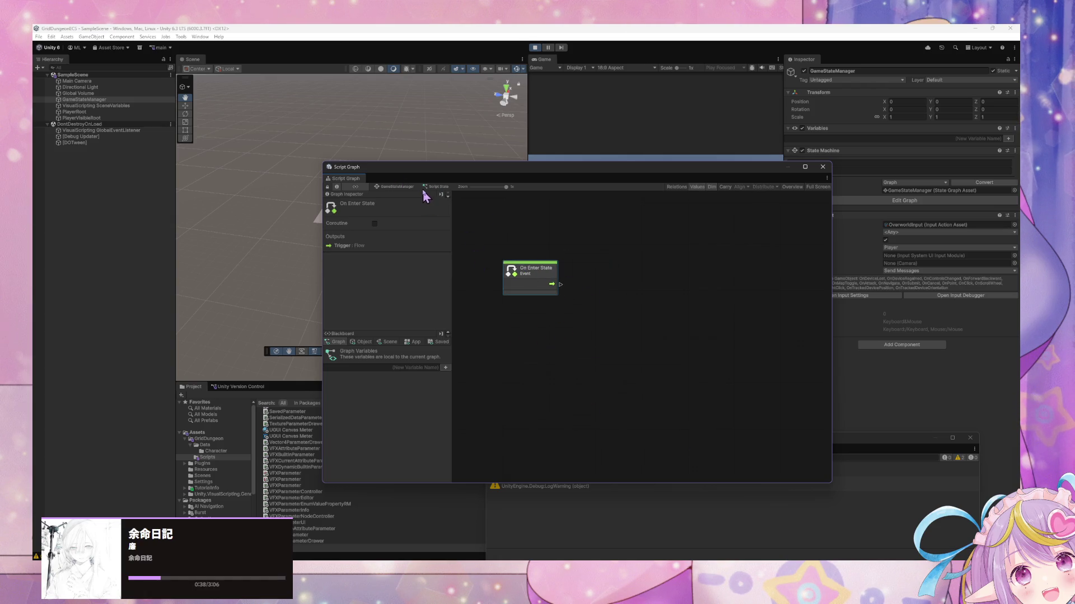
Back in the state graph, title the Script State 'Initialize Components'
{"action": "left_click", "coordinate": [401, 187]}
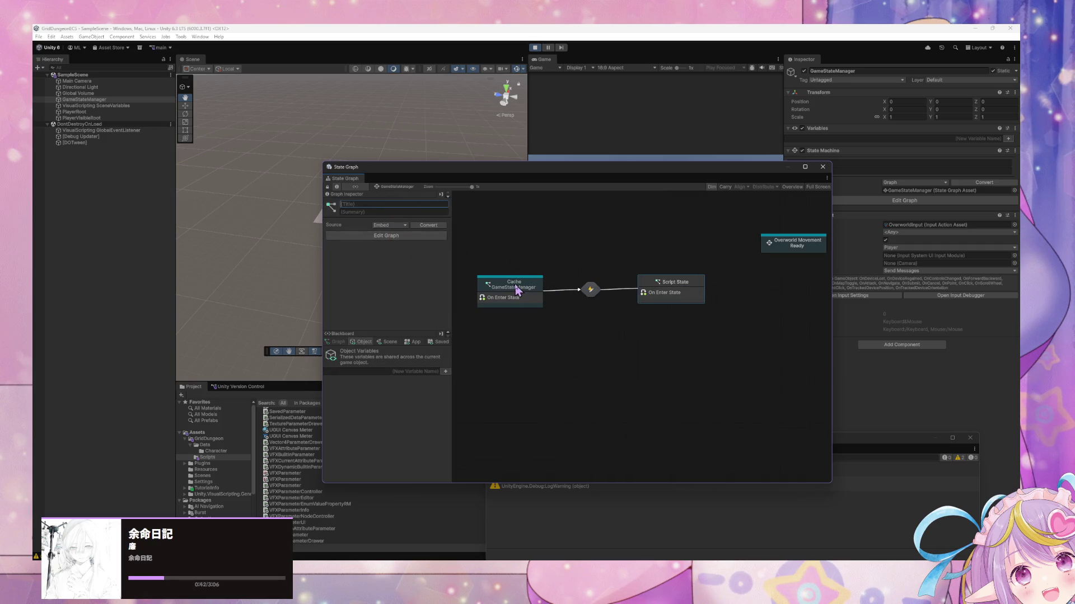
{"action": "left_click_drag", "start_coordinate": [516, 288], "coordinate": [483, 285]}
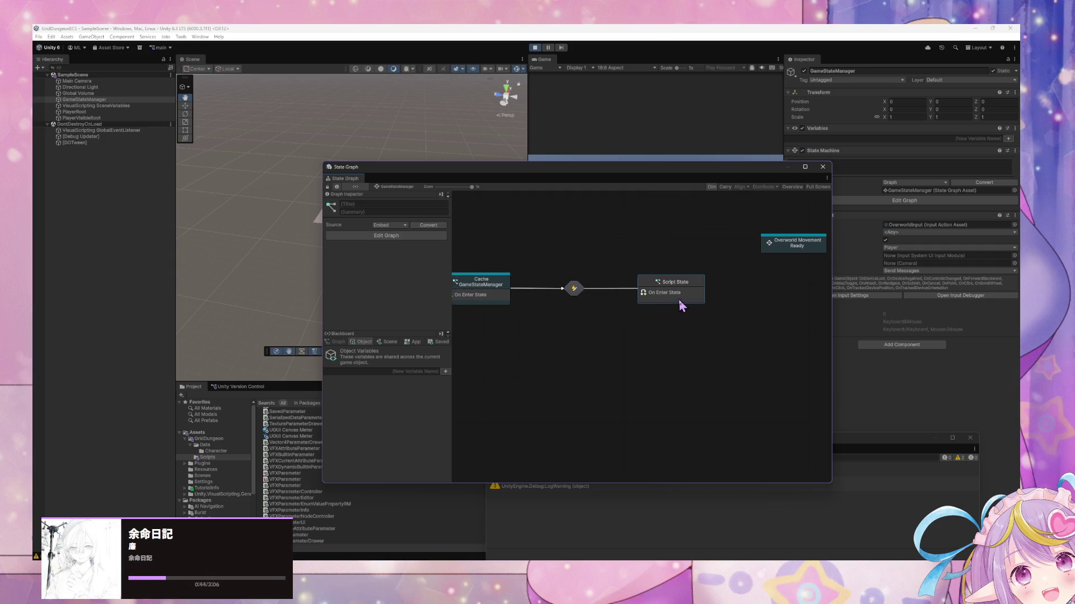
{"action": "left_click", "coordinate": [366, 204]}
{"action": "type", "text": "Re"}
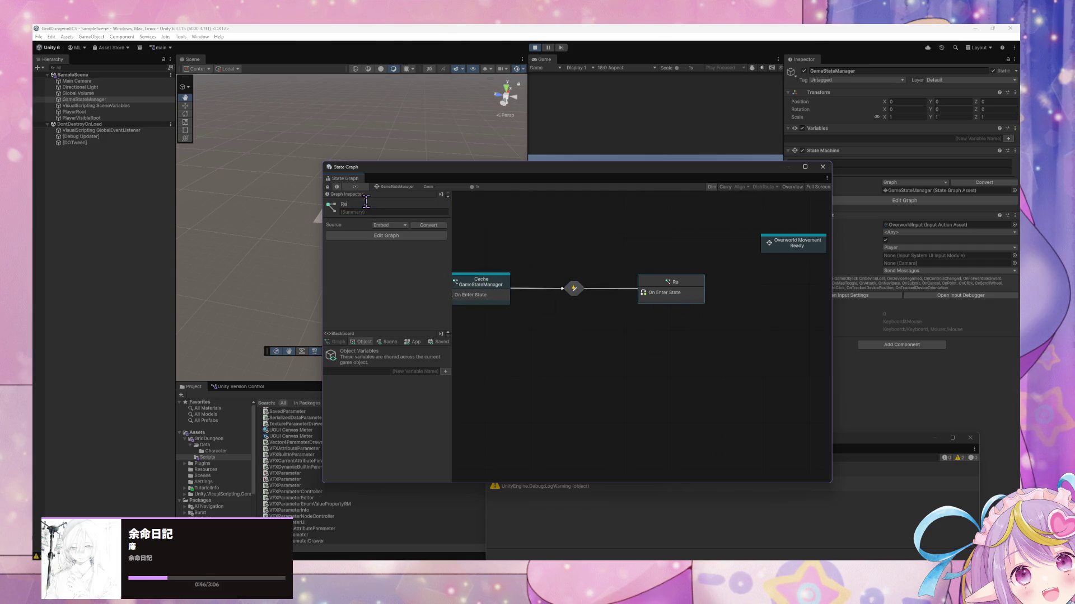
{"action": "key", "text": "BackSpace"}
{"action": "key", "text": "BackSpace"}
{"action": "key", "text": "BackSpace"}
{"action": "type", "text": "G"}
{"action": "type", "text": "anag"}
{"action": "key", "text": "BackSpace"}
{"action": "key", "text": "BackSpace"}
{"action": "key", "text": "BackSpace"}
{"action": "type", "text": "Ini"}
{"action": "type", "text": "nents"}
Add a Trigger Custom Event node after Initialize Components' On Enter State event
{"action": "double_click", "coordinate": [686, 291]}
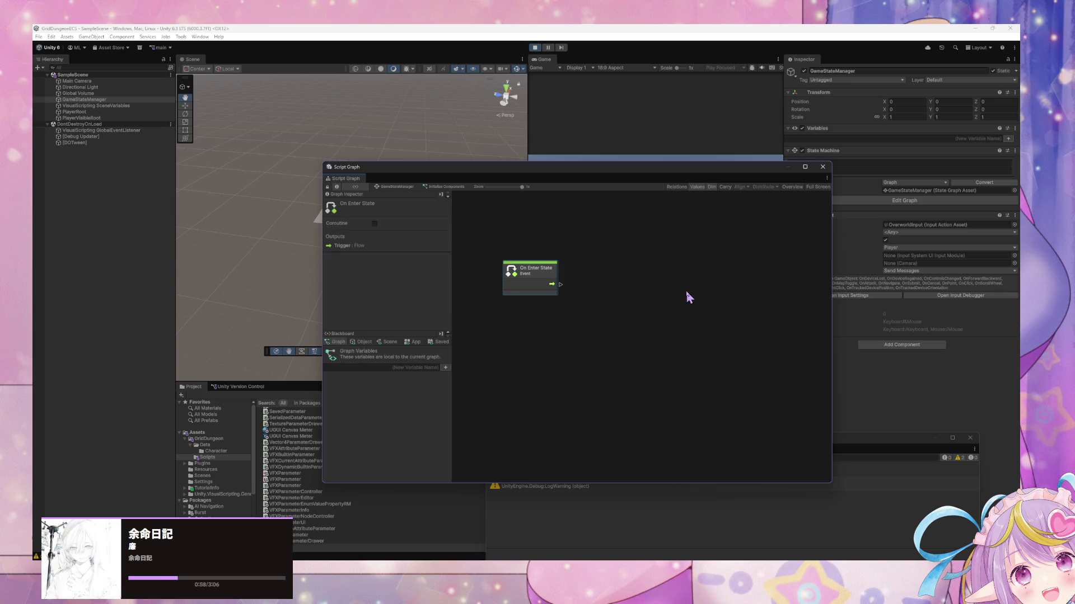
{"action": "left_click_drag", "start_coordinate": [551, 284], "coordinate": [620, 288]}
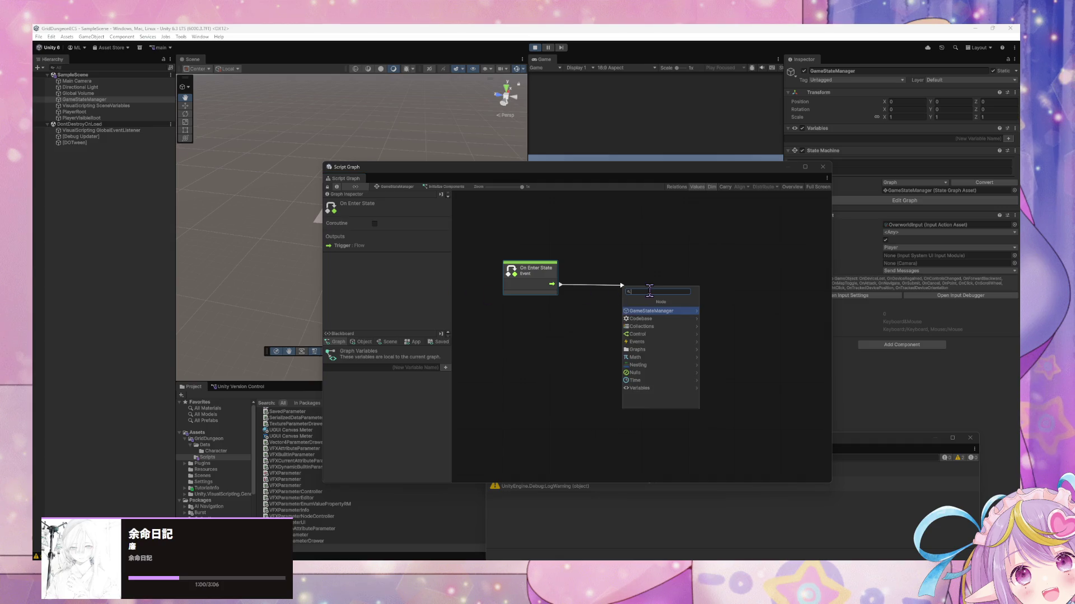
{"action": "type", "text": "trigger custom event"}
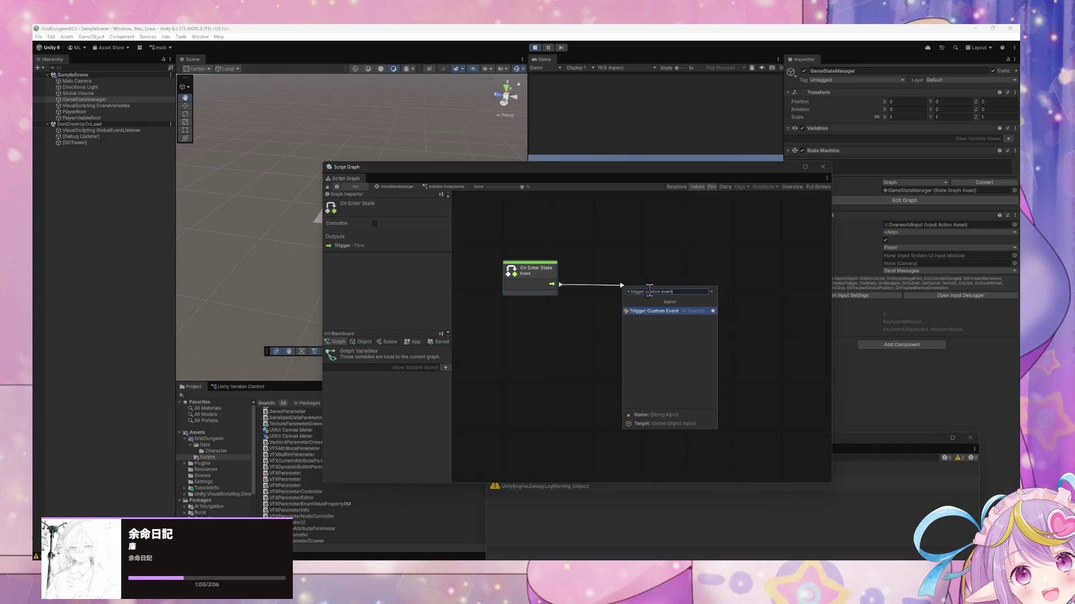
{"action": "key", "text": "Return"}
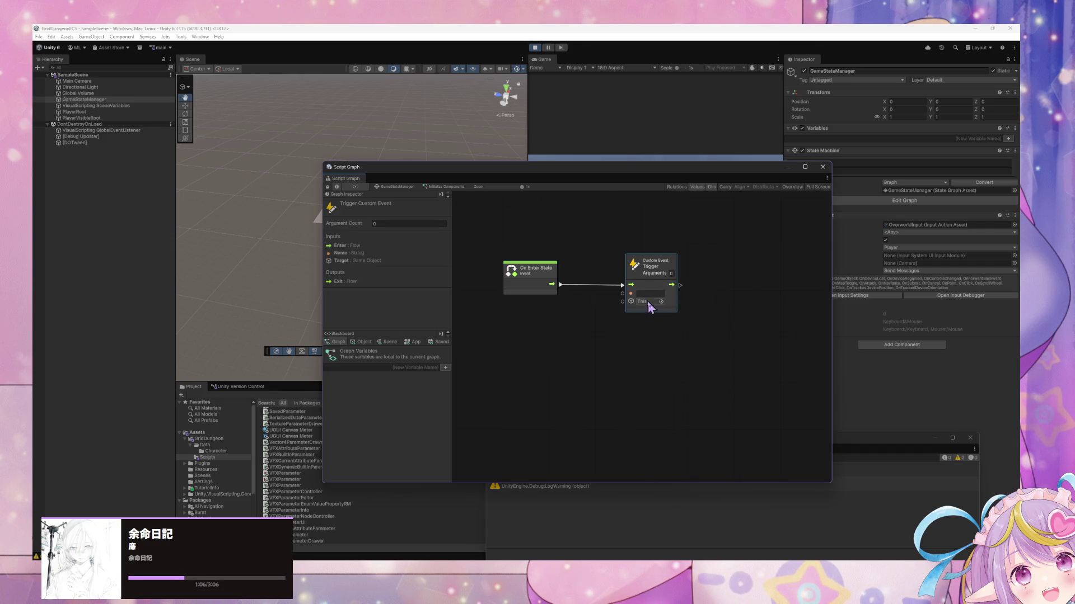
{"action": "left_click", "coordinate": [412, 187]}
{"action": "left_click", "coordinate": [798, 242]}
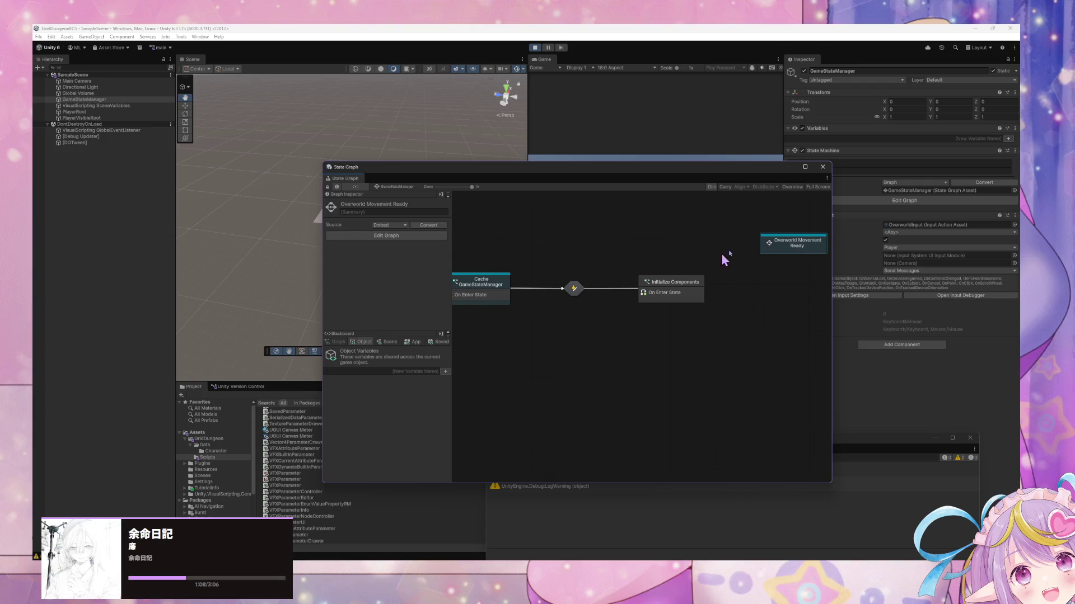
Retitle the Overworld Movement Ready state to Overworld Movement Enabled
{"action": "left_click", "coordinate": [414, 204]}
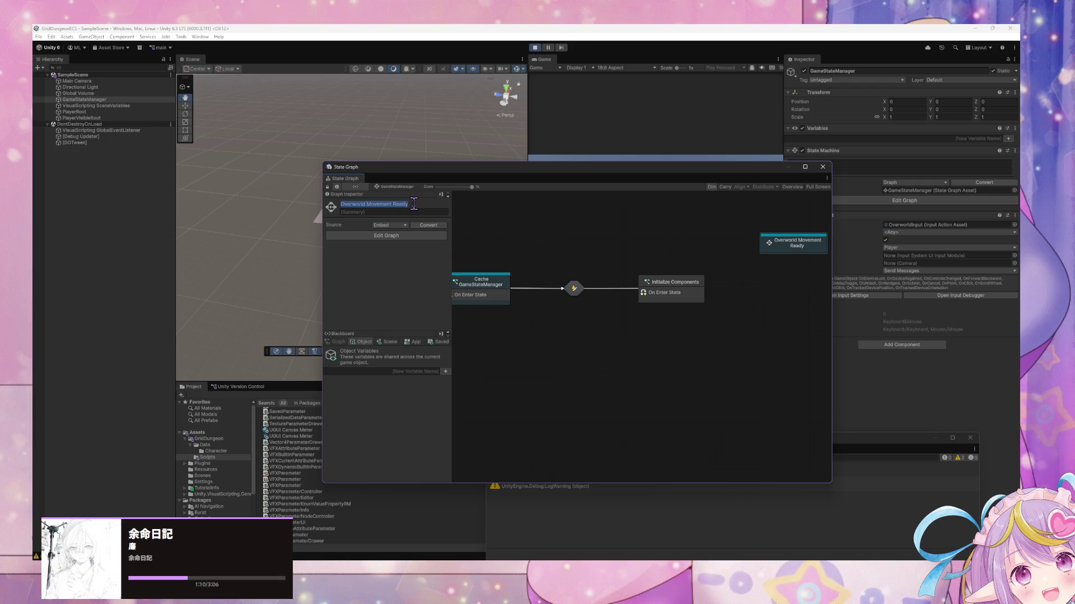
{"action": "key", "text": "End"}
{"action": "key", "text": "BackSpace"}
{"action": "key", "text": "BackSpace"}
{"action": "key", "text": "BackSpace"}
{"action": "type", "text": "Enab"}
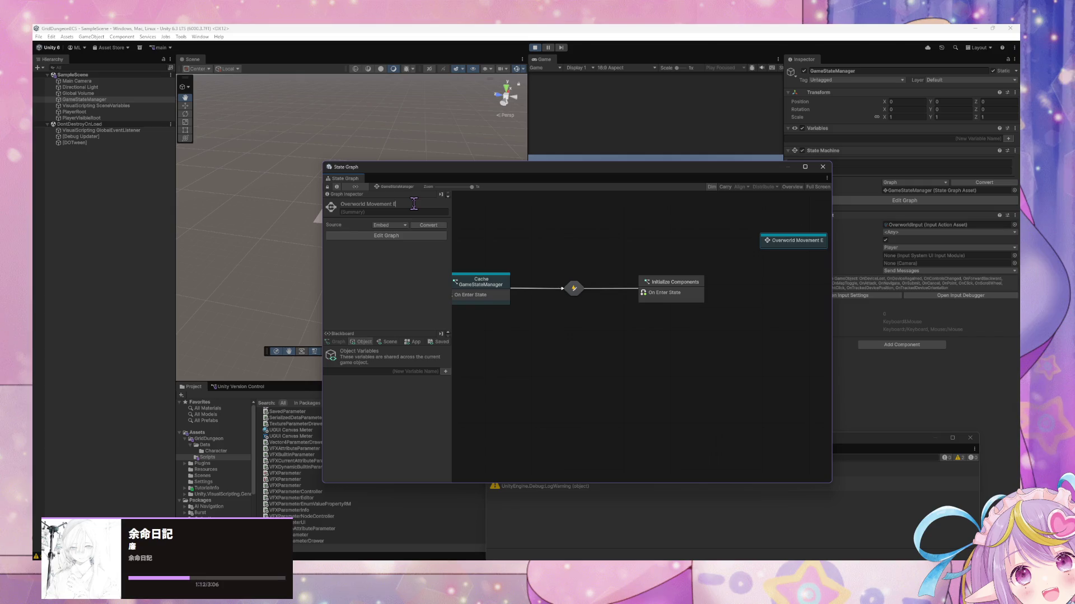
Move Overworld Movement Enabled left, nearer the Initialize Components state
{"action": "left_click_drag", "start_coordinate": [784, 247], "coordinate": [571, 236]}
{"action": "left_click", "coordinate": [654, 303]}
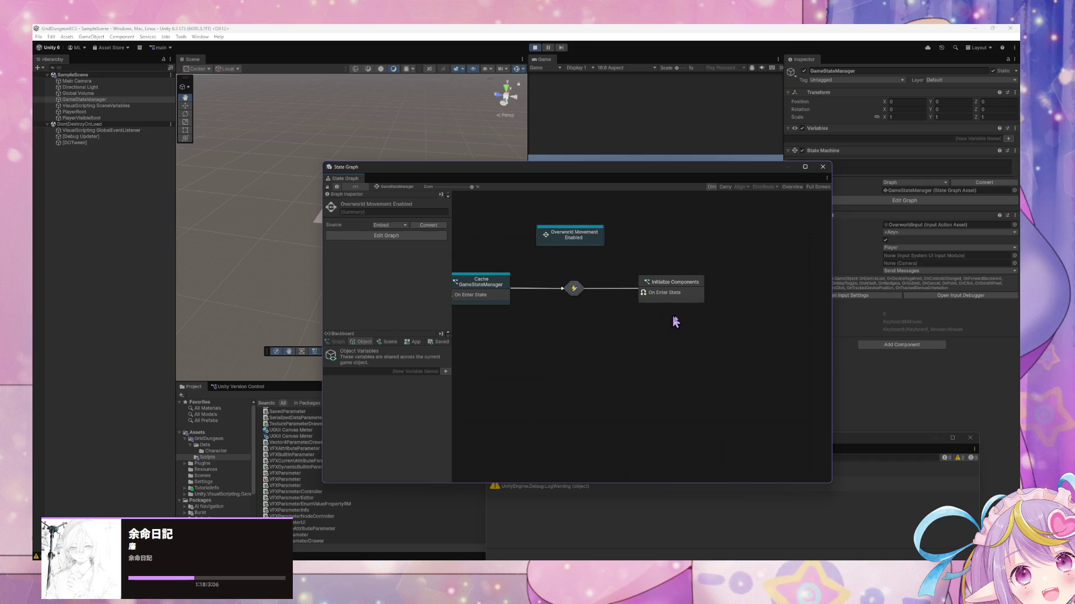
{"action": "left_click_drag", "start_coordinate": [662, 293], "coordinate": [649, 290]}
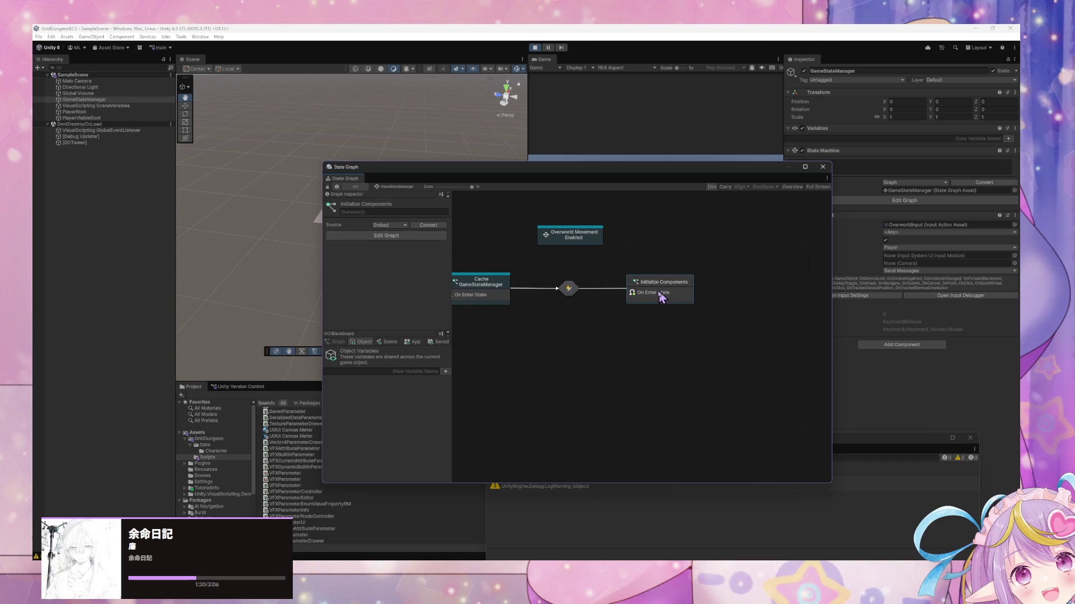
{"action": "left_click", "coordinate": [542, 238]}
{"action": "right_click", "coordinate": [507, 237]}
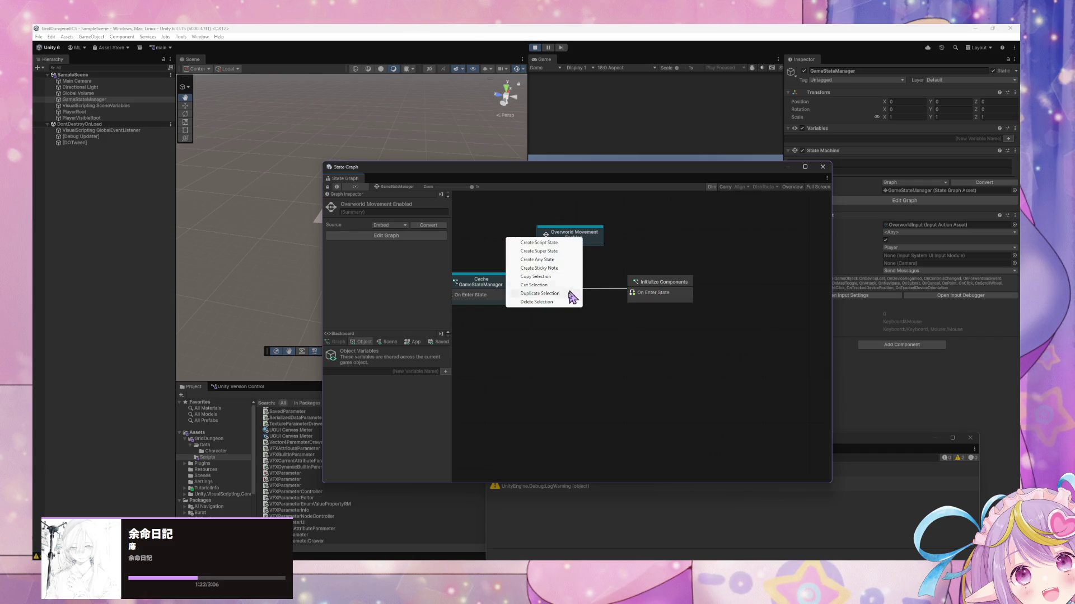
Create a new super state left of Enabled, titled 'Overworld Movement Disabled'
{"action": "left_click", "coordinate": [563, 251]}
{"action": "left_click_drag", "start_coordinate": [538, 246], "coordinate": [455, 241]}
{"action": "left_click", "coordinate": [410, 206]}
{"action": "type", "text": "Ove"}
{"action": "key", "text": "BackSpace"}
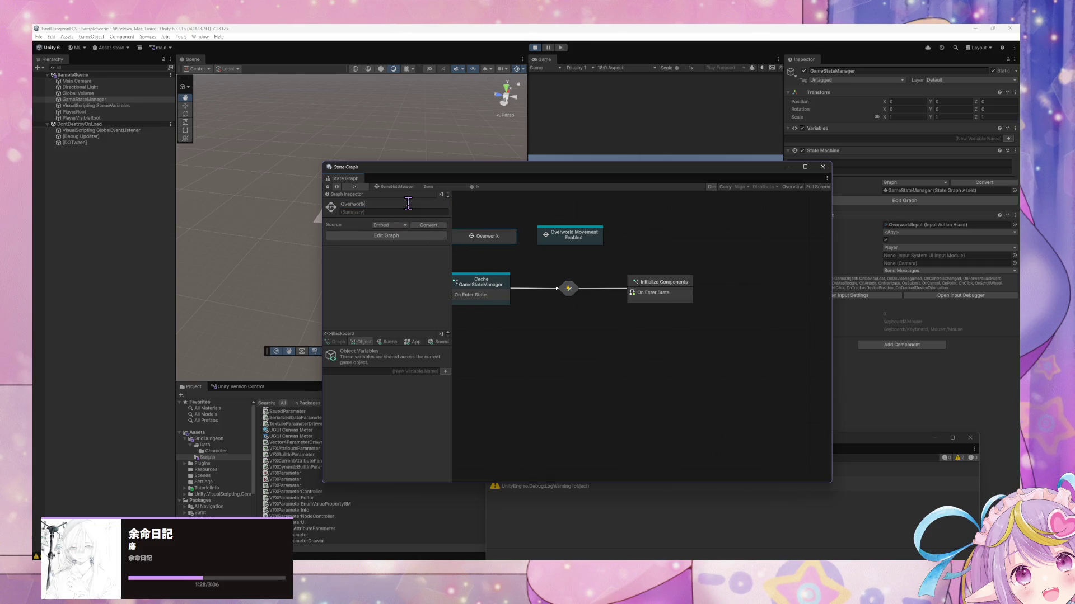
{"action": "type", "text": "ove"}
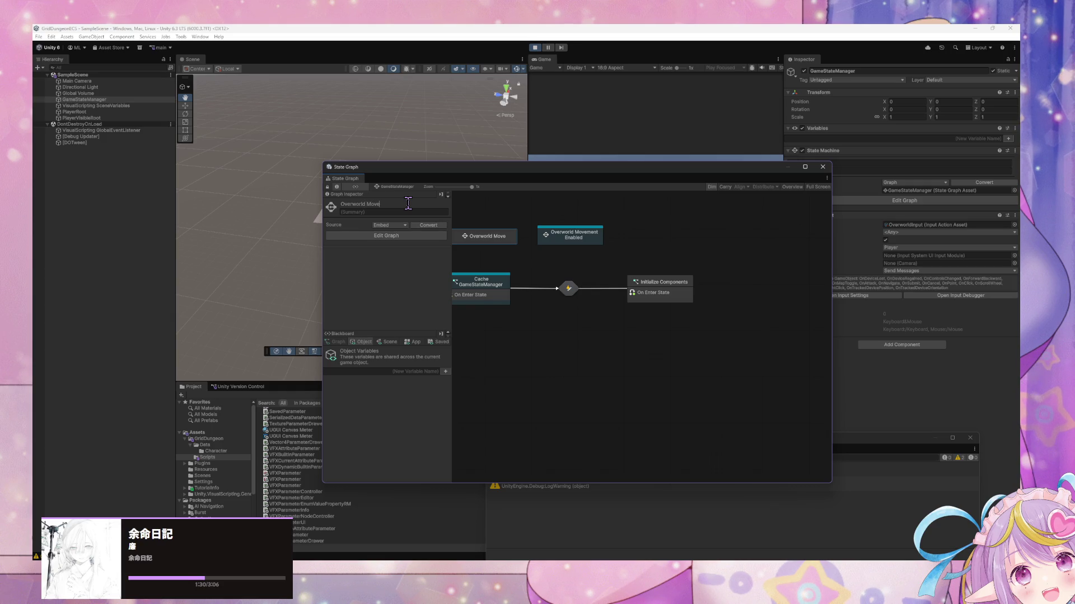
{"action": "type", "text": "ment Disabled"}
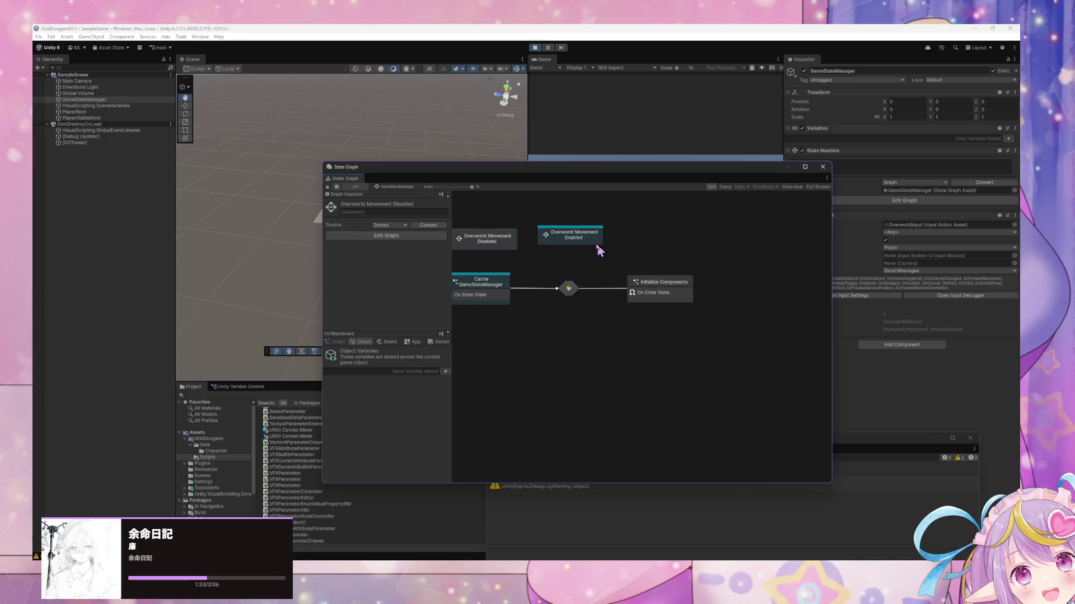
Add a transition from Overworld Movement Disabled to Overworld Movement Enabled
{"action": "left_click_drag", "start_coordinate": [598, 246], "coordinate": [611, 253]}
{"action": "right_click", "coordinate": [602, 246]}
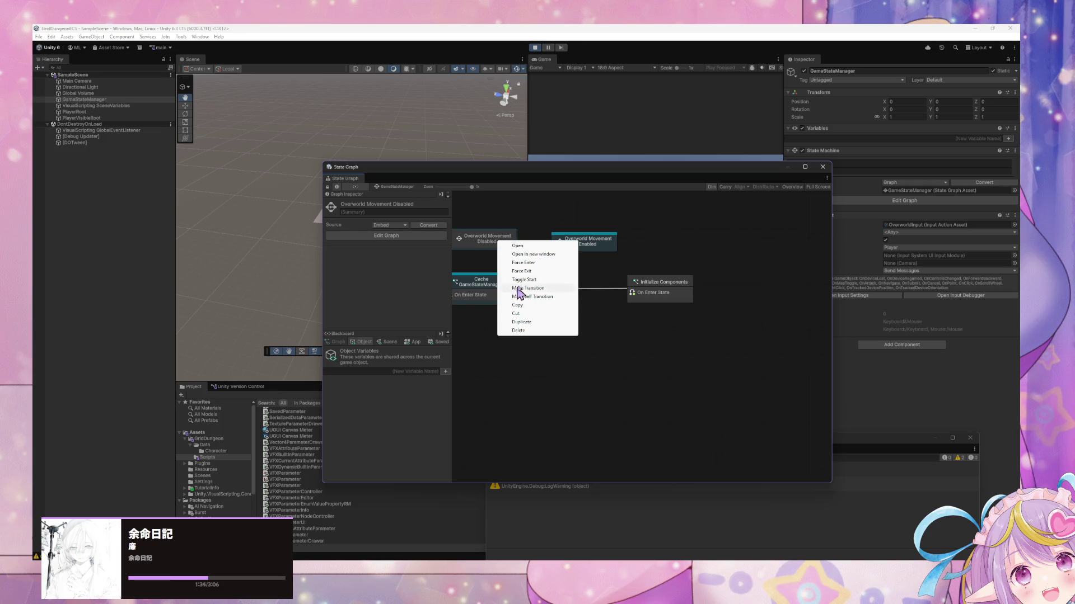
{"action": "left_click", "coordinate": [527, 287]}
{"action": "left_click", "coordinate": [594, 242]}
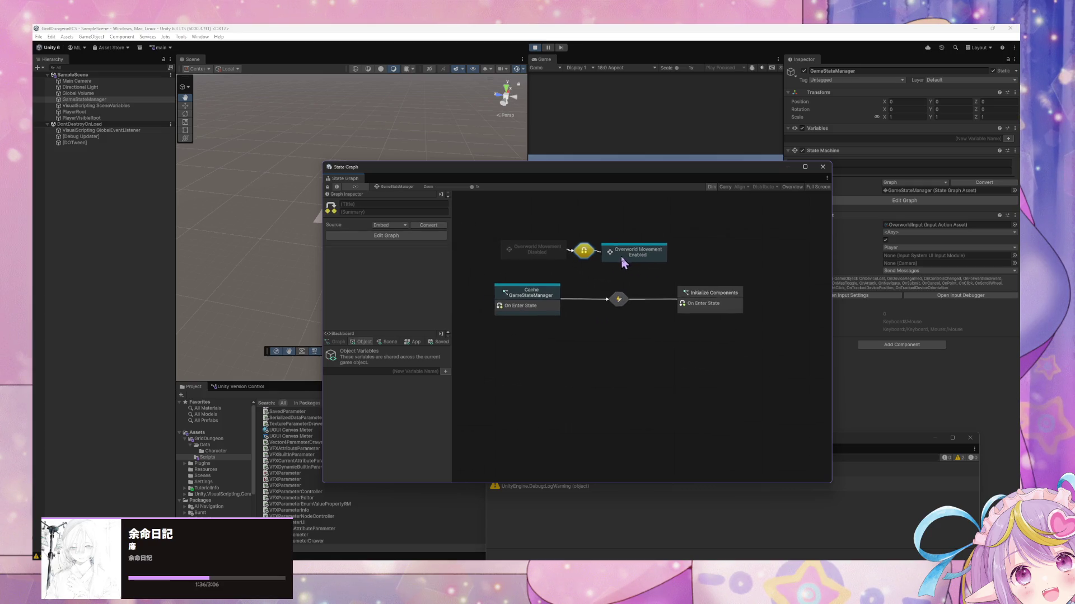
{"action": "left_click_drag", "start_coordinate": [662, 249], "coordinate": [669, 250]}
{"action": "left_click", "coordinate": [599, 253]}
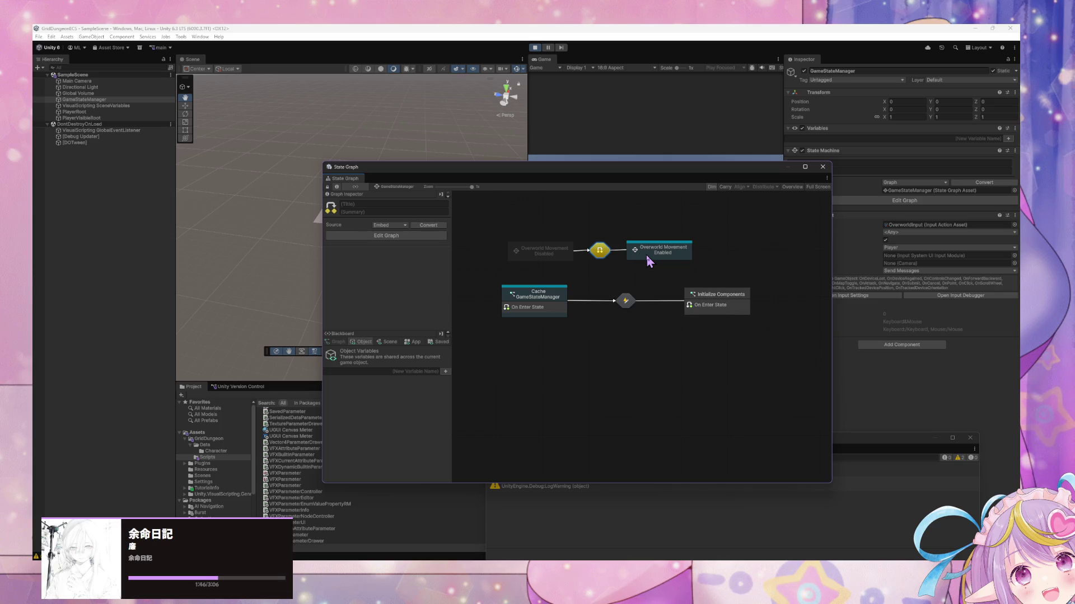
{"action": "left_click", "coordinate": [559, 252]}
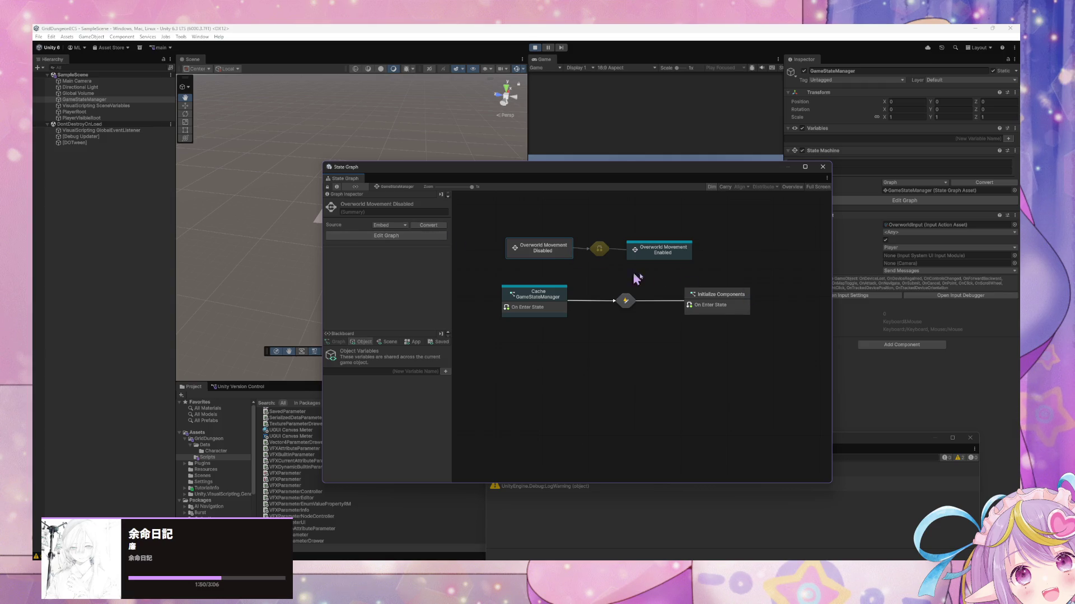
Make Overworld Movement Disabled the start state and line it up beside Enabled
{"action": "left_click_drag", "start_coordinate": [671, 249], "coordinate": [677, 250]}
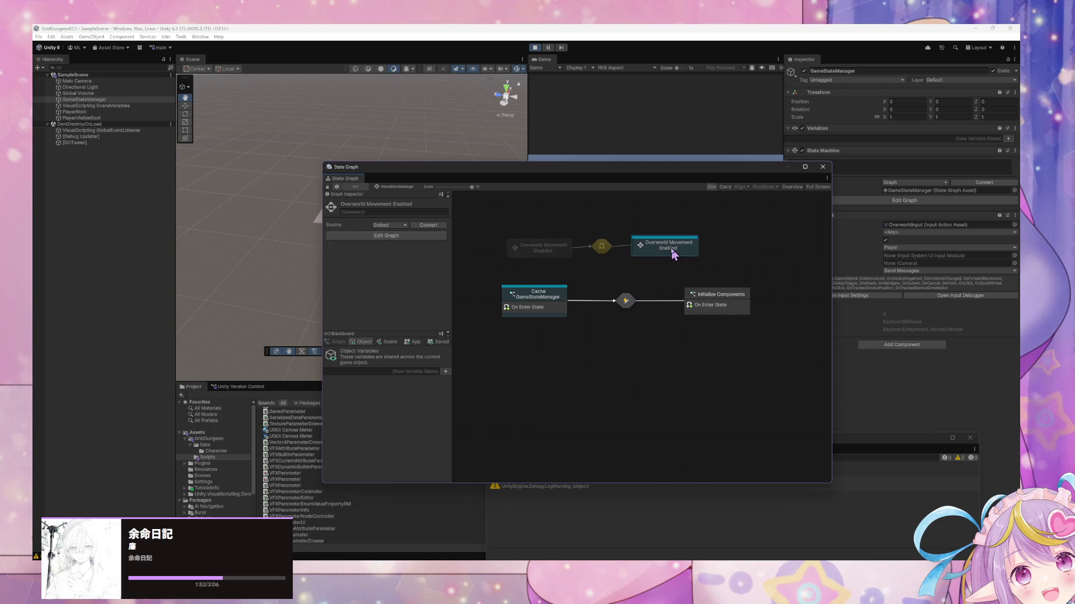
{"action": "right_click", "coordinate": [548, 253]}
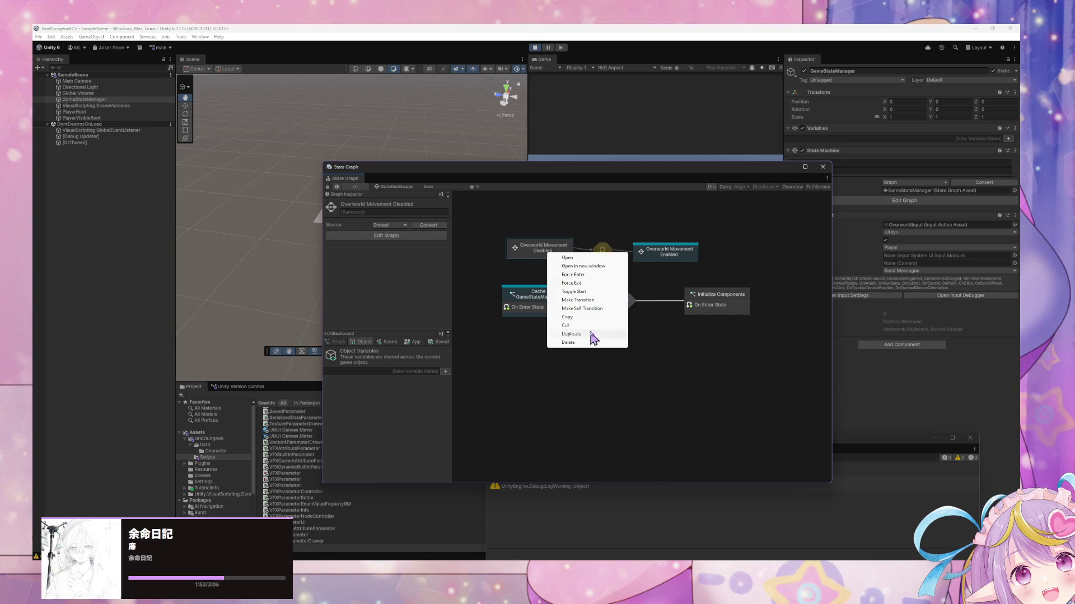
{"action": "left_click", "coordinate": [602, 292]}
{"action": "right_click", "coordinate": [653, 253]}
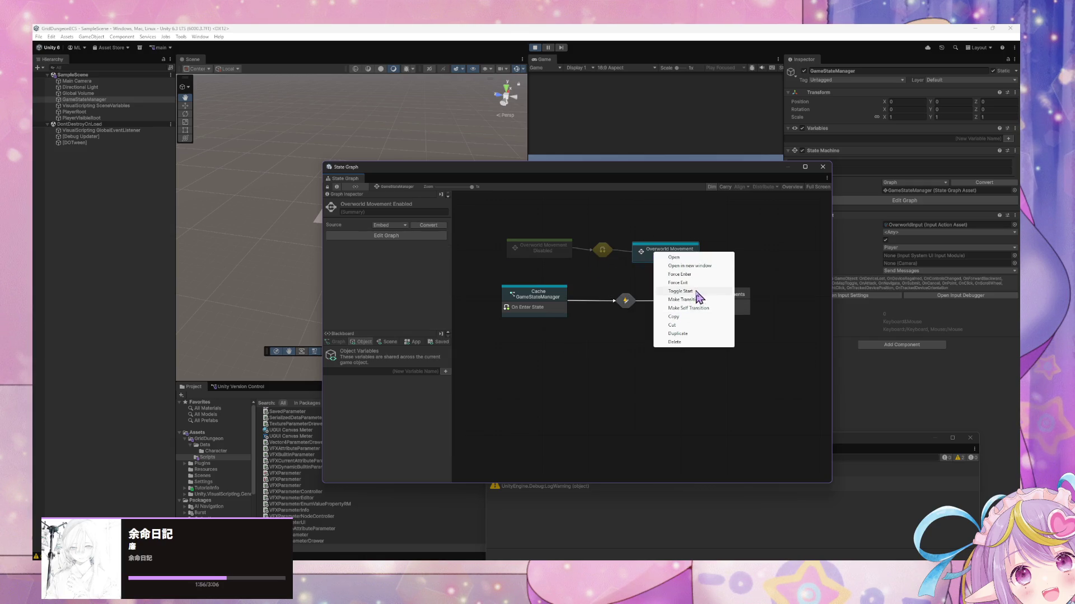
{"action": "left_click_drag", "start_coordinate": [651, 253], "coordinate": [662, 248]}
{"action": "left_click_drag", "start_coordinate": [564, 255], "coordinate": [560, 230]}
{"action": "left_click_drag", "start_coordinate": [677, 249], "coordinate": [674, 233]}
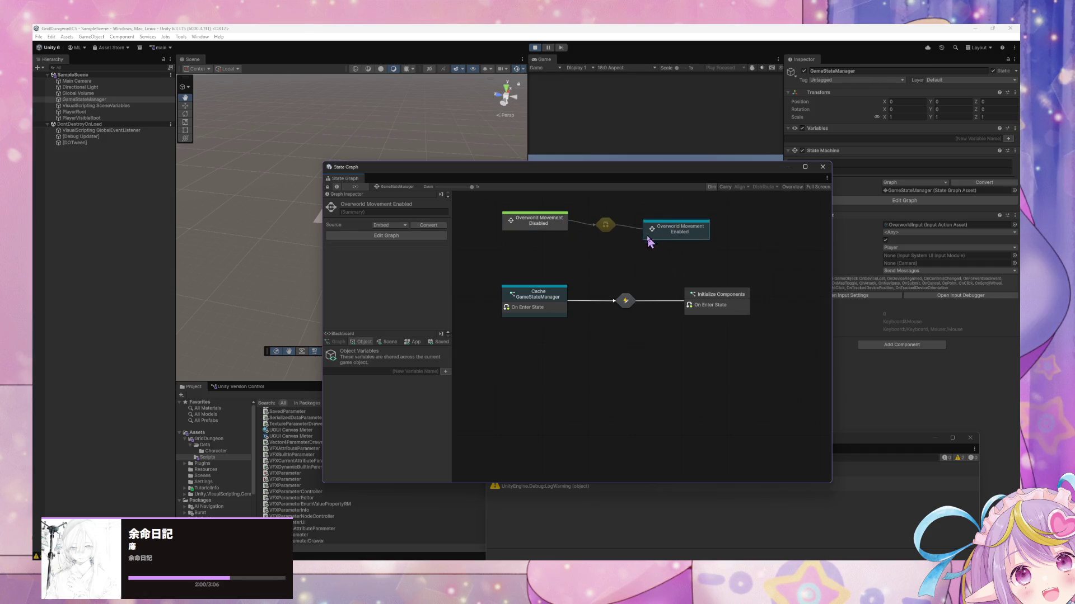
Open the Disabled-to-Enabled transition's graph and search for a Custom Event node
{"action": "double_click", "coordinate": [609, 226]}
{"action": "right_click", "coordinate": [590, 320]}
{"action": "left_click", "coordinate": [635, 329]}
{"action": "type", "text": "custom event"}
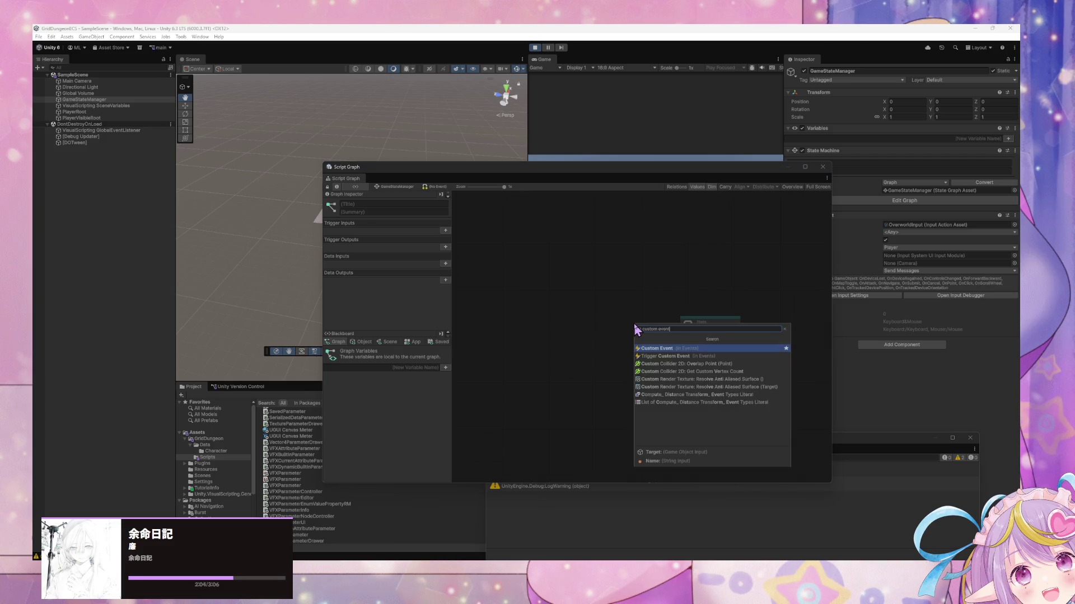
Add a Custom Event named EnableOverworldMovement wired into Trigger Transition
{"action": "key", "text": "Return"}
{"action": "left_click_drag", "start_coordinate": [645, 339], "coordinate": [677, 340]}
{"action": "left_click", "coordinate": [606, 348]}
{"action": "type", "text": "EnableOver"}
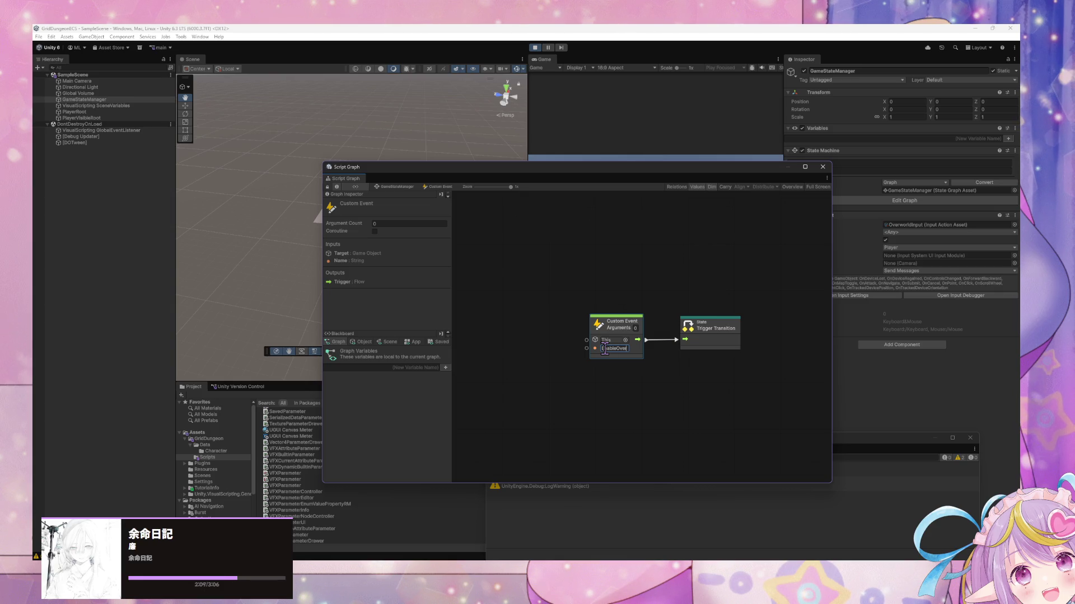
{"action": "type", "text": "worldMovement"}
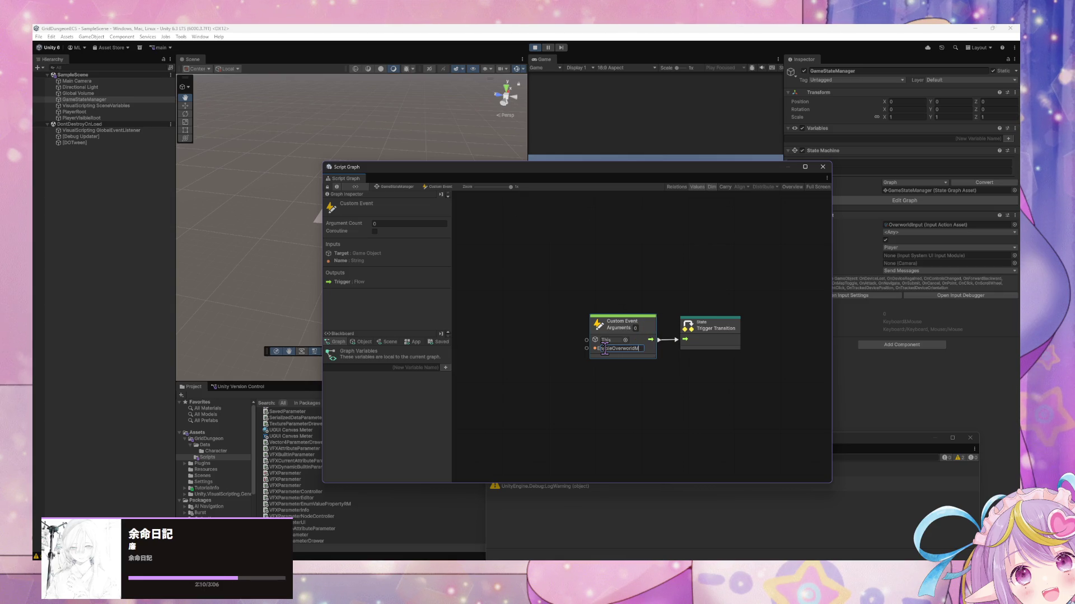
{"action": "left_click_drag", "start_coordinate": [712, 330], "coordinate": [745, 332]}
{"action": "left_click", "coordinate": [727, 363]}
{"action": "left_click", "coordinate": [412, 188]}
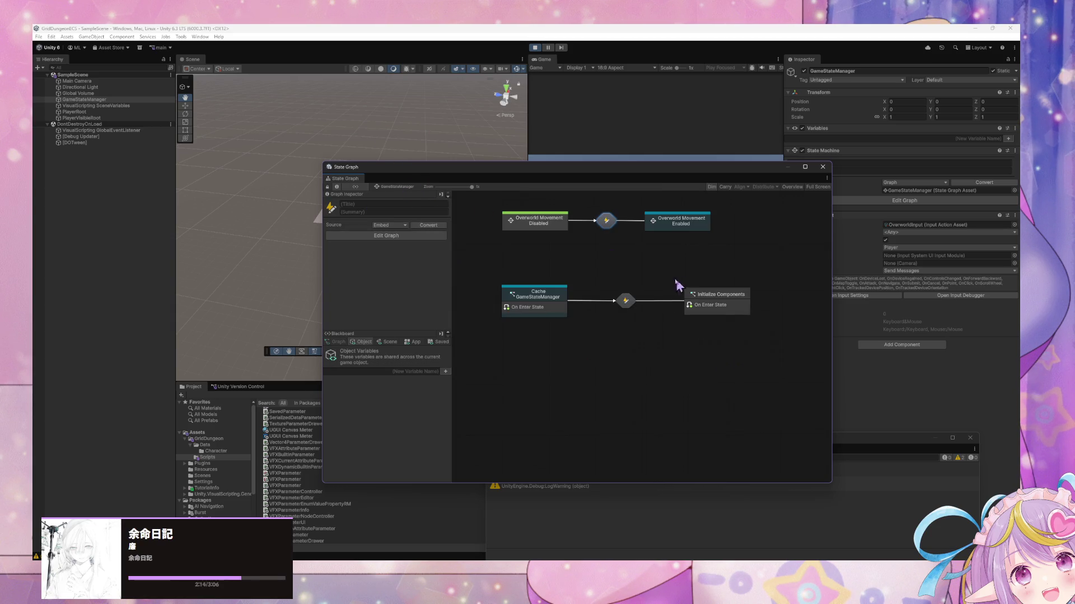
Add an Enabled-to-Disabled transition, then reopen the EnableOverworldMovement transition's graph
{"action": "left_click", "coordinate": [552, 220]}
{"action": "left_click", "coordinate": [667, 225]}
{"action": "left_click", "coordinate": [610, 221]}
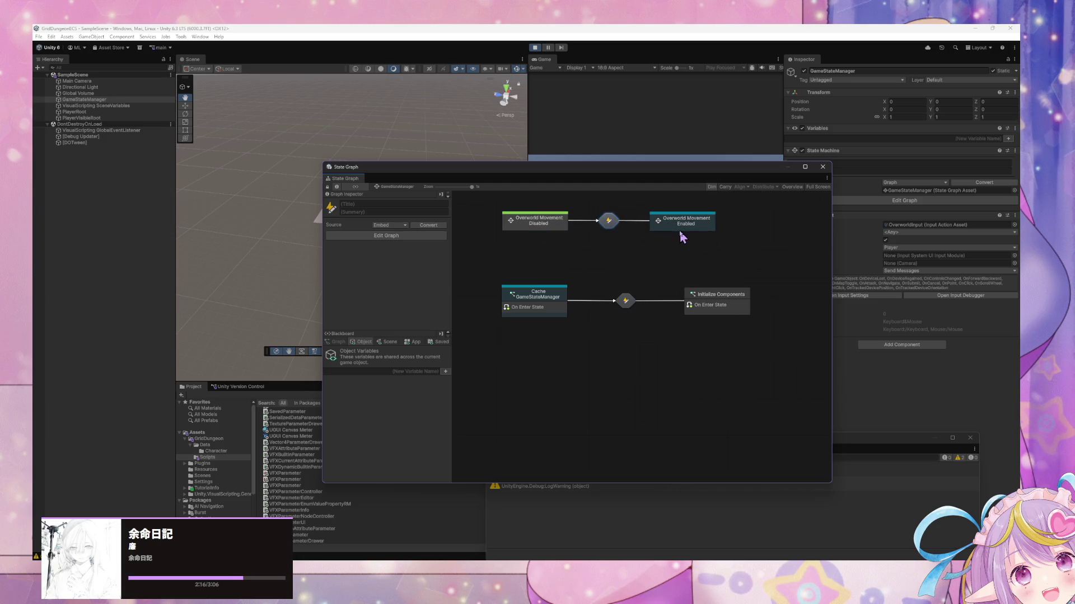
{"action": "right_click", "coordinate": [679, 231]}
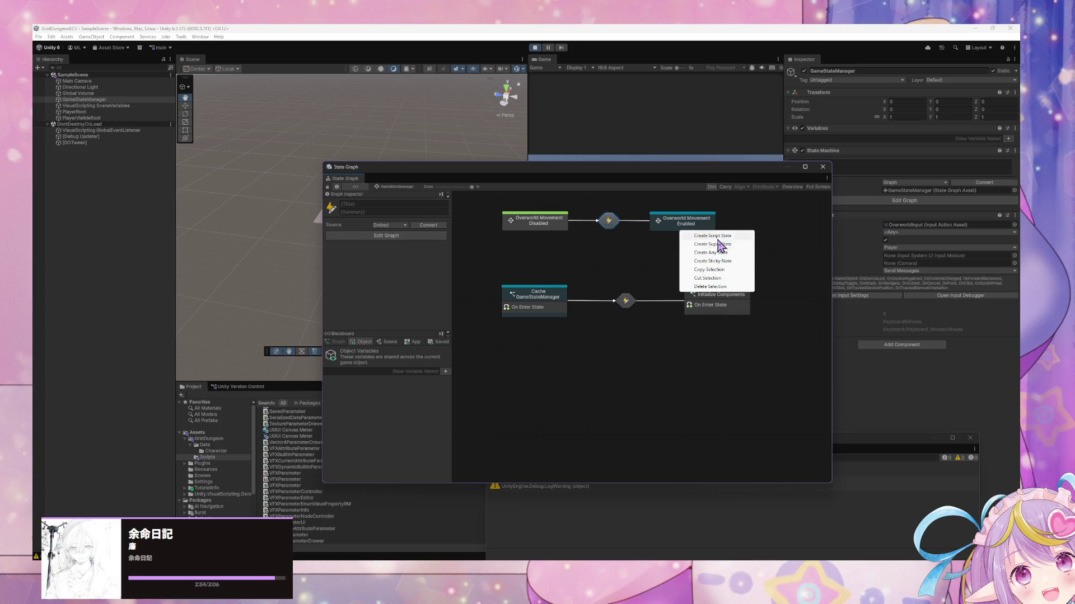
{"action": "right_click", "coordinate": [667, 221]}
{"action": "right_click", "coordinate": [669, 224]}
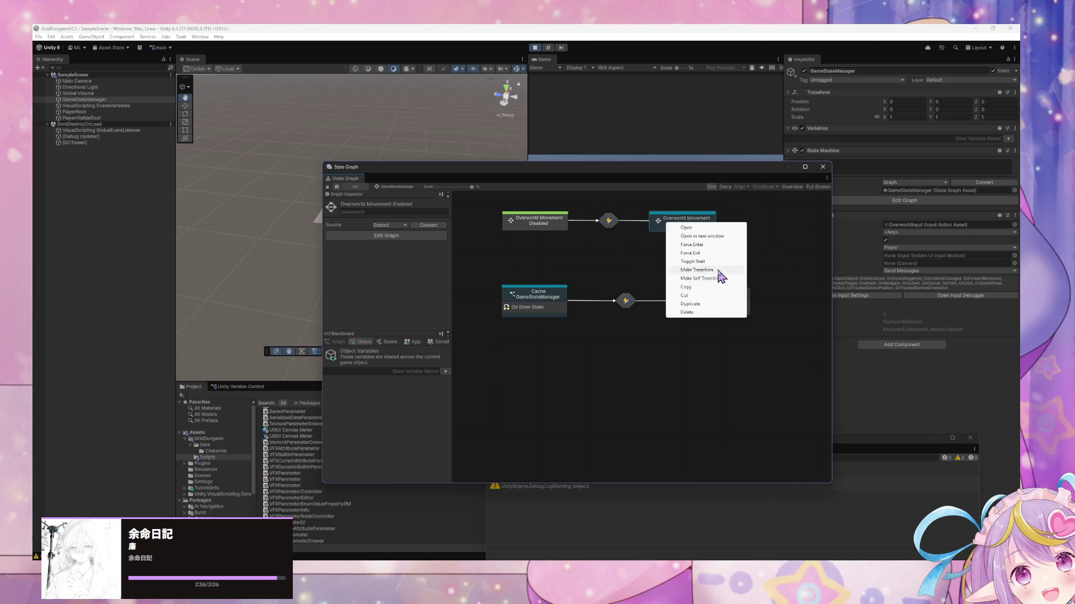
{"action": "left_click", "coordinate": [715, 272]}
{"action": "left_click", "coordinate": [537, 221]}
{"action": "double_click", "coordinate": [610, 213]}
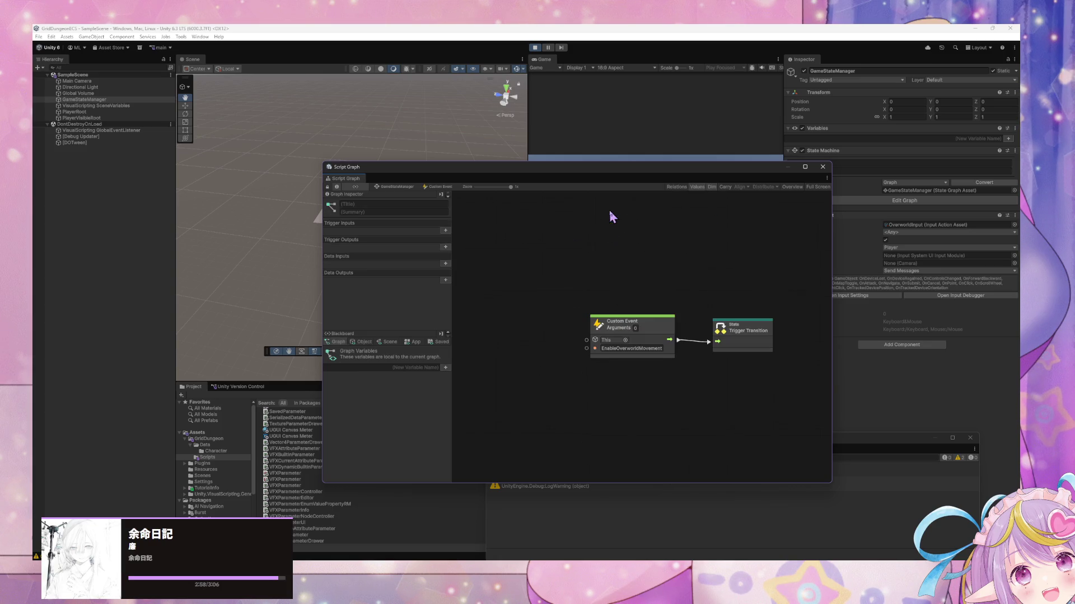
Replace the Enabled-to-Disabled transition's Trigger Transition with the pasted event pair renamed DisableOverworldMovement
{"action": "left_click", "coordinate": [412, 189]}
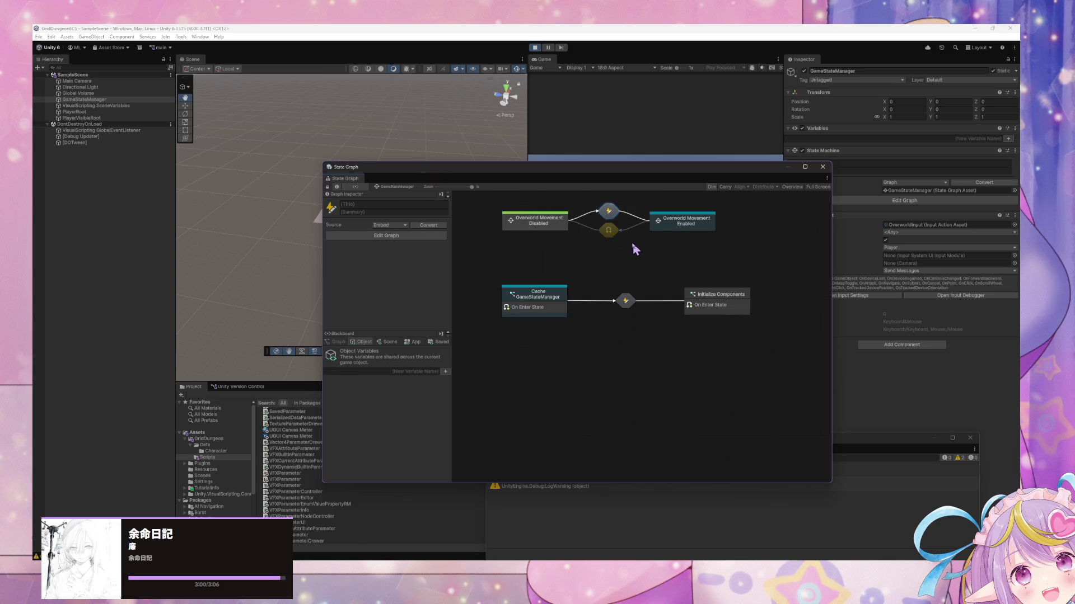
{"action": "double_click", "coordinate": [613, 234]}
{"action": "left_click", "coordinate": [731, 343]}
{"action": "key", "text": "Delete"}
{"action": "key", "text": "ctrl+v"}
{"action": "left_click", "coordinate": [573, 350]}
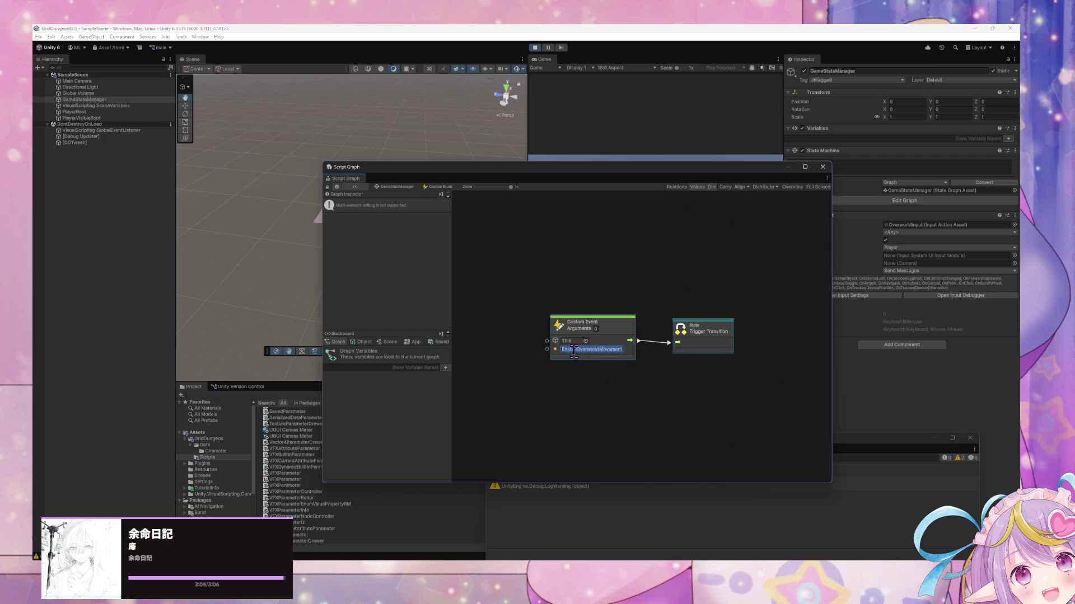
{"action": "double_click", "coordinate": [568, 350]}
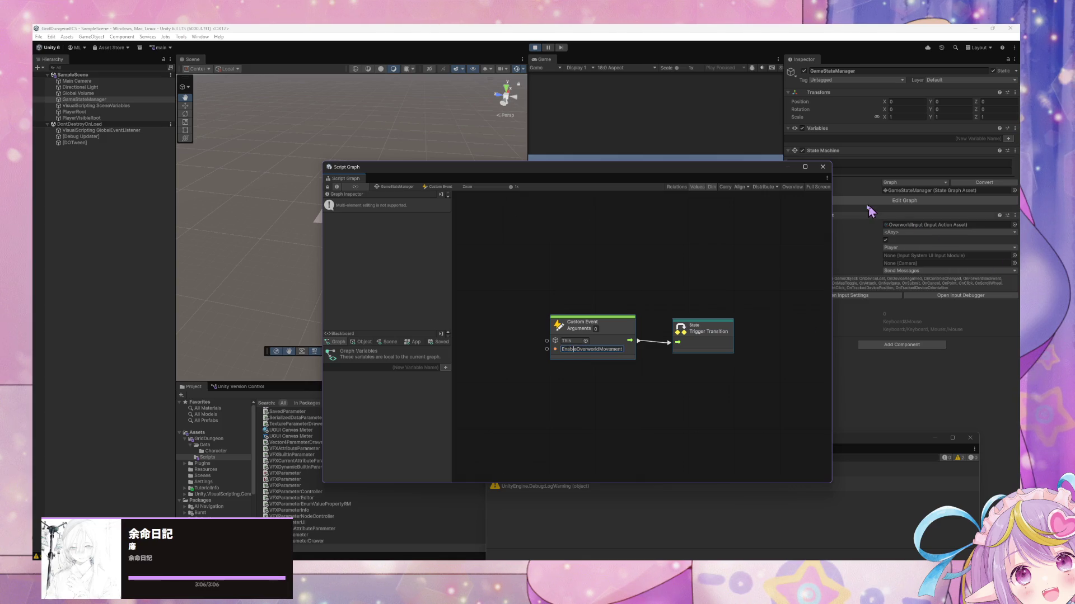
{"action": "type", "text": "Disa"}
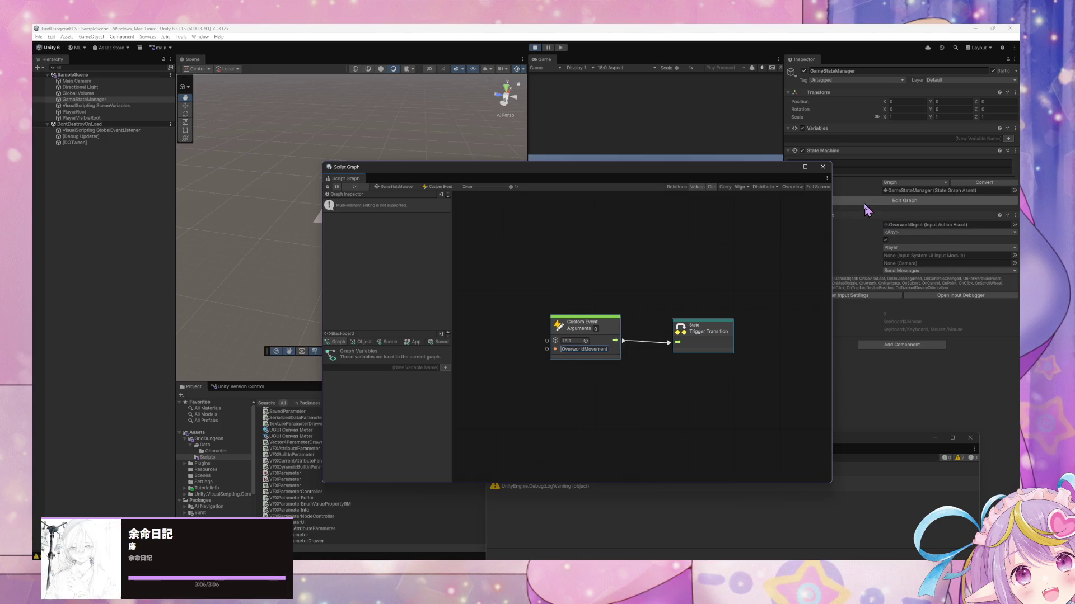
Return to the GameStateManager state graph and exit play mode
{"action": "left_click", "coordinate": [865, 203]}
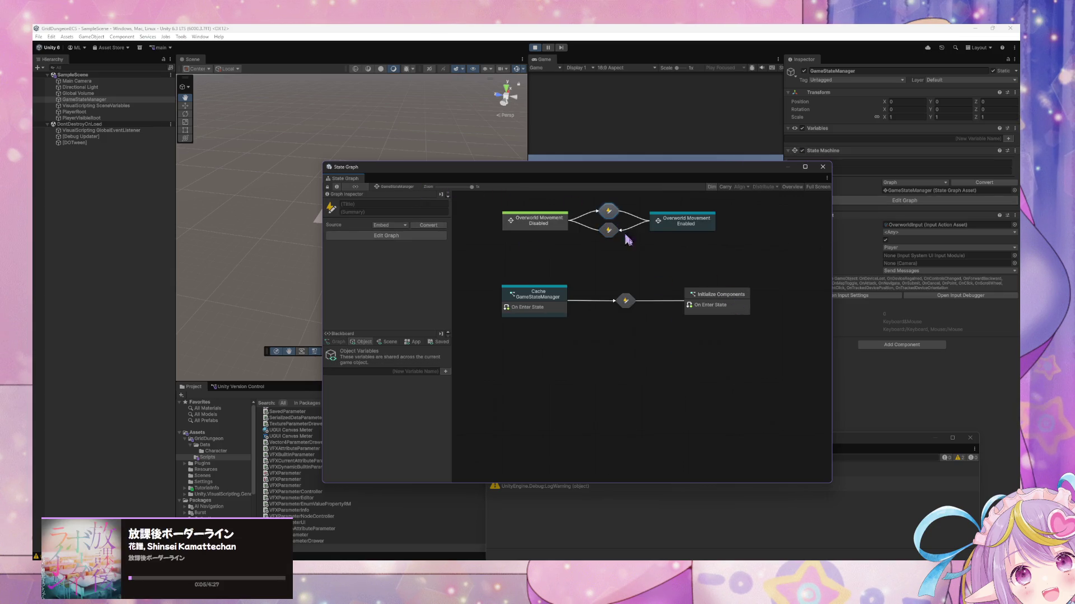
{"action": "left_click", "coordinate": [684, 280]}
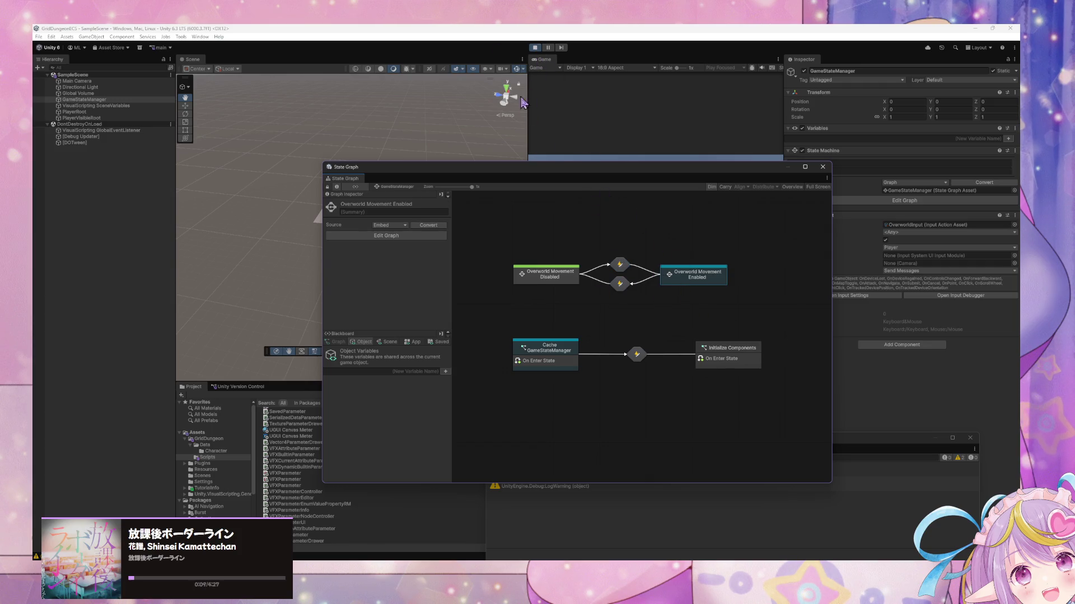
{"action": "left_click", "coordinate": [748, 365]}
{"action": "key", "text": "ctrl+p"}
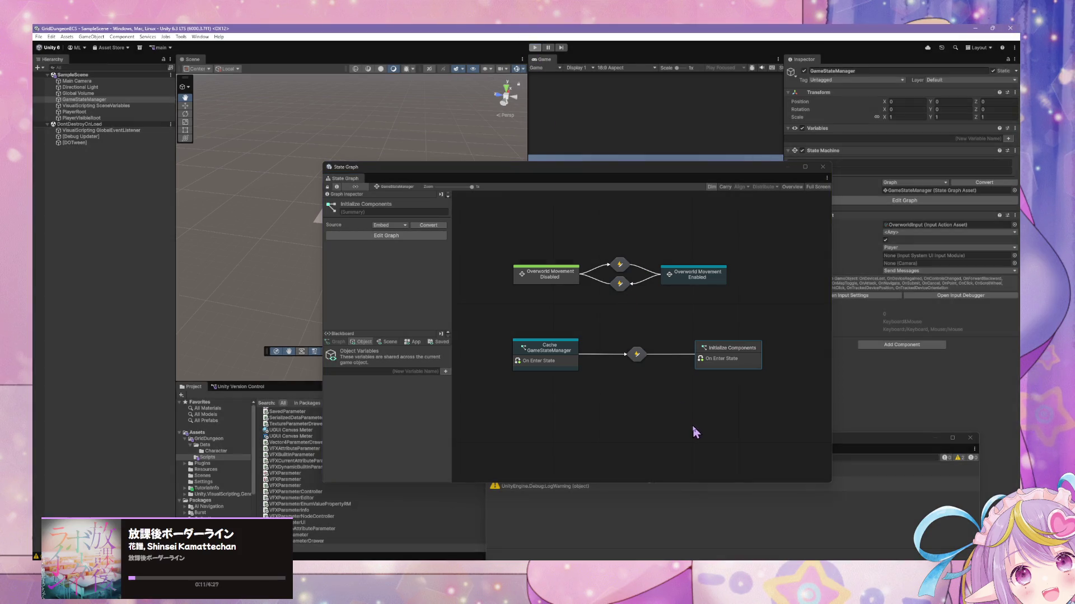
Inspect the upper transition and Cache GameStateManager graphs, nudging its Trigger Custom Event node
{"action": "double_click", "coordinate": [620, 266]}
{"action": "left_click", "coordinate": [406, 187]}
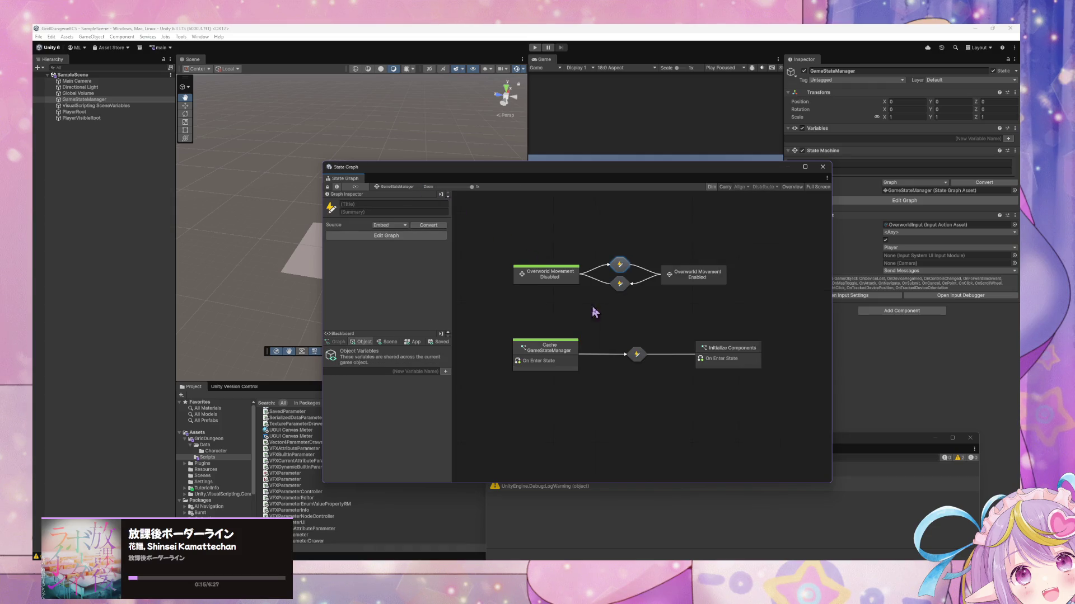
{"action": "left_click", "coordinate": [553, 351]}
{"action": "double_click", "coordinate": [553, 351]}
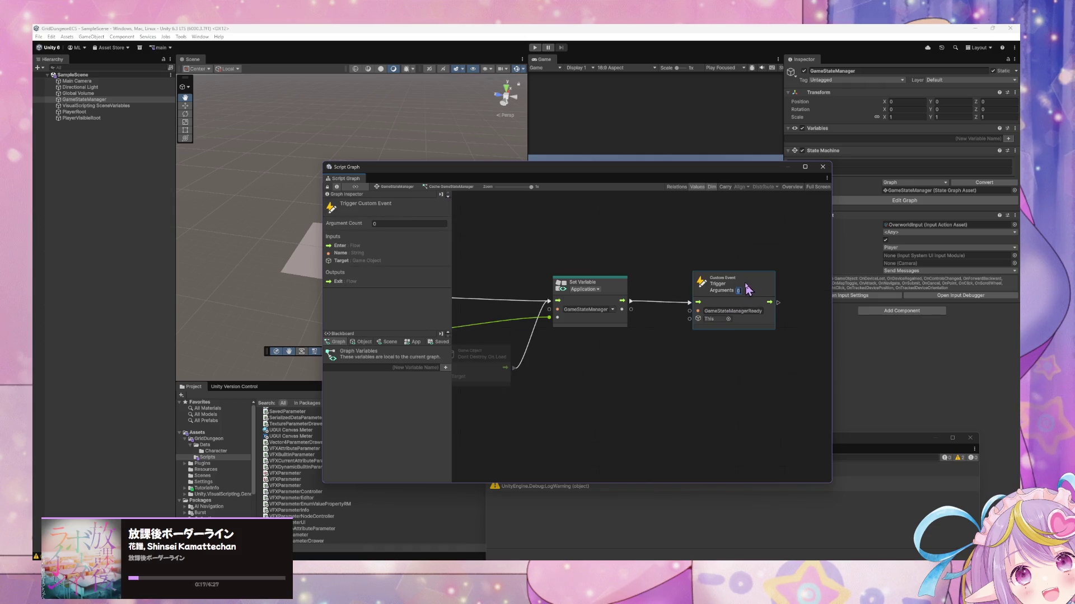
{"action": "left_click_drag", "start_coordinate": [758, 286], "coordinate": [760, 284]}
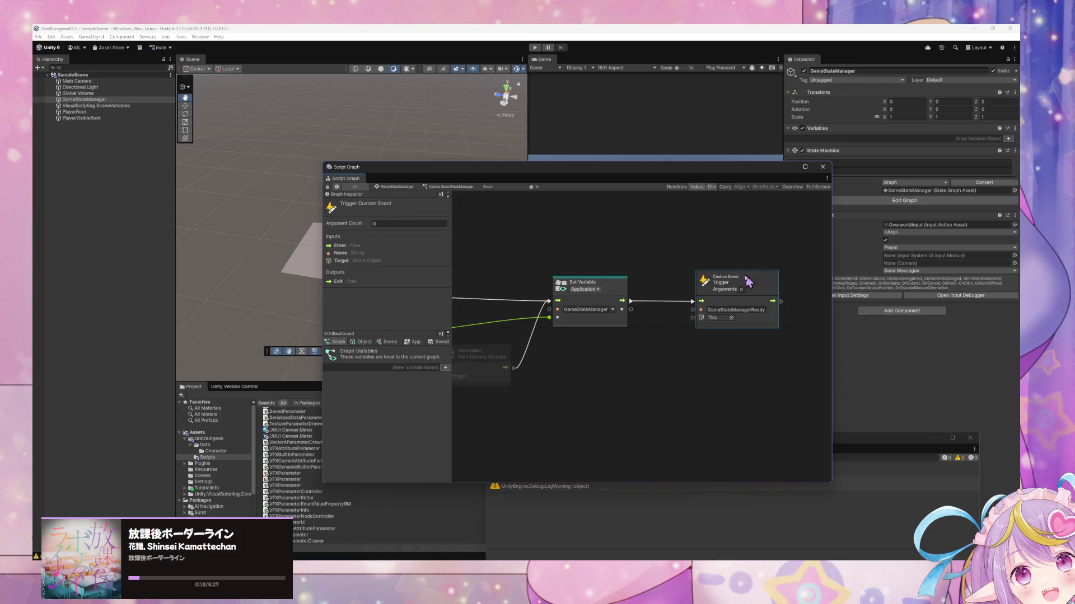
{"action": "left_click", "coordinate": [417, 189]}
Set Initialize Components' Trigger Custom Event name to EnableOverworldMovement
{"action": "left_click", "coordinate": [733, 361]}
{"action": "double_click", "coordinate": [712, 356]}
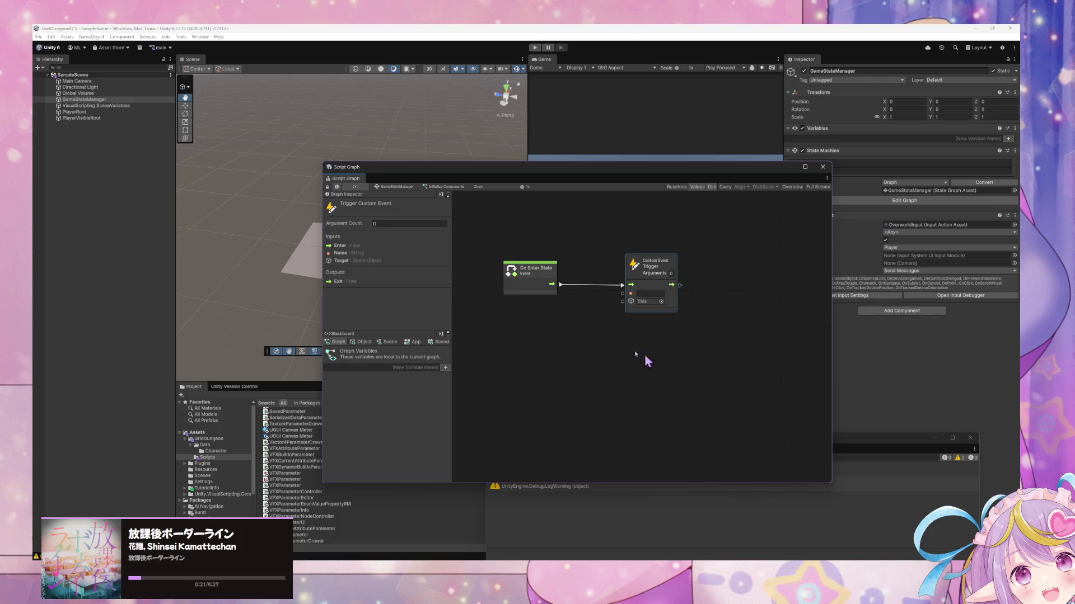
{"action": "left_click", "coordinate": [657, 295]}
{"action": "type", "text": "erworldMovements"}
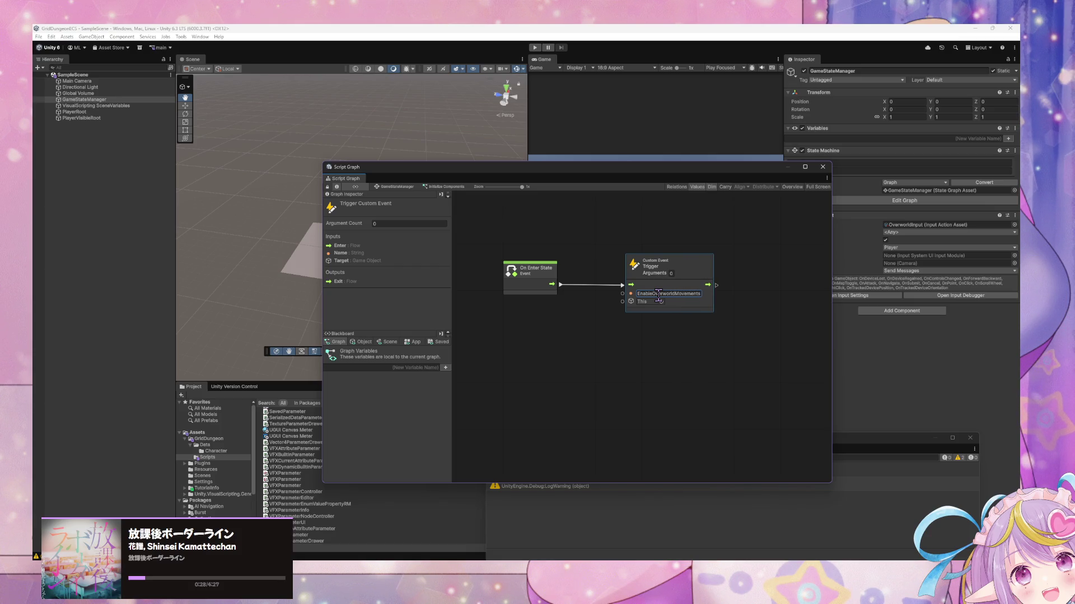
{"action": "left_click", "coordinate": [634, 235]}
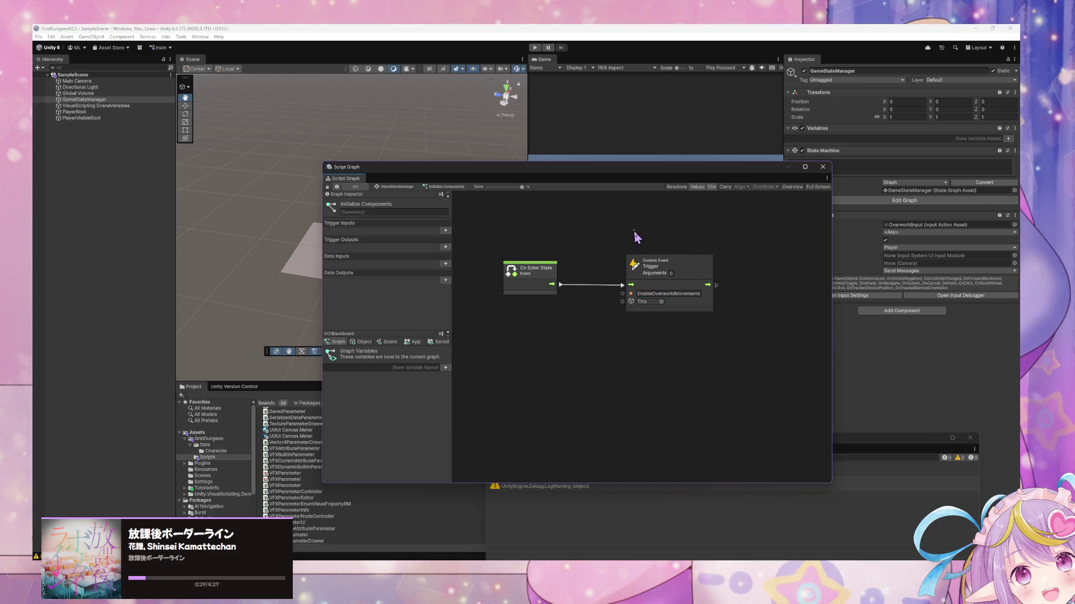
{"action": "left_click", "coordinate": [409, 188]}
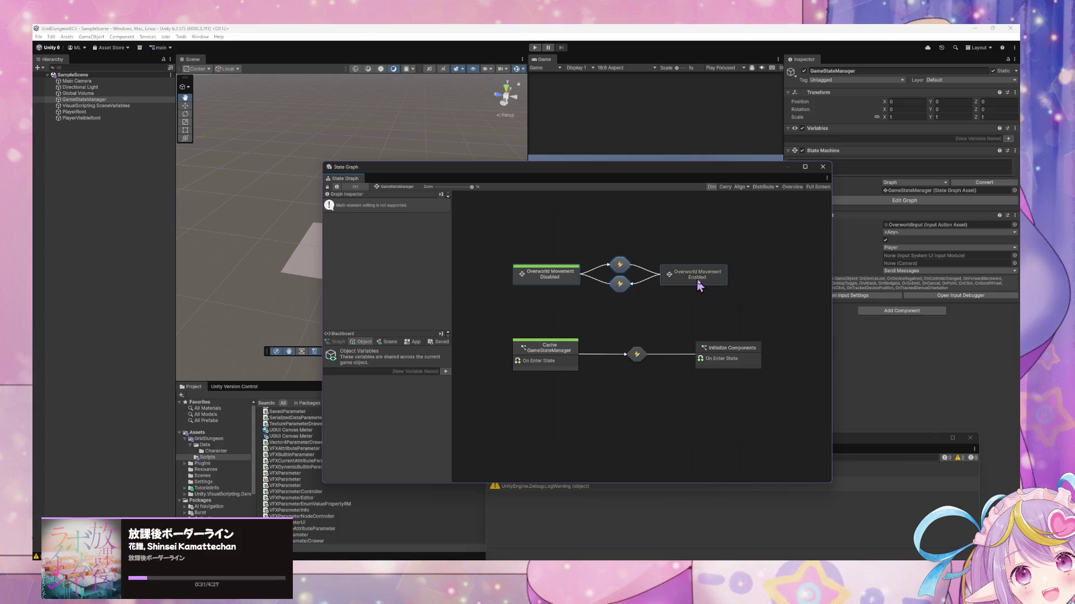
Rearrange the Overworld Movement, Cache GameStateManager and Initialize Components state nodes
{"action": "mouse_move", "coordinate": [694, 281]}
{"action": "left_mouse_down"}
{"action": "mouse_move", "coordinate": [684, 279]}
{"action": "mouse_move", "coordinate": [727, 275]}
{"action": "left_mouse_up"}
{"action": "left_click_drag", "start_coordinate": [538, 275], "coordinate": [552, 274]}
{"action": "left_click", "coordinate": [632, 332]}
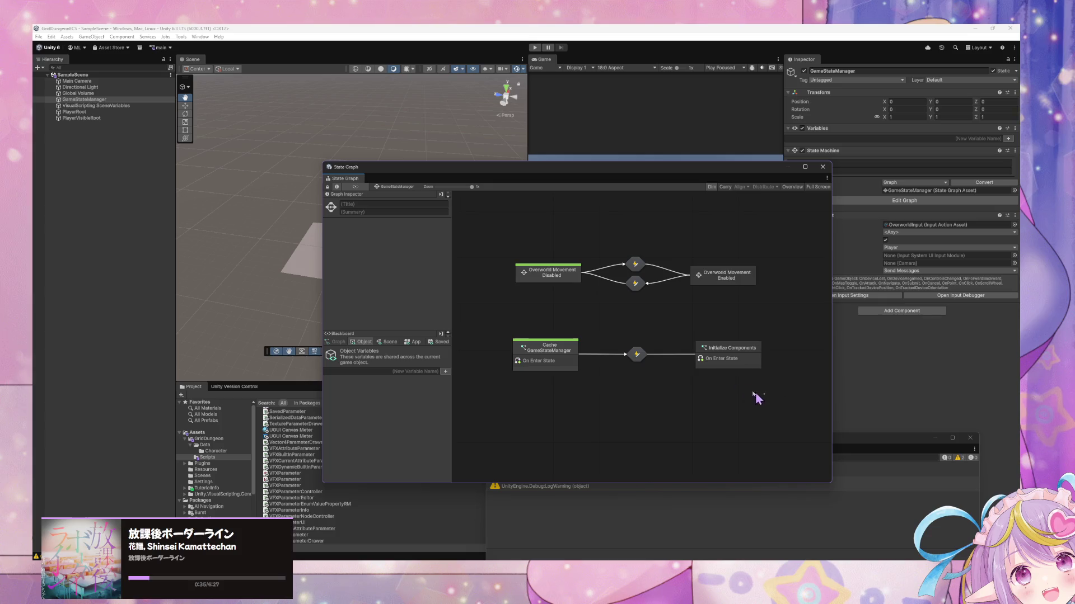
{"action": "left_click_drag", "start_coordinate": [552, 350], "coordinate": [543, 326]}
{"action": "left_click", "coordinate": [485, 390]}
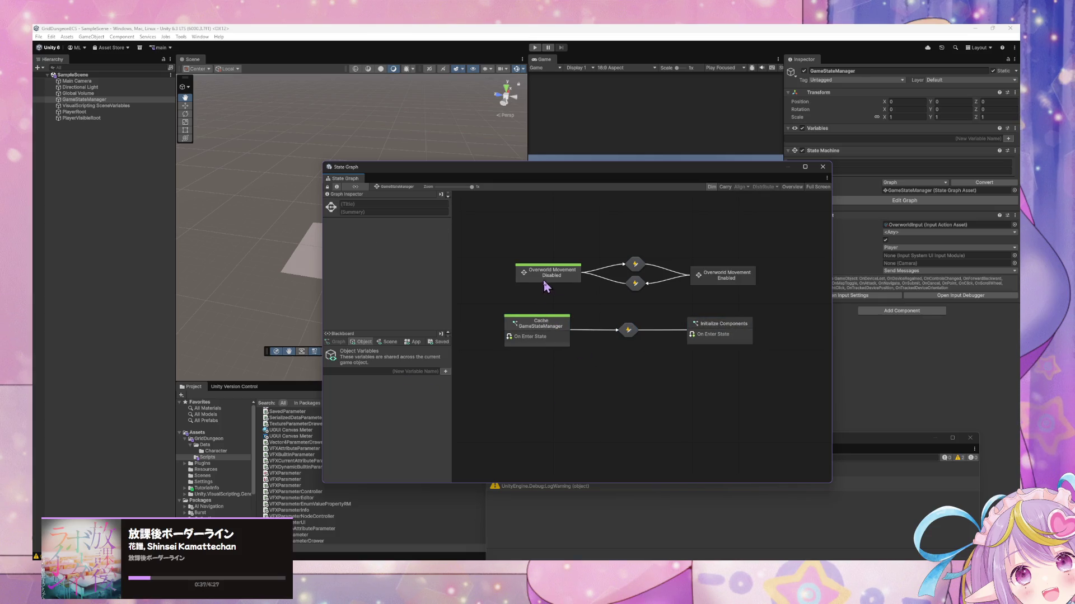
{"action": "left_click_drag", "start_coordinate": [546, 287], "coordinate": [533, 279]}
{"action": "left_click", "coordinate": [619, 371]}
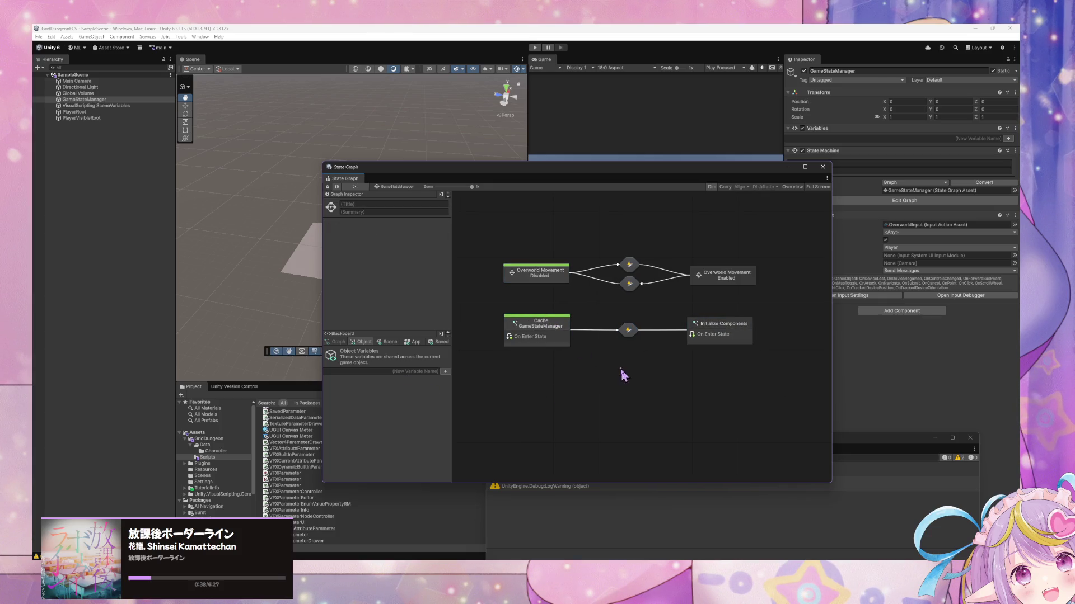
Glance at the upper transition's graph, then open the Overworld Movement Enabled state
{"action": "double_click", "coordinate": [629, 270]}
{"action": "left_click", "coordinate": [397, 187]}
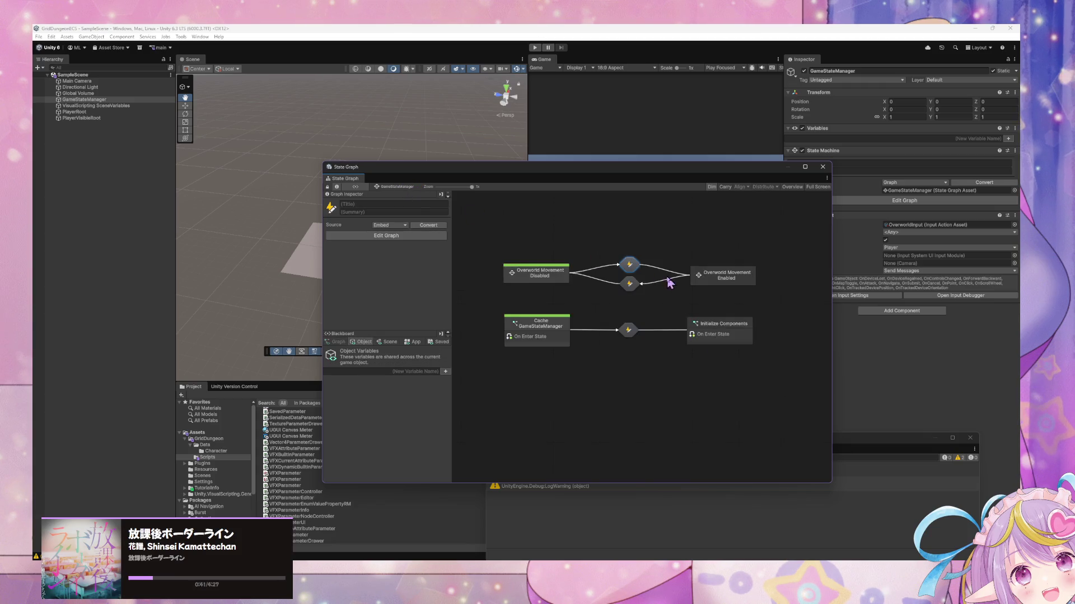
{"action": "double_click", "coordinate": [749, 281]}
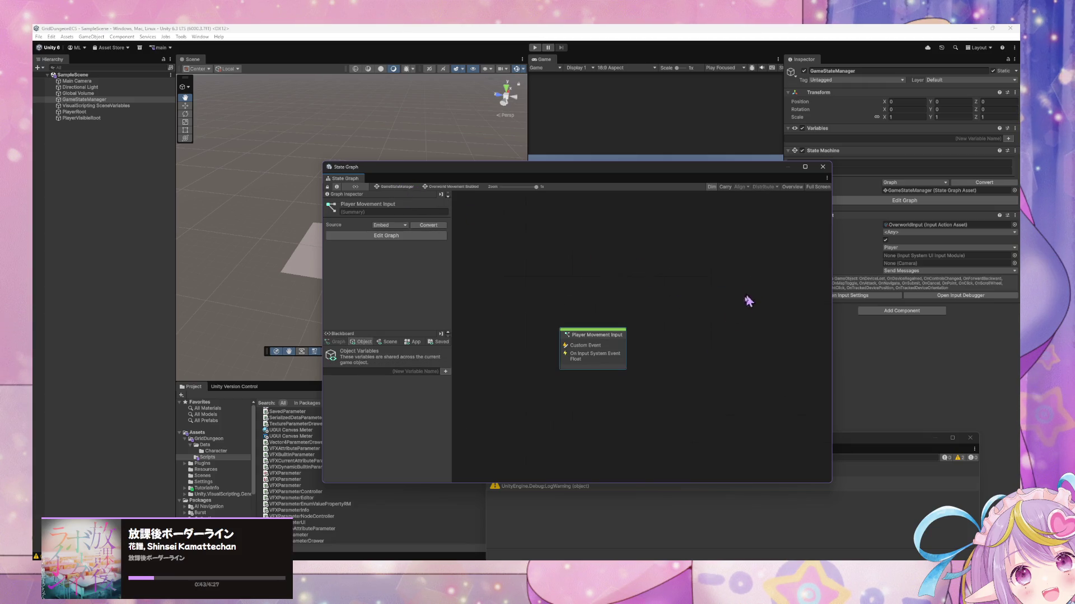
Open the Player Movement Input script graph and zoom around to review it
{"action": "double_click", "coordinate": [621, 349]}
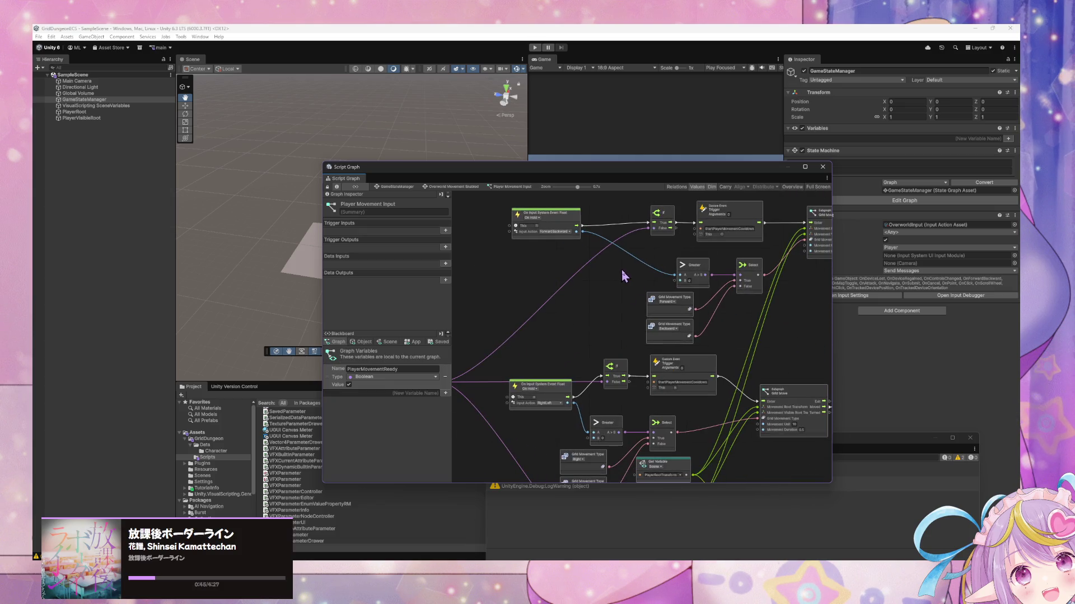
{"action": "scroll", "coordinate": [623, 270], "scroll_direction": "up", "scroll_amount": 1}
{"action": "scroll", "coordinate": [624, 270], "scroll_direction": "up", "scroll_amount": 1}
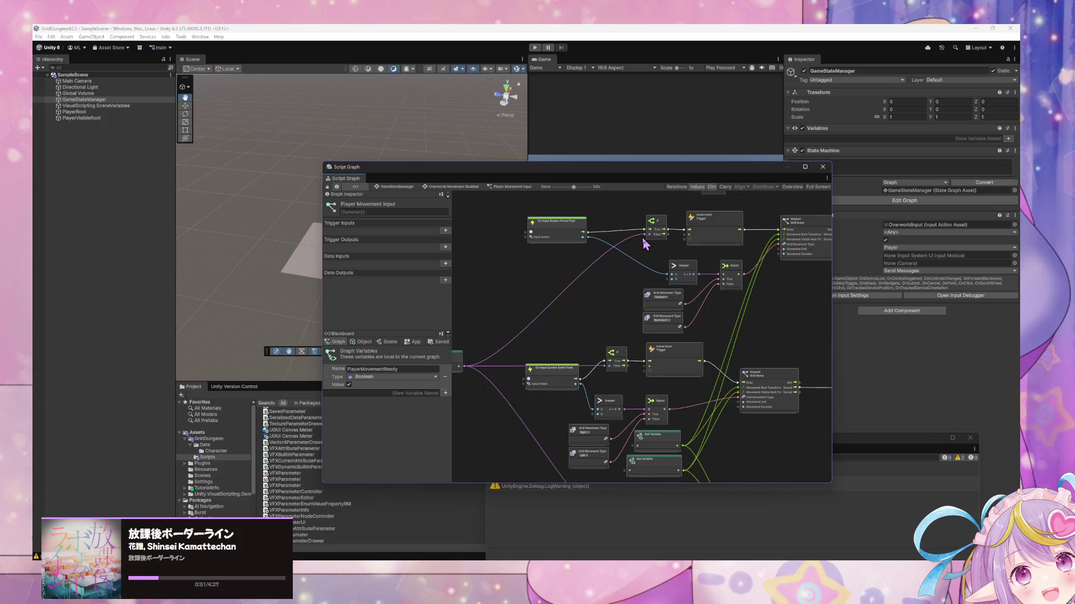
{"action": "scroll", "coordinate": [610, 282], "scroll_direction": "down", "scroll_amount": 4}
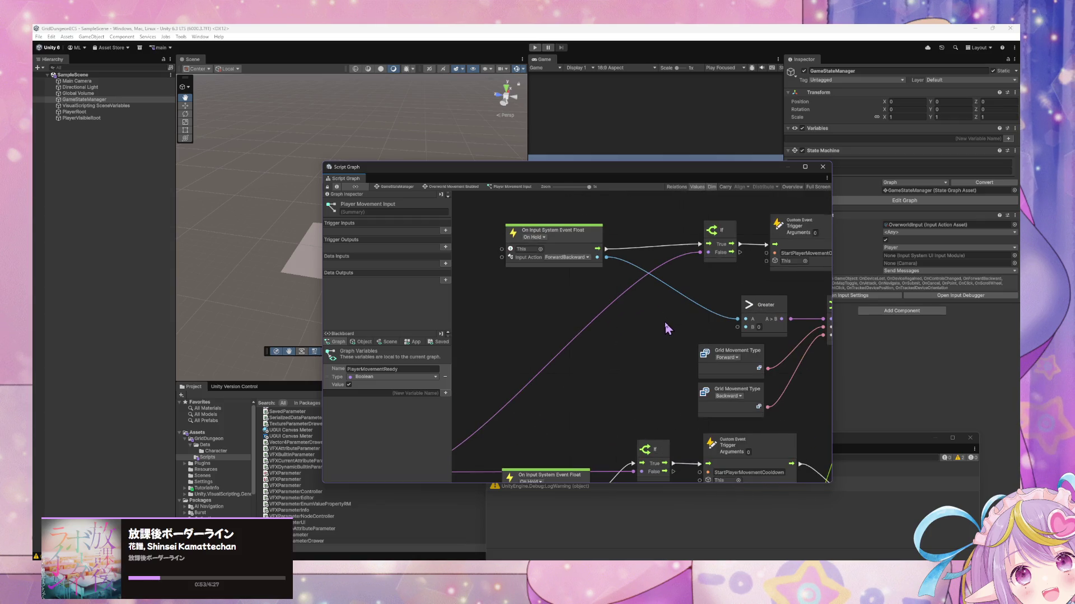
{"action": "scroll", "coordinate": [667, 328], "scroll_direction": "up", "scroll_amount": 5}
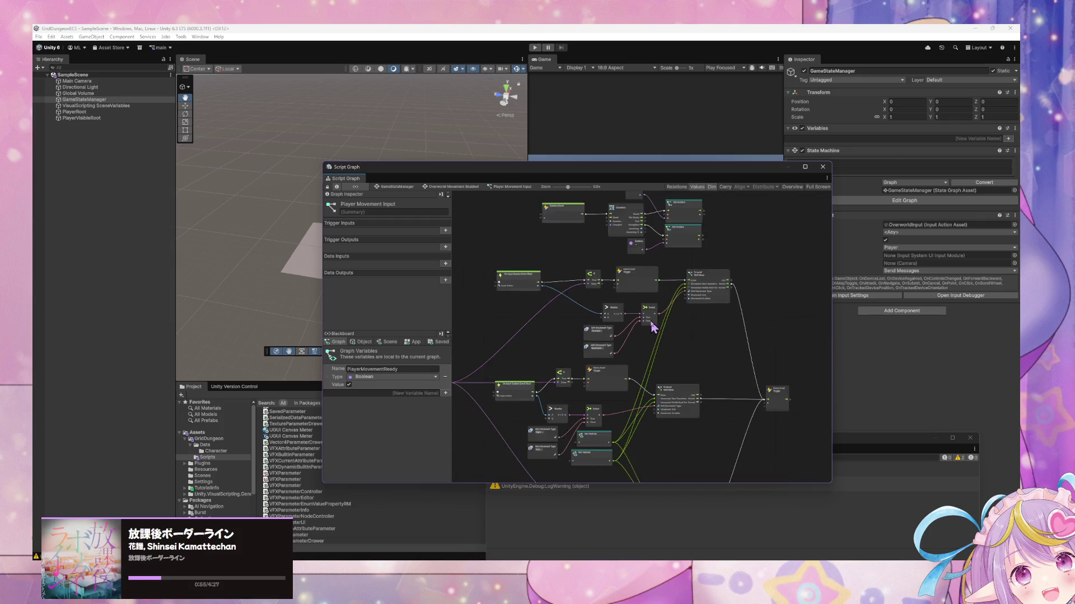
{"action": "scroll", "coordinate": [659, 332], "scroll_direction": "down", "scroll_amount": 3}
{"action": "scroll", "coordinate": [659, 332], "scroll_direction": "up", "scroll_amount": 3}
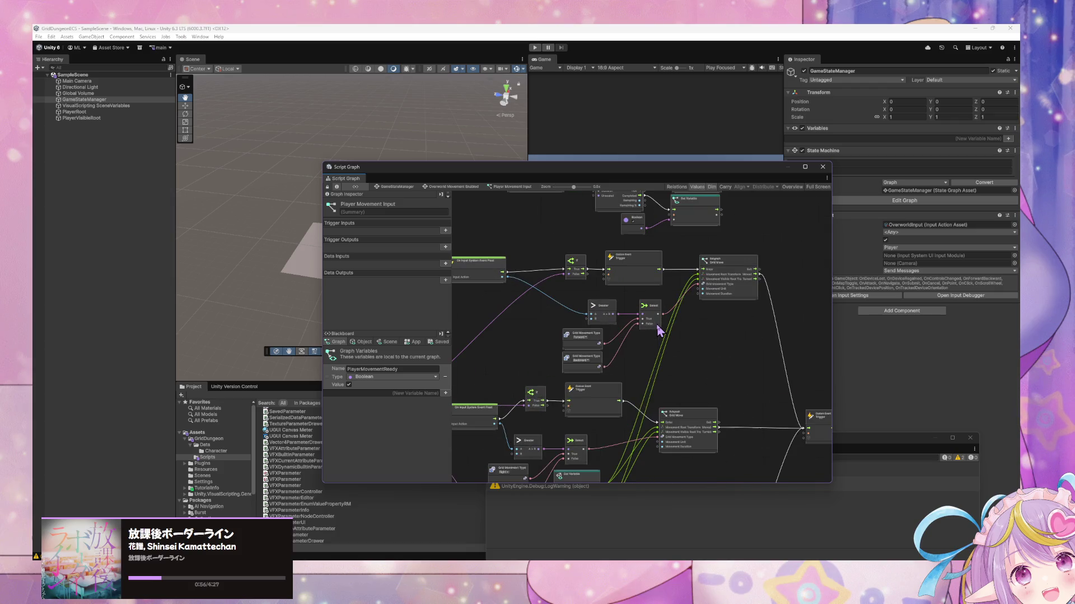
Return to the GameStateManager state graph and nudge Overworld Movement Enabled slightly left
{"action": "left_click", "coordinate": [437, 186]}
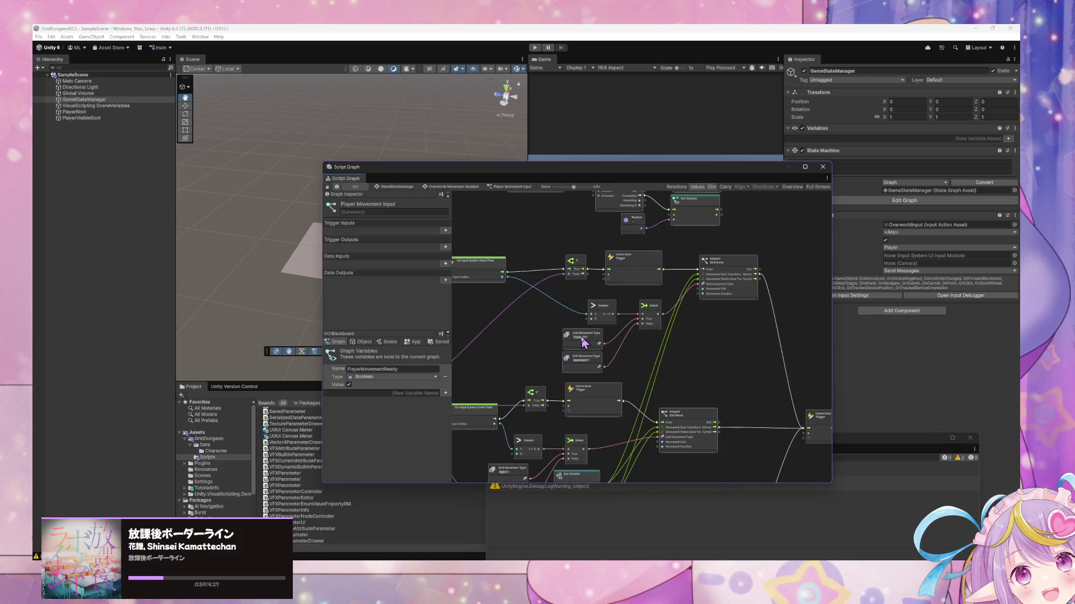
{"action": "left_click", "coordinate": [412, 191]}
{"action": "left_click_drag", "start_coordinate": [712, 282], "coordinate": [700, 281]}
{"action": "left_click", "coordinate": [726, 380]}
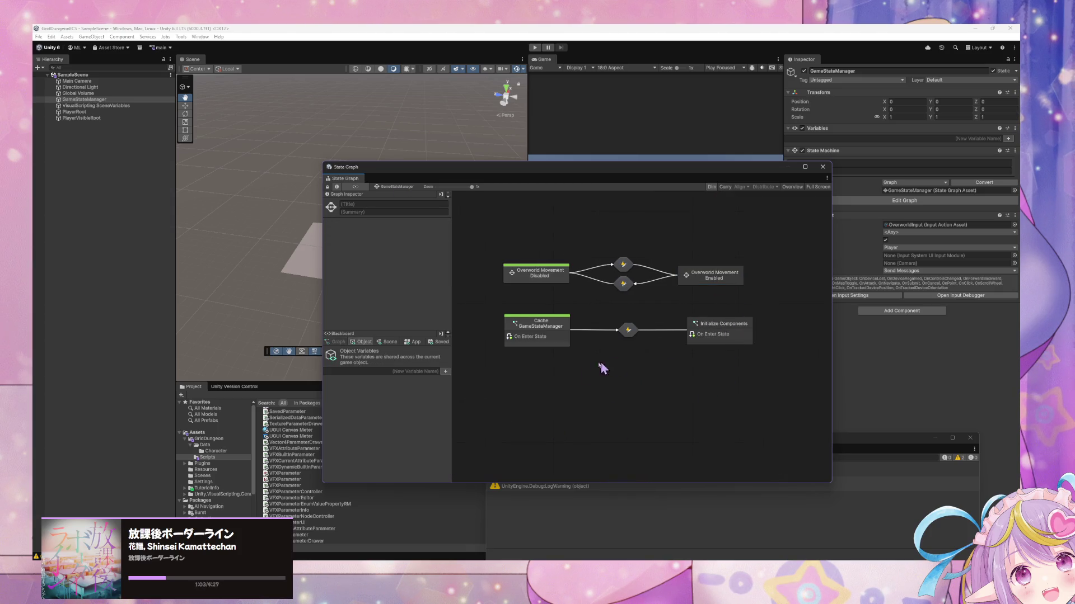
Start Play mode and move the State Graph window to the lower right beside the Game view
{"action": "left_click", "coordinate": [534, 48]}
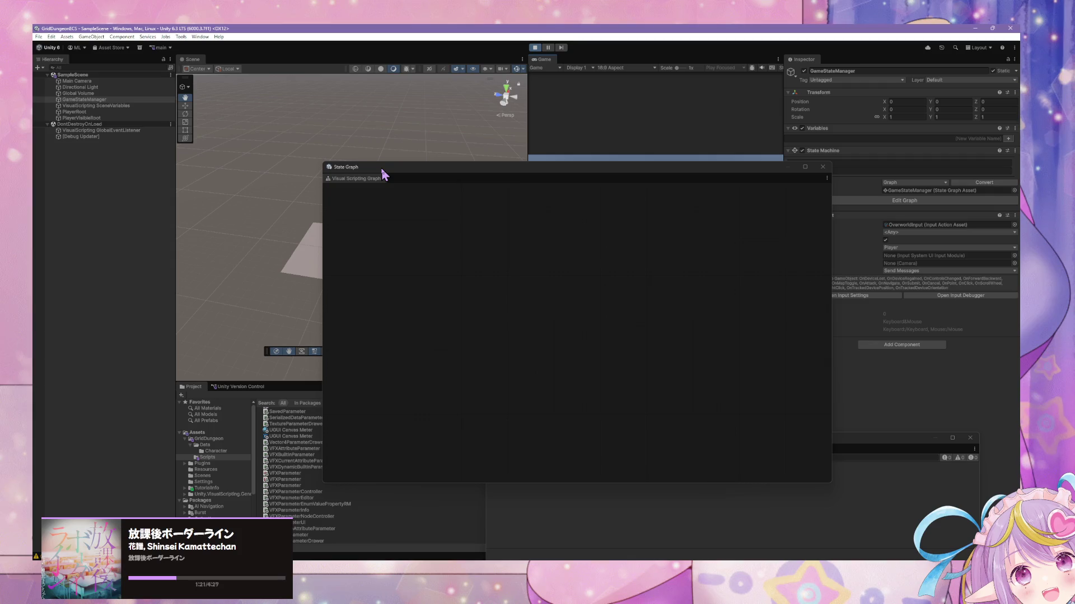
{"action": "left_click_drag", "start_coordinate": [382, 171], "coordinate": [616, 247]}
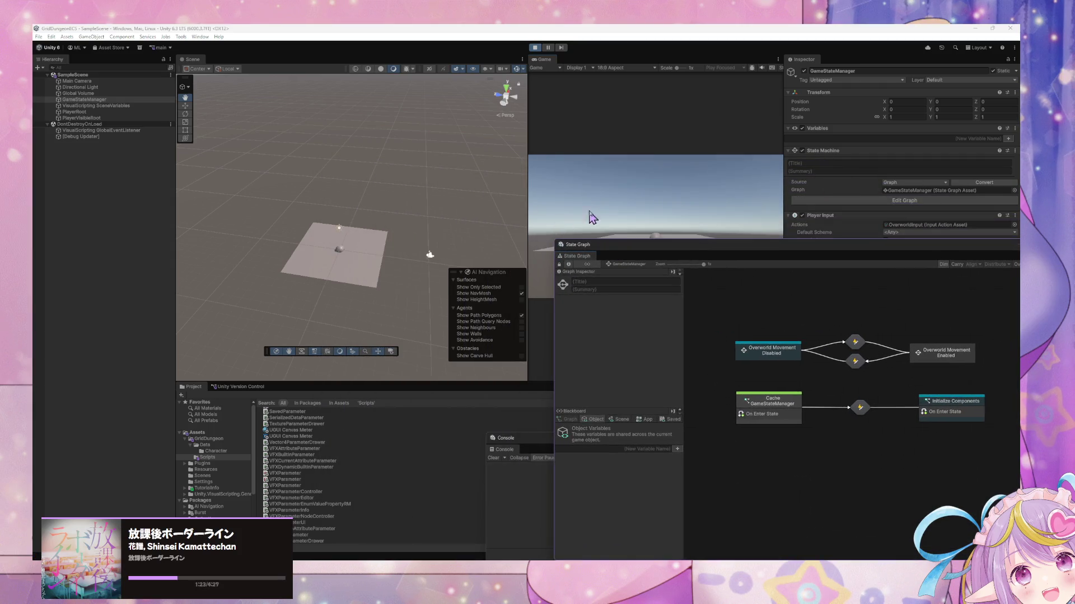
{"action": "scroll", "coordinate": [457, 221], "scroll_direction": "down", "scroll_amount": 3}
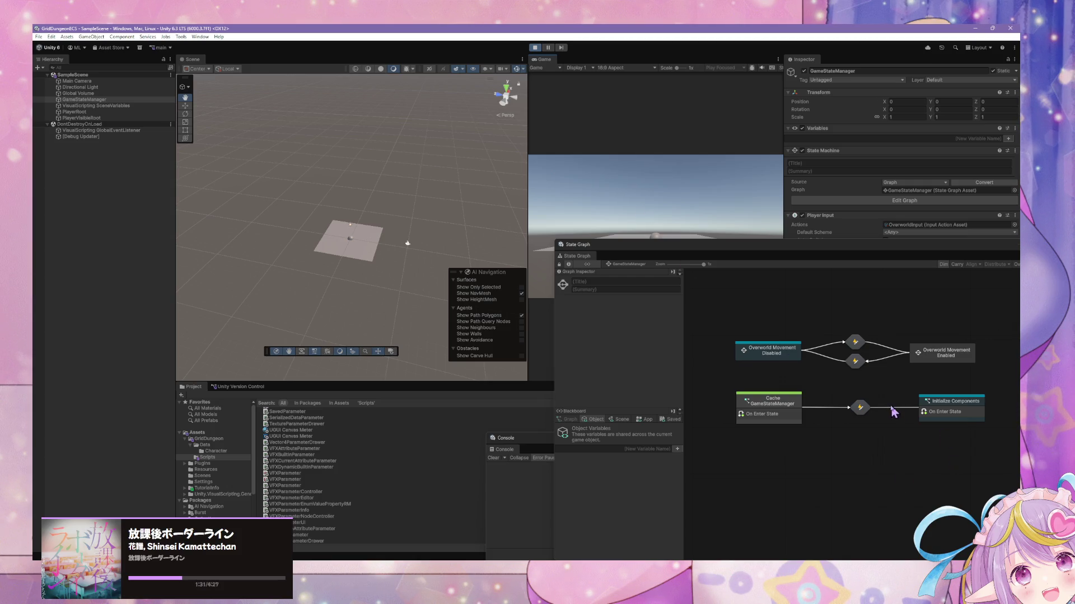
Delete the Start node inside the Overworld Movement Disabled state
{"action": "left_click", "coordinate": [775, 353]}
{"action": "double_click", "coordinate": [778, 357]}
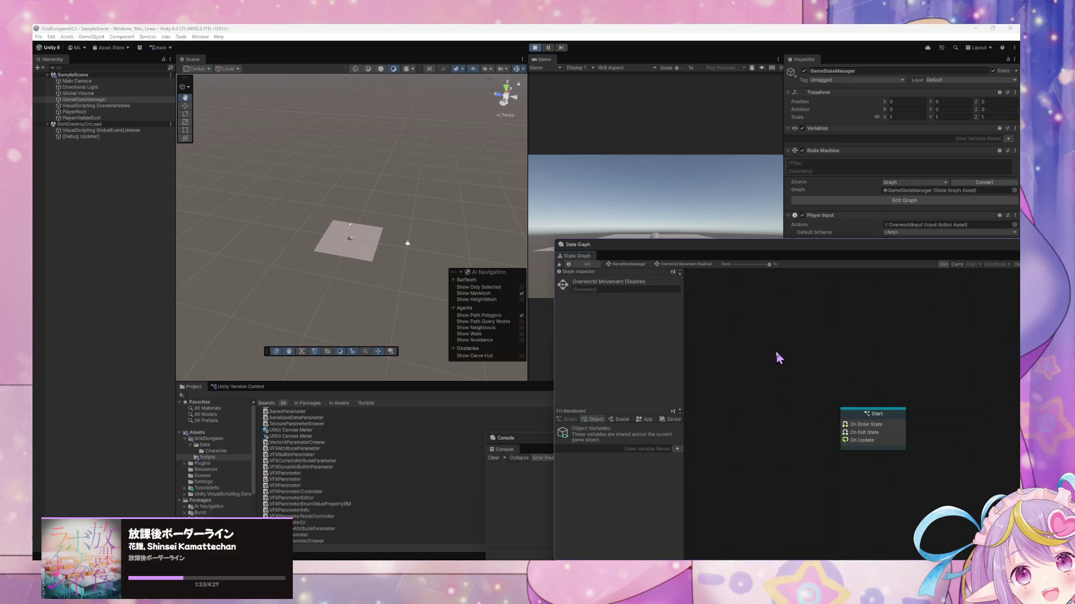
{"action": "left_click", "coordinate": [891, 445]}
{"action": "key", "text": "Delete"}
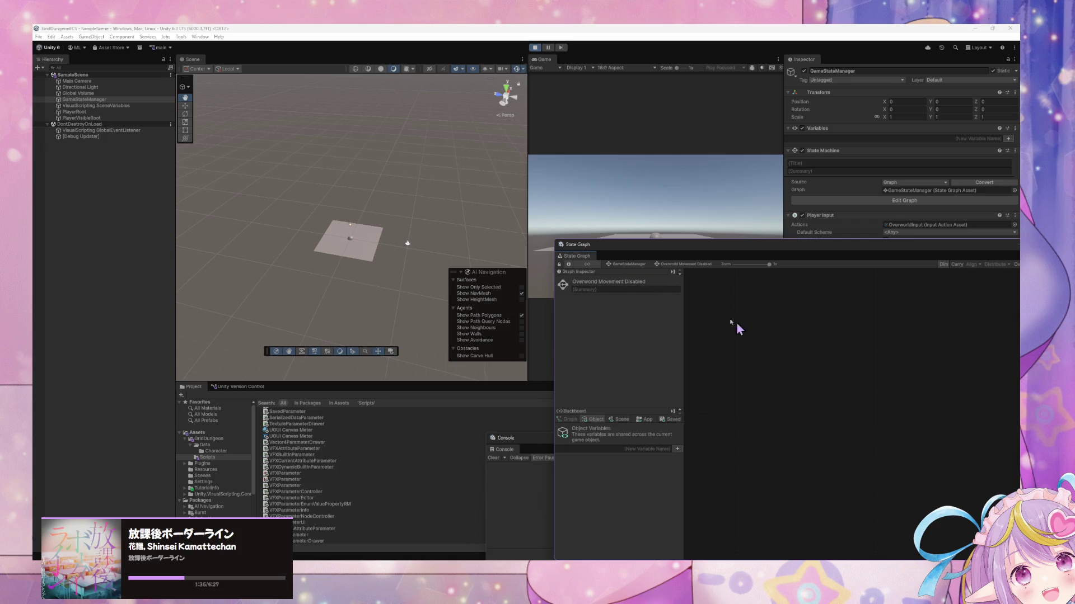
Set the Initialize Components trigger's event name to EnableOverworldMovement
{"action": "left_click", "coordinate": [625, 265]}
{"action": "left_click", "coordinate": [855, 345]}
{"action": "double_click", "coordinate": [855, 349]}
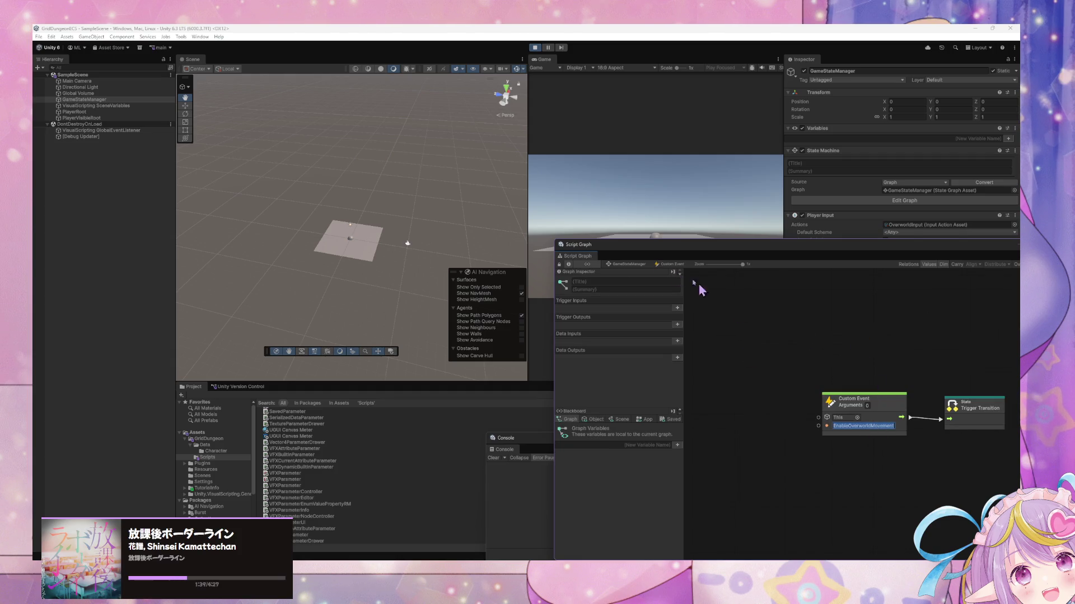
{"action": "left_click", "coordinate": [631, 264]}
{"action": "double_click", "coordinate": [947, 413]}
{"action": "left_click", "coordinate": [899, 372]}
{"action": "key", "text": "ctrl+v"}
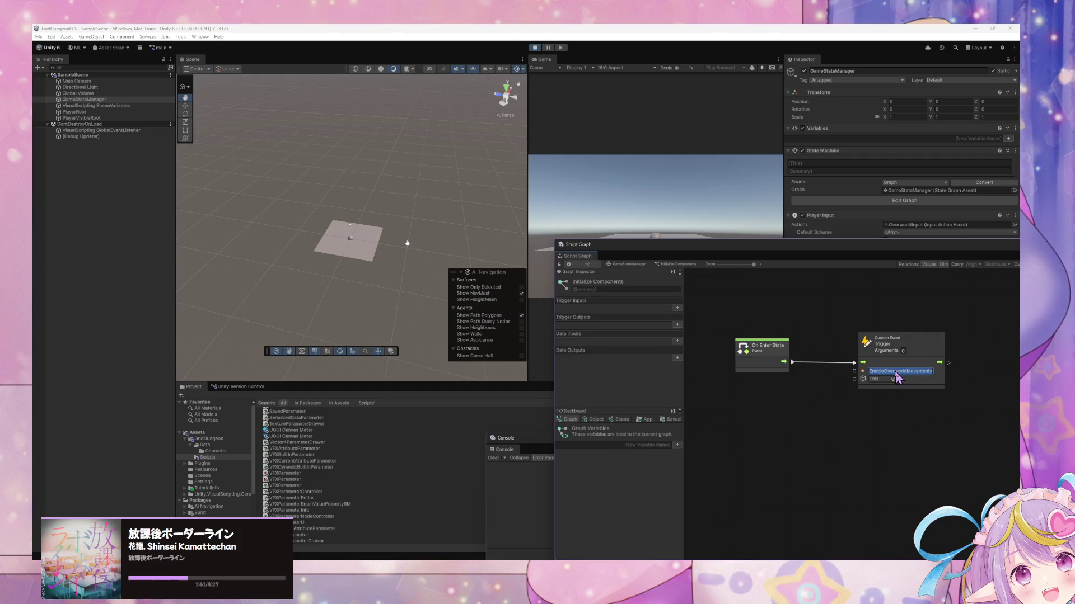
{"action": "left_click", "coordinate": [935, 416]}
Open the lower DisableOverworldMovement transition graph, then stop and restart Play mode
{"action": "left_click", "coordinate": [625, 265]}
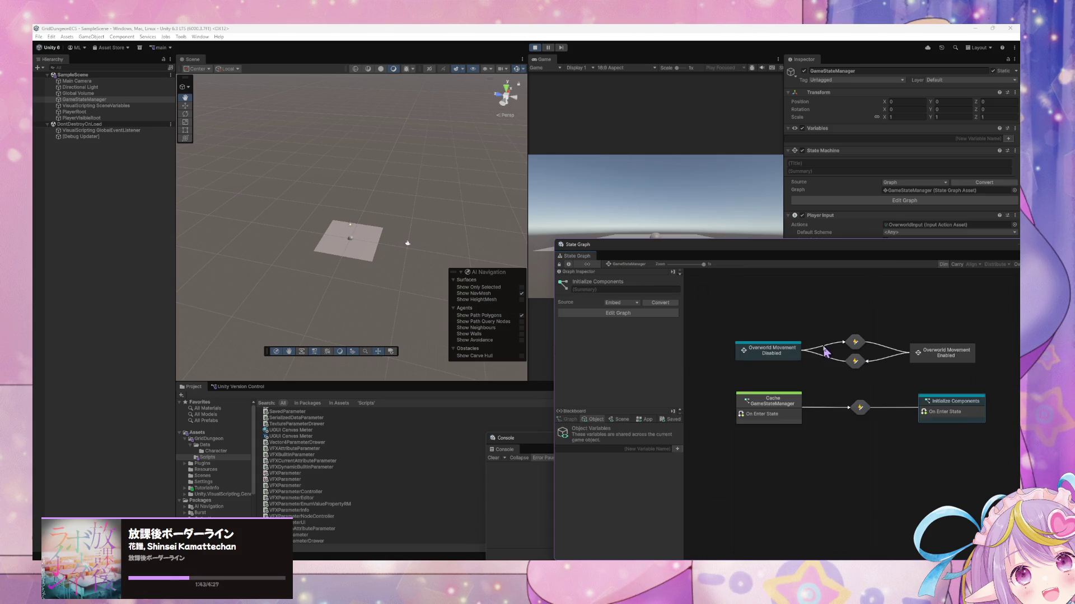
{"action": "double_click", "coordinate": [858, 367]}
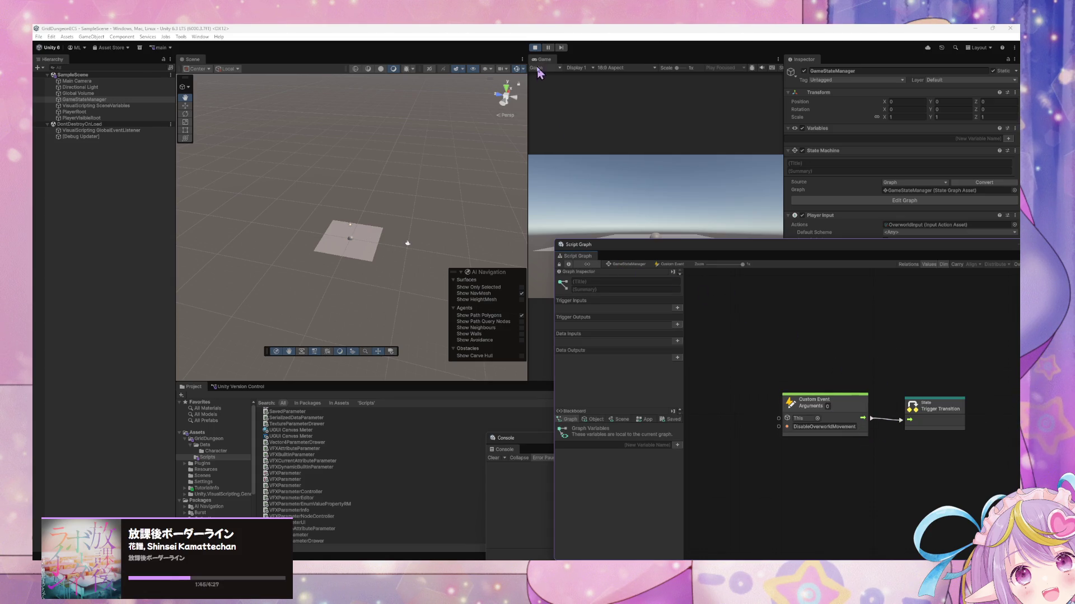
{"action": "left_click", "coordinate": [535, 48]}
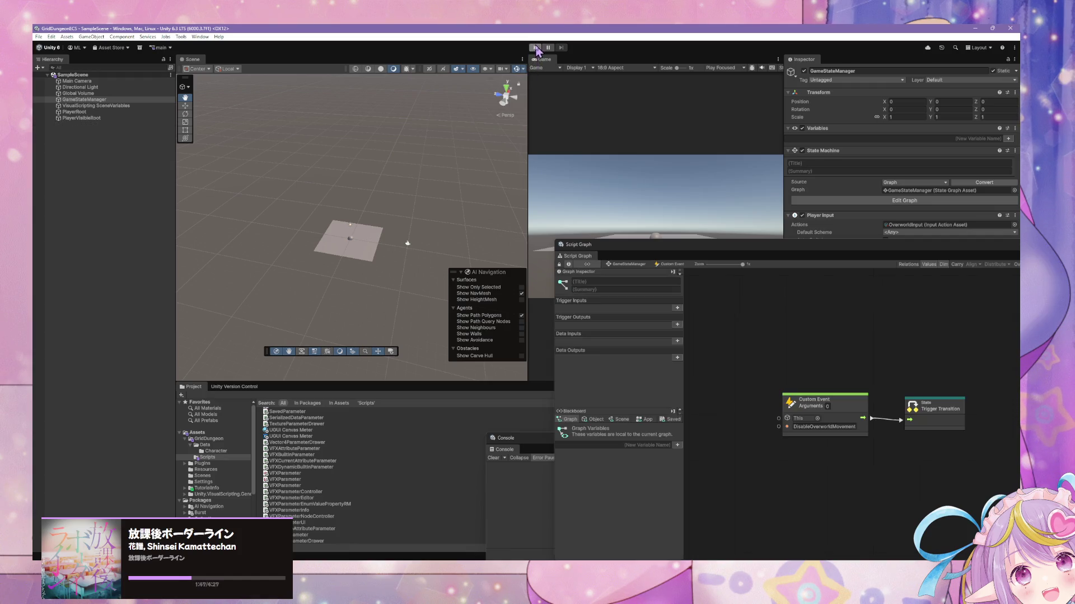
{"action": "left_click", "coordinate": [535, 48]}
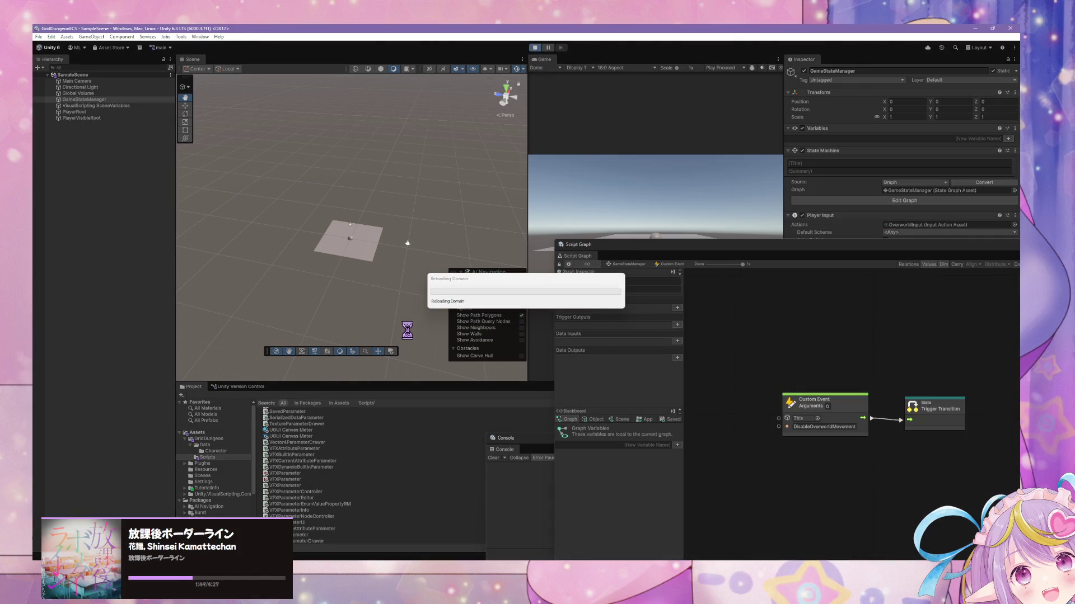
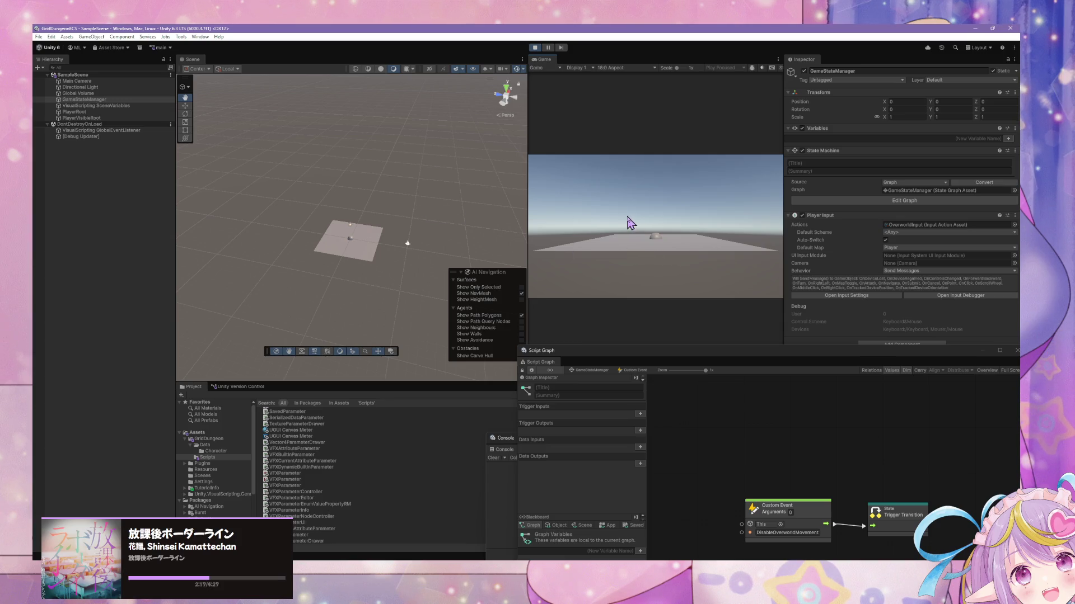
Confirm the EnableOverworldMovement event name in the Initialize Components script graph
{"action": "left_click_drag", "start_coordinate": [734, 361], "coordinate": [656, 178]}
{"action": "left_click", "coordinate": [517, 193]}
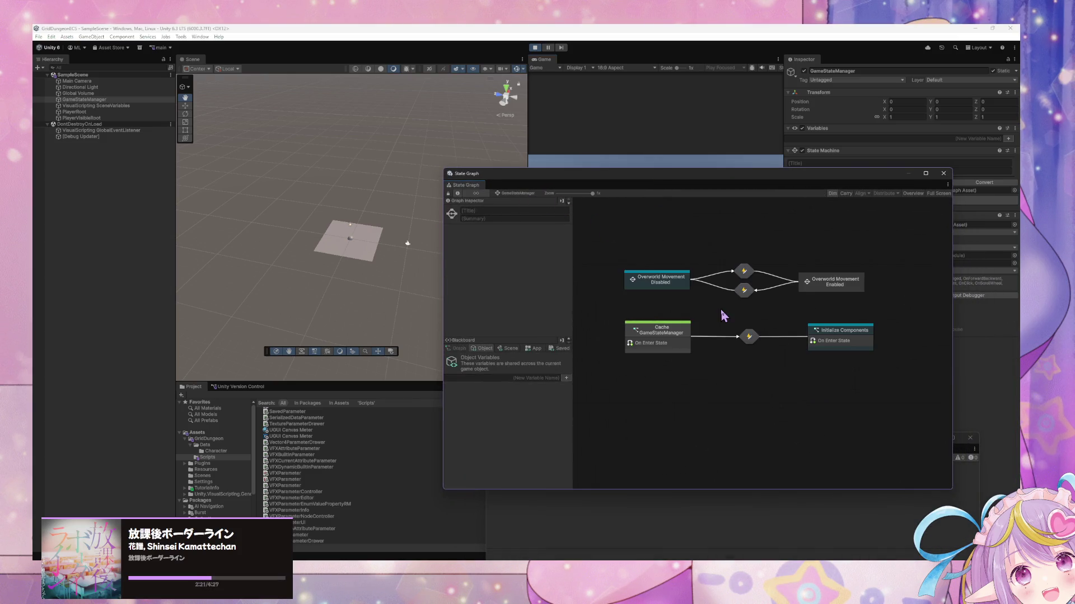
{"action": "double_click", "coordinate": [828, 344]}
{"action": "left_click", "coordinate": [797, 301]}
{"action": "key", "text": "Return"}
{"action": "left_click", "coordinate": [517, 193]}
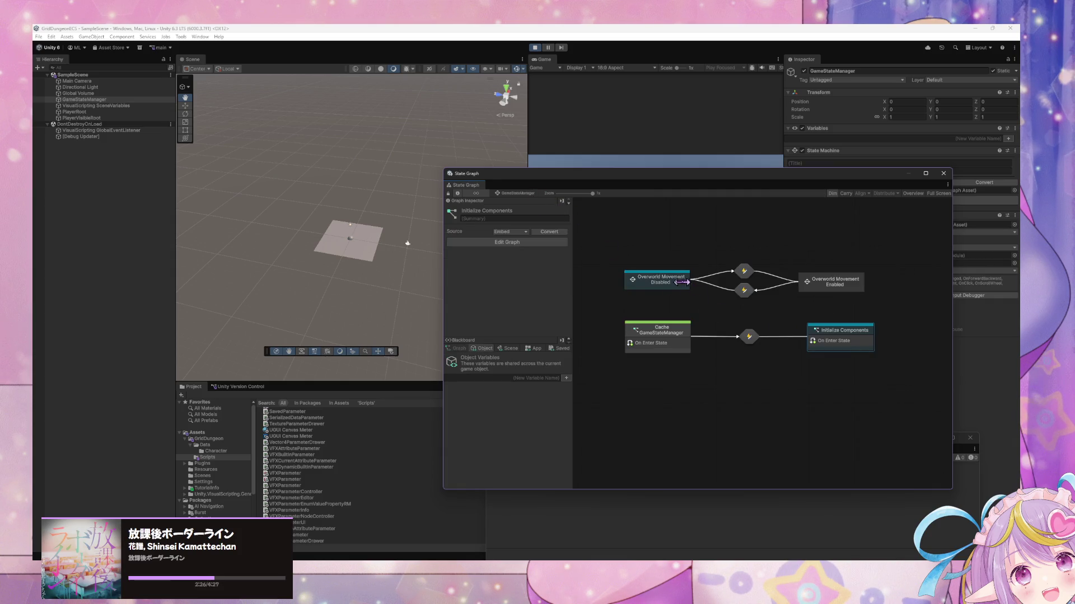
Check the upper and lower transitions' EnableOverworldMovement and DisableOverworldMovement event names
{"action": "double_click", "coordinate": [746, 276]}
{"action": "left_click", "coordinate": [751, 356]}
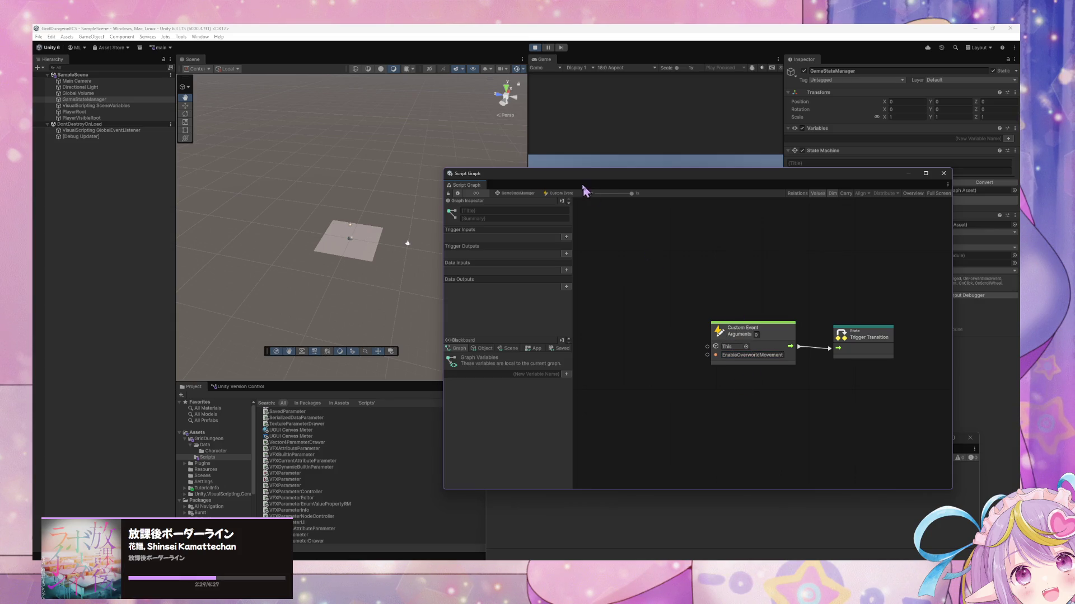
{"action": "left_click", "coordinate": [525, 194]}
{"action": "double_click", "coordinate": [744, 292]}
{"action": "left_click", "coordinate": [727, 356]}
{"action": "left_click", "coordinate": [733, 401]}
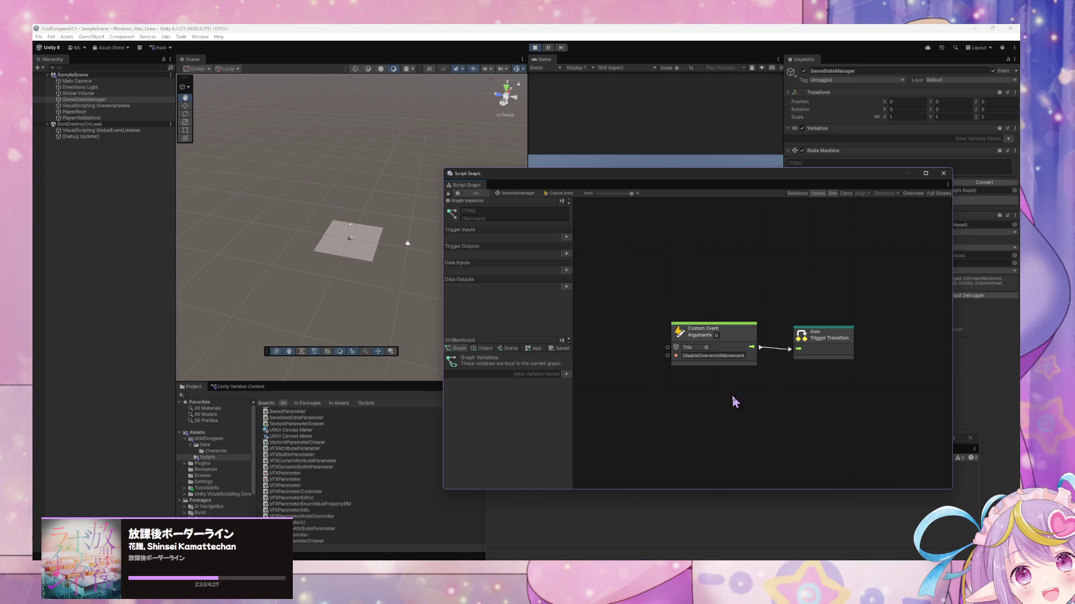
{"action": "left_click", "coordinate": [531, 194]}
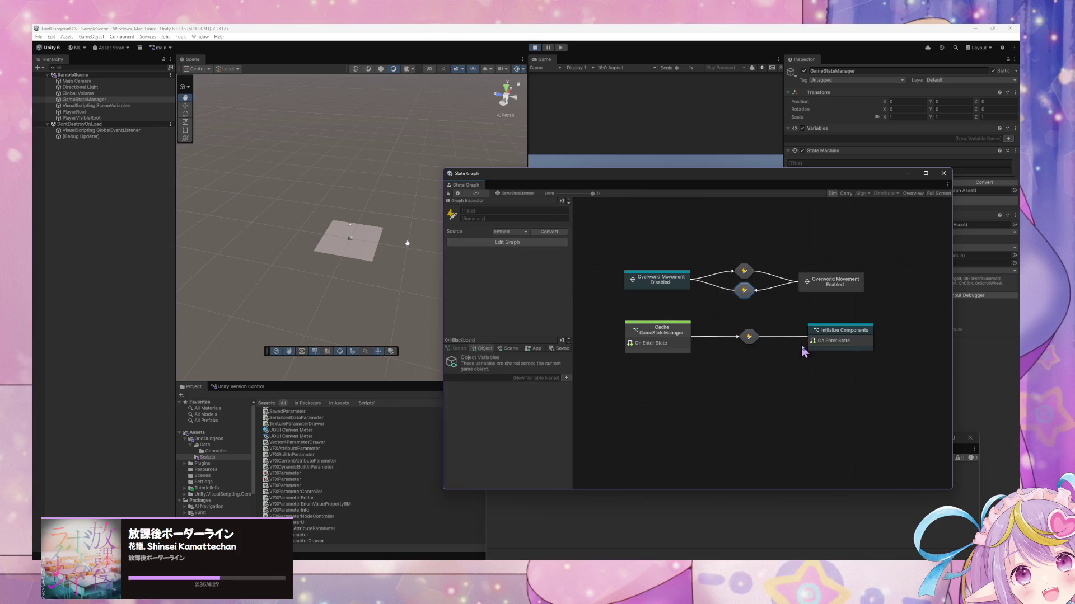
Nudge Overworld Movement Enabled slightly right, then stop the running game
{"action": "left_click_drag", "start_coordinate": [827, 282], "coordinate": [838, 283]}
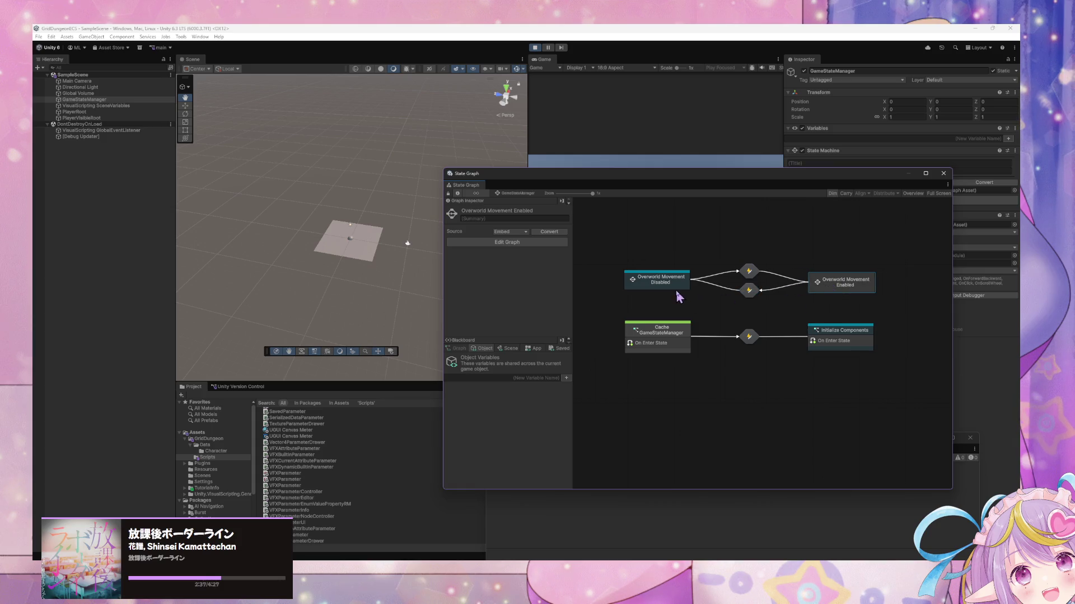
{"action": "left_click", "coordinate": [677, 340]}
{"action": "left_click", "coordinate": [821, 341]}
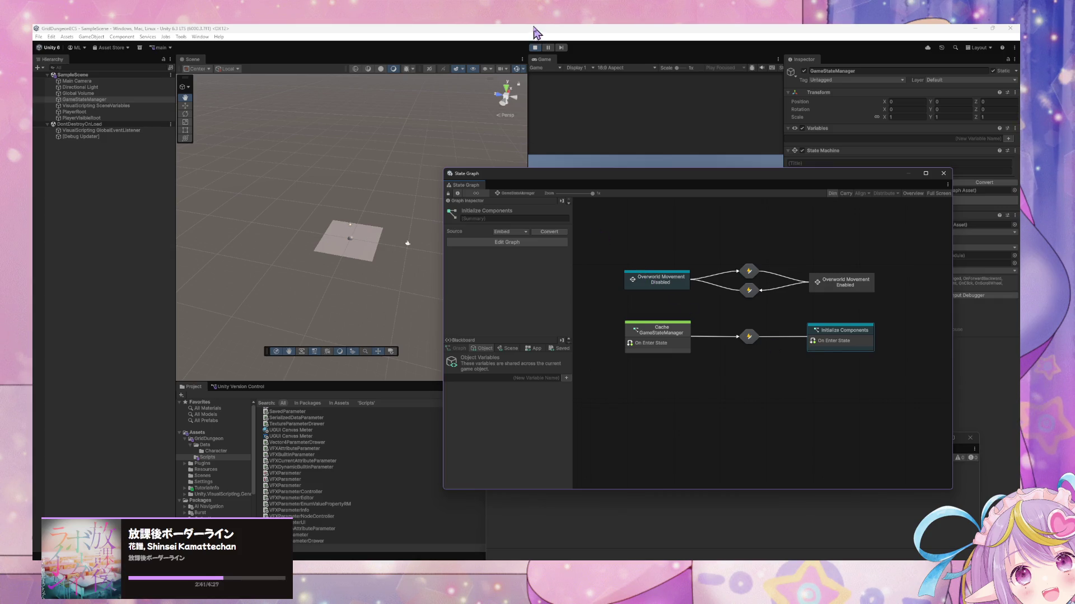
{"action": "left_click", "coordinate": [535, 47]}
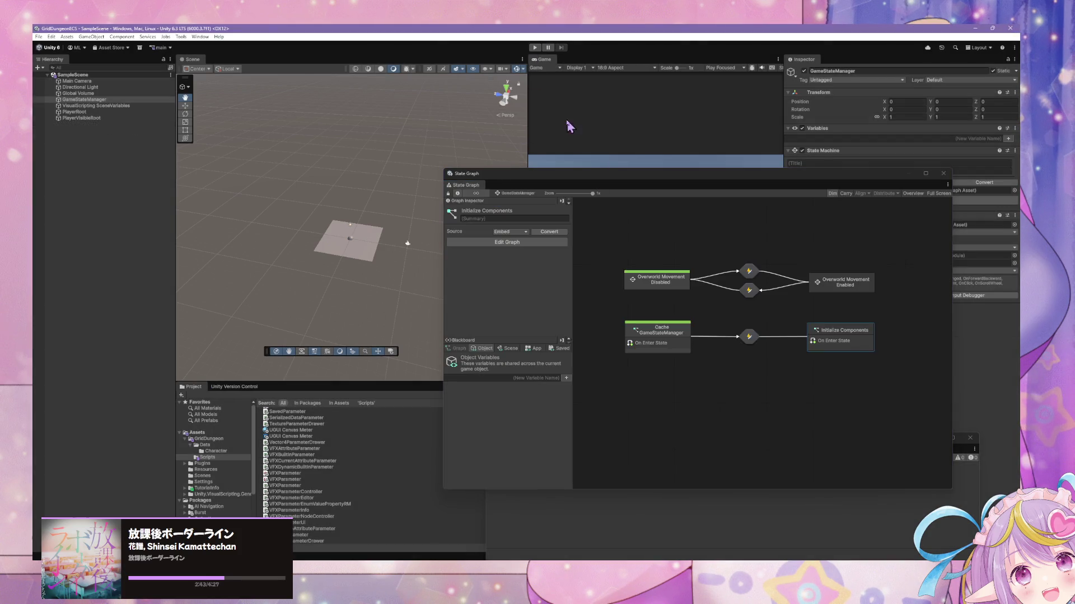
Review both transition event graphs and the Overworld Movement Disabled state, then enter Play mode
{"action": "double_click", "coordinate": [750, 272]}
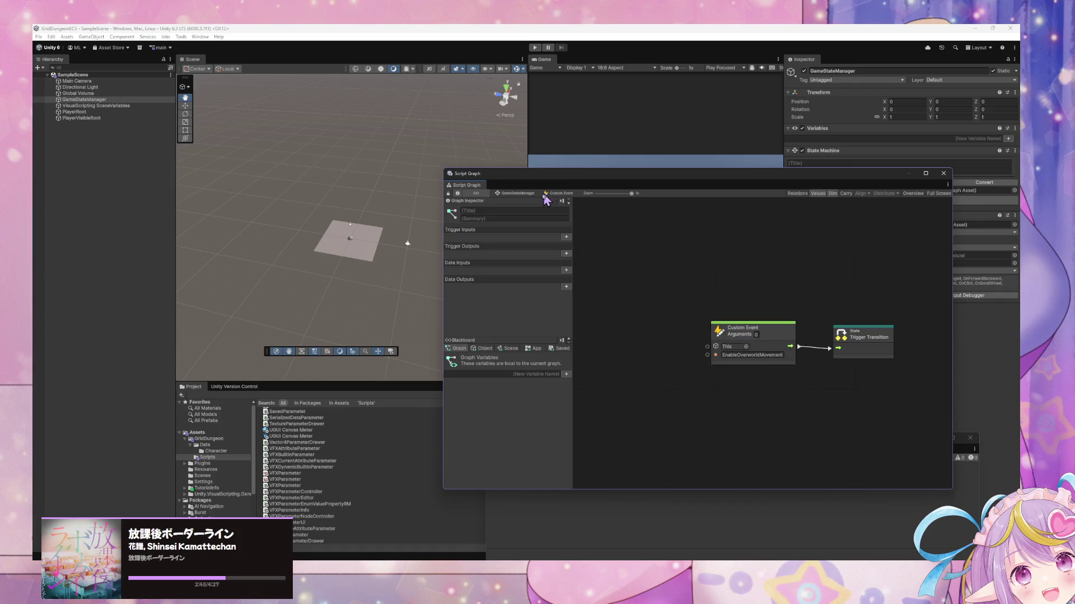
{"action": "left_click", "coordinate": [518, 196]}
{"action": "double_click", "coordinate": [757, 292]}
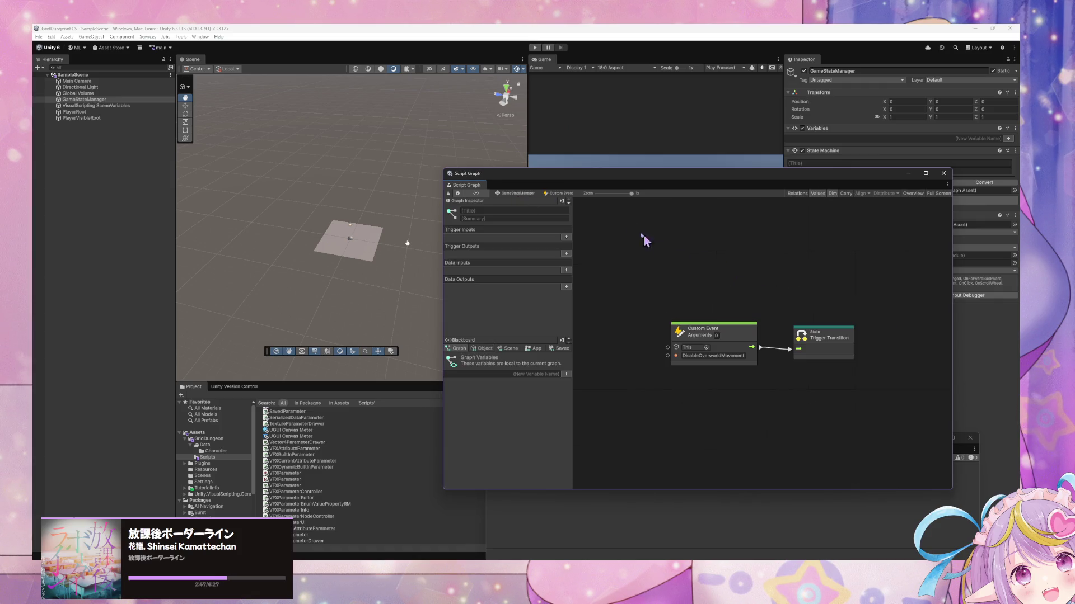
{"action": "left_click", "coordinate": [530, 195]}
{"action": "double_click", "coordinate": [649, 285]}
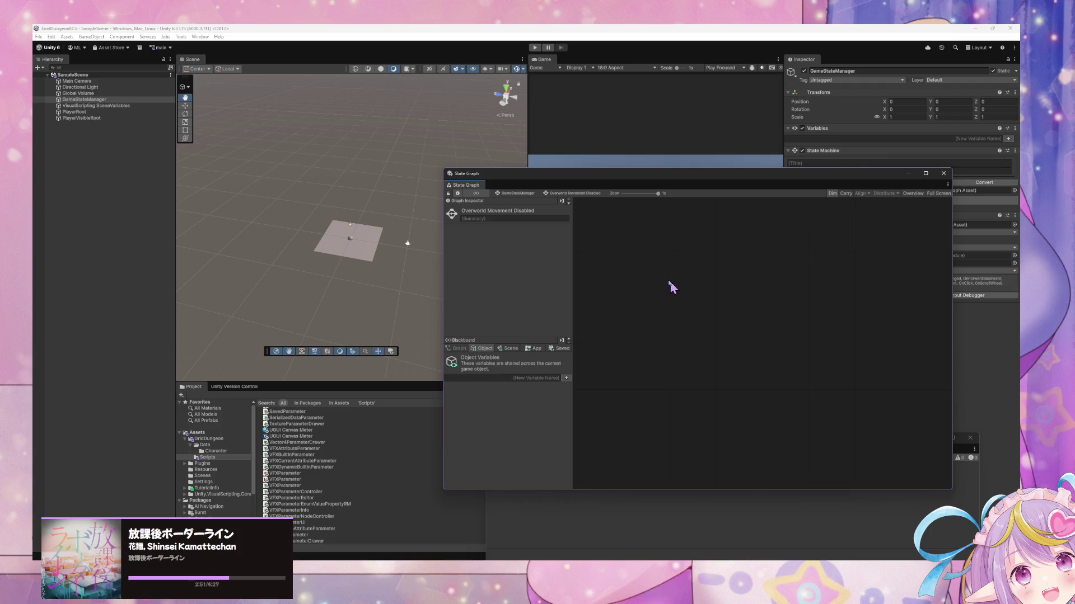
{"action": "left_click", "coordinate": [531, 194]}
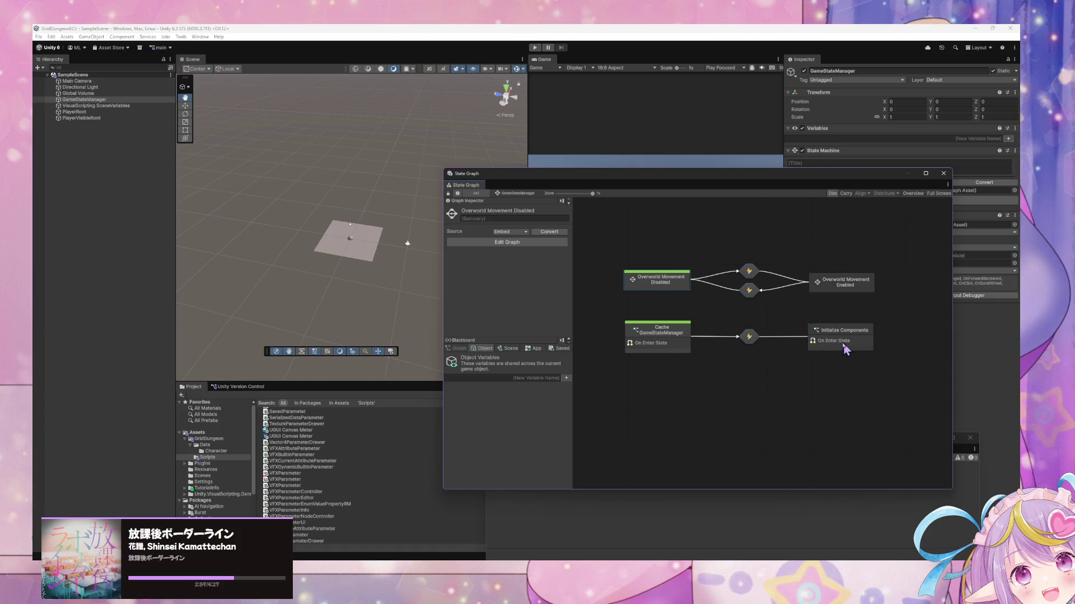
{"action": "left_click", "coordinate": [535, 48]}
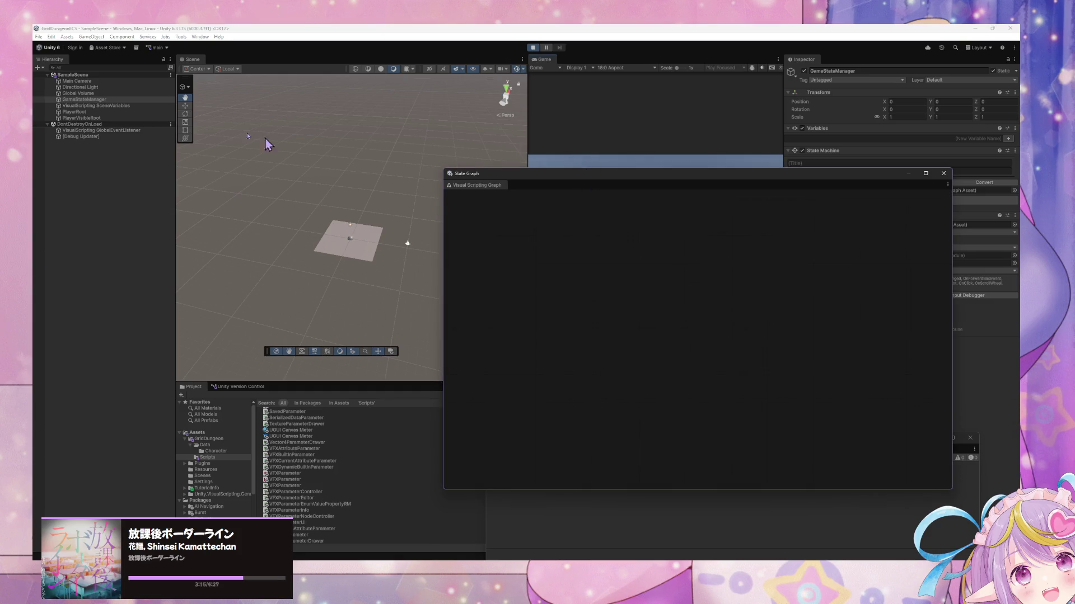
{"action": "left_click", "coordinate": [95, 105]}
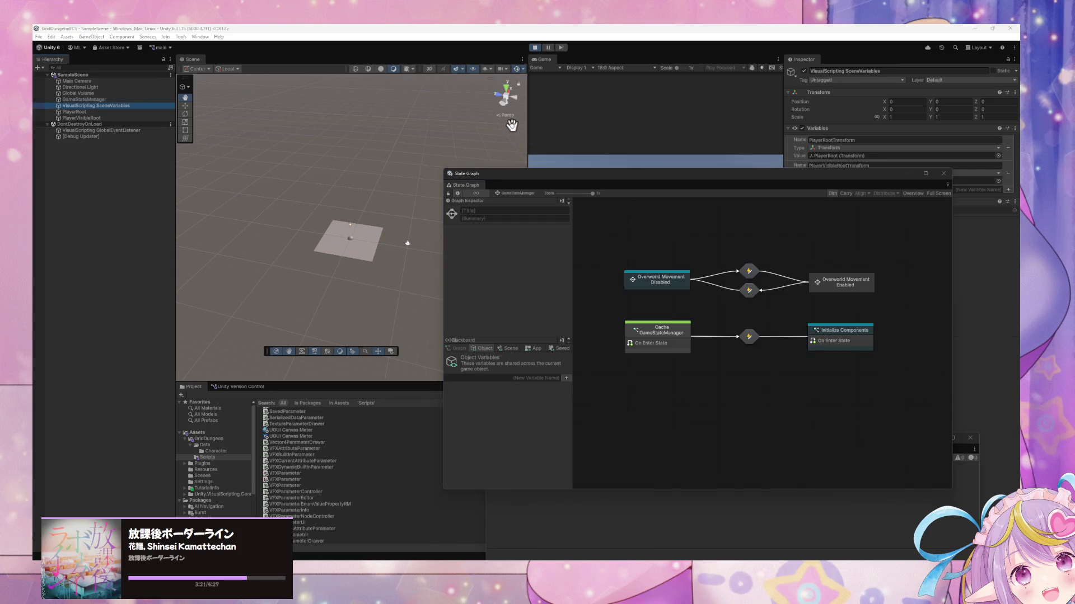
Inspect the Initialize Components graph and the upper transition's EnableOverworldMovement event during Play mode
{"action": "left_click", "coordinate": [655, 284]}
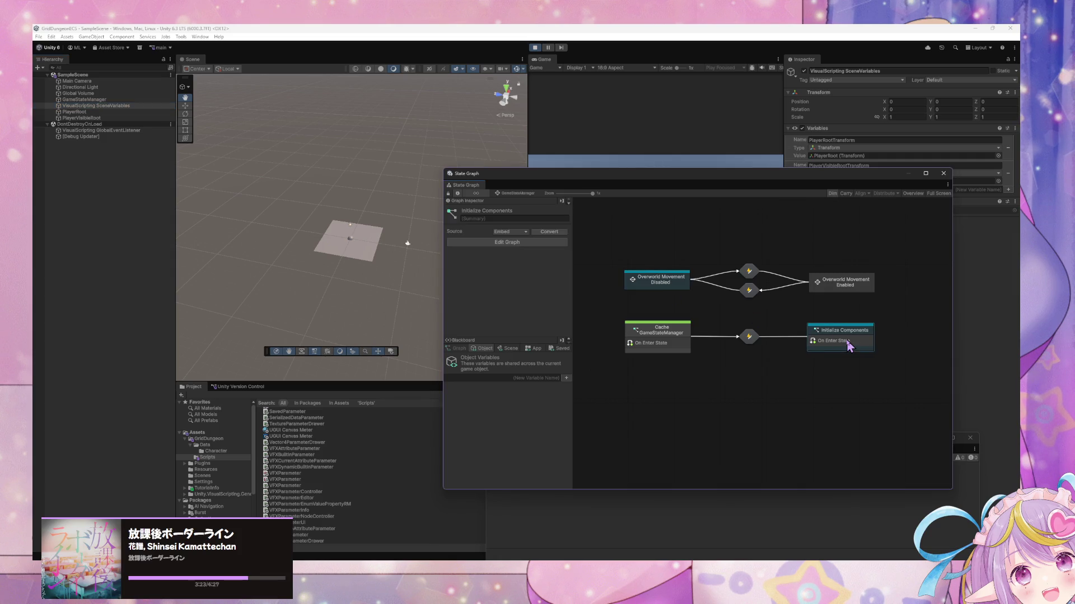
{"action": "left_click", "coordinate": [750, 274]}
{"action": "double_click", "coordinate": [825, 333]}
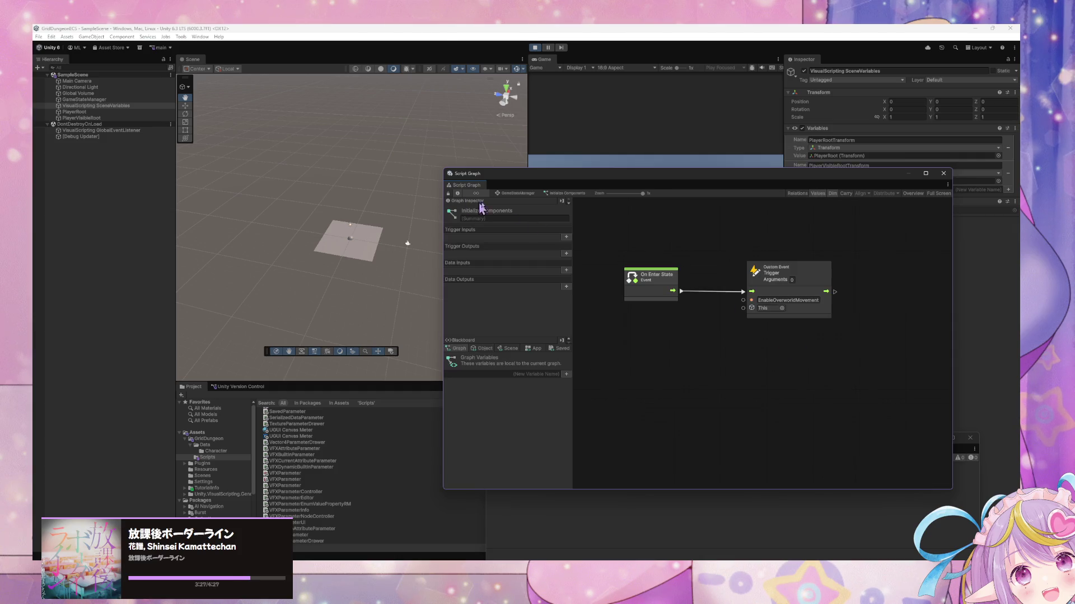
{"action": "left_click", "coordinate": [522, 195]}
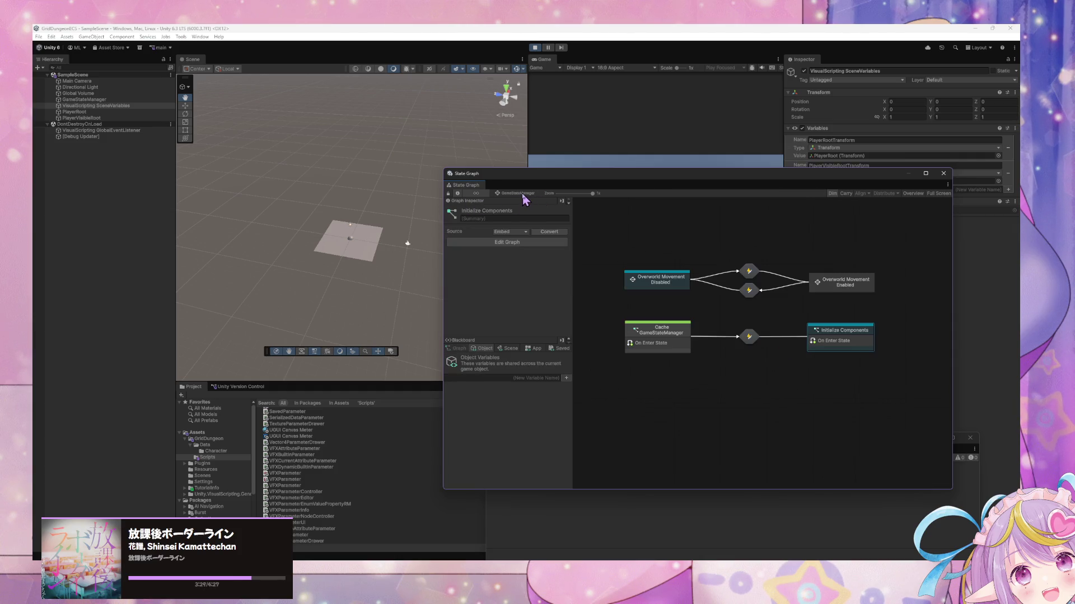
{"action": "double_click", "coordinate": [755, 278]}
{"action": "left_click", "coordinate": [767, 355]}
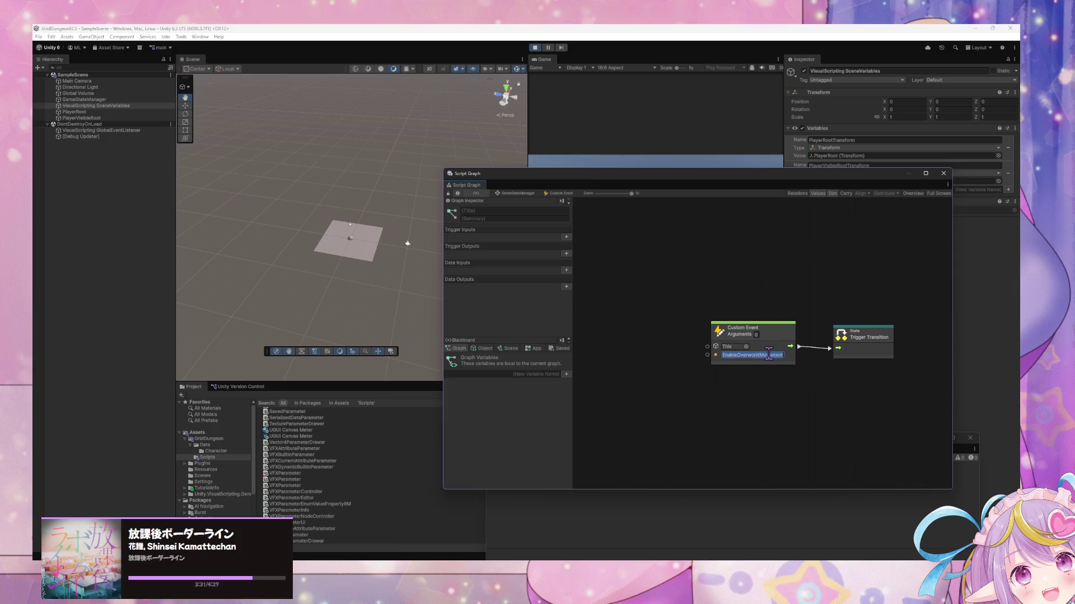
{"action": "left_click", "coordinate": [515, 193]}
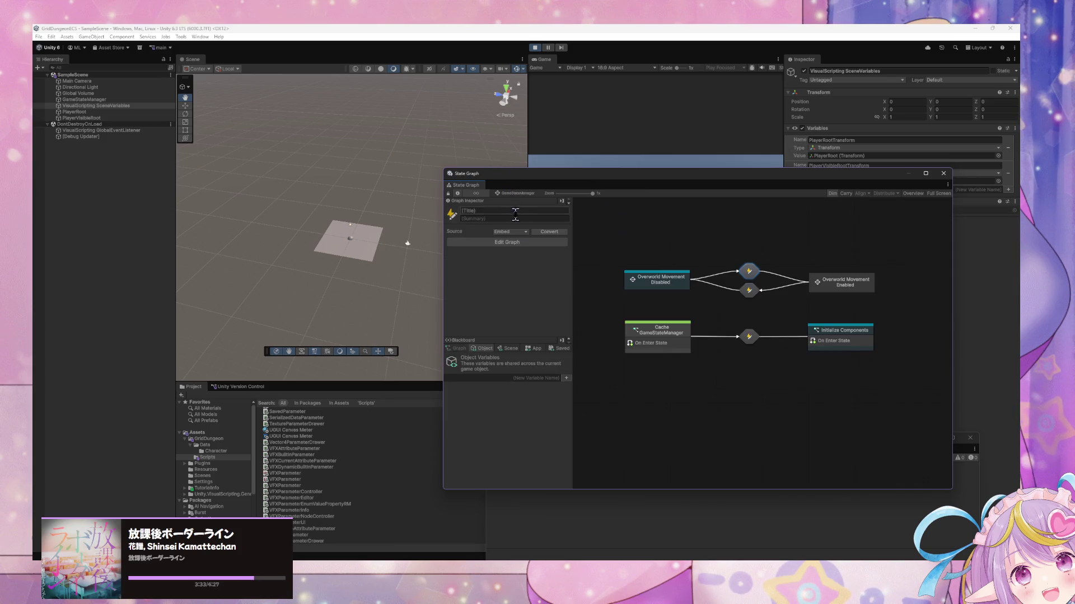
Shift the whole state graph right and down, then force Overworld Movement Enabled to exit
{"action": "left_click_drag", "start_coordinate": [815, 329], "coordinate": [718, 328]}
{"action": "left_click_drag", "start_coordinate": [822, 322], "coordinate": [590, 252]}
{"action": "left_click_drag", "start_coordinate": [675, 280], "coordinate": [715, 293]}
{"action": "left_click_drag", "start_coordinate": [626, 300], "coordinate": [722, 294]}
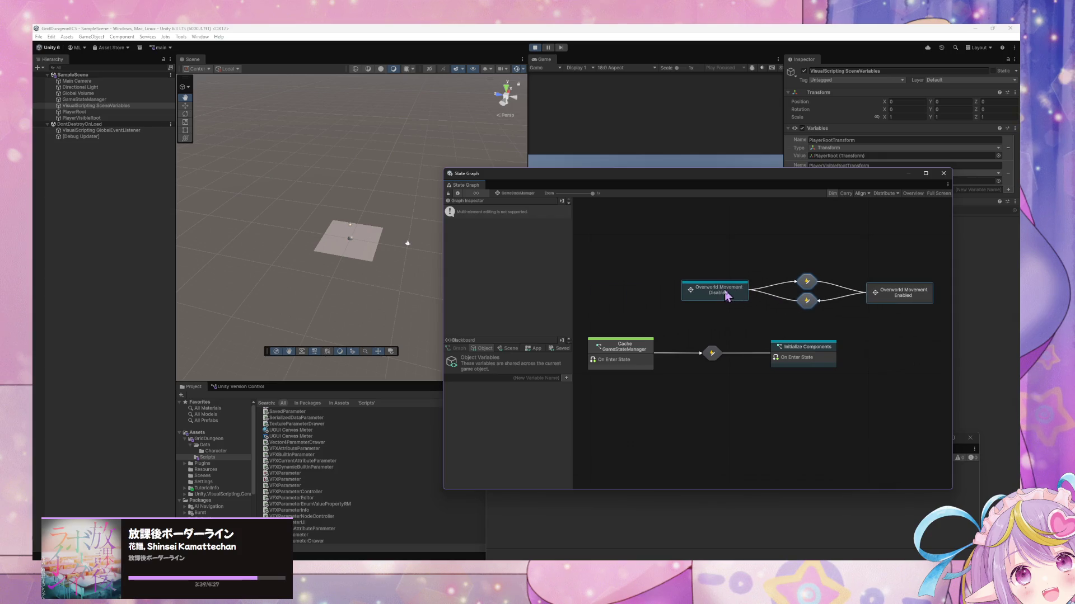
{"action": "left_click", "coordinate": [809, 286]}
{"action": "left_click", "coordinate": [731, 294]}
{"action": "right_click", "coordinate": [915, 293]}
{"action": "left_click", "coordinate": [964, 324]}
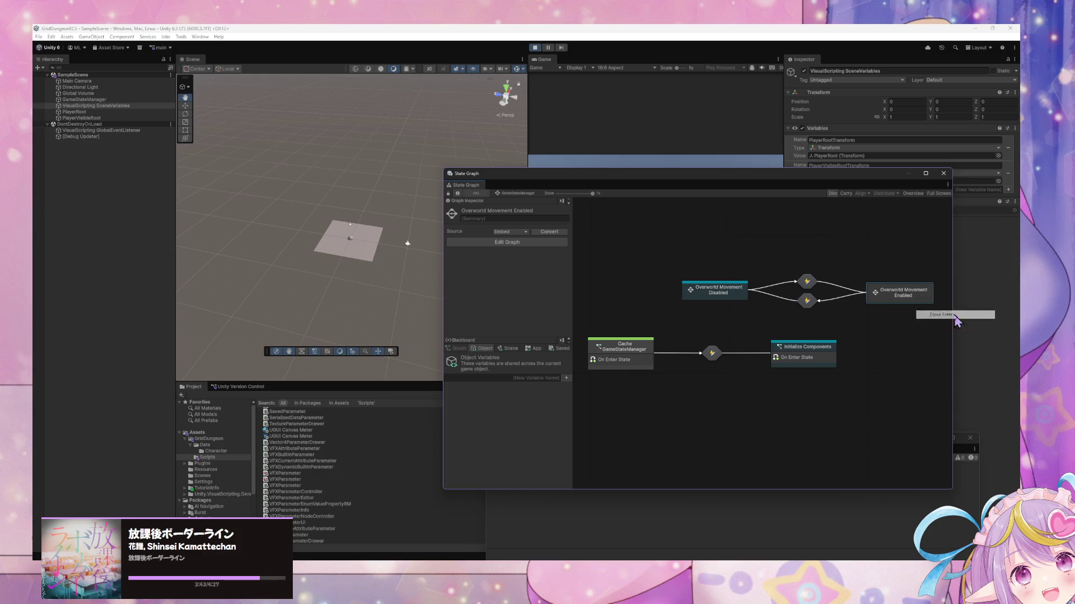
Move the graph window aside to watch the Game view, then move the top-row states left
{"action": "left_click_drag", "start_coordinate": [734, 189], "coordinate": [697, 312]}
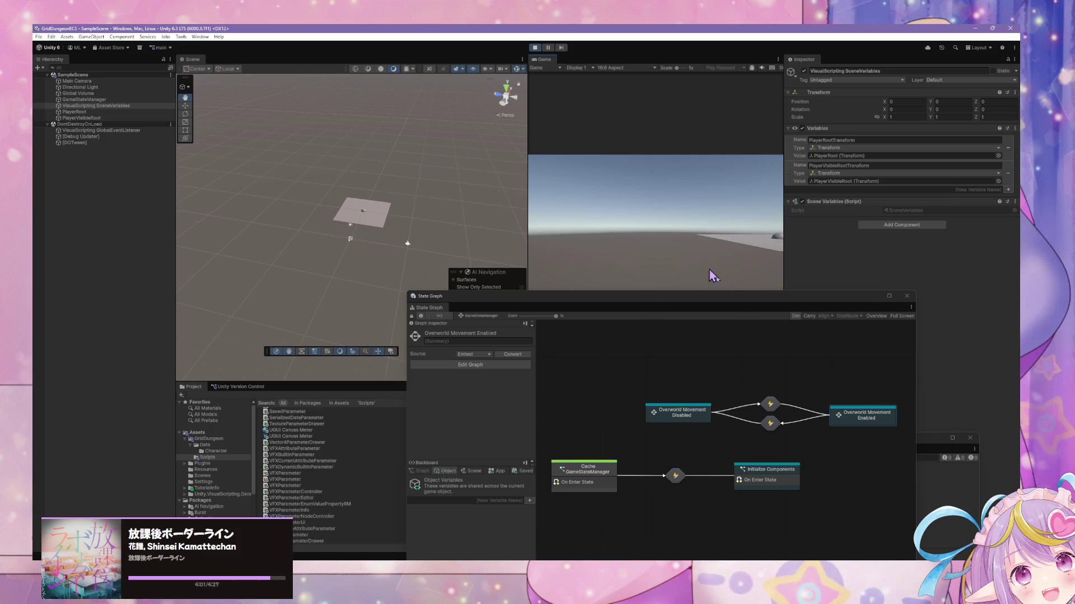
{"action": "left_click_drag", "start_coordinate": [662, 301], "coordinate": [606, 147]}
{"action": "left_click_drag", "start_coordinate": [590, 250], "coordinate": [566, 271]}
{"action": "mouse_move", "coordinate": [554, 224]}
{"action": "left_mouse_down"}
{"action": "mouse_move", "coordinate": [823, 324]}
{"action": "mouse_move", "coordinate": [717, 288]}
{"action": "mouse_move", "coordinate": [731, 289]}
{"action": "left_mouse_up"}
{"action": "left_click", "coordinate": [713, 314]}
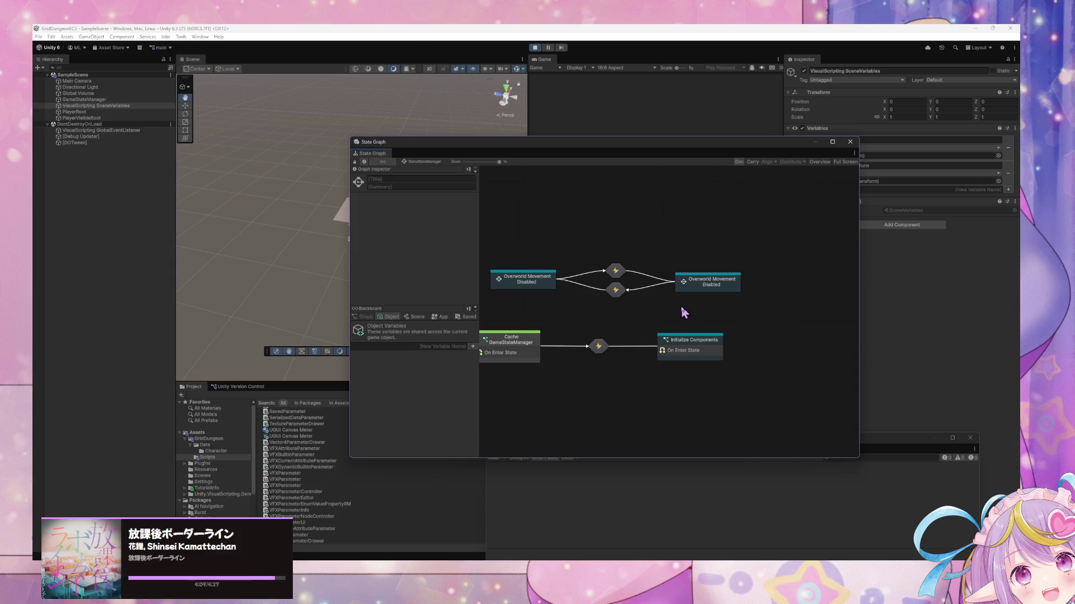
Force-enter the Initialize Components state from its actions list
{"action": "left_click", "coordinate": [692, 344]}
{"action": "right_click", "coordinate": [716, 286]}
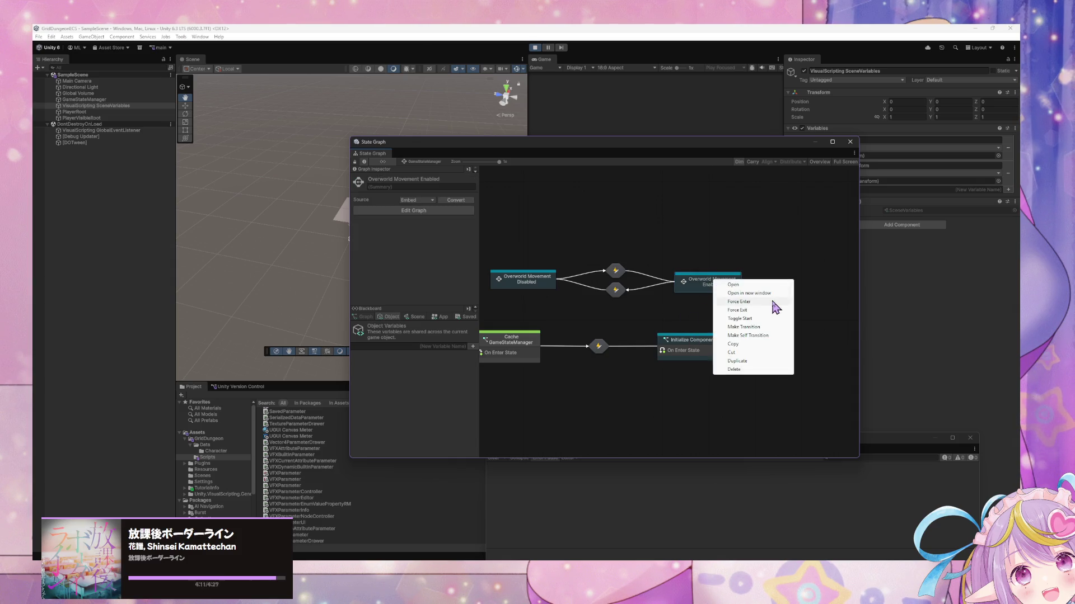
{"action": "left_click", "coordinate": [684, 312]}
{"action": "right_click", "coordinate": [694, 348]}
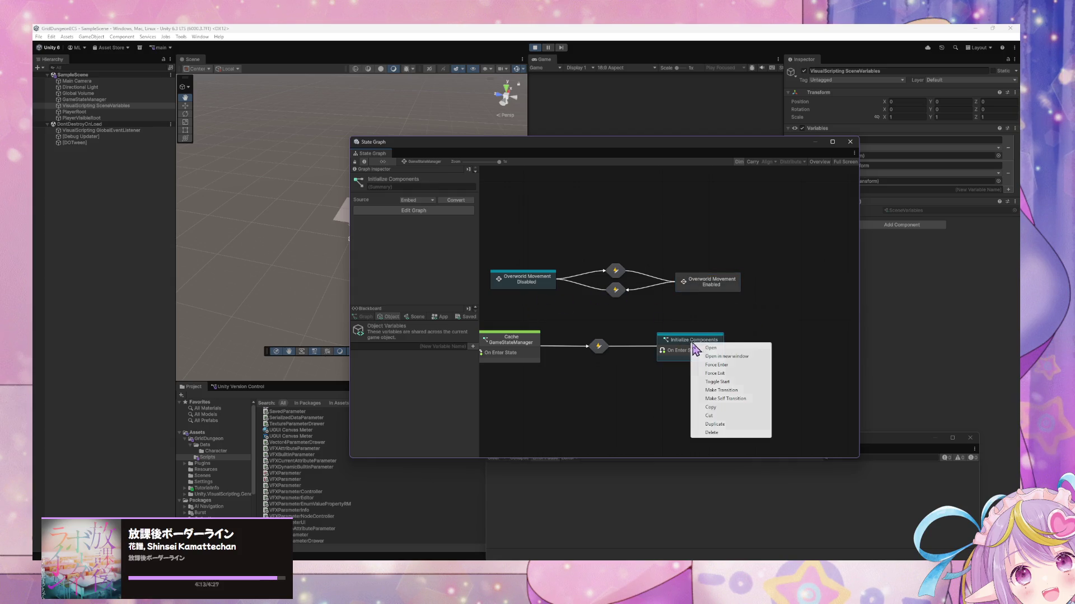
{"action": "left_click", "coordinate": [735, 366]}
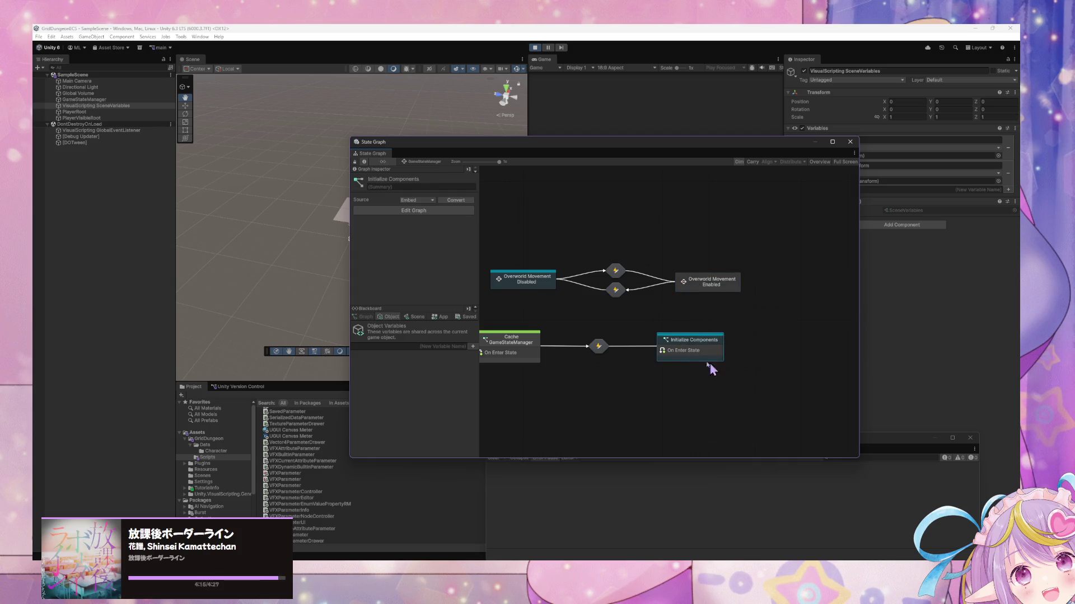
{"action": "right_click", "coordinate": [683, 347]}
{"action": "left_click", "coordinate": [693, 367]}
{"action": "right_click", "coordinate": [687, 351]}
{"action": "left_click", "coordinate": [722, 372]}
Move the Overworld Movement states group left and down, and inspect the Enabled state's graph
{"action": "left_click", "coordinate": [529, 291]}
{"action": "left_click_drag", "start_coordinate": [614, 306], "coordinate": [672, 301]}
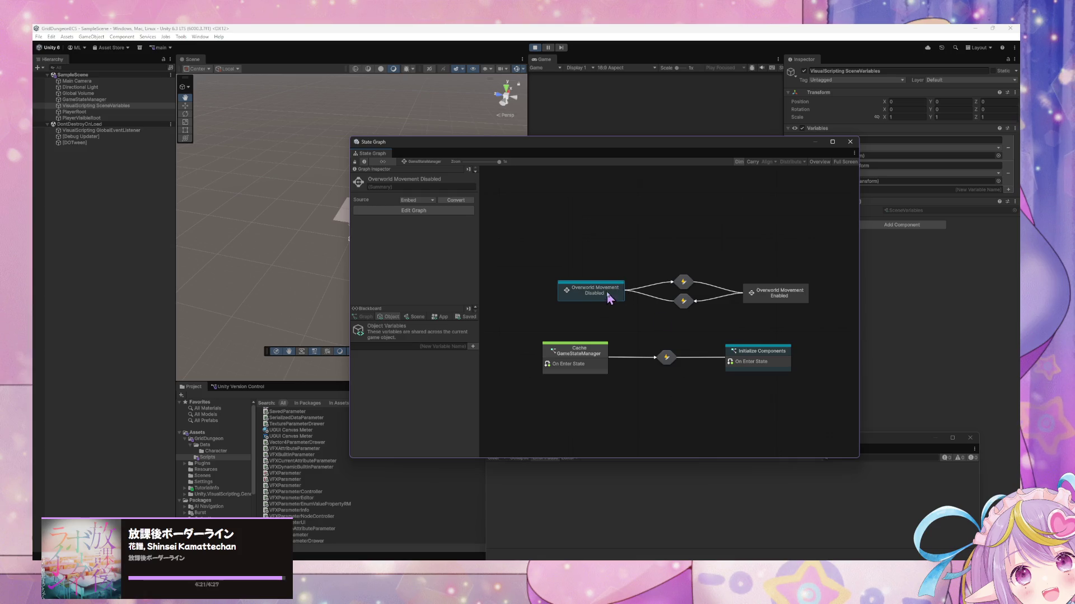
{"action": "left_click", "coordinate": [680, 285]}
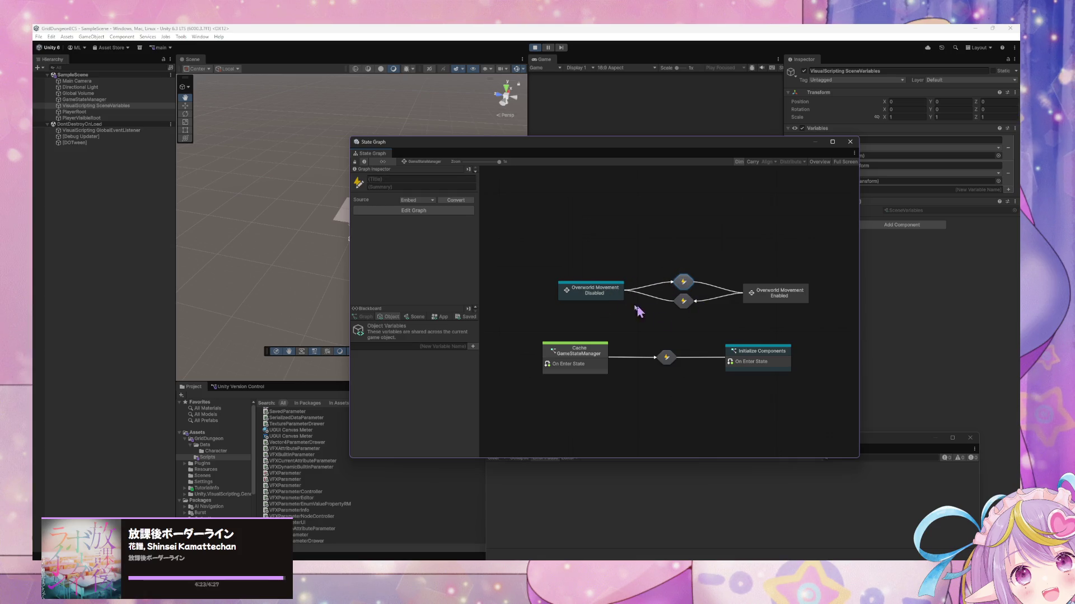
{"action": "left_click_drag", "start_coordinate": [803, 318], "coordinate": [578, 261]}
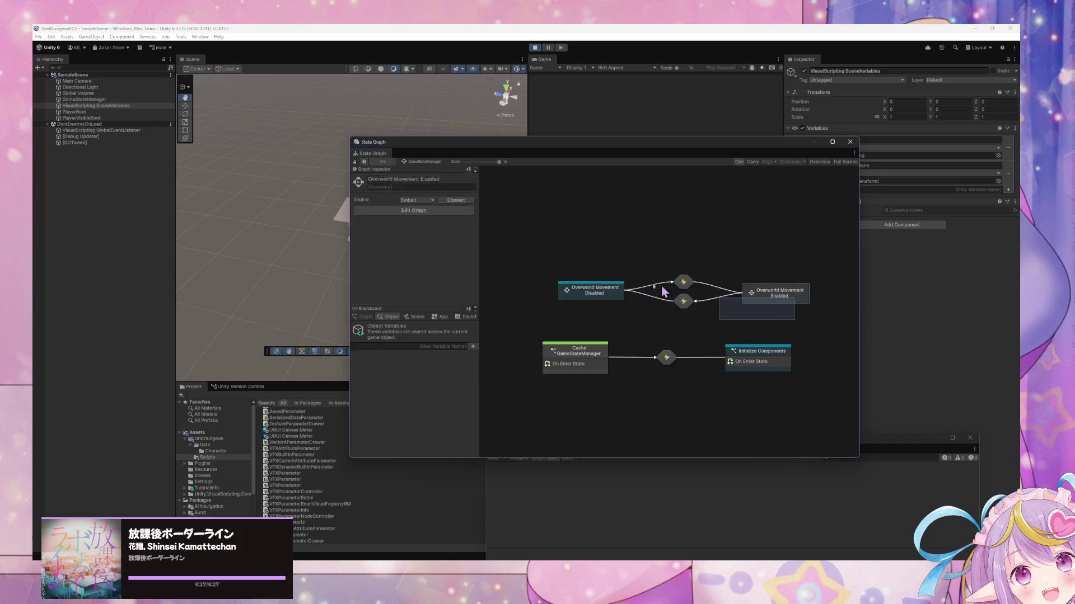
{"action": "left_click_drag", "start_coordinate": [623, 294], "coordinate": [595, 306]}
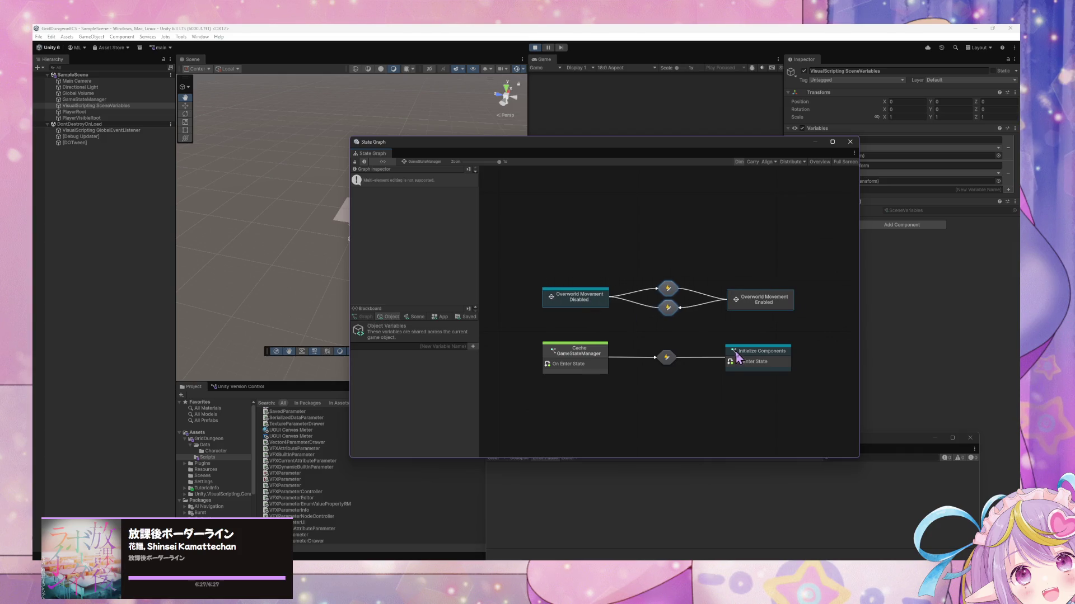
{"action": "left_click", "coordinate": [588, 307]}
{"action": "double_click", "coordinate": [786, 300]}
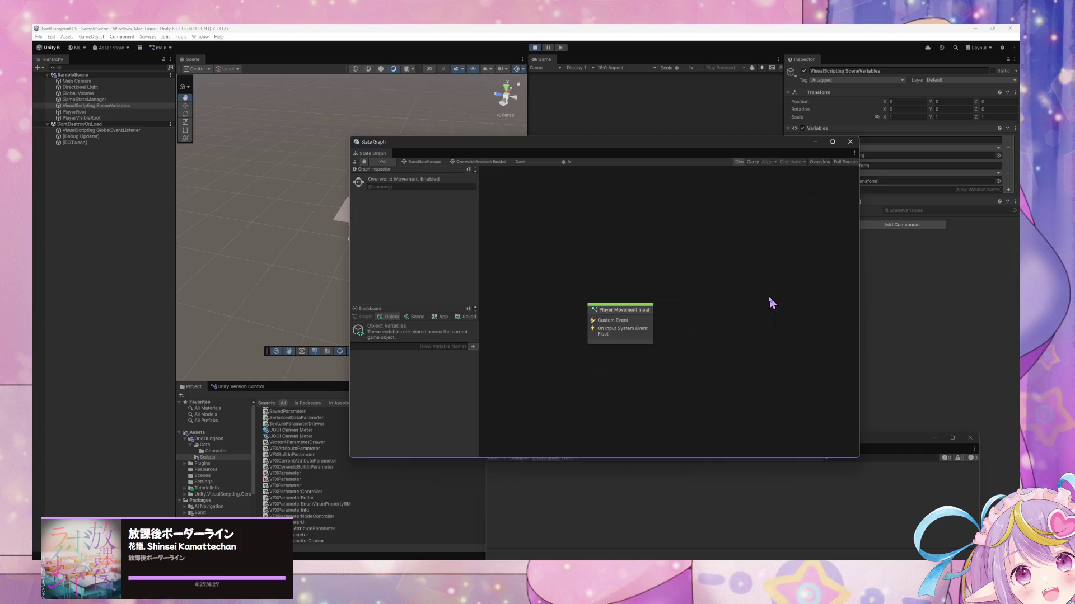
{"action": "left_click", "coordinate": [439, 162]}
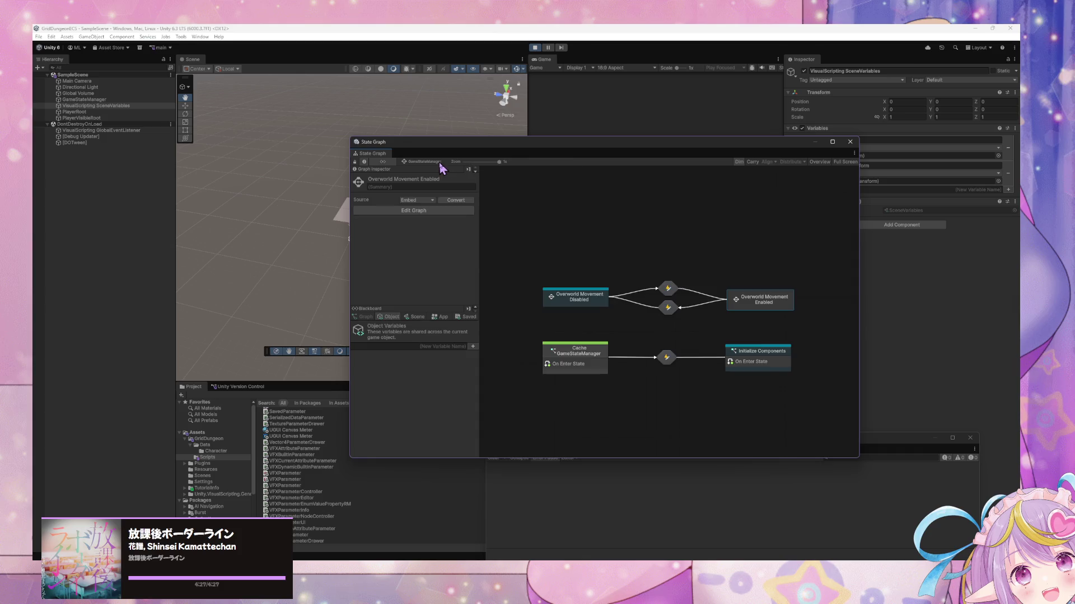
Repeatedly force Initialize Components to enter and exit while the game runs
{"action": "right_click", "coordinate": [759, 348]}
{"action": "left_click", "coordinate": [816, 379]}
{"action": "right_click", "coordinate": [755, 359]}
{"action": "left_click", "coordinate": [792, 388]}
{"action": "right_click", "coordinate": [760, 364]}
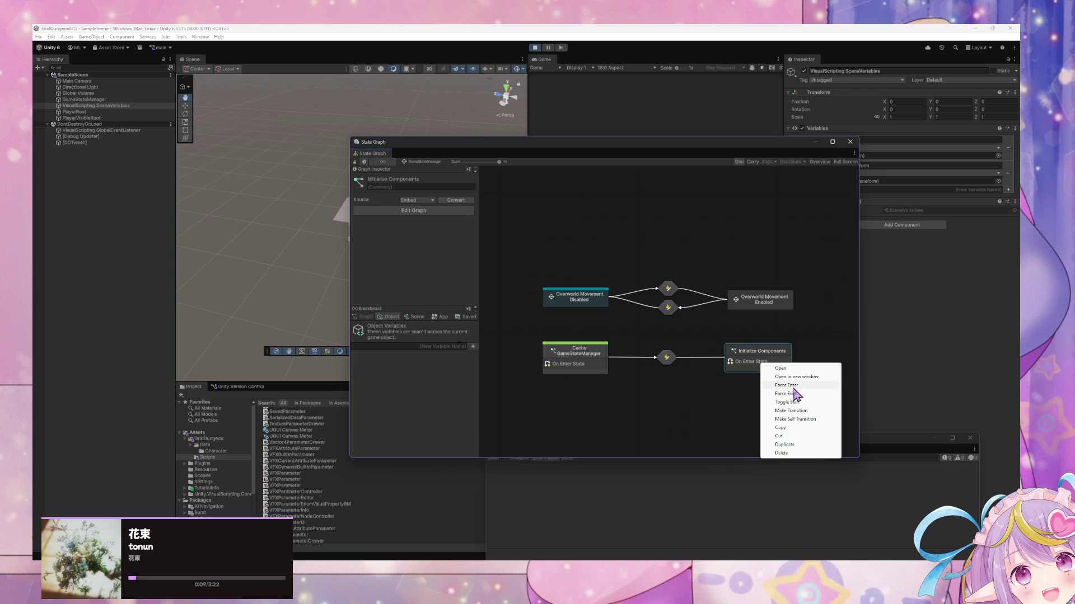
{"action": "left_click", "coordinate": [792, 387]}
{"action": "right_click", "coordinate": [802, 387]}
{"action": "left_click", "coordinate": [800, 391]}
{"action": "right_click", "coordinate": [775, 369]}
{"action": "left_click", "coordinate": [792, 386]}
Force both Overworld Movement states to exit, then force-exit and re-run Initialize Components
{"action": "right_click", "coordinate": [744, 301]}
{"action": "left_click", "coordinate": [777, 335]}
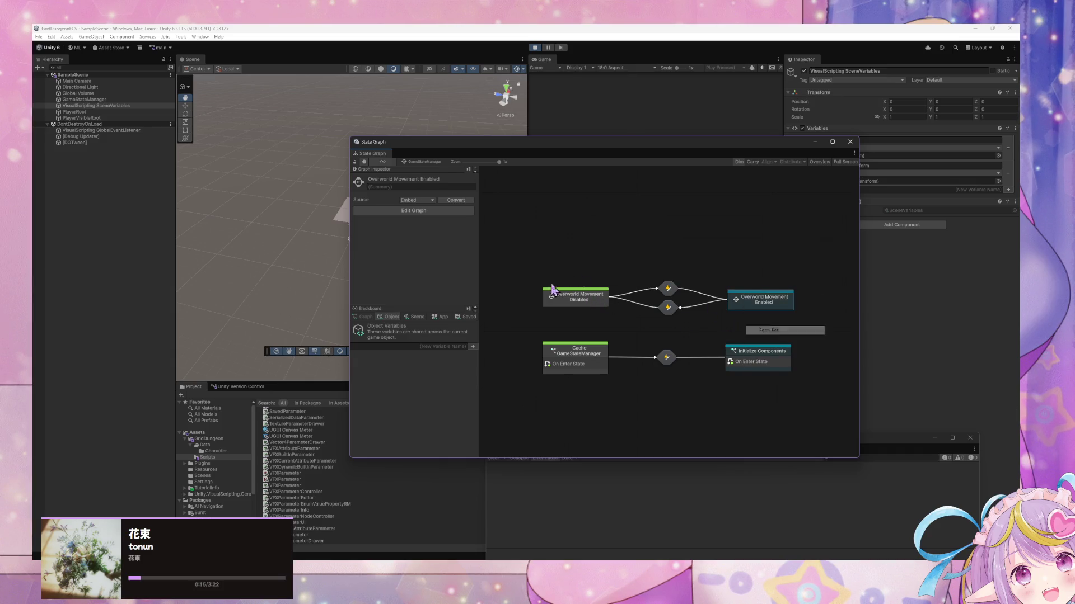
{"action": "right_click", "coordinate": [580, 297]}
{"action": "left_click", "coordinate": [643, 323]}
{"action": "left_click", "coordinate": [762, 359]}
{"action": "right_click", "coordinate": [762, 359]}
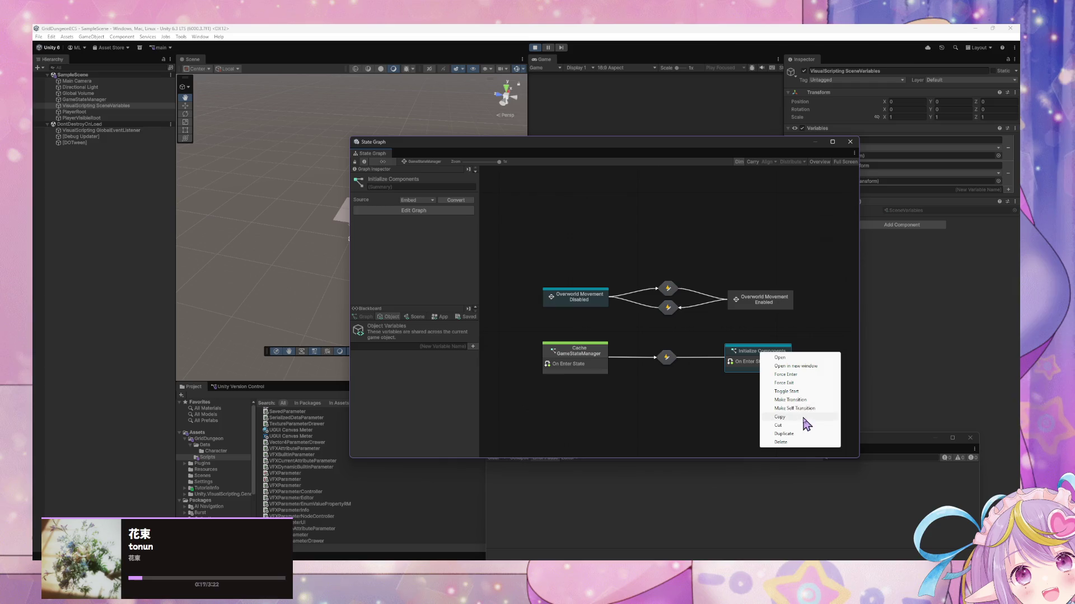
{"action": "left_click", "coordinate": [806, 375]}
{"action": "right_click", "coordinate": [773, 369]}
{"action": "left_click", "coordinate": [802, 390]}
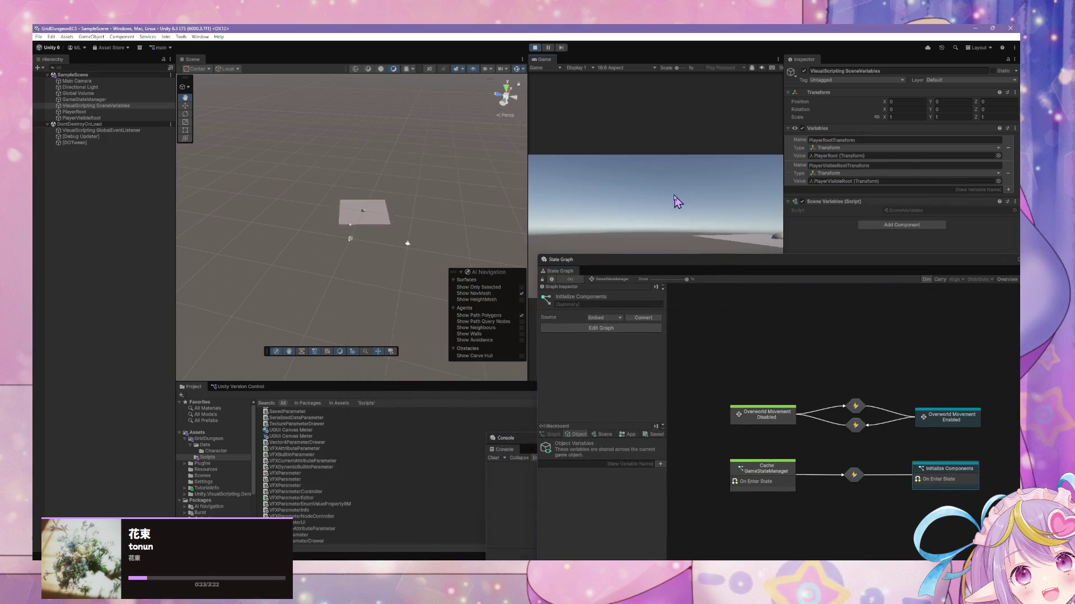
Restart Play mode and check the Initialize Components script graph
{"action": "left_click", "coordinate": [534, 48]}
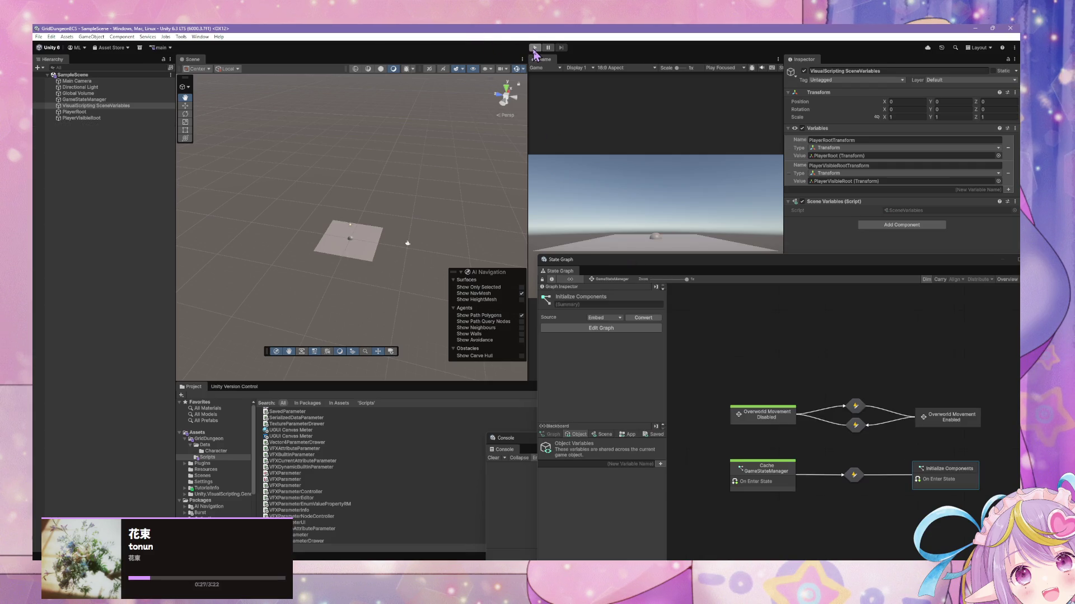
{"action": "left_click", "coordinate": [534, 48]}
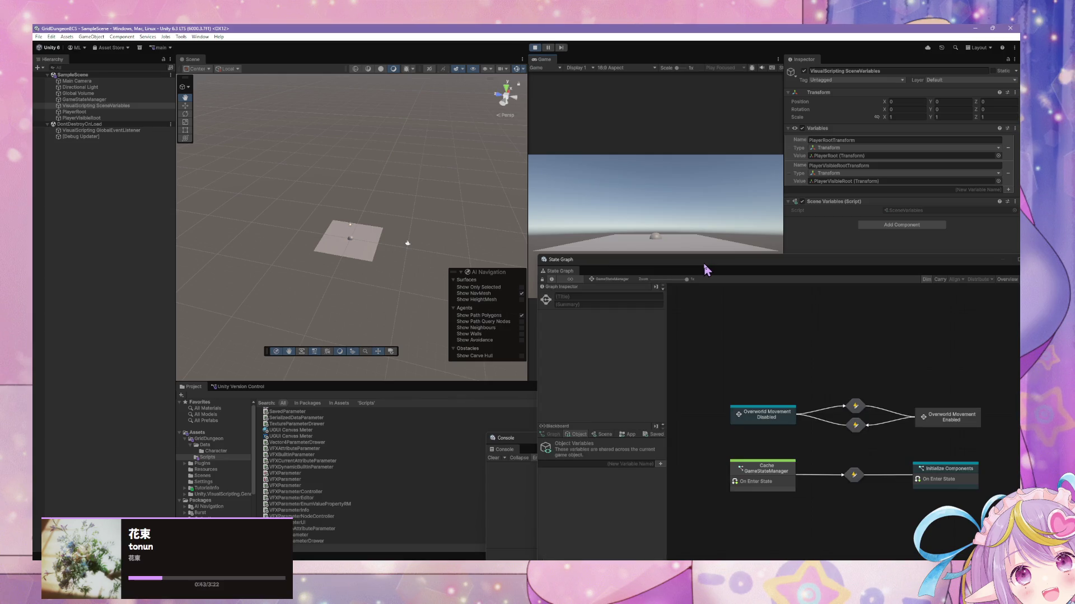
{"action": "left_click_drag", "start_coordinate": [753, 262], "coordinate": [746, 259]}
{"action": "double_click", "coordinate": [818, 352]}
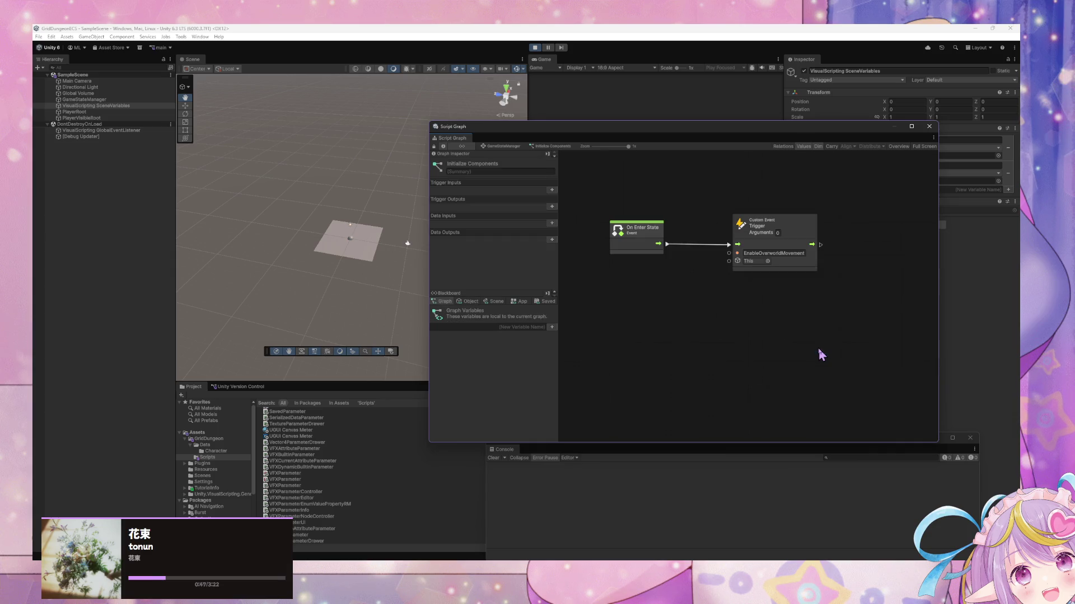
{"action": "left_click", "coordinate": [493, 146]}
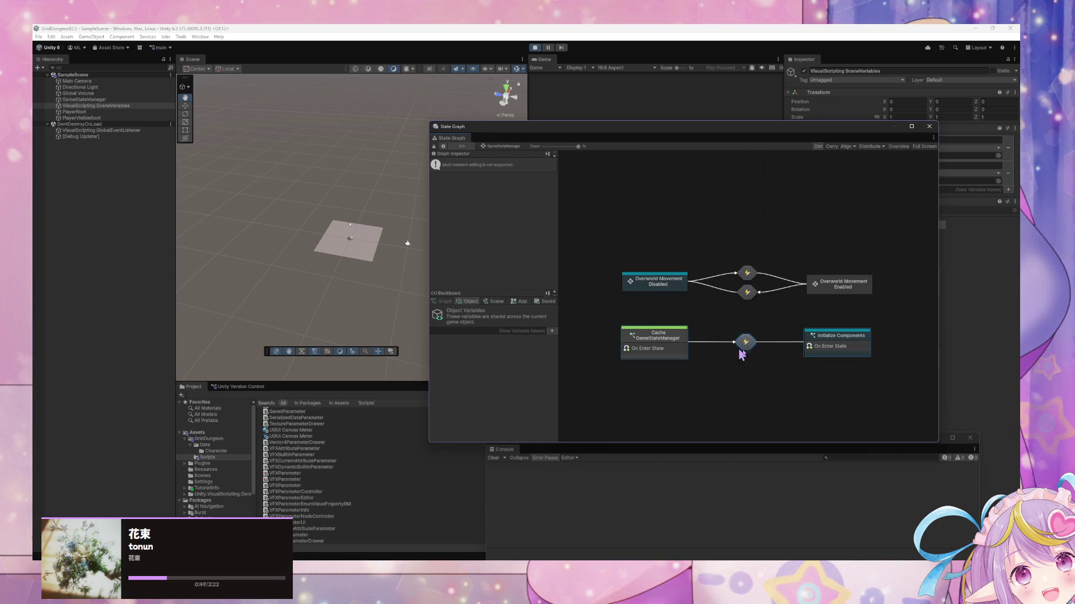
Move Initialize Components left and the Overworld Movement states right, then frame the graph
{"action": "mouse_move", "coordinate": [682, 342]}
{"action": "left_mouse_down"}
{"action": "mouse_move", "coordinate": [582, 345]}
{"action": "mouse_move", "coordinate": [656, 351]}
{"action": "left_mouse_up"}
{"action": "left_click", "coordinate": [830, 363]}
{"action": "left_click_drag", "start_coordinate": [830, 363], "coordinate": [813, 361]}
{"action": "left_click_drag", "start_coordinate": [922, 310], "coordinate": [684, 249]}
{"action": "left_click_drag", "start_coordinate": [827, 293], "coordinate": [699, 285]}
{"action": "mouse_move", "coordinate": [858, 315]}
{"action": "left_mouse_down"}
{"action": "mouse_move", "coordinate": [637, 248]}
{"action": "mouse_move", "coordinate": [762, 272]}
{"action": "left_mouse_up"}
{"action": "left_click", "coordinate": [697, 327]}
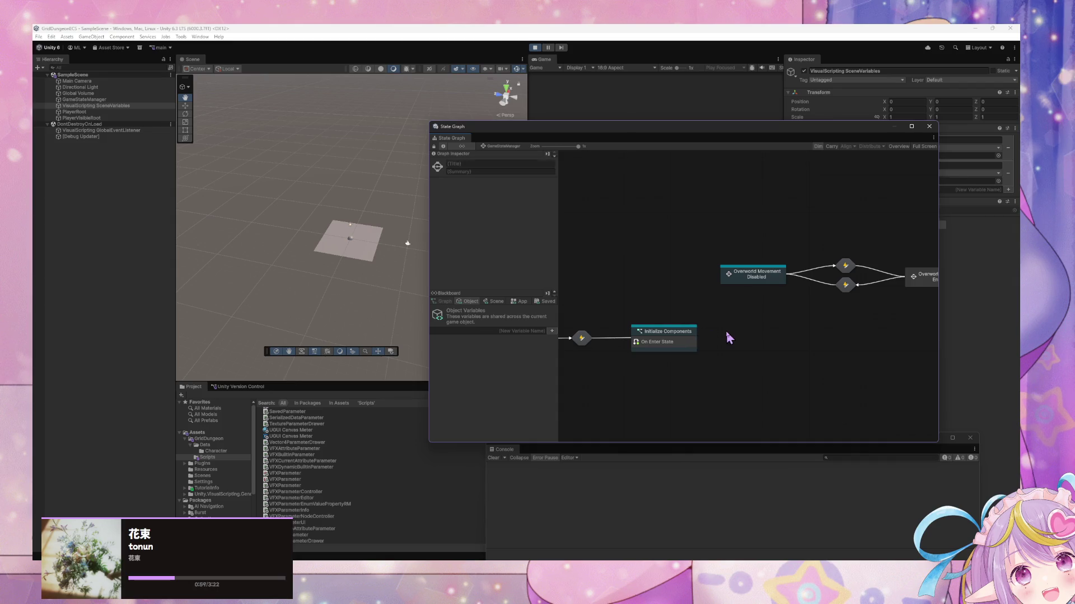
{"action": "key", "text": "Home"}
{"action": "key", "text": "ctrl+a"}
Make a transition from Initialize Components to Overworld Movement Disabled
{"action": "right_click", "coordinate": [609, 332]}
{"action": "left_click", "coordinate": [671, 377]}
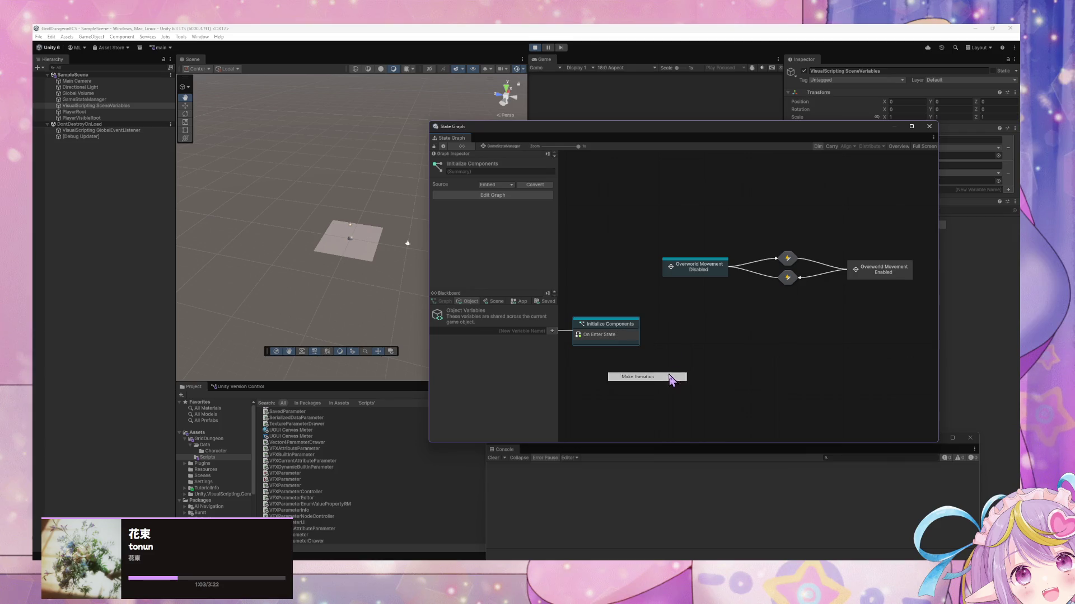
{"action": "left_click", "coordinate": [678, 271]}
{"action": "left_click", "coordinate": [719, 318]}
Create a super state beside Initialize Components titled 'FOE Movement Enabled'
{"action": "right_click", "coordinate": [716, 334]}
{"action": "left_click", "coordinate": [744, 346]}
{"action": "left_click_drag", "start_coordinate": [722, 338], "coordinate": [694, 336]}
{"action": "left_click", "coordinate": [491, 164]}
{"action": "type", "text": "FOE Movement Enabled"}
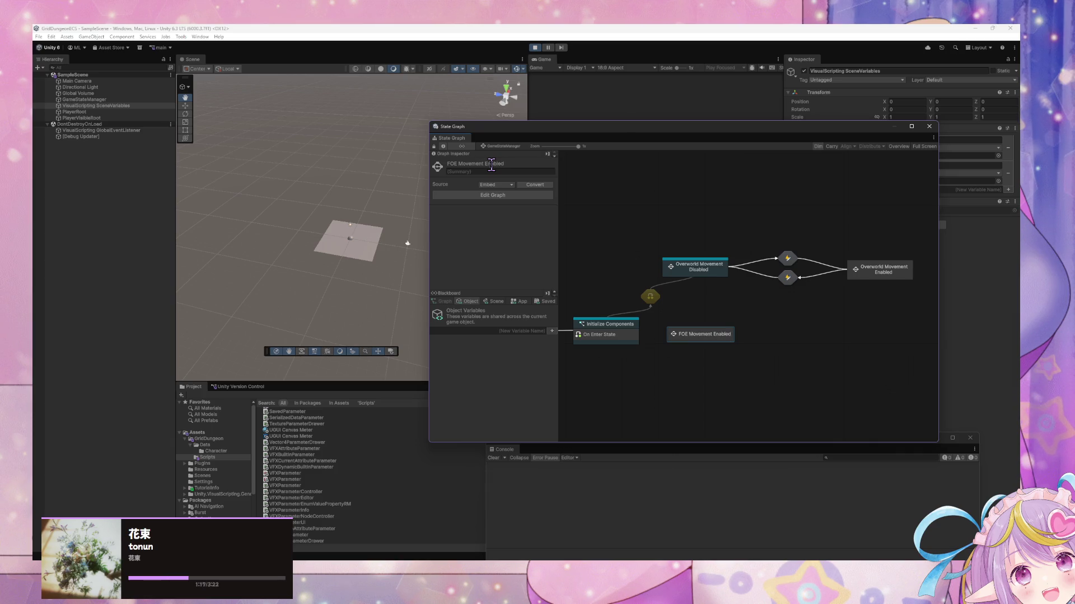
{"action": "left_click", "coordinate": [650, 296]}
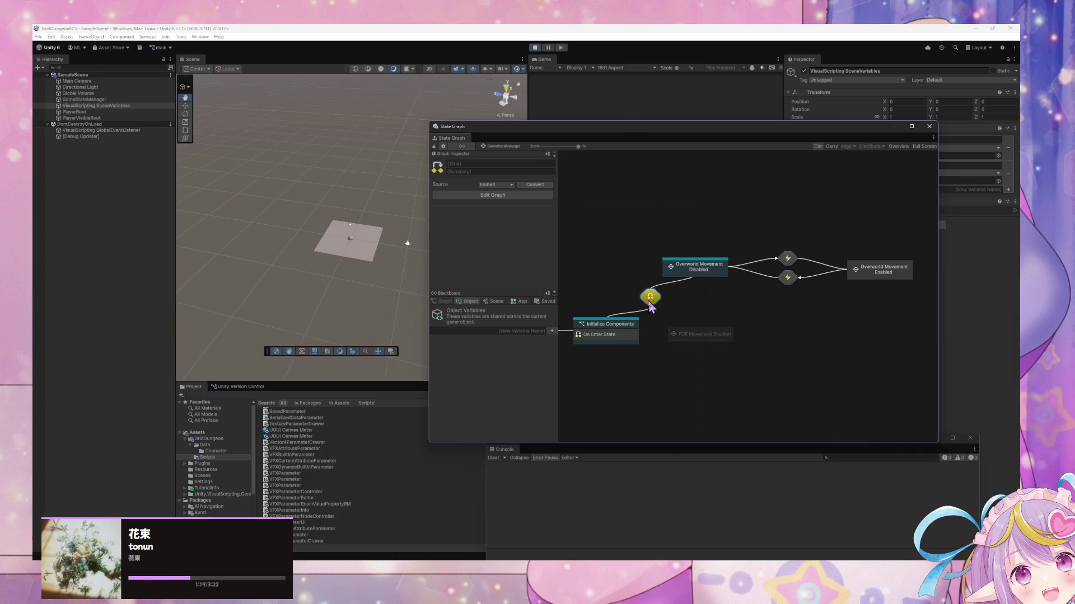
Review the Overworld Movement Disabled state and both existing transition graphs, forcing Disabled to exit
{"action": "double_click", "coordinate": [708, 270]}
{"action": "left_click", "coordinate": [500, 147]}
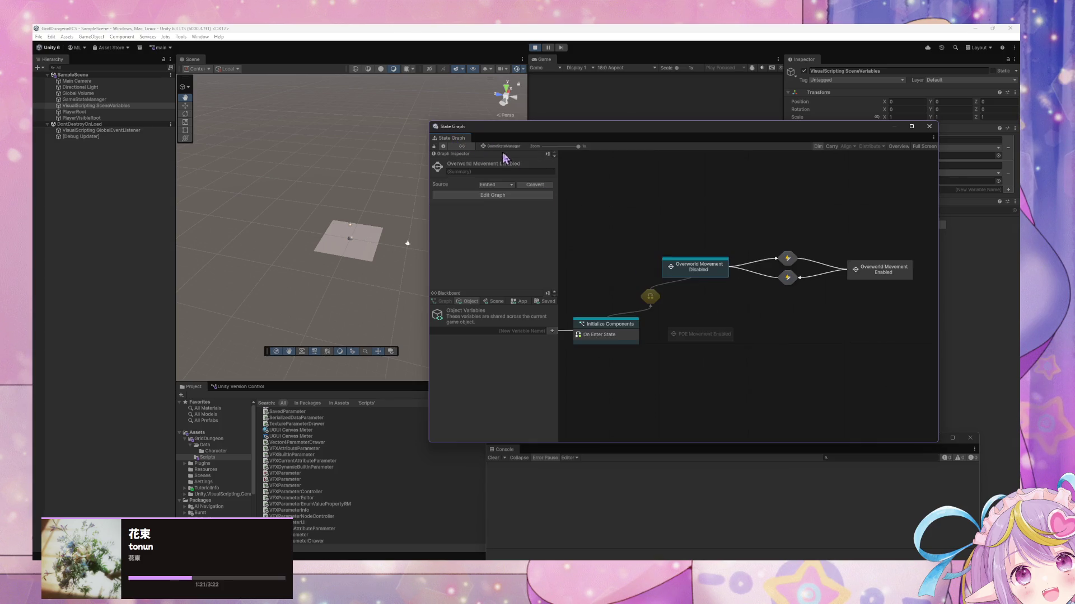
{"action": "right_click", "coordinate": [691, 261]}
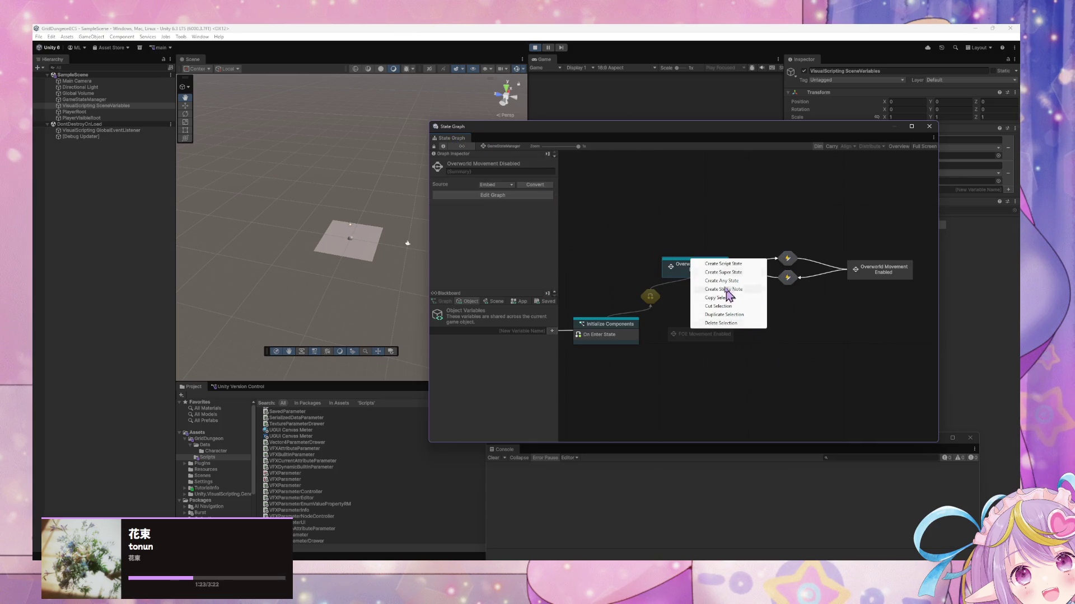
{"action": "left_click", "coordinate": [669, 266]}
{"action": "right_click", "coordinate": [670, 266]}
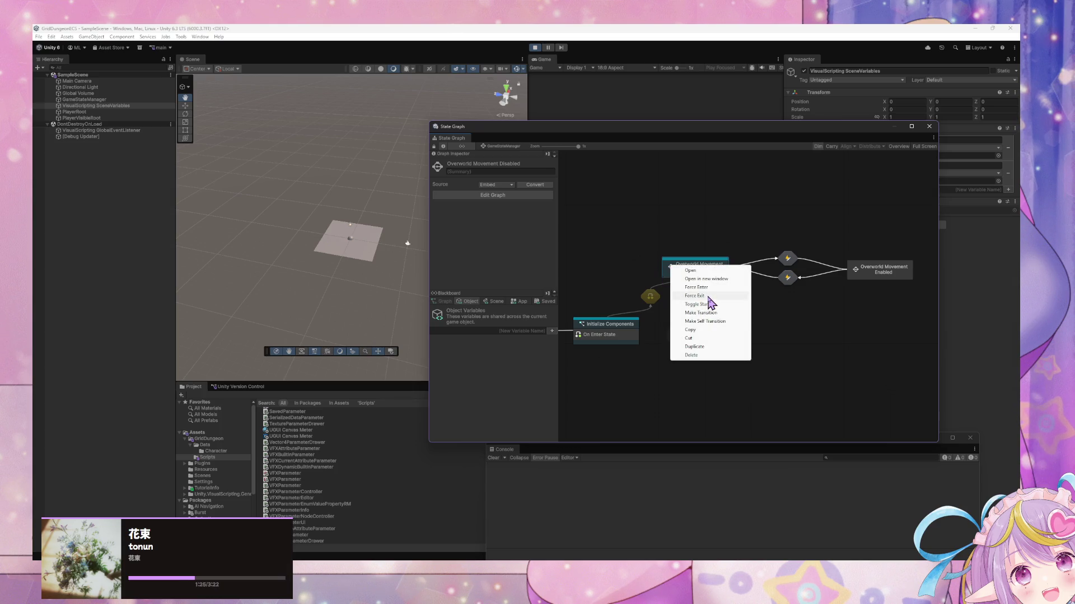
{"action": "left_click", "coordinate": [535, 48]}
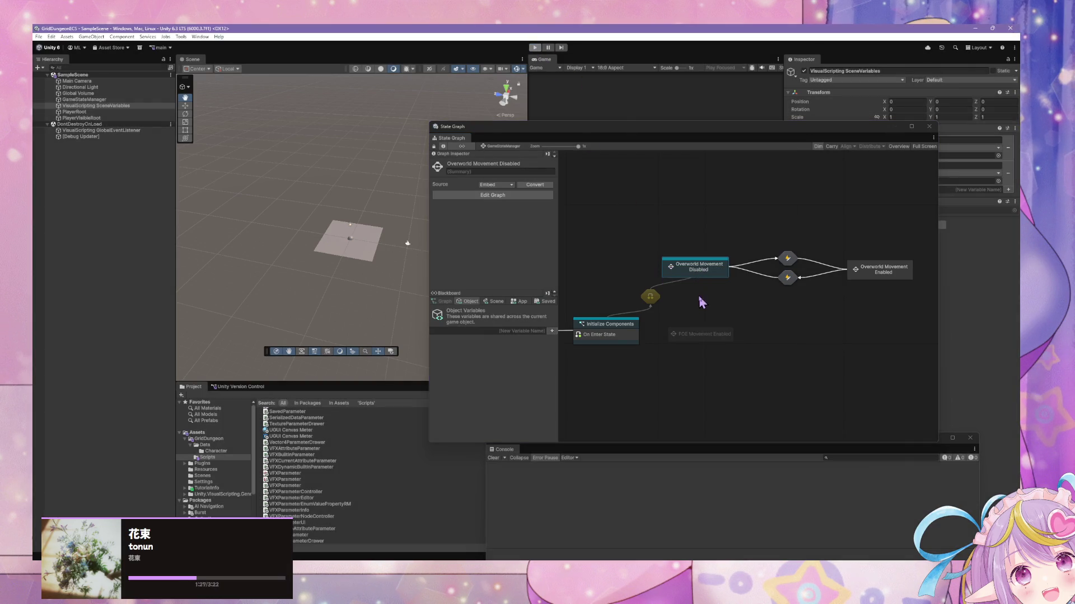
{"action": "double_click", "coordinate": [786, 279]}
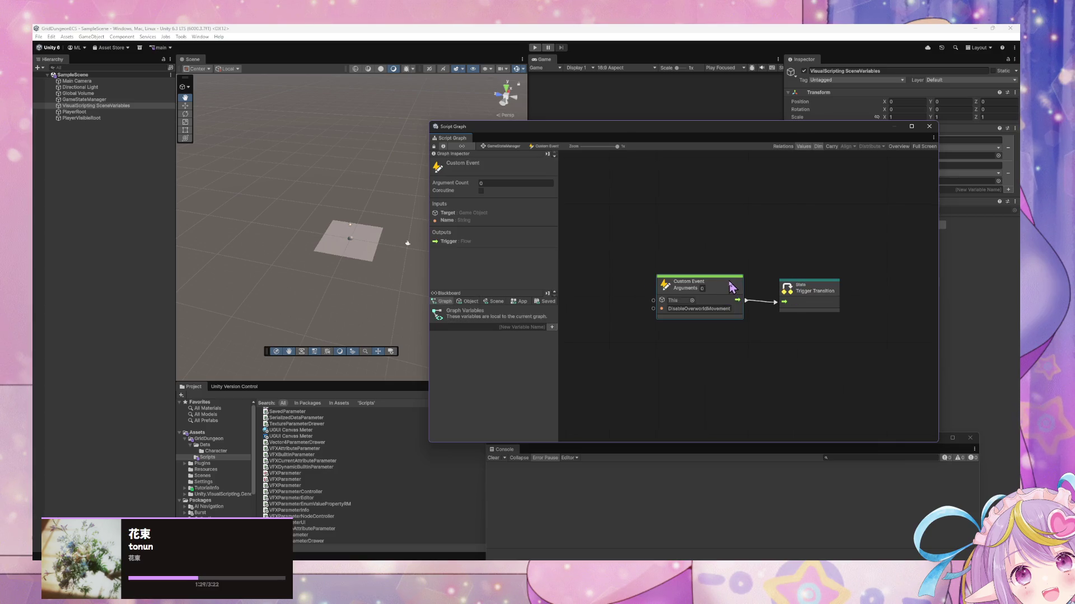
{"action": "left_click", "coordinate": [503, 147]}
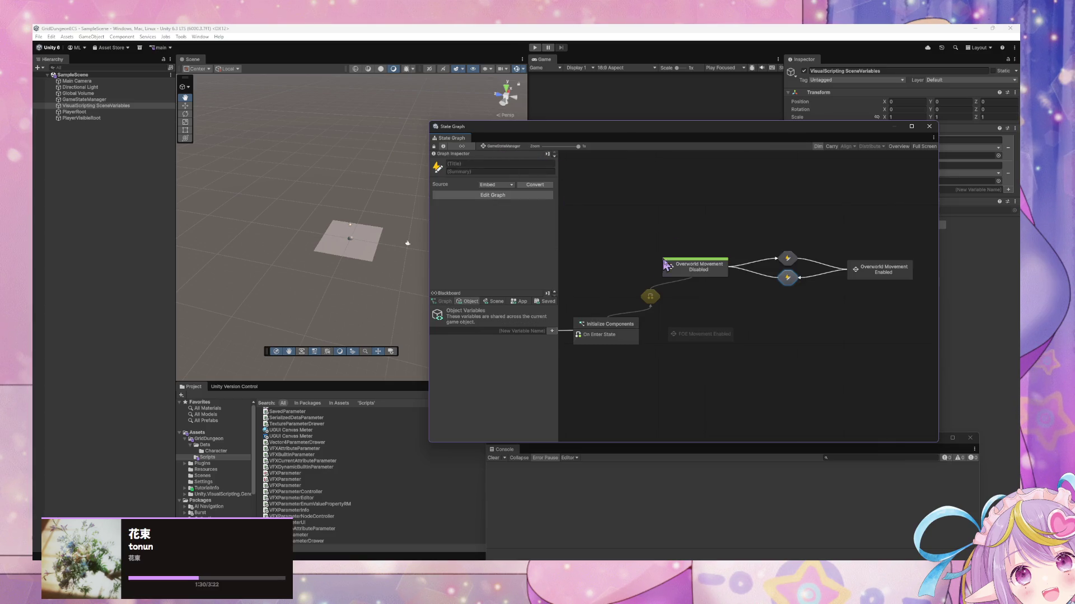
{"action": "double_click", "coordinate": [787, 259]}
{"action": "left_click", "coordinate": [509, 146]}
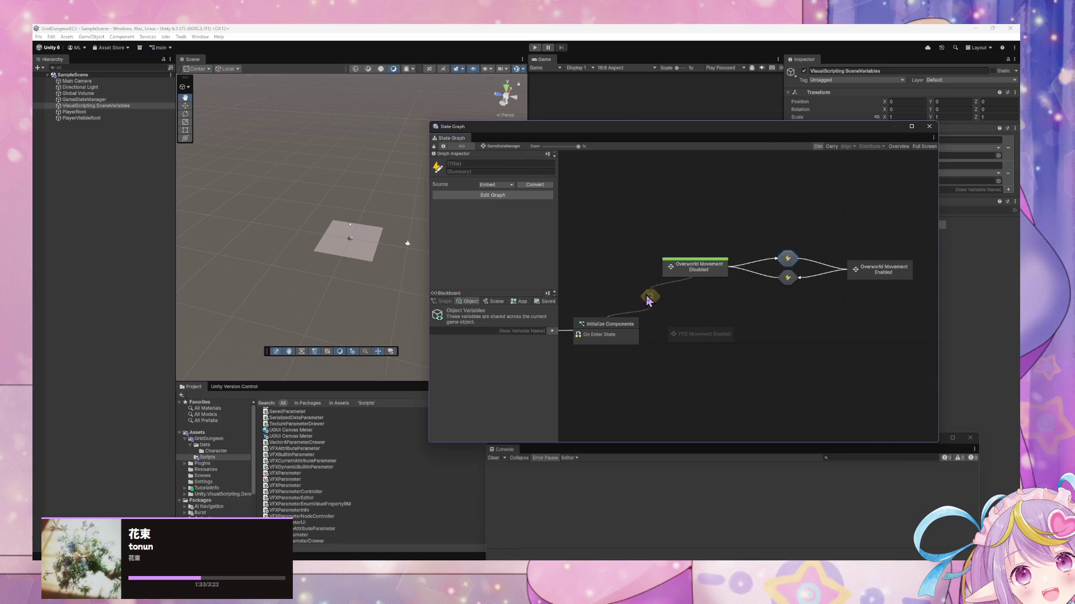
Paste an EnableOverworldMovement Custom Event into the new transition and wire it to Trigger Transition
{"action": "double_click", "coordinate": [710, 339]}
{"action": "key", "text": "ctrl+v"}
{"action": "mouse_move", "coordinate": [778, 290]}
{"action": "left_mouse_down"}
{"action": "mouse_move", "coordinate": [745, 290]}
{"action": "mouse_move", "coordinate": [791, 299]}
{"action": "left_mouse_up"}
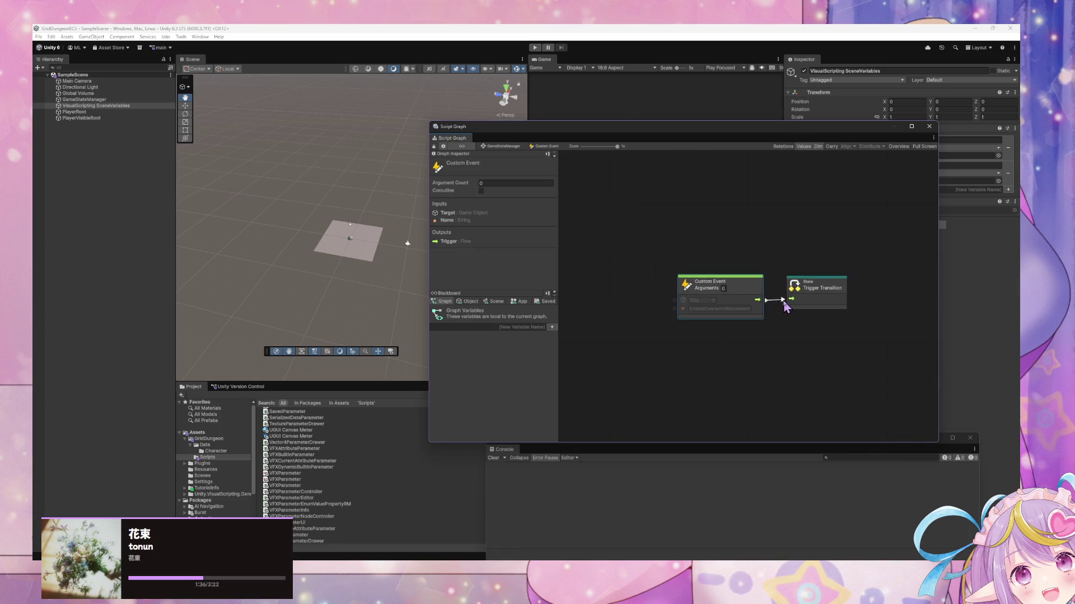
{"action": "left_click", "coordinate": [503, 146]}
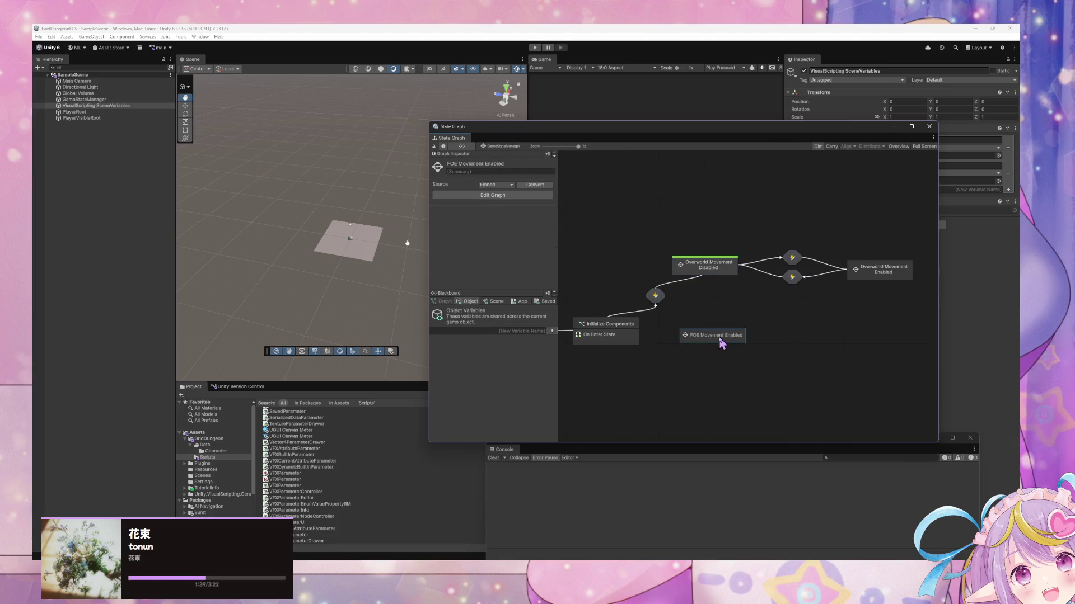
Make a transition from Initialize Components to FOE Movement Enabled and paste a Custom Event in it
{"action": "right_click", "coordinate": [633, 333]}
{"action": "left_click", "coordinate": [651, 359]}
{"action": "left_click", "coordinate": [696, 346]}
{"action": "double_click", "coordinate": [657, 334]}
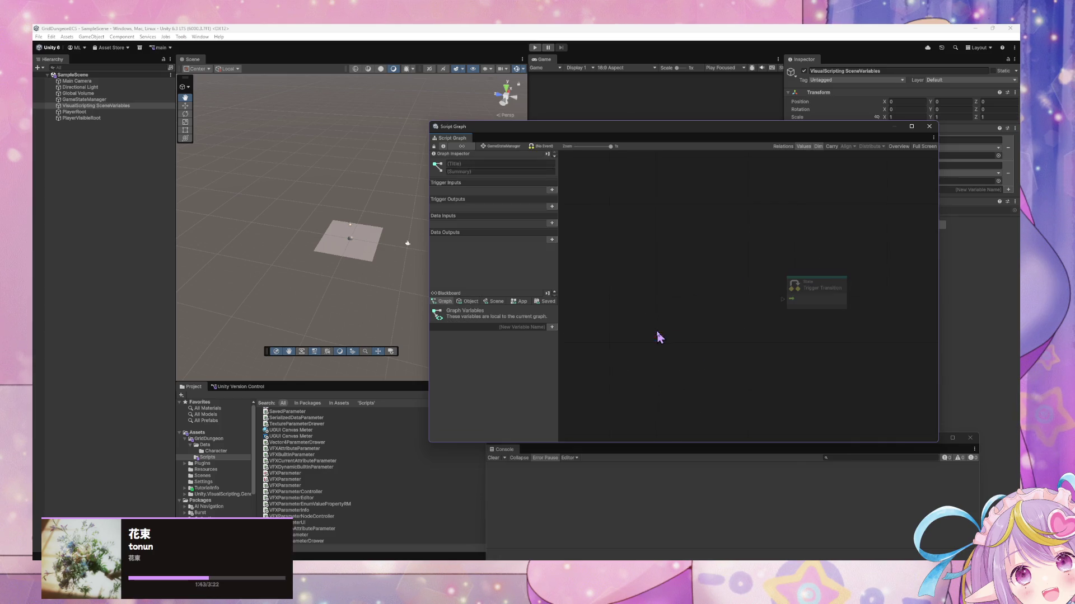
{"action": "key", "text": "ctrl+v"}
Rename the event to EnableFOEMovement and connect it to Trigger Transition
{"action": "double_click", "coordinate": [749, 308]}
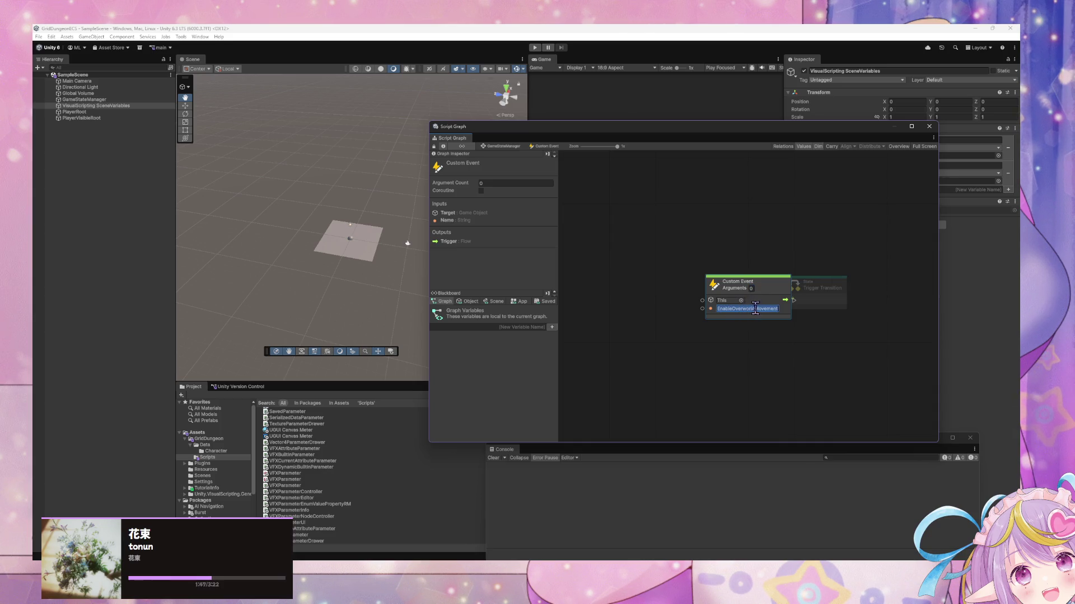
{"action": "left_click", "coordinate": [771, 309]}
{"action": "key", "text": "Left"}
{"action": "key", "text": "Left"}
{"action": "key", "text": "Left"}
{"action": "key", "text": "BackSpace"}
{"action": "key", "text": "BackSpace"}
{"action": "key", "text": "BackSpace"}
{"action": "type", "text": "FOE"}
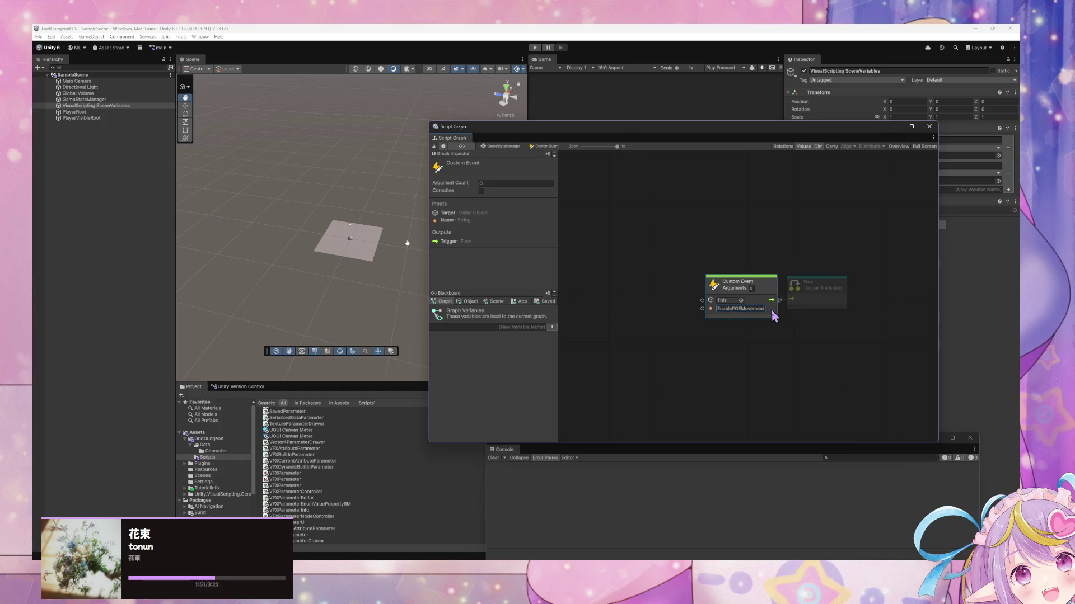
{"action": "mouse_move", "coordinate": [814, 292]}
{"action": "left_mouse_down"}
{"action": "mouse_move", "coordinate": [832, 293]}
{"action": "mouse_move", "coordinate": [808, 300]}
{"action": "left_mouse_up"}
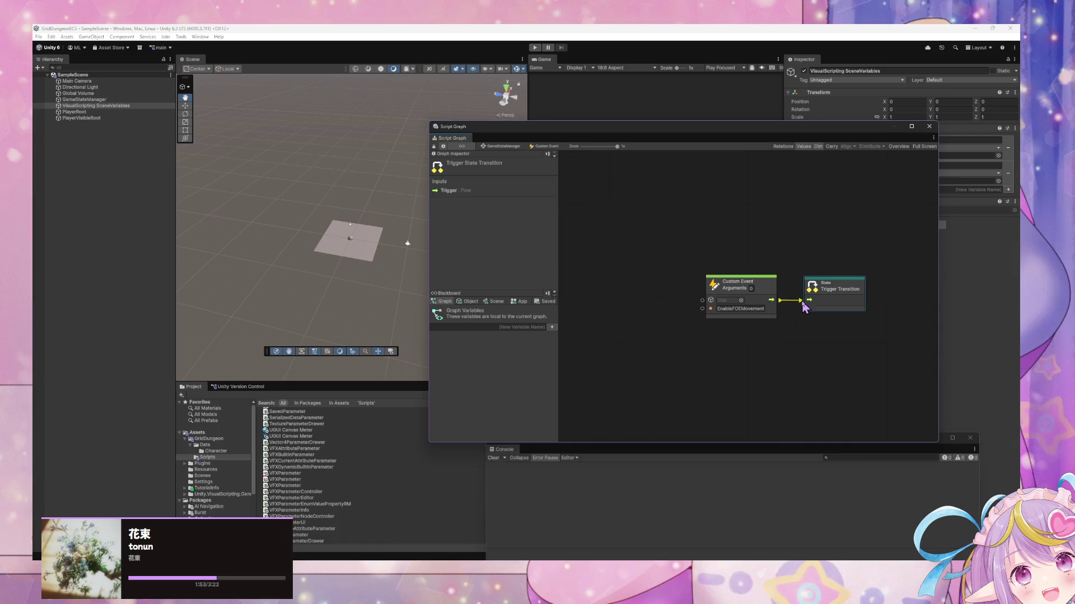
{"action": "left_click", "coordinate": [608, 199]}
{"action": "left_click", "coordinate": [514, 148]}
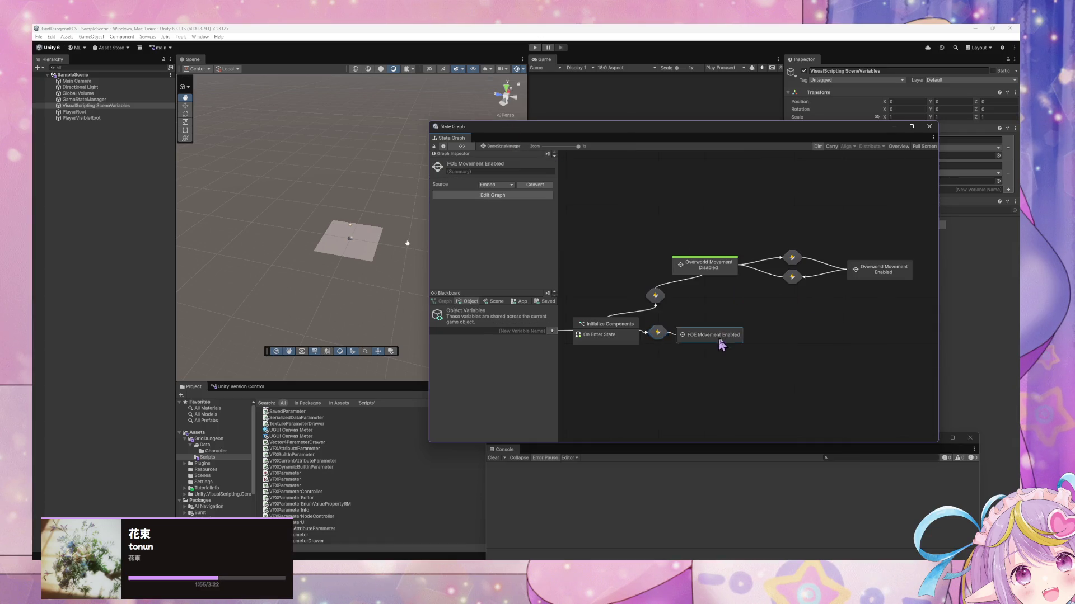
Shift the movement states further right on the state graph and deselect FOE Movement Enabled
{"action": "mouse_move", "coordinate": [901, 301]}
{"action": "left_mouse_down"}
{"action": "mouse_move", "coordinate": [705, 249]}
{"action": "mouse_move", "coordinate": [772, 263]}
{"action": "left_mouse_up"}
{"action": "left_click_drag", "start_coordinate": [739, 334], "coordinate": [850, 331]}
{"action": "left_click", "coordinate": [743, 361]}
In Initialize Components, duplicate the trigger as EnableFOEMovement, chain it after the first, then Play
{"action": "double_click", "coordinate": [685, 335]}
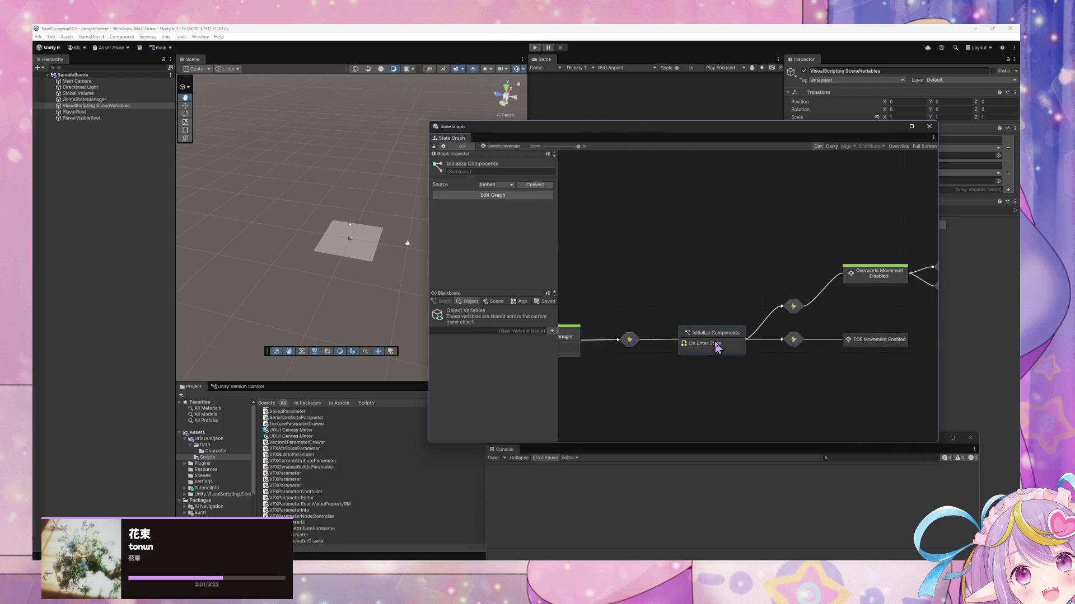
{"action": "left_click", "coordinate": [806, 232]}
{"action": "key", "text": "ctrl+d"}
{"action": "left_click_drag", "start_coordinate": [742, 288], "coordinate": [785, 287]}
{"action": "left_click", "coordinate": [789, 307]}
{"action": "type", "text": "EnableFOEMo"}
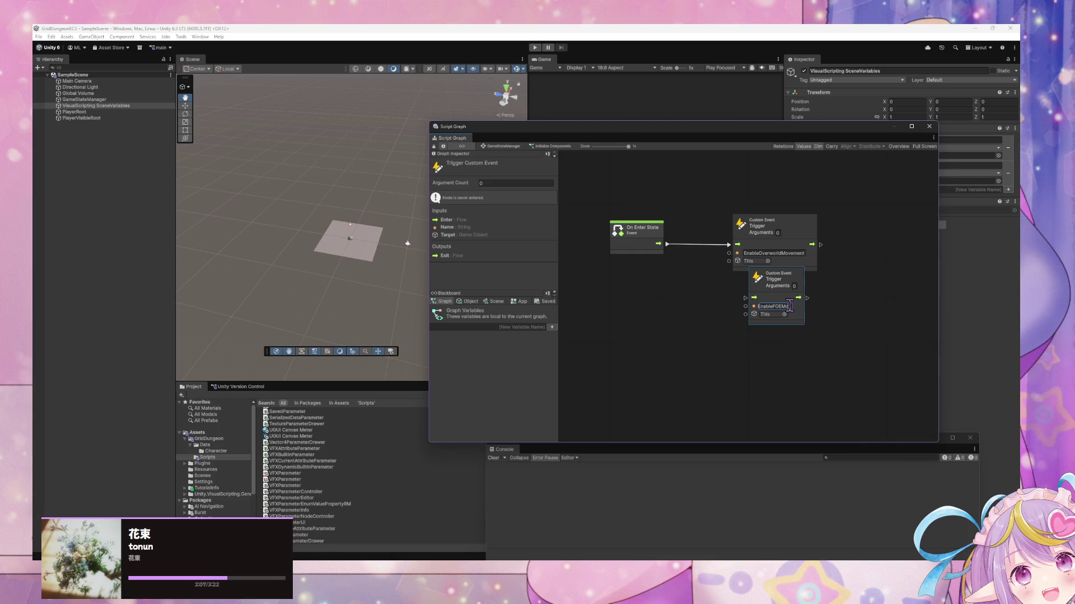
{"action": "type", "text": "vement"}
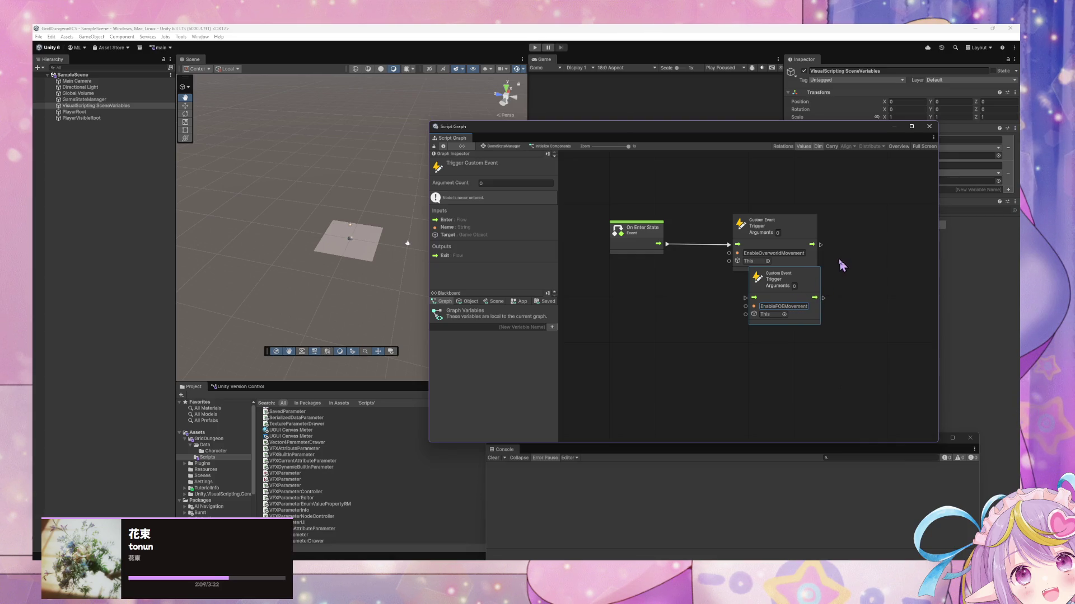
{"action": "mouse_move", "coordinate": [811, 245]}
{"action": "left_mouse_down"}
{"action": "mouse_move", "coordinate": [754, 297]}
{"action": "mouse_move", "coordinate": [764, 291]}
{"action": "left_mouse_up"}
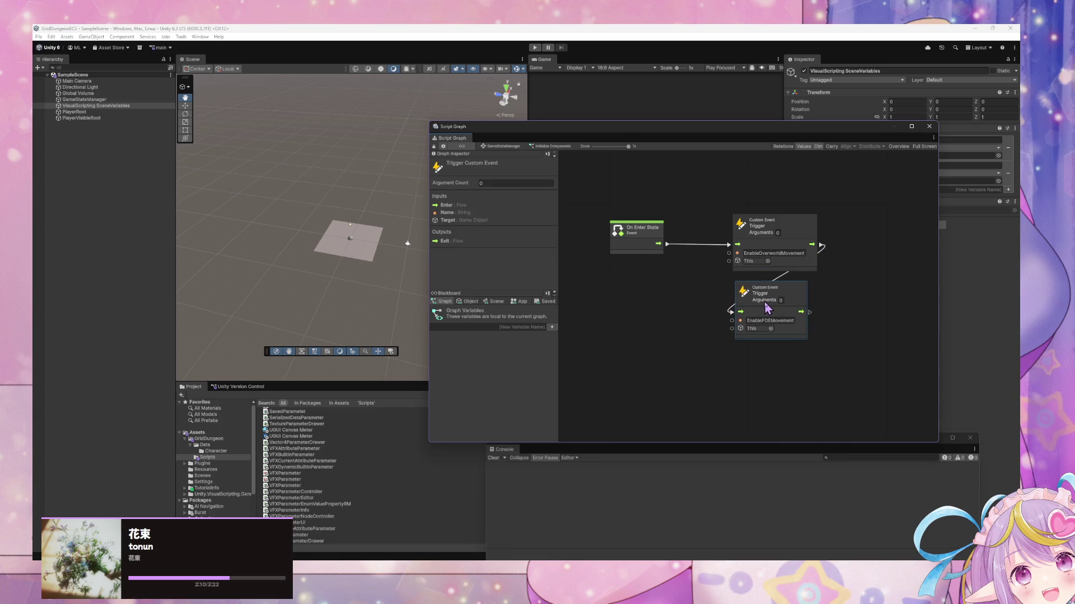
{"action": "left_click", "coordinate": [534, 48]}
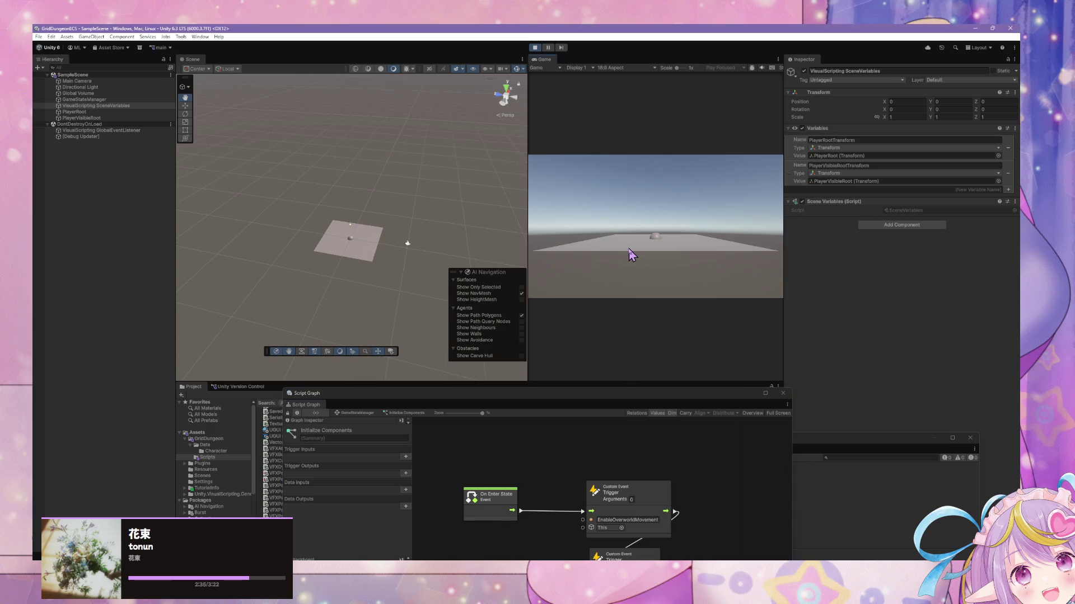
Back on the GameStateManager graph, raise Overworld Movement Disabled and set Overworld Movement Enabled beneath it
{"action": "left_click", "coordinate": [356, 413]}
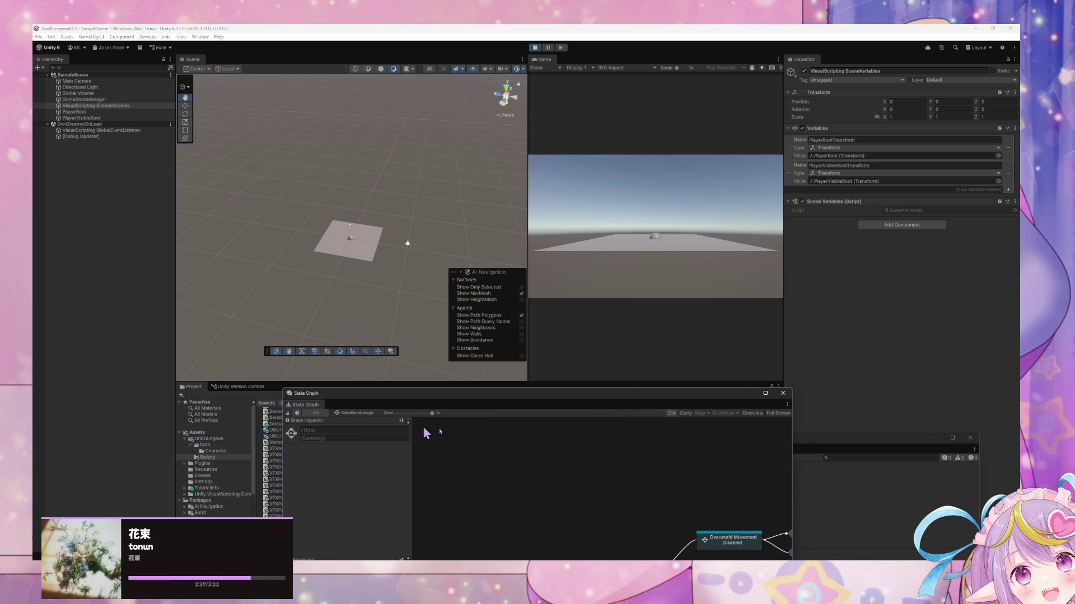
{"action": "left_click_drag", "start_coordinate": [640, 320], "coordinate": [629, 191]}
{"action": "mouse_move", "coordinate": [669, 360]}
{"action": "left_mouse_down"}
{"action": "mouse_move", "coordinate": [537, 360]}
{"action": "mouse_move", "coordinate": [589, 249]}
{"action": "mouse_move", "coordinate": [616, 221]}
{"action": "left_mouse_up"}
{"action": "mouse_move", "coordinate": [715, 352]}
{"action": "left_mouse_down"}
{"action": "mouse_move", "coordinate": [583, 355]}
{"action": "mouse_move", "coordinate": [590, 343]}
{"action": "left_mouse_up"}
{"action": "right_click", "coordinate": [592, 340]}
{"action": "left_click", "coordinate": [504, 325]}
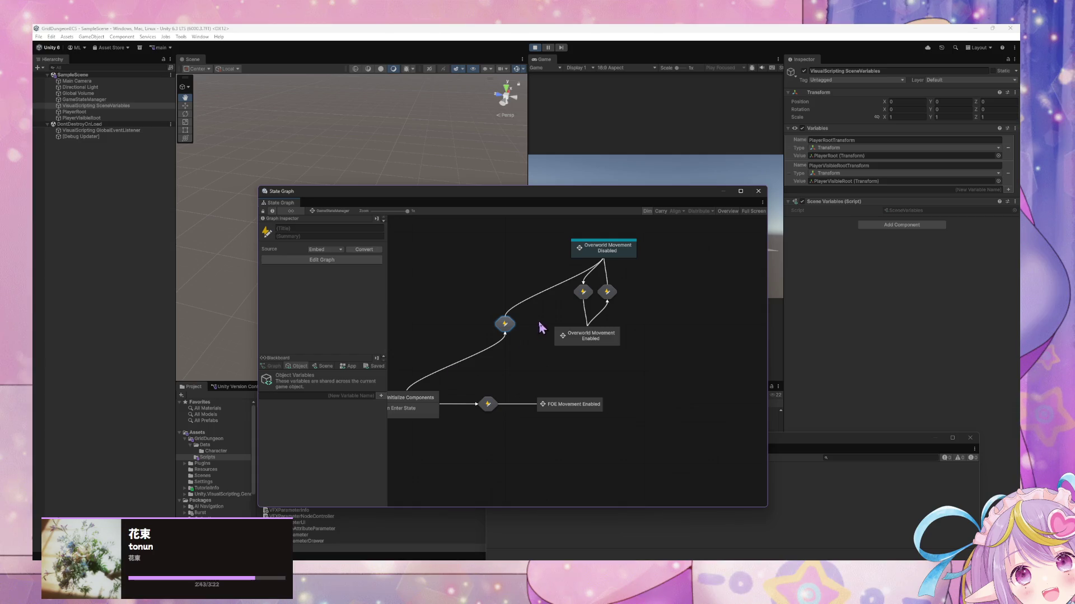
Nudge FOE Movement Enabled right and Overworld Movement Disabled left on the state graph
{"action": "left_click_drag", "start_coordinate": [540, 404], "coordinate": [572, 411]}
{"action": "mouse_move", "coordinate": [656, 269]}
{"action": "left_mouse_down"}
{"action": "mouse_move", "coordinate": [545, 287]}
{"action": "mouse_move", "coordinate": [483, 277]}
{"action": "mouse_move", "coordinate": [469, 298]}
{"action": "mouse_move", "coordinate": [476, 305]}
{"action": "mouse_move", "coordinate": [636, 251]}
{"action": "mouse_move", "coordinate": [627, 255]}
{"action": "left_mouse_up"}
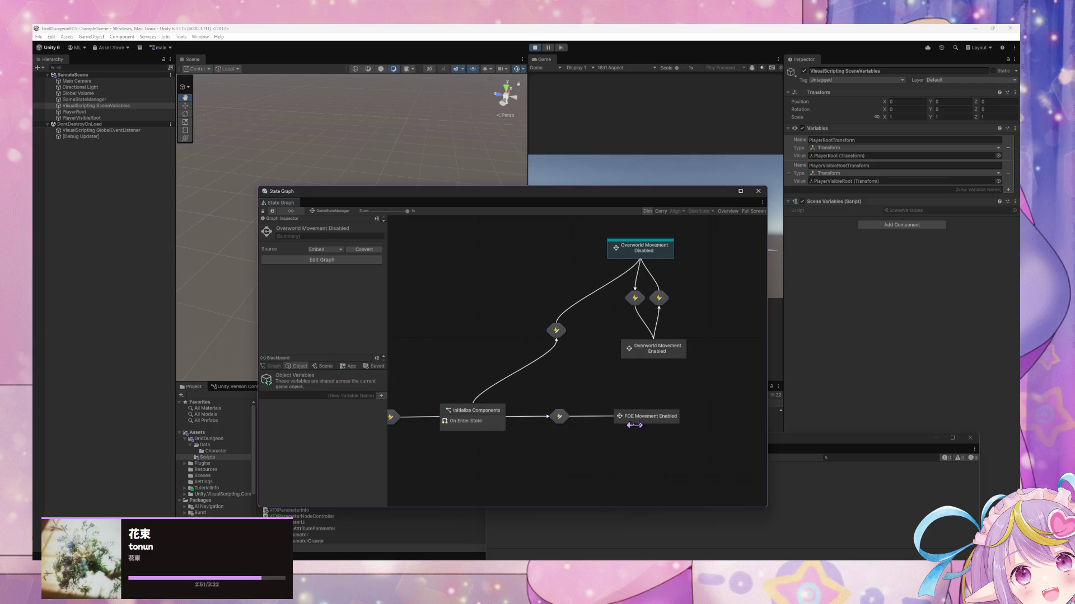
{"action": "left_click_drag", "start_coordinate": [629, 411], "coordinate": [652, 415]}
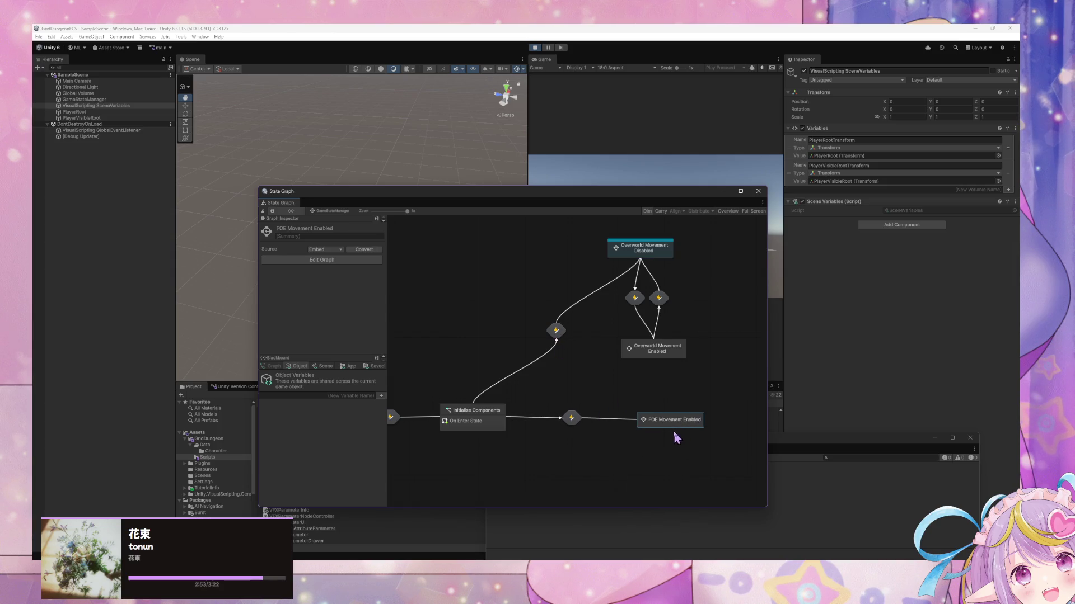
Delete the EnableFOEMovement trigger node from Initialize Components' script graph
{"action": "double_click", "coordinate": [475, 417]}
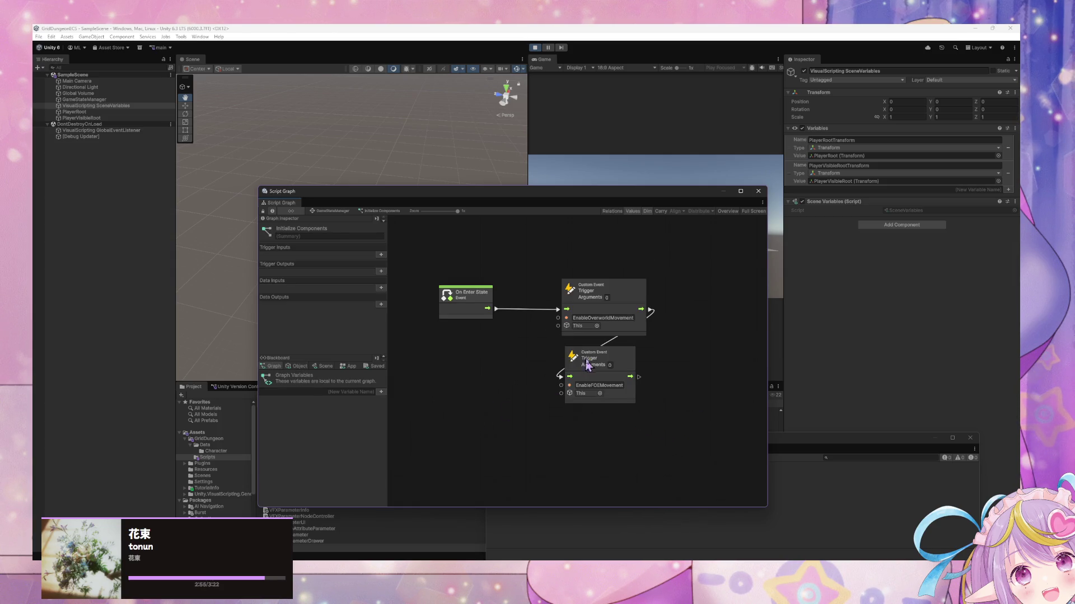
{"action": "key", "text": "Delete"}
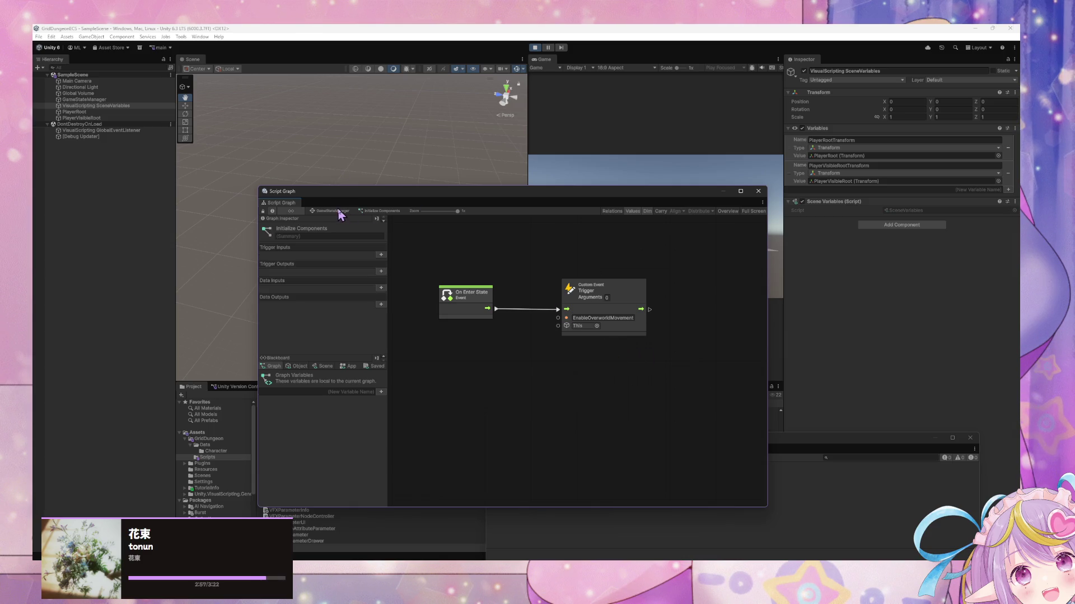
{"action": "left_click", "coordinate": [341, 212]}
Delete the Initialize Components to Overworld Movement Disabled transition and set Disabled beside Enabled
{"action": "left_click_drag", "start_coordinate": [643, 249], "coordinate": [506, 351]}
{"action": "left_click", "coordinate": [555, 330]}
{"action": "key", "text": "Delete"}
{"action": "left_click_drag", "start_coordinate": [666, 426], "coordinate": [640, 421]}
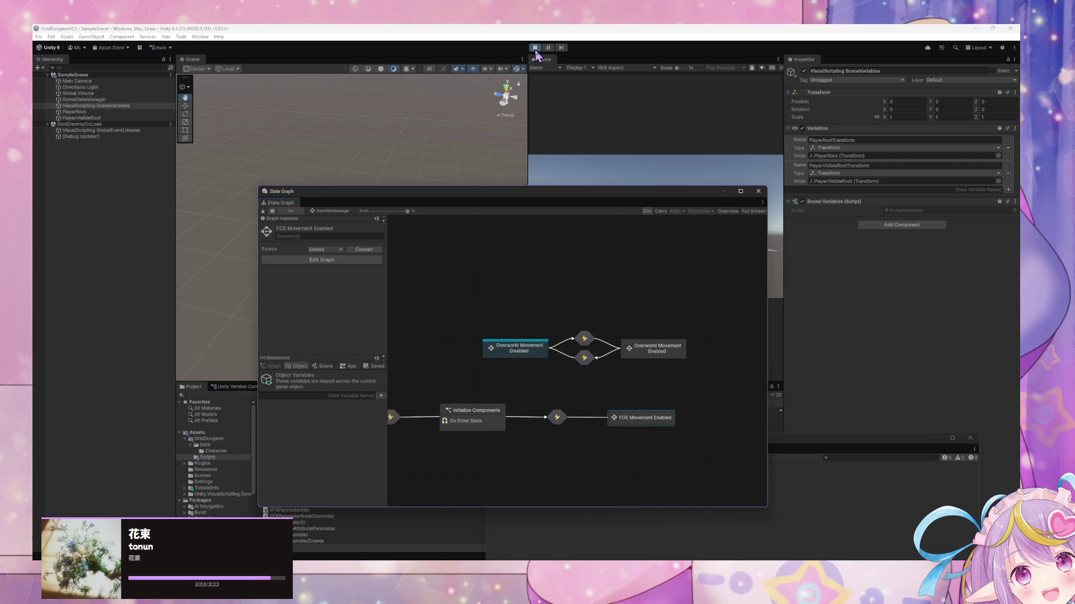
Stop Play mode and delete the transition into FOE Movement Enabled
{"action": "left_click", "coordinate": [535, 48]}
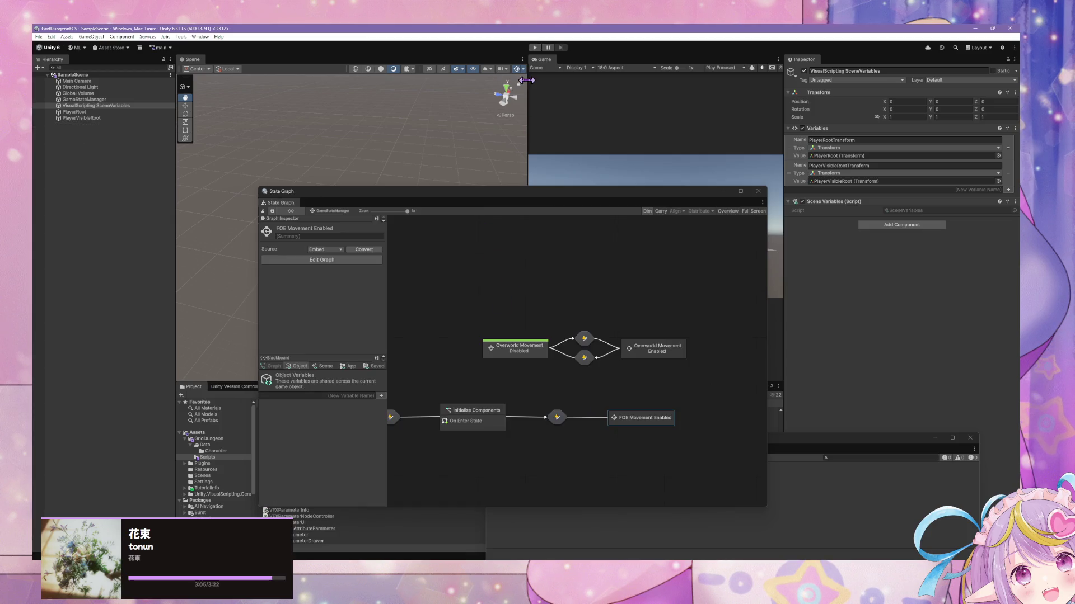
{"action": "left_click", "coordinate": [556, 417]}
{"action": "key", "text": "Delete"}
Start Play mode again and move the state graph window out of the way
{"action": "left_click", "coordinate": [534, 48]}
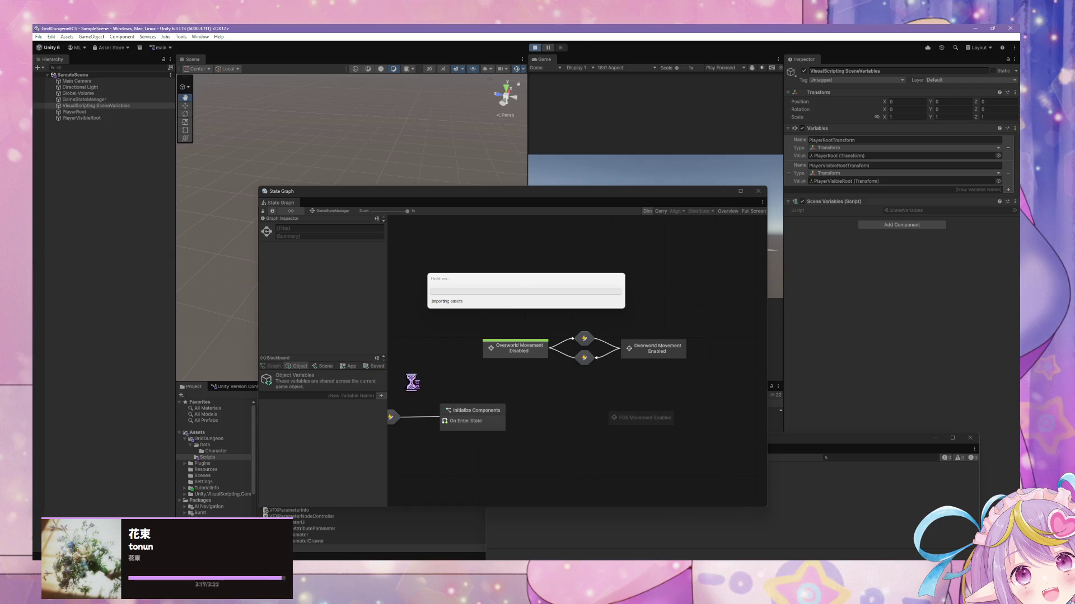
{"action": "mouse_move", "coordinate": [561, 569]}
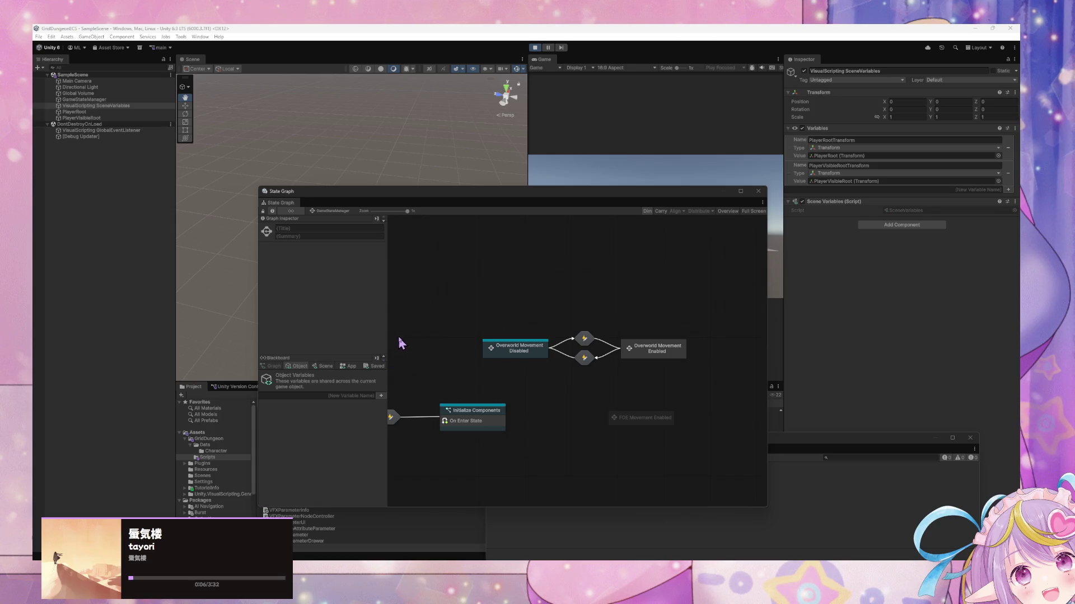
{"action": "mouse_move", "coordinate": [516, 201]}
{"action": "left_mouse_down"}
{"action": "mouse_move", "coordinate": [749, 217]}
{"action": "mouse_move", "coordinate": [761, 201]}
{"action": "left_mouse_up"}
Inspect the Initialize Components state's actions while the game runs
{"action": "left_click", "coordinate": [617, 160]}
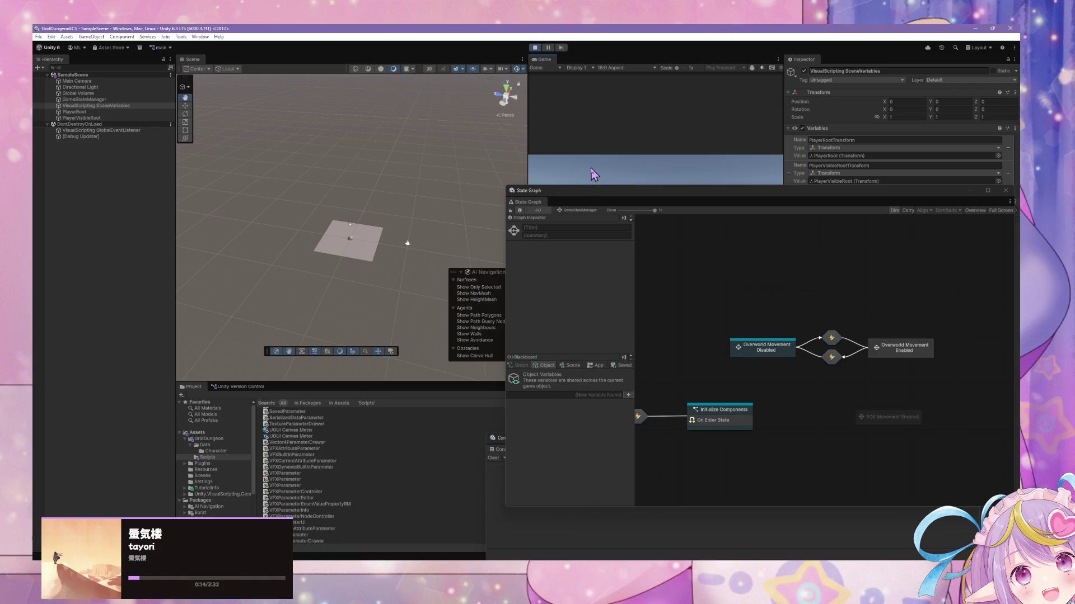
{"action": "right_click", "coordinate": [725, 413]}
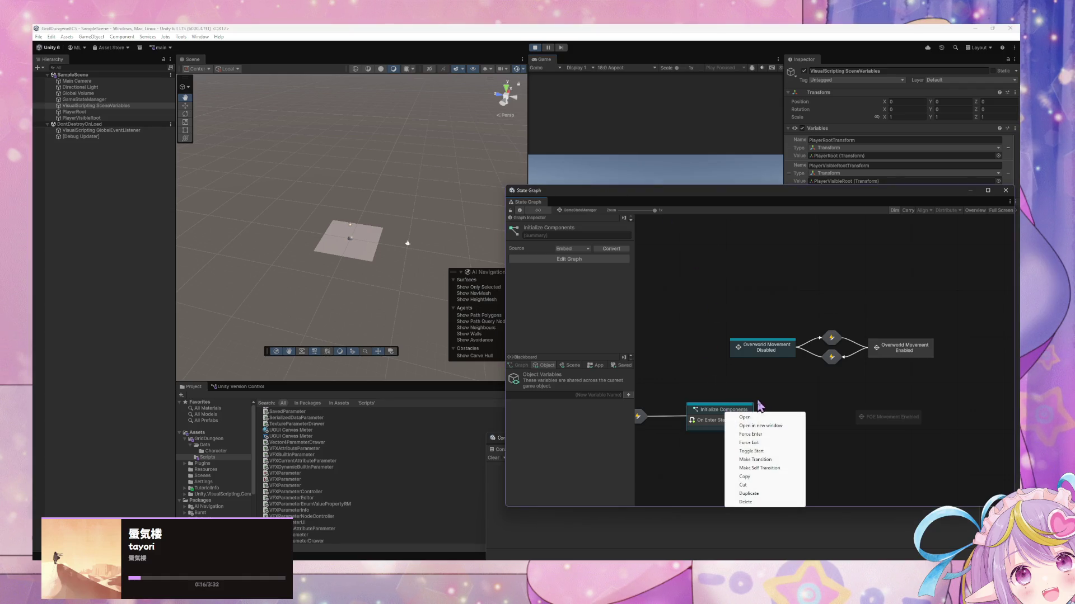
{"action": "left_click", "coordinate": [760, 447]}
{"action": "right_click", "coordinate": [714, 417]}
{"action": "left_click", "coordinate": [752, 443]}
{"action": "left_click", "coordinate": [723, 176]}
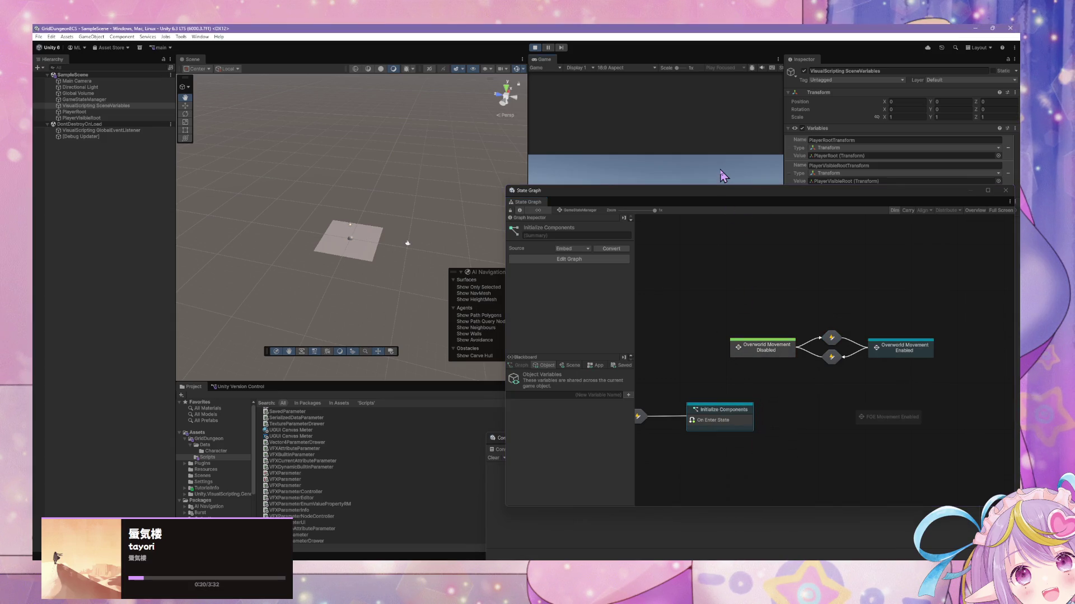
Place Overworld Movement Enabled left of Overworld Movement Disabled, then stop Play mode
{"action": "mouse_move", "coordinate": [764, 351]}
{"action": "left_mouse_down"}
{"action": "mouse_move", "coordinate": [726, 350]}
{"action": "mouse_move", "coordinate": [761, 275]}
{"action": "mouse_move", "coordinate": [851, 253]}
{"action": "left_mouse_up"}
{"action": "mouse_move", "coordinate": [901, 348]}
{"action": "left_mouse_down"}
{"action": "mouse_move", "coordinate": [815, 354]}
{"action": "mouse_move", "coordinate": [721, 305]}
{"action": "left_mouse_up"}
{"action": "left_click_drag", "start_coordinate": [848, 252], "coordinate": [887, 320]}
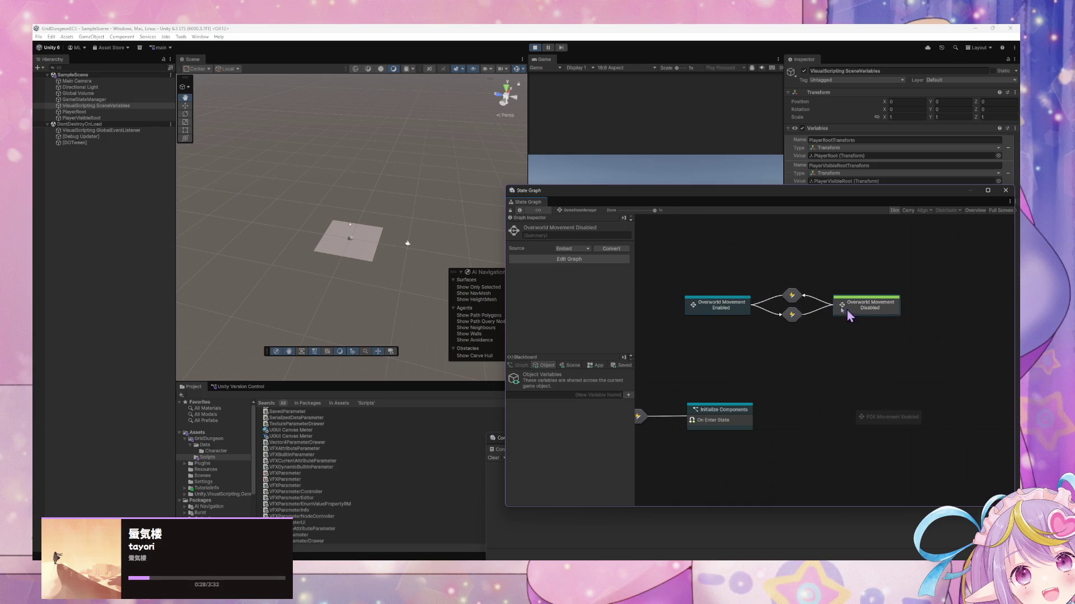
{"action": "left_click", "coordinate": [535, 48]}
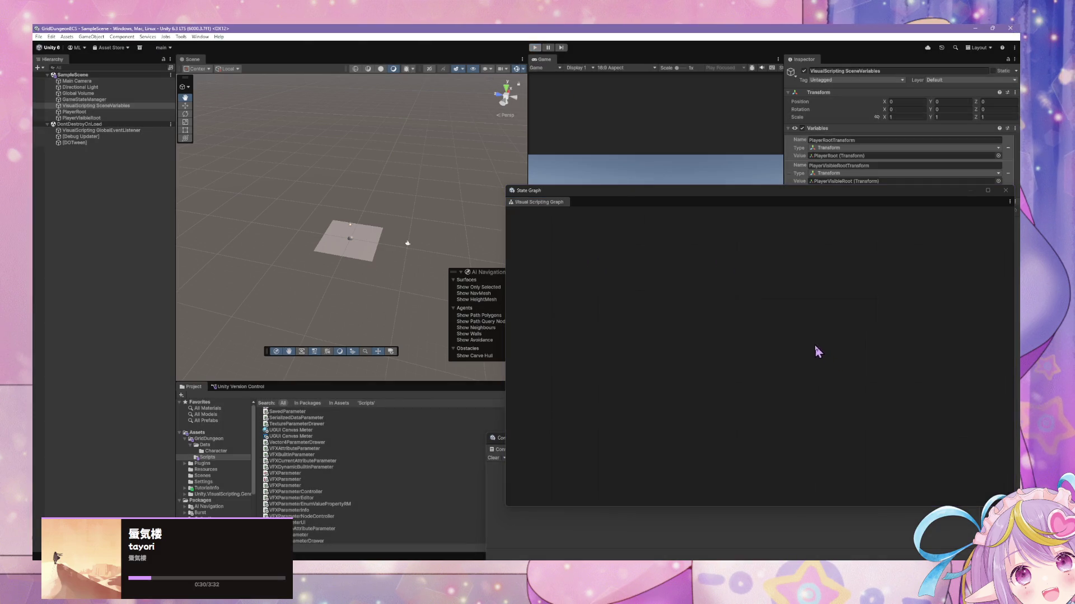
Place Overworld Movement Disabled below Overworld Movement Enabled and raise Enabled slightly
{"action": "left_click_drag", "start_coordinate": [865, 308], "coordinate": [717, 367]}
{"action": "left_click", "coordinate": [720, 306]}
{"action": "left_click_drag", "start_coordinate": [720, 306], "coordinate": [716, 287]}
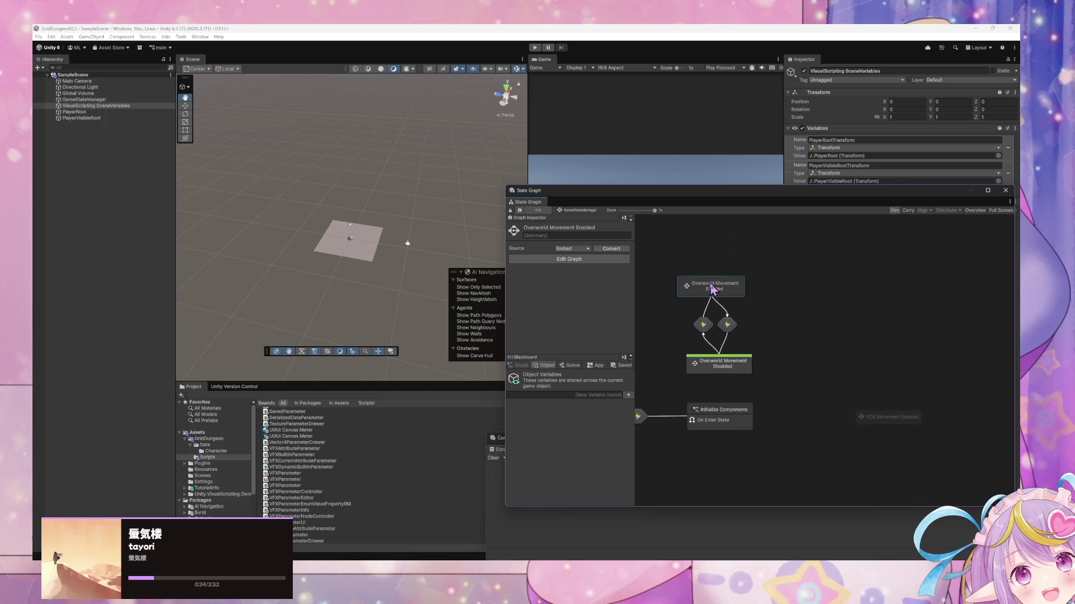
Open Initialize Components' script graph and search the node finder for 'timer' without adding anything
{"action": "double_click", "coordinate": [715, 403]}
{"action": "right_click", "coordinate": [807, 342]}
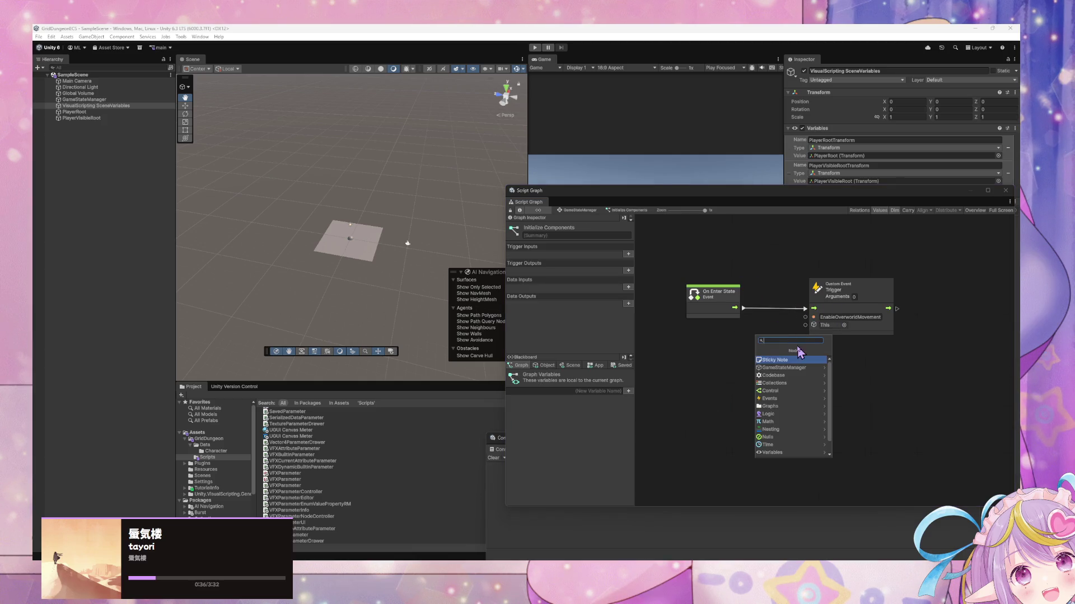
{"action": "type", "text": "timer"}
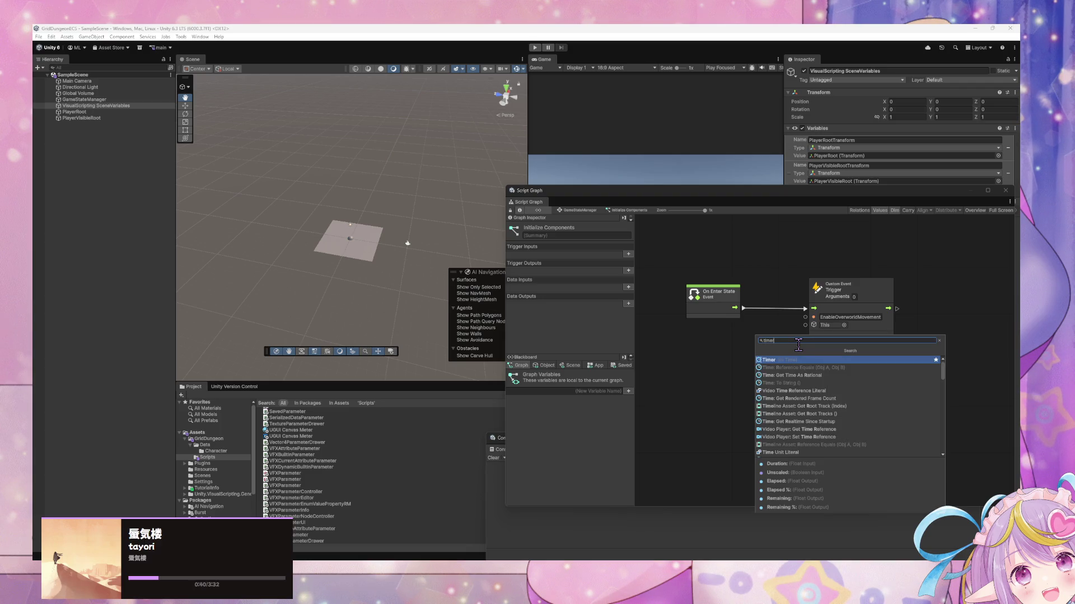
{"action": "left_click", "coordinate": [718, 357]}
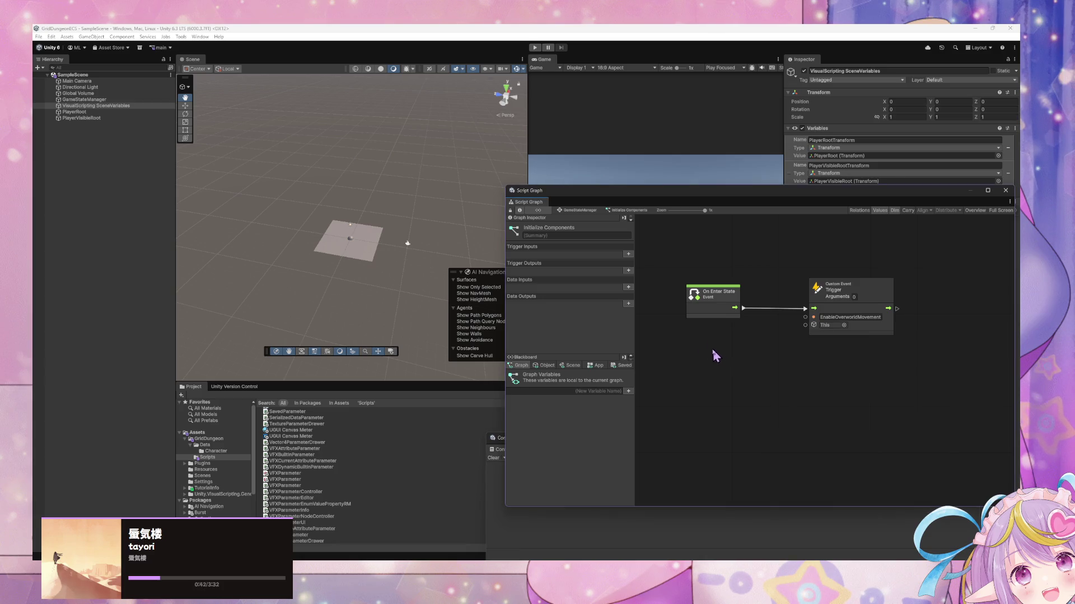
{"action": "left_click", "coordinate": [578, 211]}
{"action": "left_click", "coordinate": [734, 396]}
{"action": "double_click", "coordinate": [810, 397]}
{"action": "right_click", "coordinate": [776, 329]}
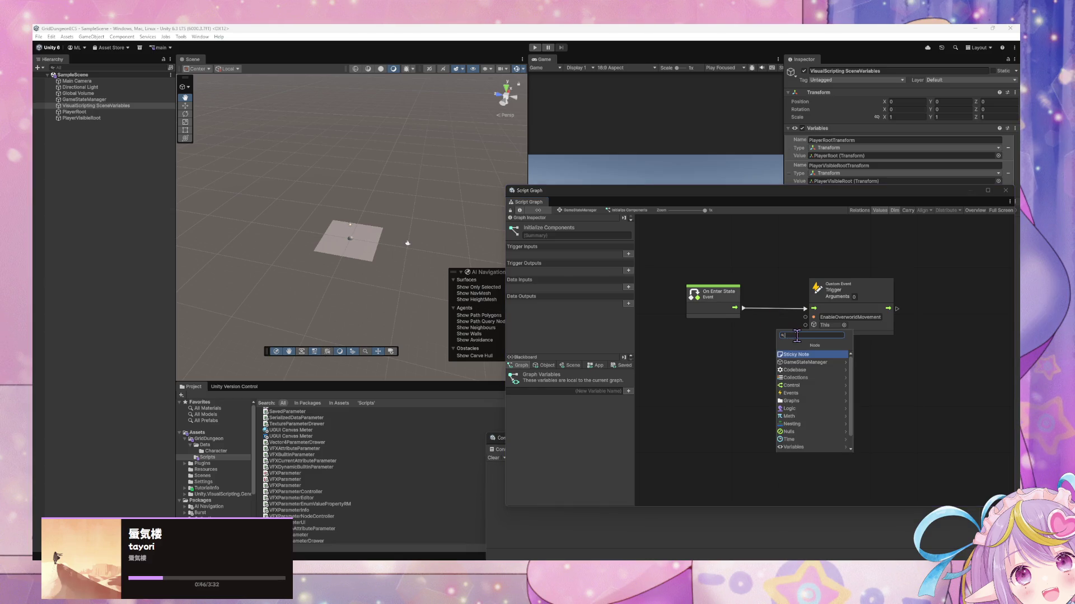
{"action": "left_click", "coordinate": [720, 305]}
Add a Wait For Seconds node via a 'wait' search and connect On Enter State to it
{"action": "right_click", "coordinate": [774, 375]}
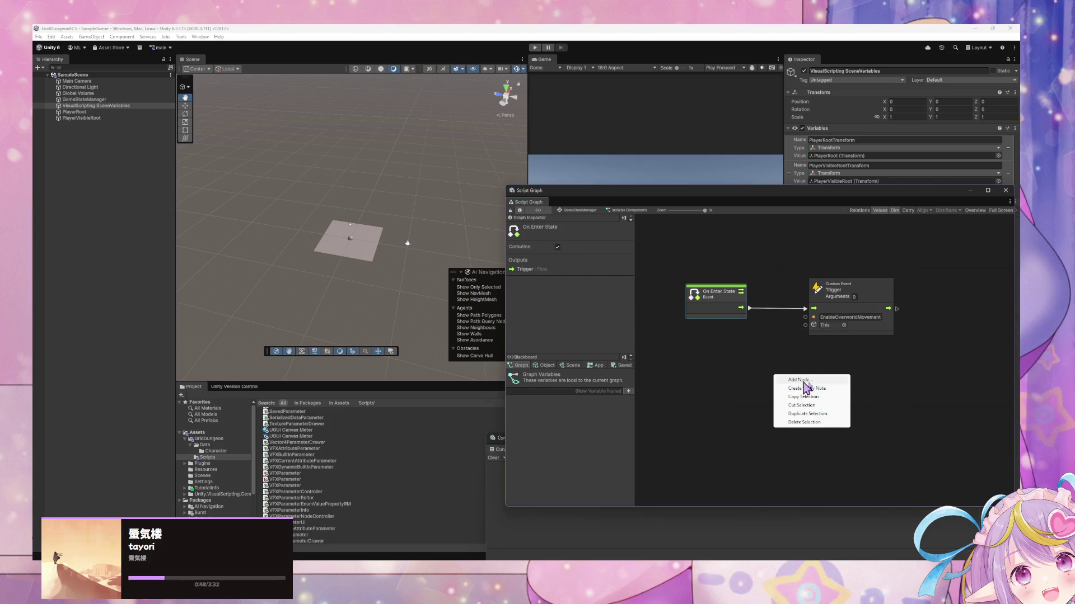
{"action": "left_click", "coordinate": [832, 381]}
{"action": "type", "text": "timer"}
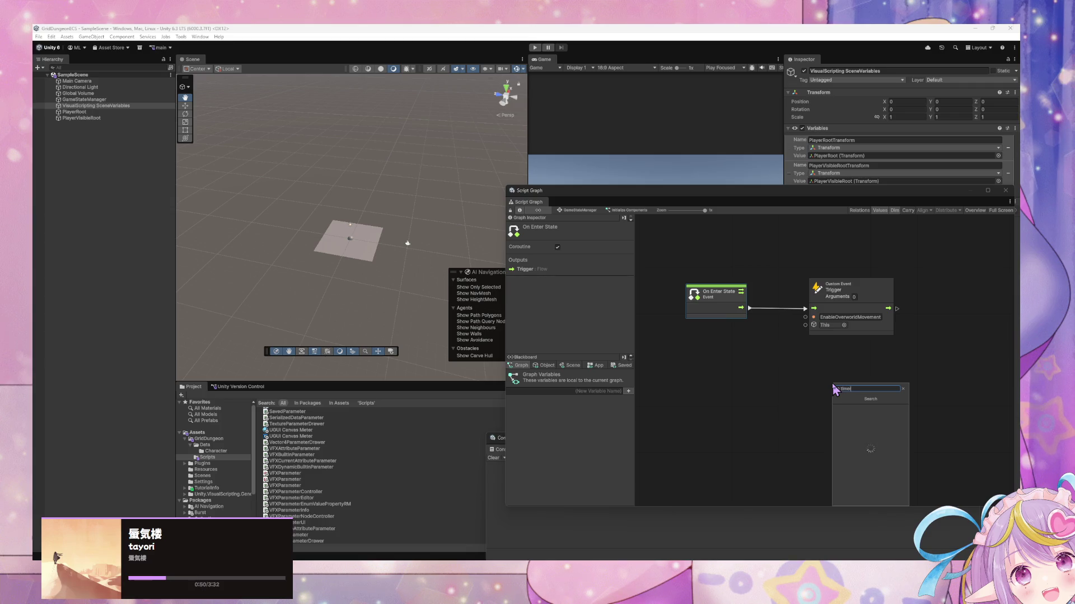
{"action": "key", "text": "BackSpace"}
{"action": "key", "text": "BackSpace"}
{"action": "key", "text": "BackSpace"}
{"action": "type", "text": "wait"}
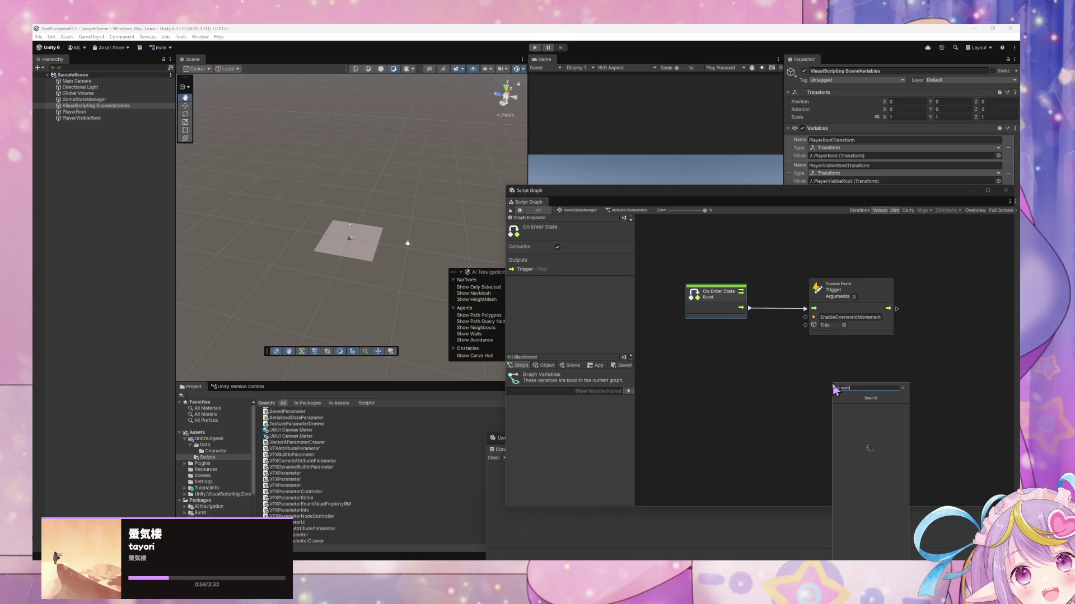
{"action": "key", "text": "Down"}
{"action": "key", "text": "Down"}
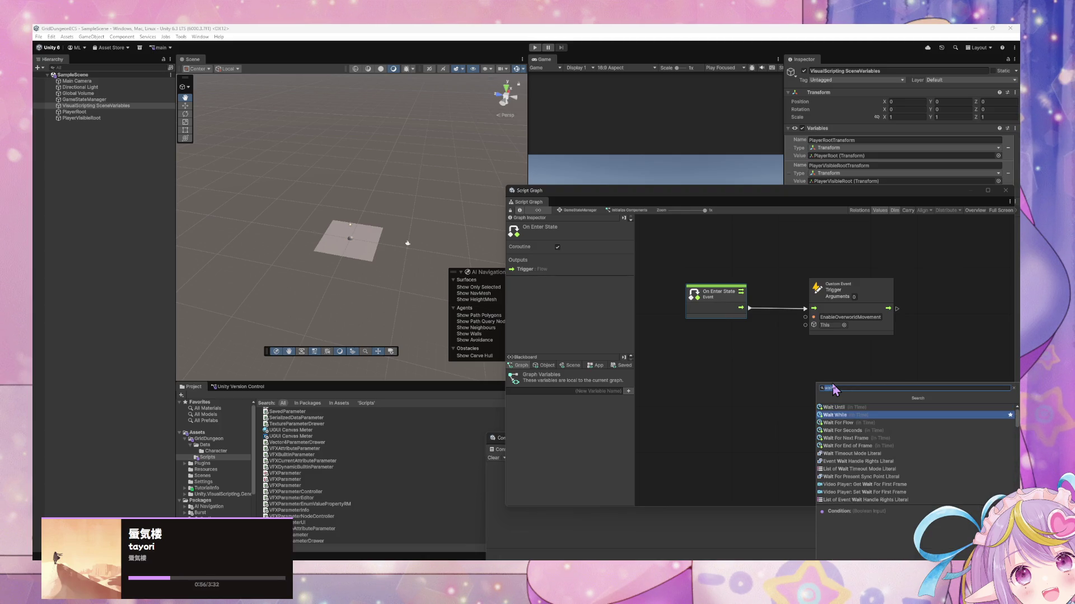
{"action": "key", "text": "Down"}
{"action": "key", "text": "Return"}
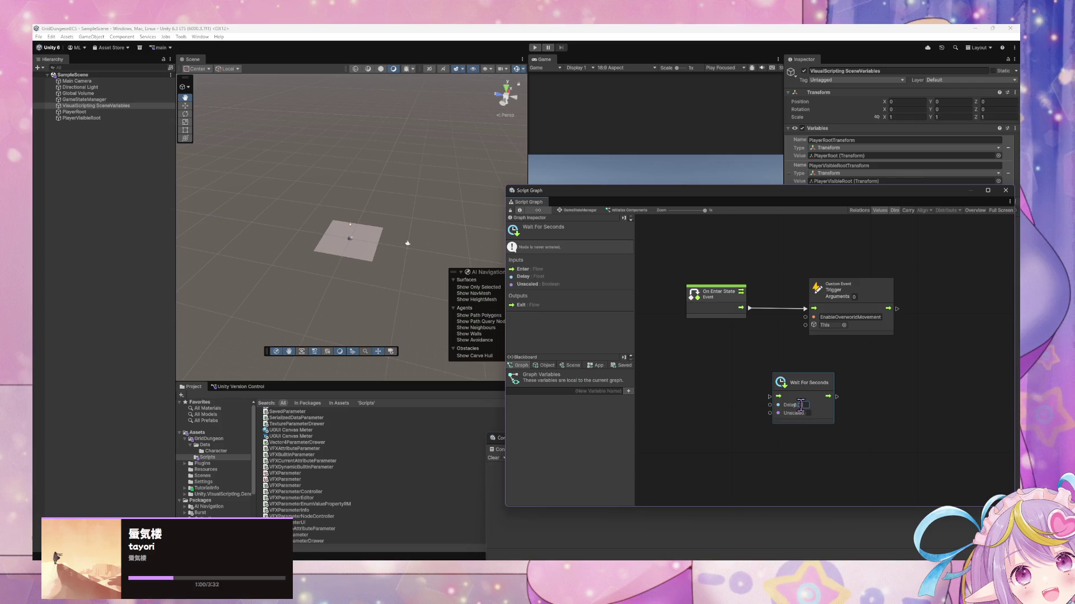
{"action": "left_click_drag", "start_coordinate": [750, 308], "coordinate": [770, 396]}
Insert Wait For End of Frame between On Enter State and the custom event, deleting Wait For Seconds
{"action": "left_click_drag", "start_coordinate": [837, 396], "coordinate": [796, 356]}
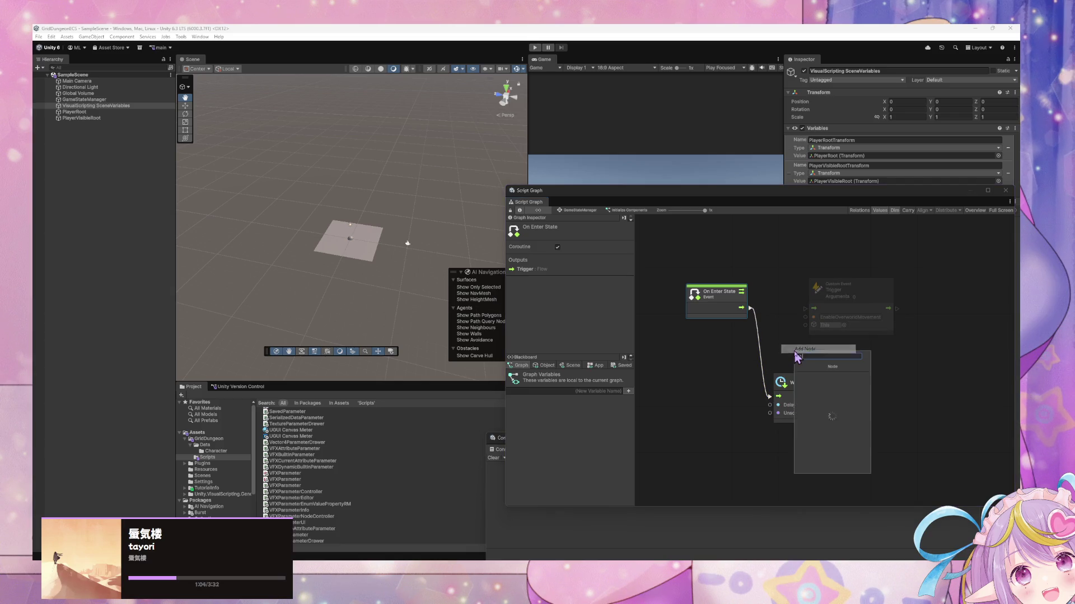
{"action": "type", "text": "wait for"}
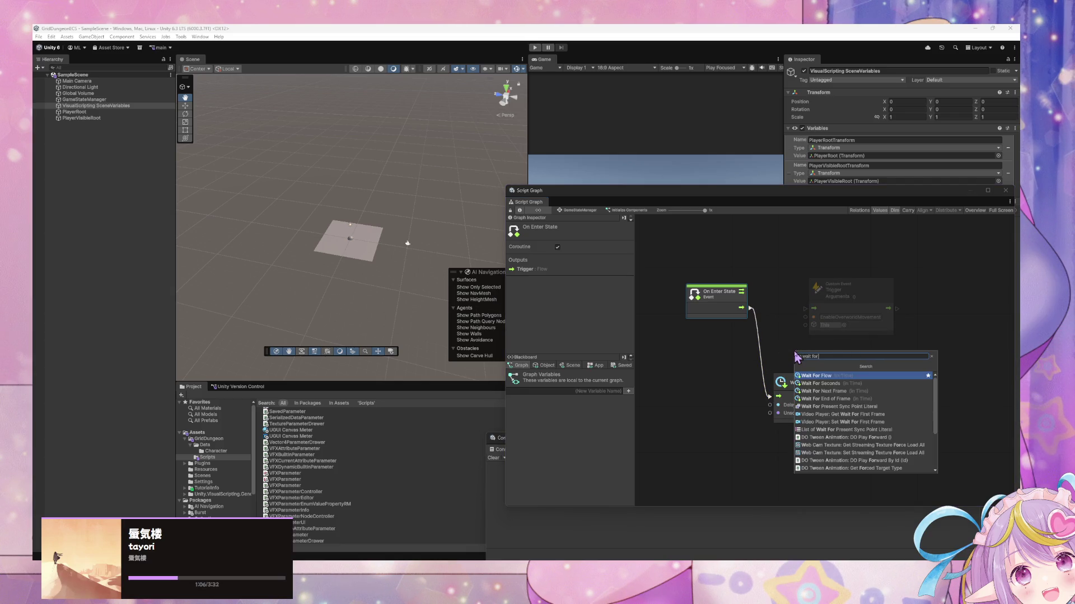
{"action": "key", "text": "Down"}
{"action": "key", "text": "Down"}
{"action": "key", "text": "Down"}
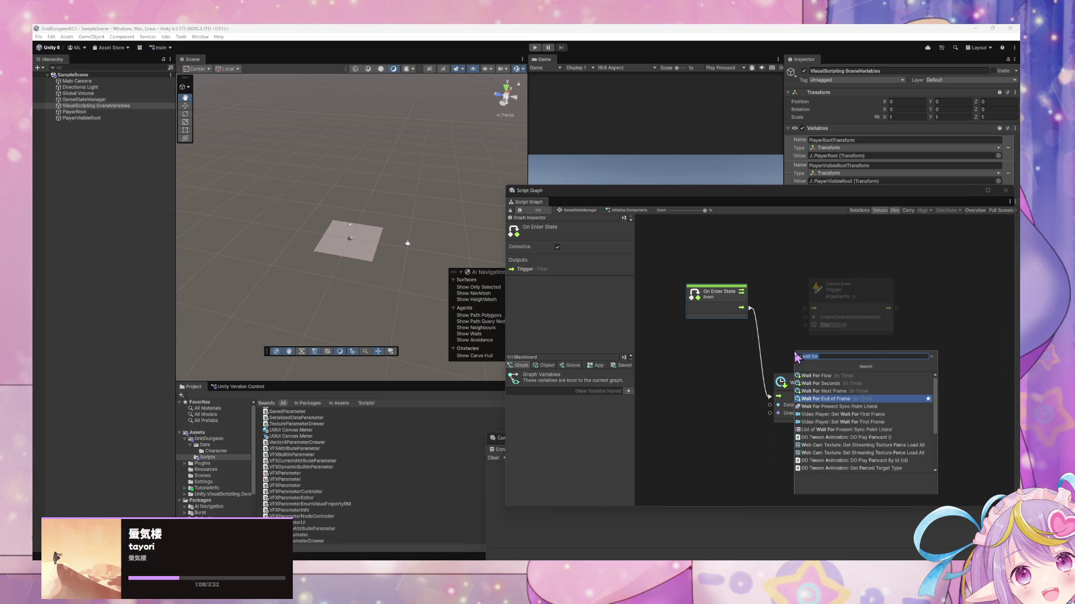
{"action": "key", "text": "Return"}
{"action": "left_click_drag", "start_coordinate": [749, 307], "coordinate": [780, 365]}
{"action": "left_click_drag", "start_coordinate": [844, 365], "coordinate": [804, 309]}
{"action": "left_click", "coordinate": [808, 386]}
{"action": "key", "text": "Delete"}
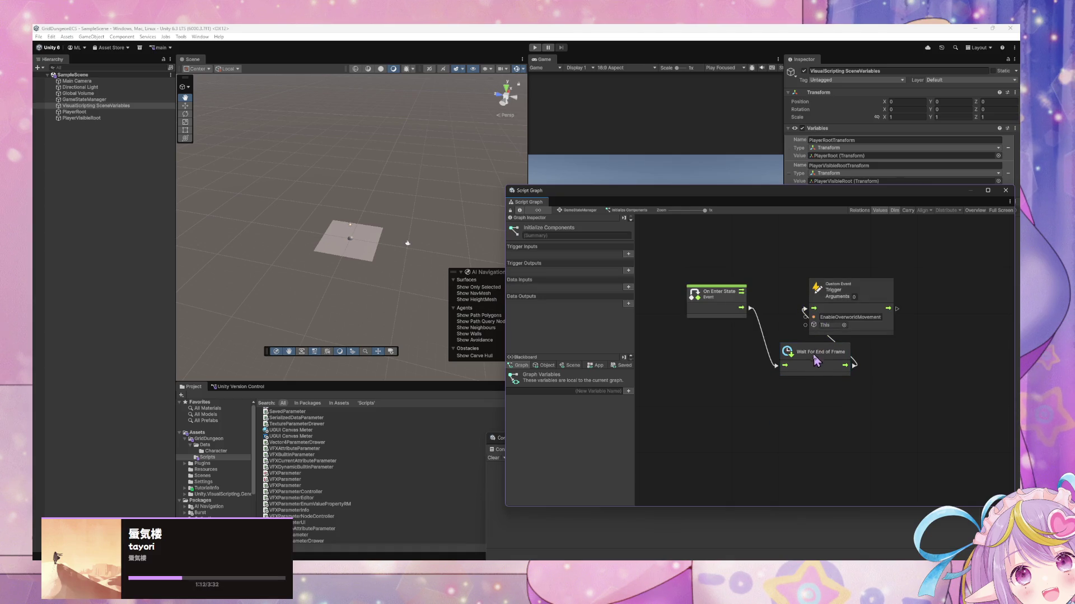
Line up the script graph's nodes and start Play mode to test the delay
{"action": "left_click_drag", "start_coordinate": [817, 353], "coordinate": [775, 316]}
{"action": "left_click_drag", "start_coordinate": [839, 289], "coordinate": [908, 299]}
{"action": "left_click_drag", "start_coordinate": [721, 301], "coordinate": [649, 318]}
{"action": "left_click", "coordinate": [539, 51]}
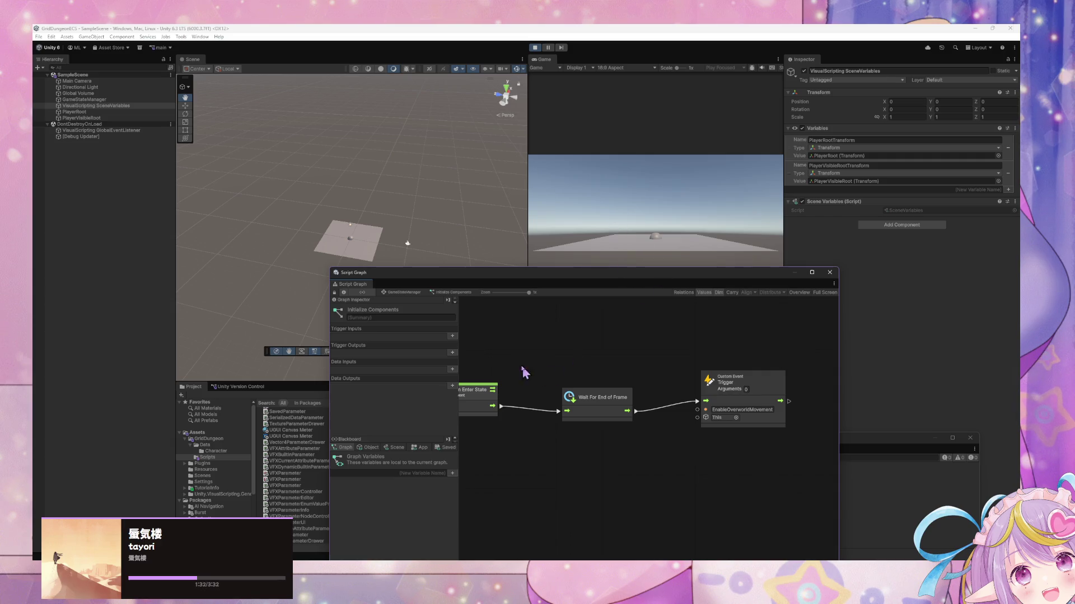
View the GameStateManager state graph during Play mode, then focus the Game view
{"action": "left_click", "coordinate": [406, 293]}
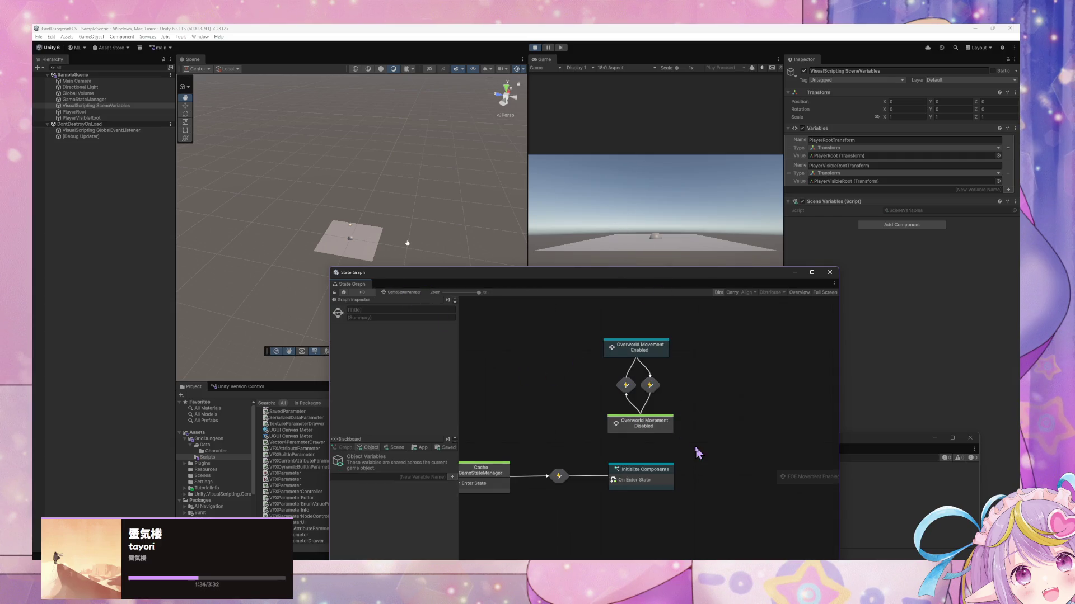
{"action": "left_click", "coordinate": [657, 245]}
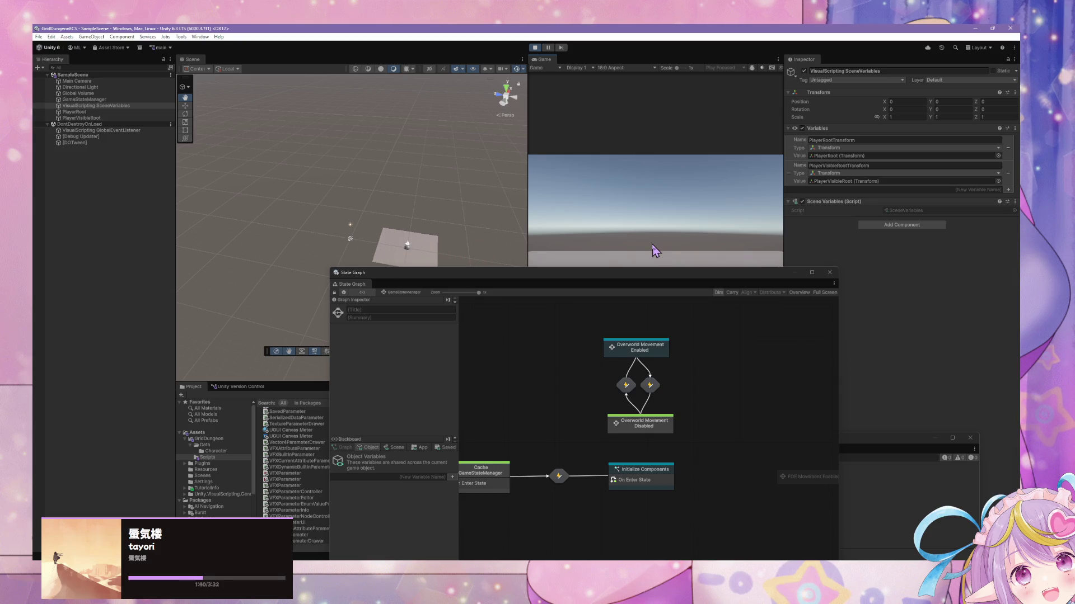
Duplicate FOE Movement Enabled below the original and rename the copy FOE Movement Disabled
{"action": "mouse_move", "coordinate": [807, 485]}
{"action": "left_mouse_down"}
{"action": "mouse_move", "coordinate": [735, 439]}
{"action": "mouse_move", "coordinate": [740, 350]}
{"action": "left_mouse_up"}
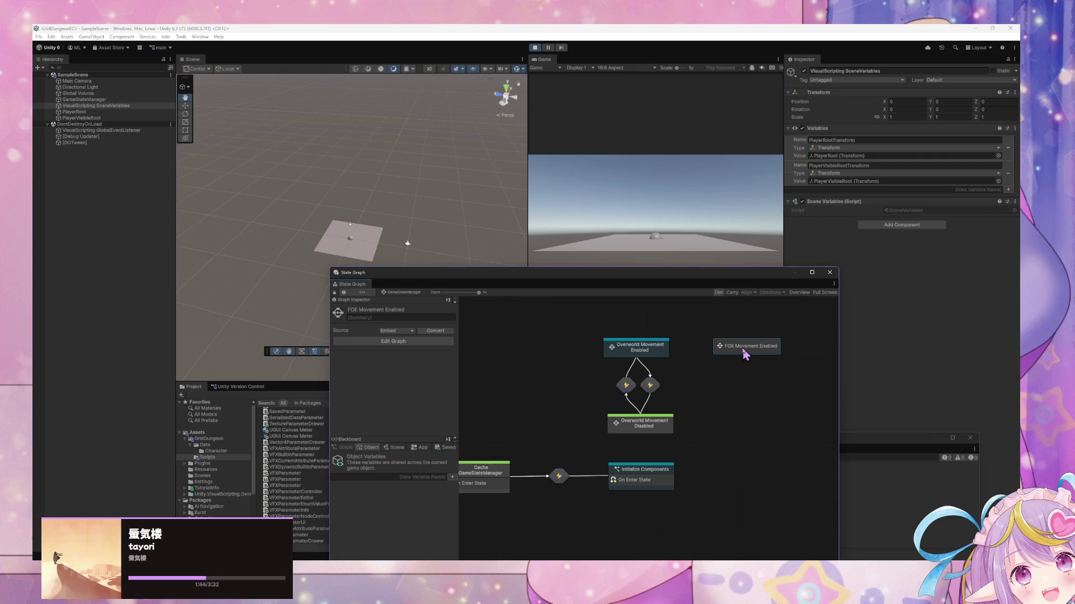
{"action": "key", "text": "ctrl+d"}
{"action": "left_click", "coordinate": [719, 458]}
{"action": "left_click_drag", "start_coordinate": [658, 446], "coordinate": [763, 428]}
{"action": "left_click", "coordinate": [411, 312]}
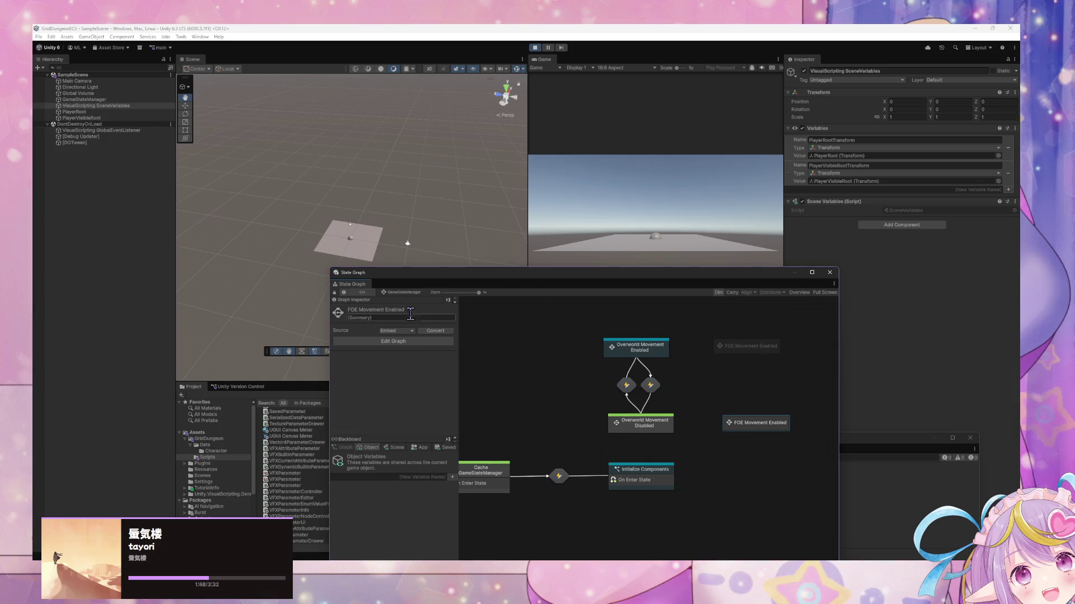
{"action": "left_click", "coordinate": [411, 312]}
{"action": "key", "text": "BackSpace"}
{"action": "key", "text": "BackSpace"}
{"action": "key", "text": "BackSpace"}
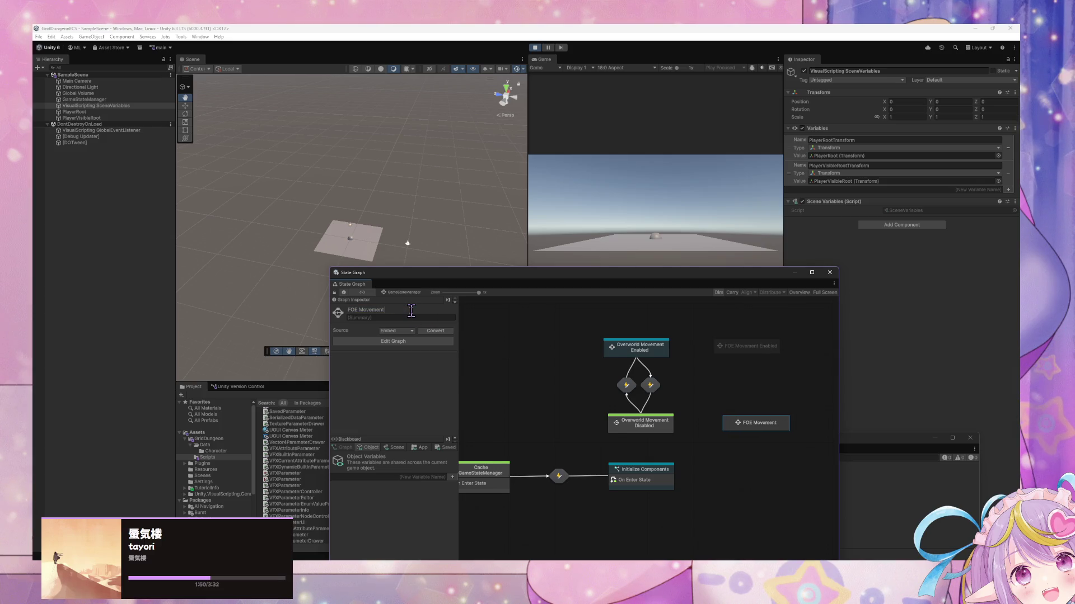
{"action": "type", "text": "Disabled"}
Toggle FOE Movement Disabled as a start state and nudge it slightly down
{"action": "right_click", "coordinate": [748, 425]}
{"action": "left_click", "coordinate": [798, 465]}
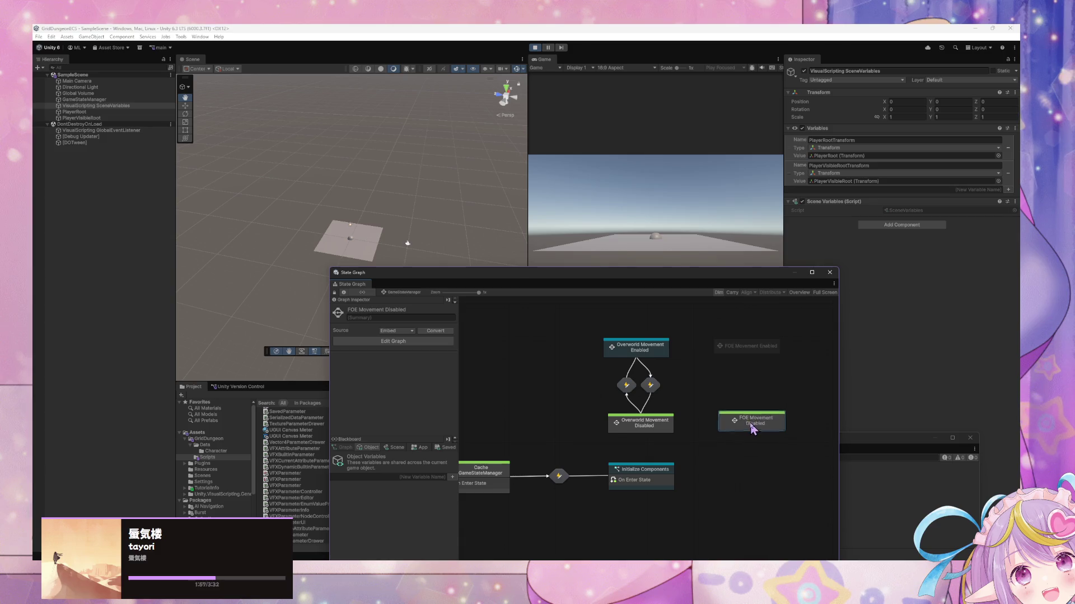
{"action": "double_click", "coordinate": [644, 473]}
{"action": "left_click_drag", "start_coordinate": [741, 423], "coordinate": [746, 428]}
{"action": "left_click", "coordinate": [763, 353]}
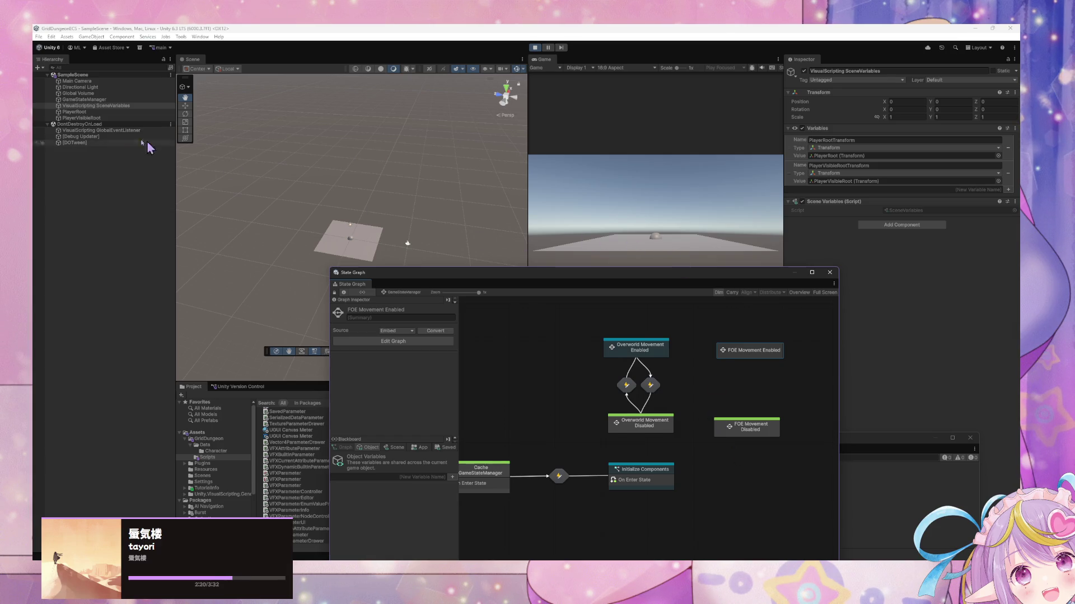
Nest PlayerVisibleRoot under PlayerRoot, then exit Play mode
{"action": "left_click", "coordinate": [114, 118]}
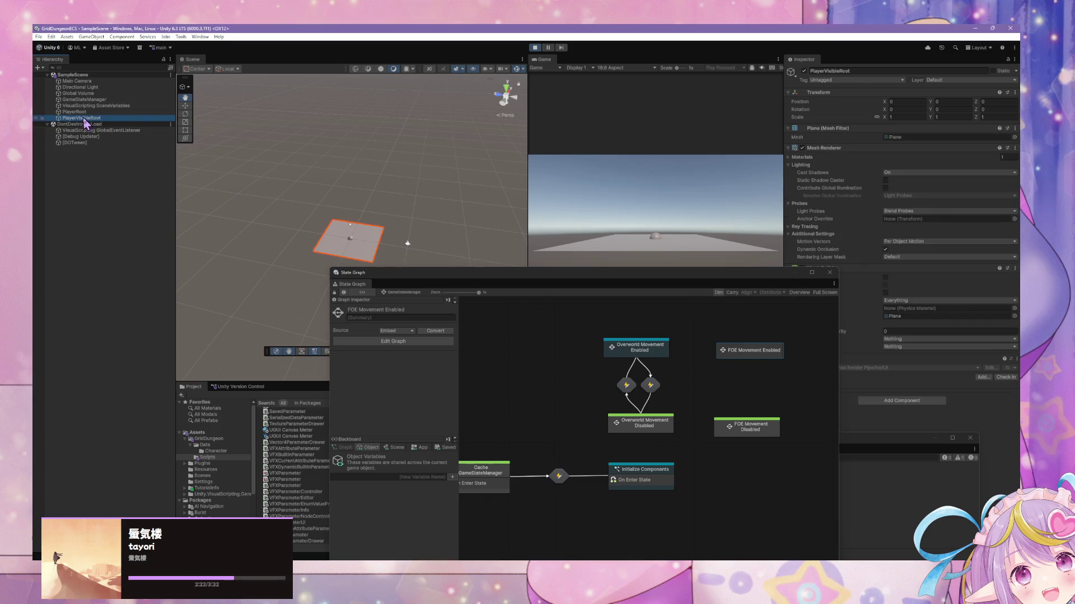
{"action": "left_click_drag", "start_coordinate": [83, 119], "coordinate": [76, 112]}
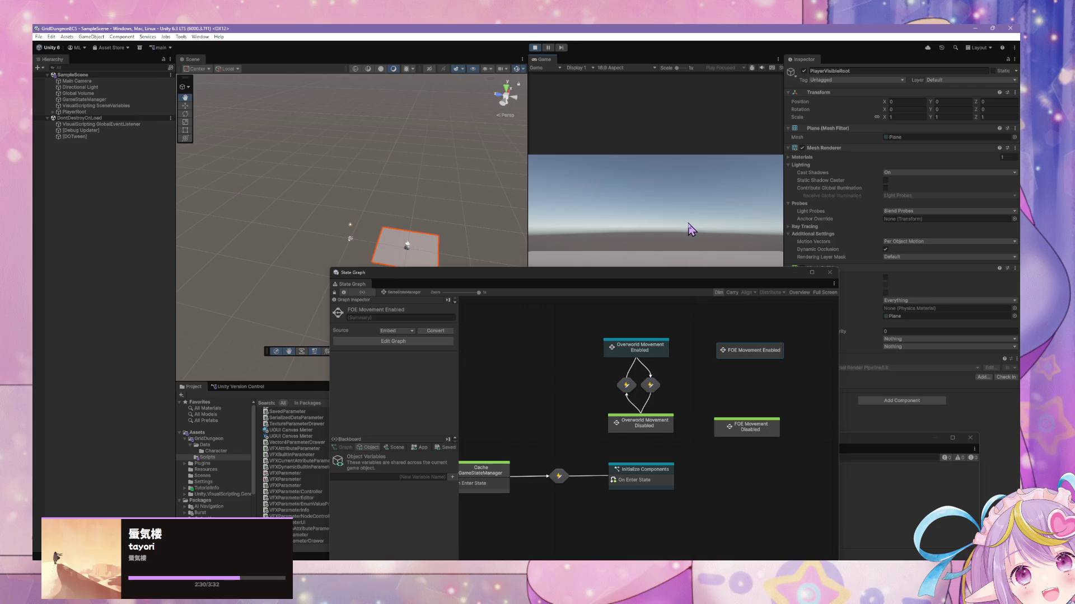
{"action": "left_click", "coordinate": [85, 113]}
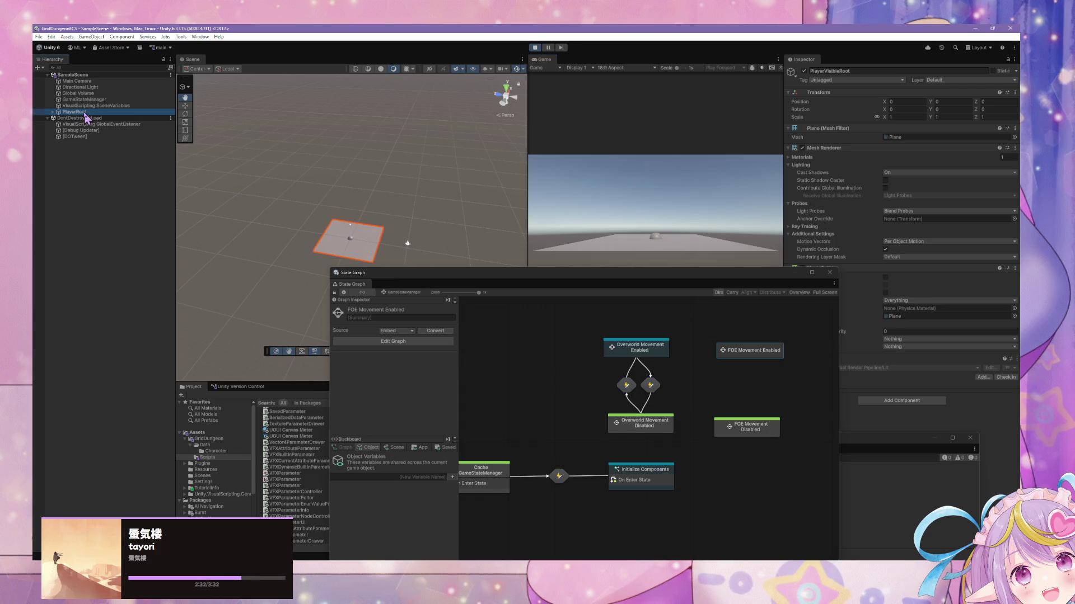
{"action": "left_click", "coordinate": [533, 49]}
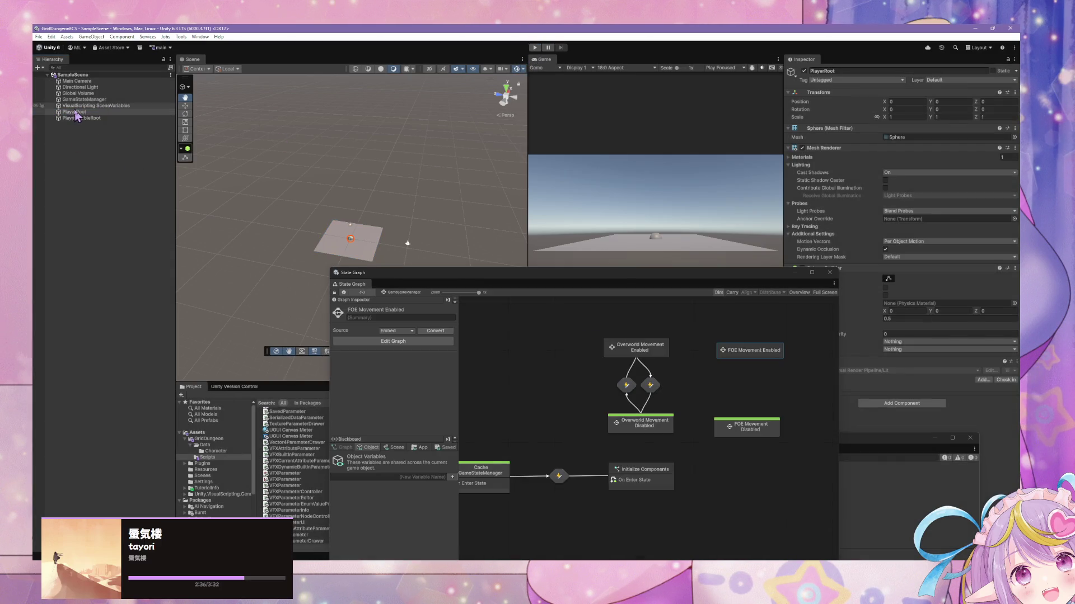
Create an empty GameObject named Player in the Hierarchy
{"action": "right_click", "coordinate": [94, 172]}
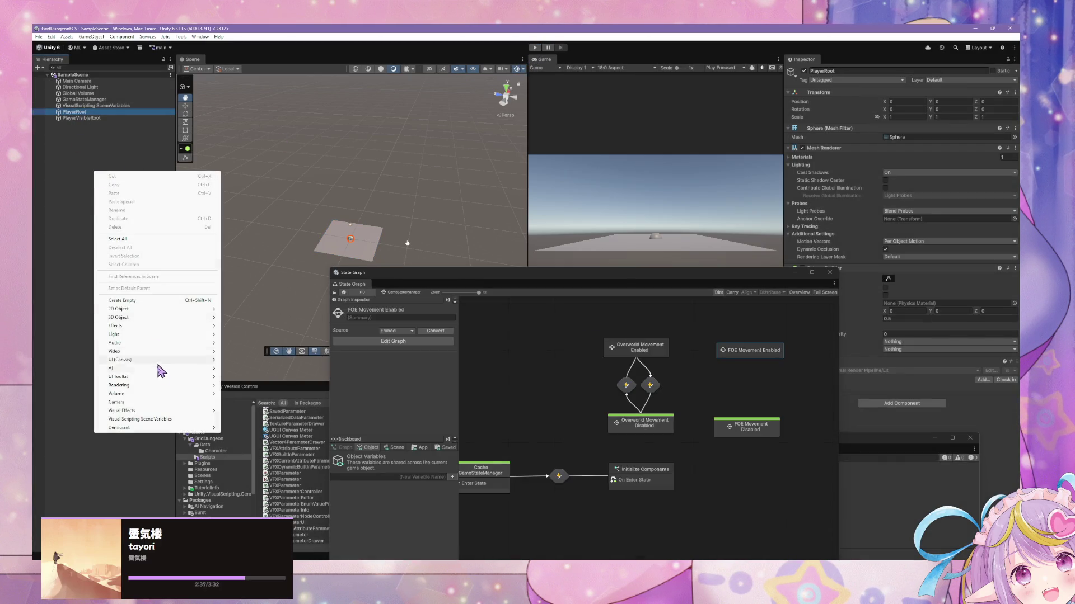
{"action": "left_click", "coordinate": [181, 301]}
{"action": "type", "text": "Play"}
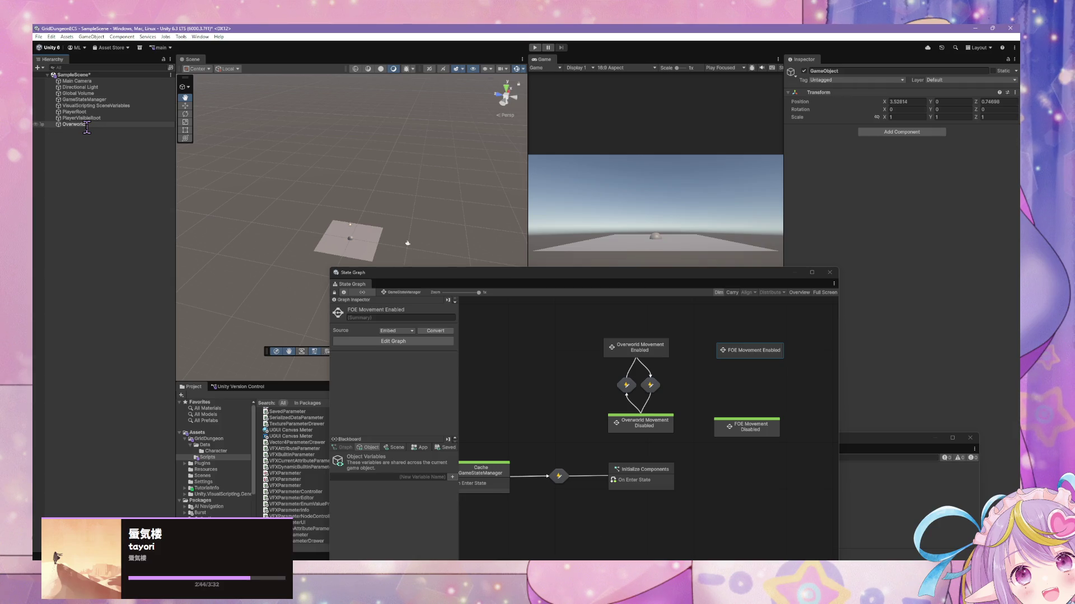
{"action": "type", "text": "layer"}
{"action": "key", "text": "Return"}
{"action": "key", "text": "Up"}
{"action": "key", "text": "Up"}
Move PlayerRoot and PlayerVisibleRoot under Player, expand it, and enter Play mode
{"action": "left_click", "coordinate": [86, 120], "text": "shift"}
{"action": "left_click_drag", "start_coordinate": [86, 120], "coordinate": [71, 126]}
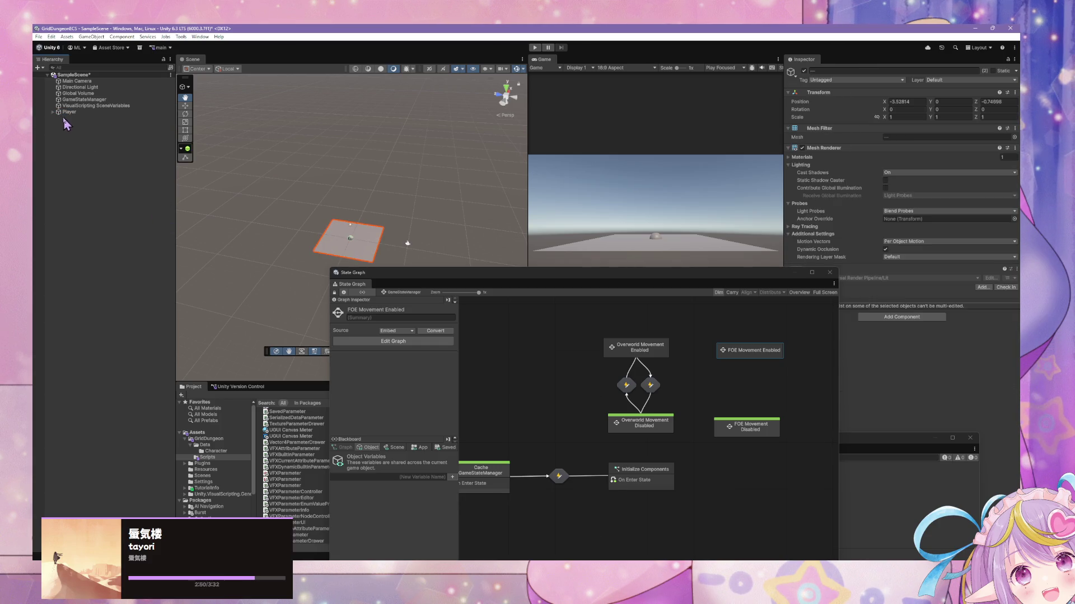
{"action": "left_click", "coordinate": [53, 112]}
{"action": "left_click", "coordinate": [676, 246]}
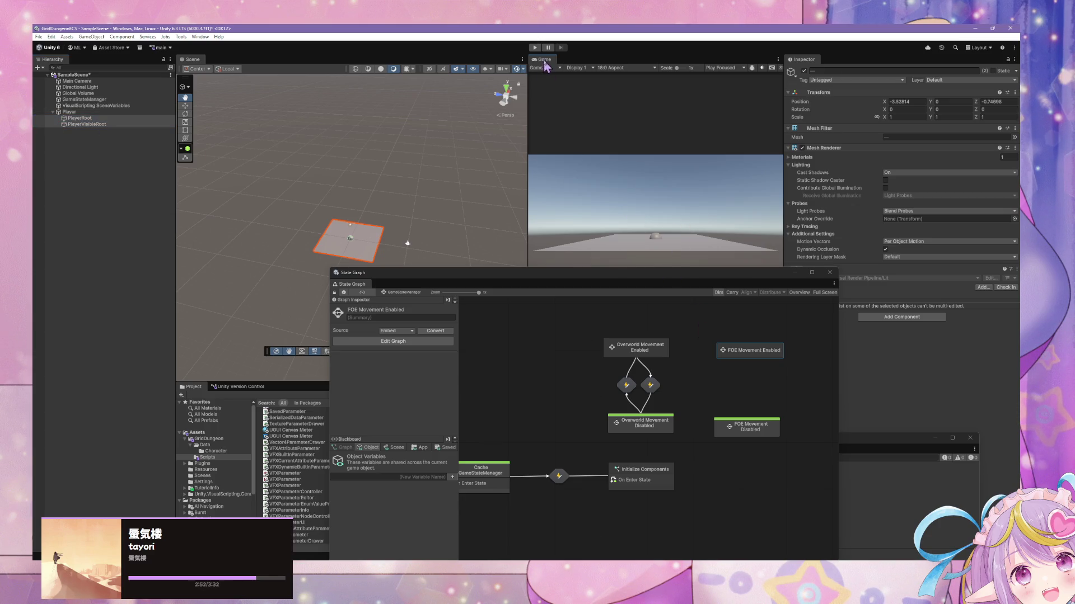
{"action": "left_click", "coordinate": [534, 48]}
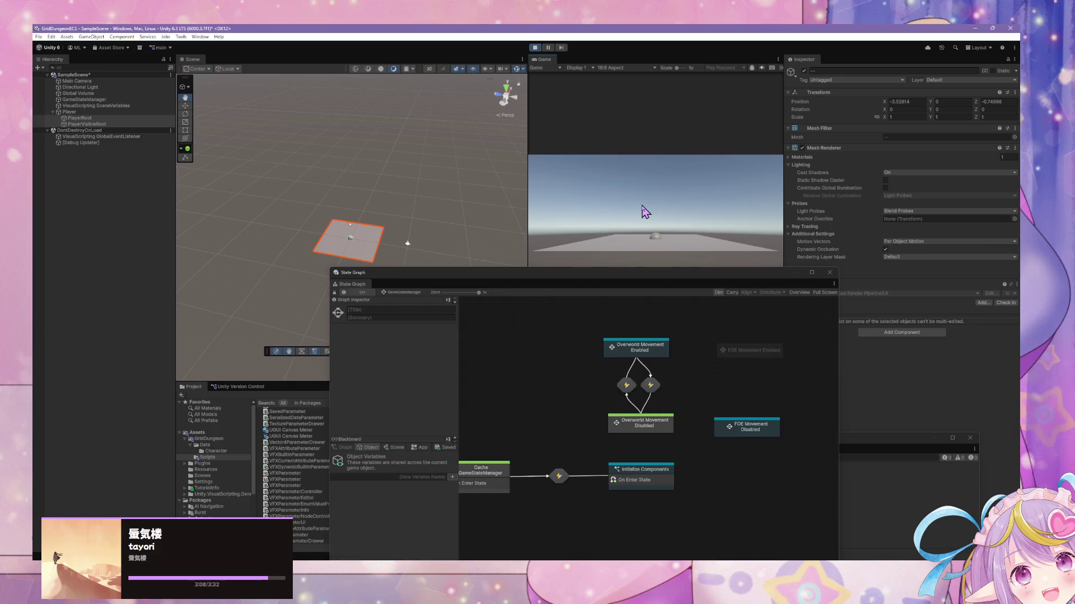
Alternate Q and W seven times, turning the player in quarter turns and stepping forward one tile each time
{"action": "key", "text": "q"}
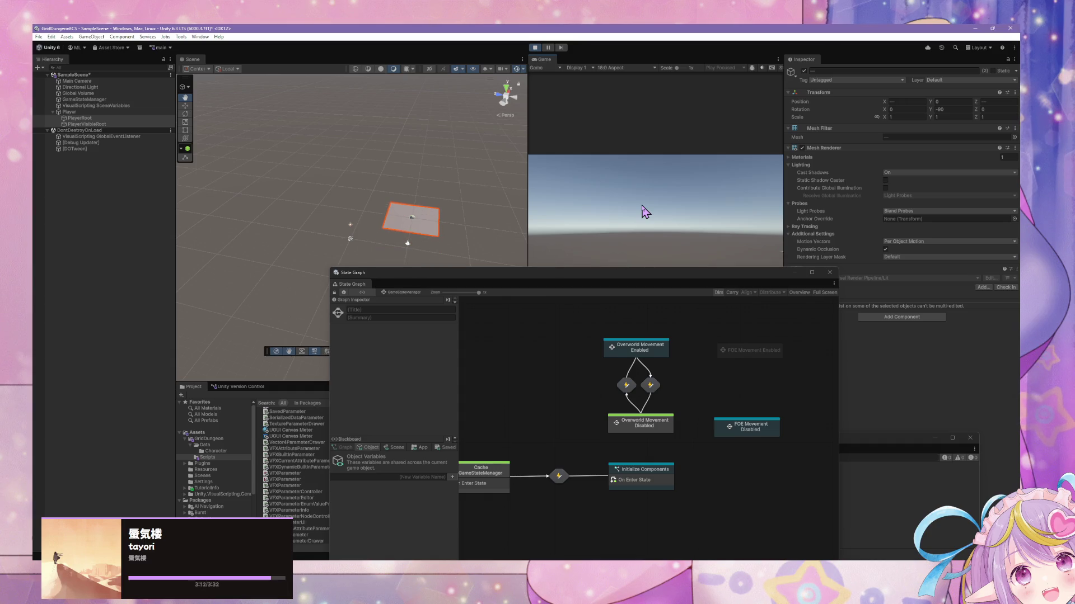
{"action": "key", "text": "w"}
{"action": "key", "text": "q"}
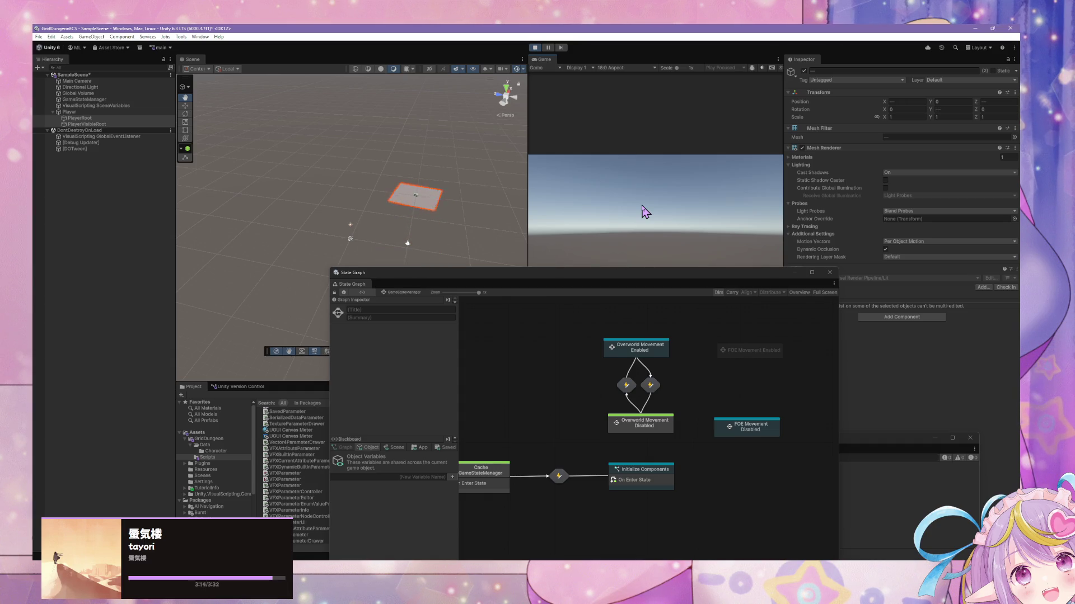
{"action": "key", "text": "w"}
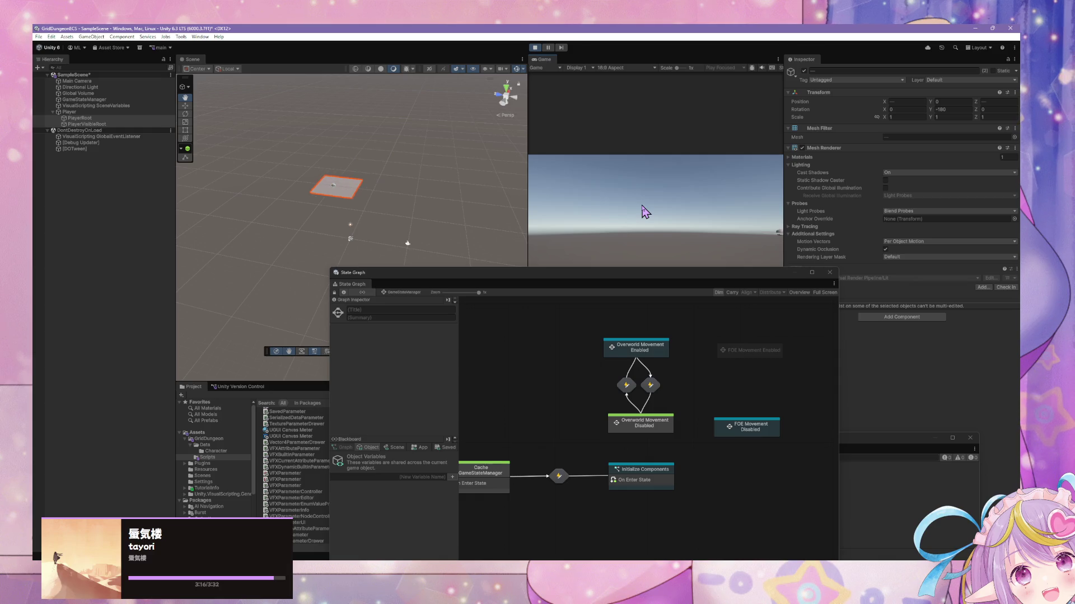
{"action": "key", "text": "q"}
{"action": "key", "text": "w"}
{"action": "key", "text": "w"}
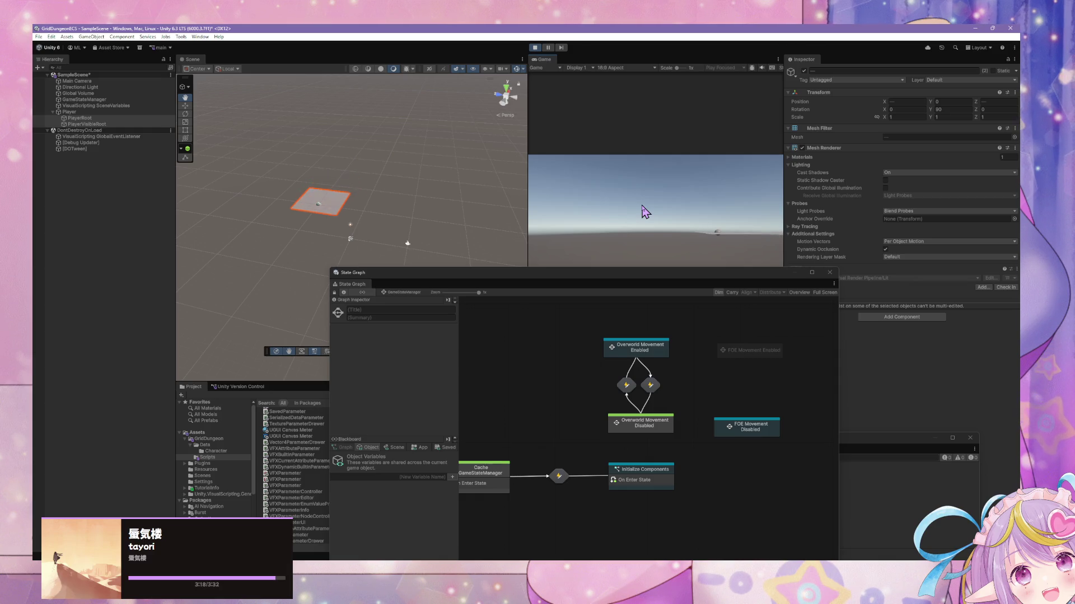
{"action": "key", "text": "q"}
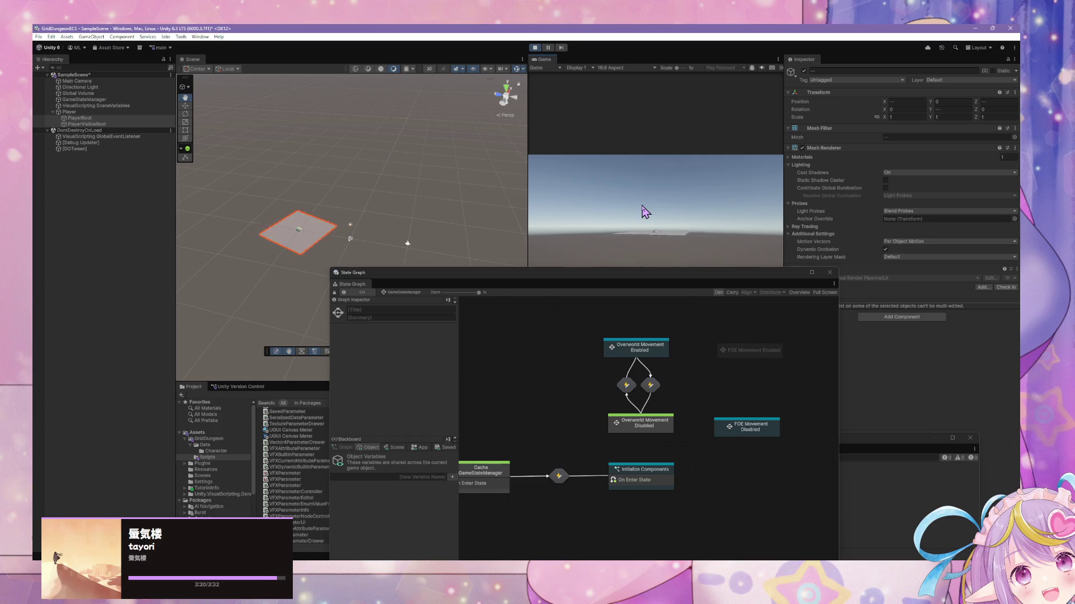
{"action": "key", "text": "w"}
{"action": "key", "text": "w"}
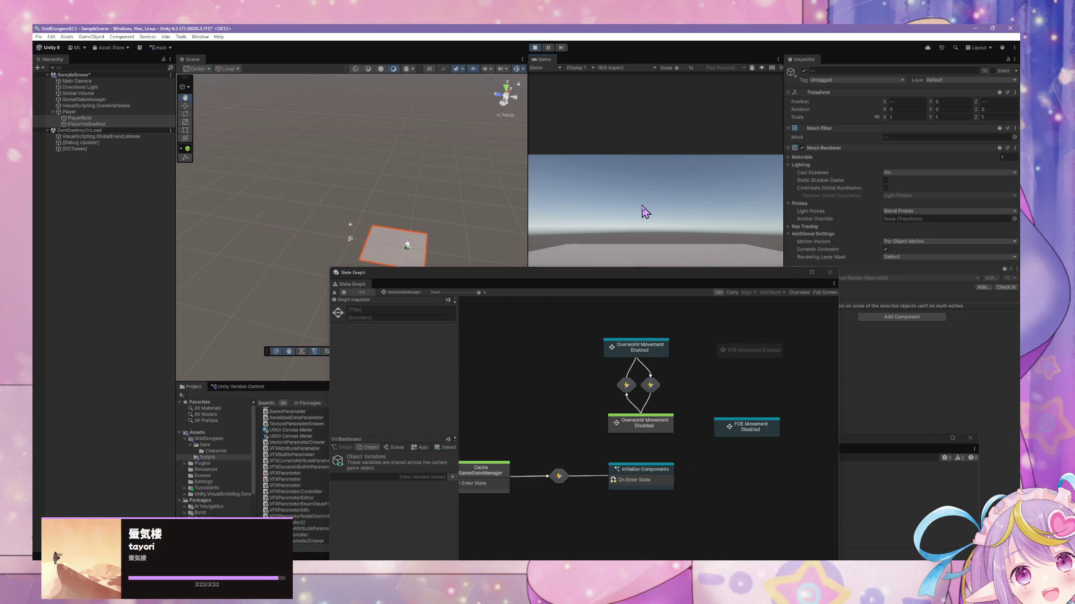
{"action": "key", "text": "q"}
{"action": "key", "text": "w"}
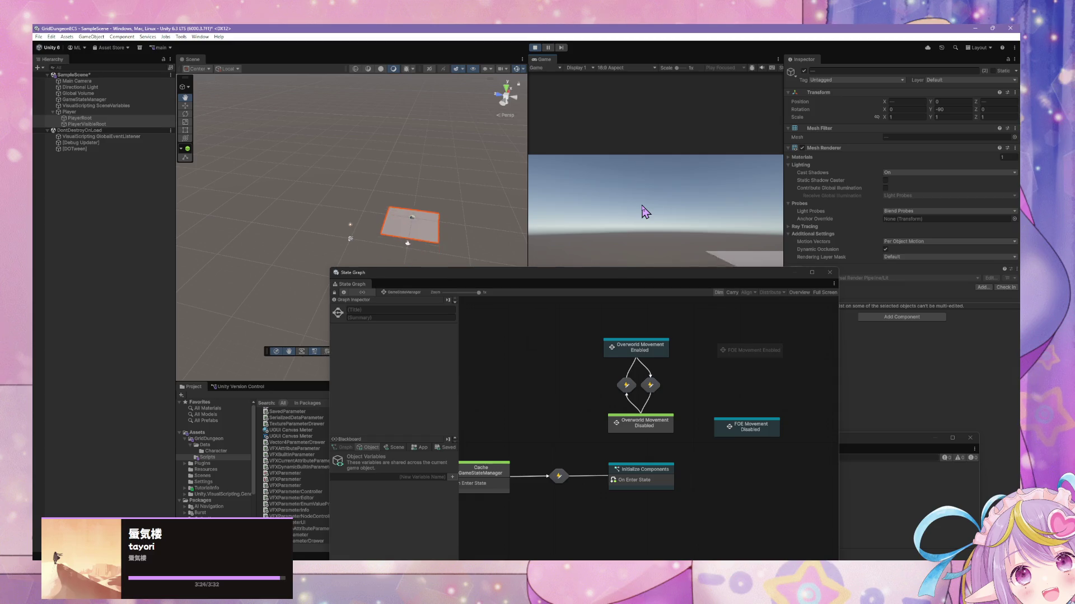
{"action": "key", "text": "q"}
{"action": "key", "text": "w"}
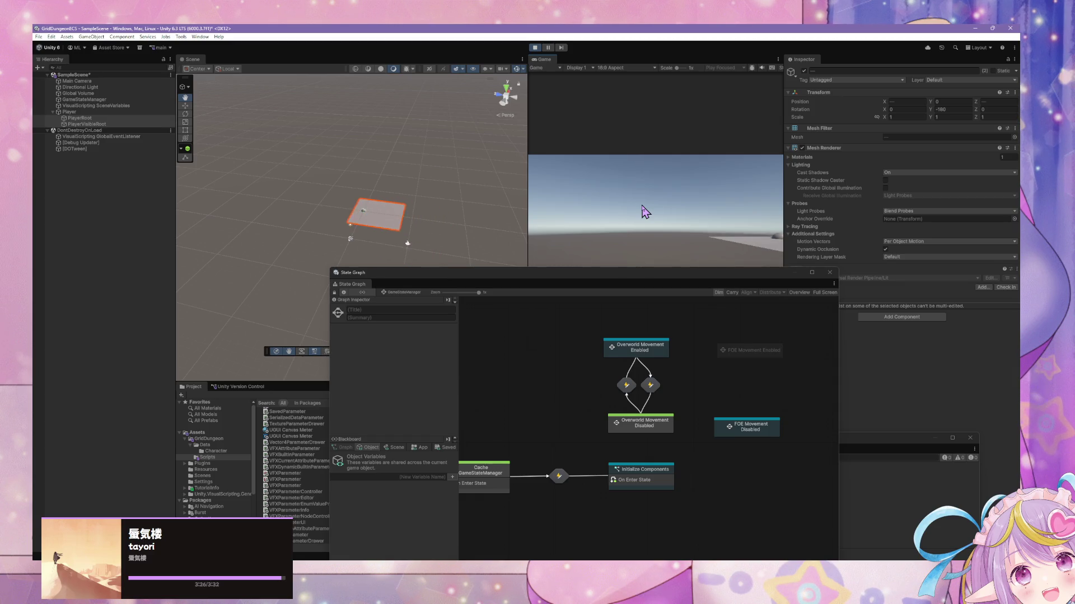
{"action": "key", "text": "q"}
{"action": "key", "text": "w"}
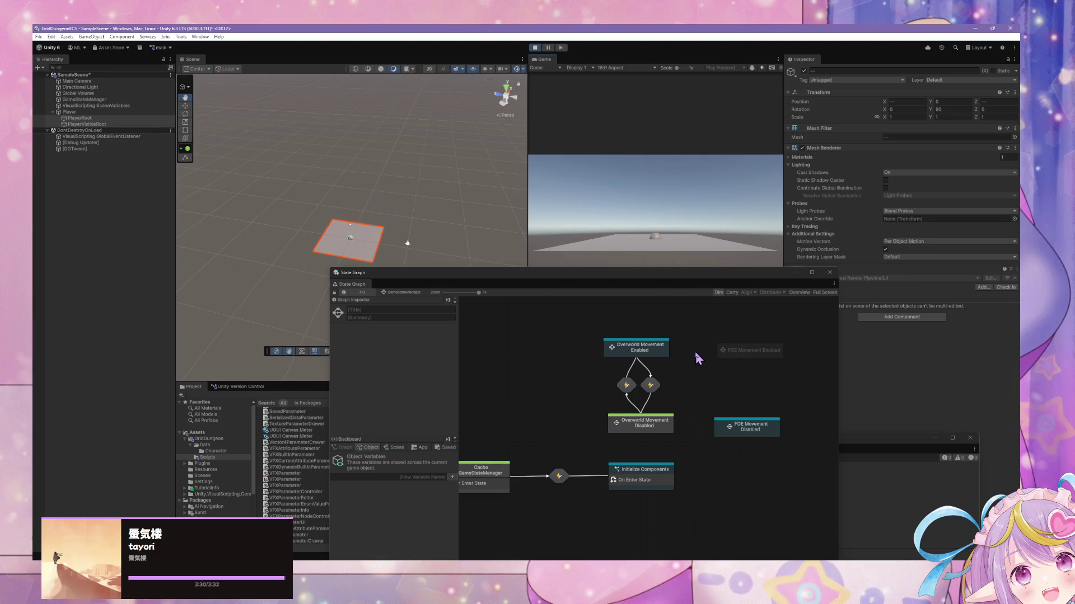
Nudge the Overworld Movement Enabled state and reposition the State Graph view up and right
{"action": "left_click_drag", "start_coordinate": [657, 355], "coordinate": [664, 362]}
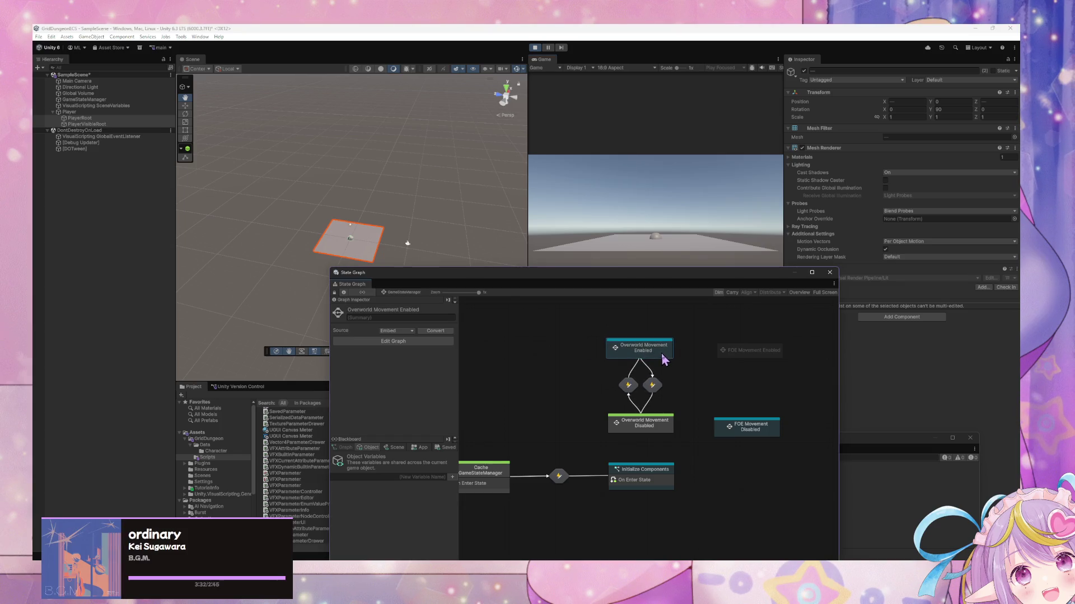
{"action": "left_click", "coordinate": [692, 399]}
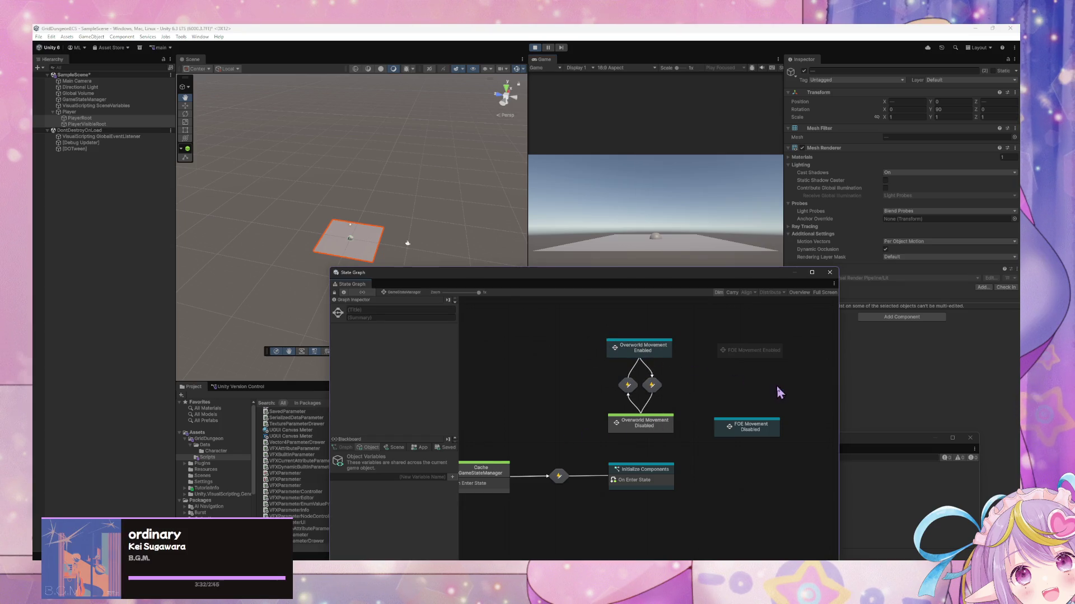
{"action": "left_click", "coordinate": [750, 351]}
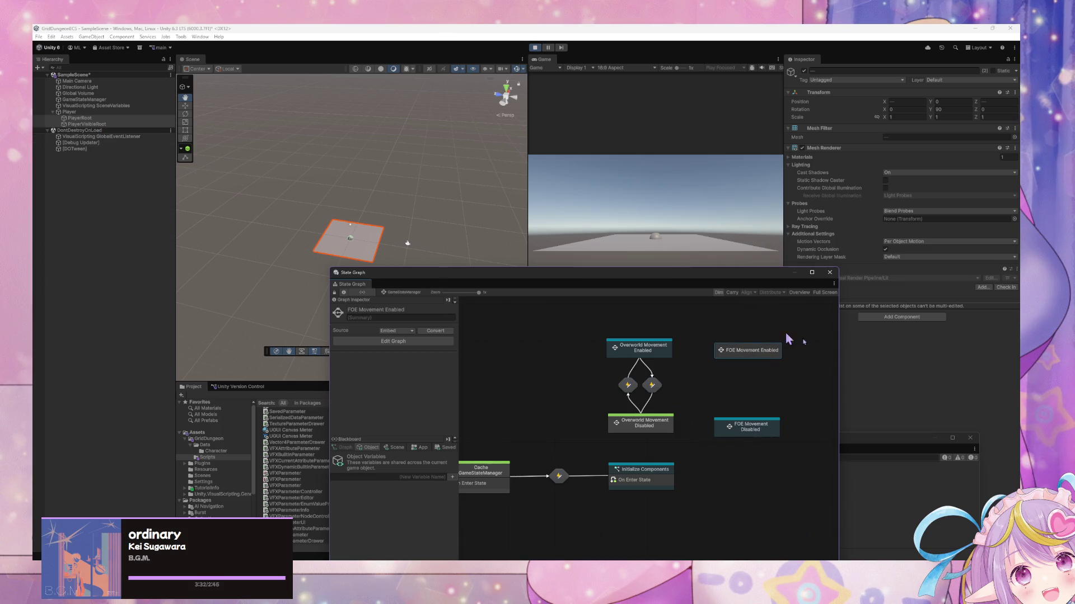
{"action": "mouse_move", "coordinate": [598, 278]}
{"action": "left_mouse_down"}
{"action": "mouse_move", "coordinate": [826, 304]}
{"action": "mouse_move", "coordinate": [854, 230]}
{"action": "mouse_move", "coordinate": [596, 201]}
{"action": "left_mouse_up"}
Open the Player Movement Input graph inside Overworld Movement Enabled and zoom out to show it all
{"action": "left_click", "coordinate": [649, 274]}
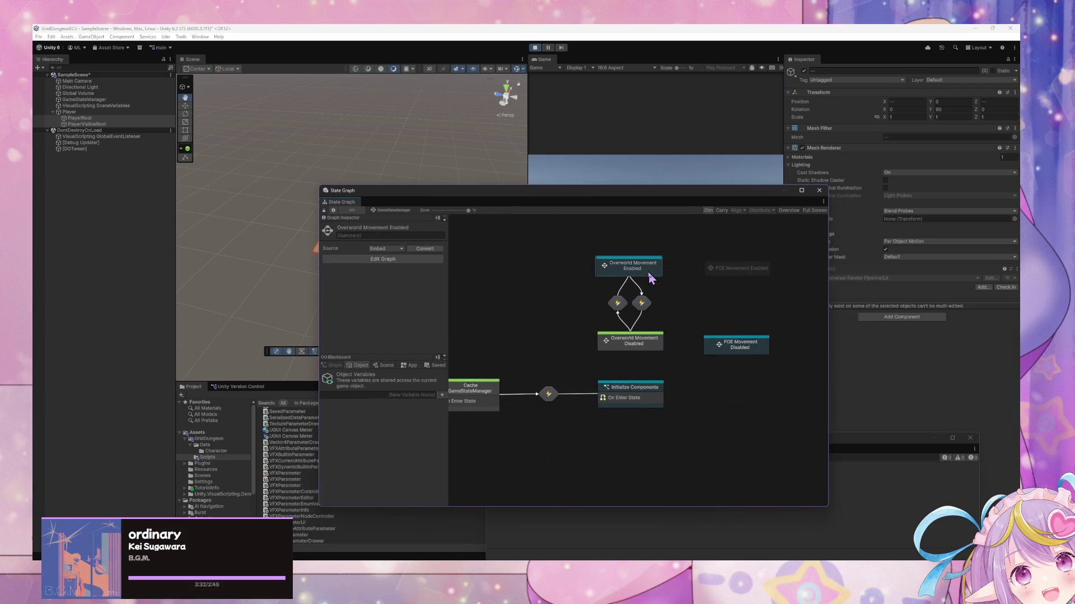
{"action": "double_click", "coordinate": [649, 274]}
{"action": "double_click", "coordinate": [580, 361]}
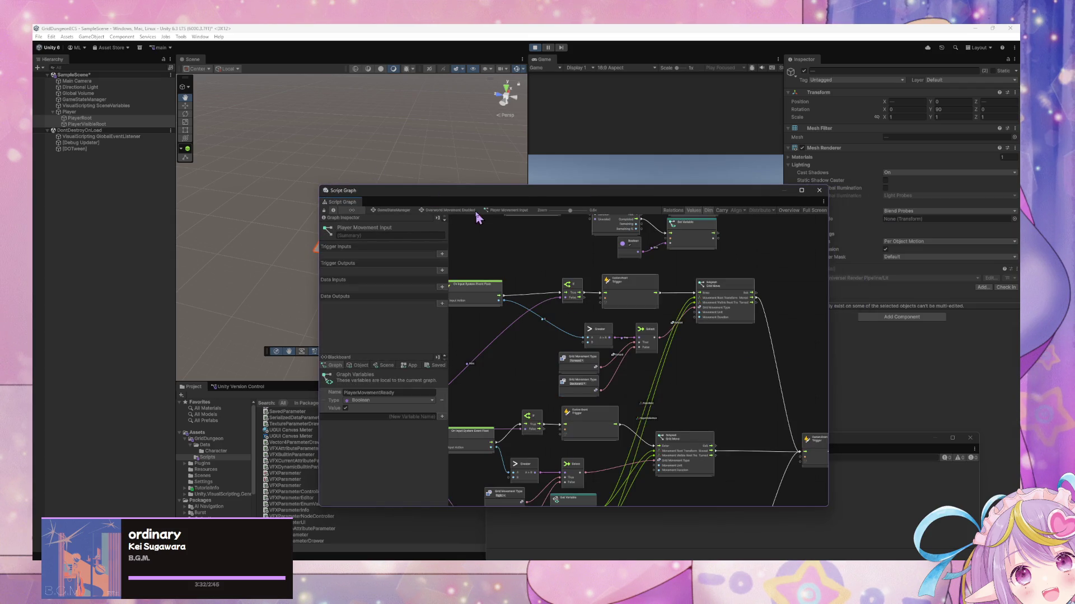
{"action": "scroll", "coordinate": [634, 325], "scroll_direction": "down", "scroll_amount": 2}
{"action": "scroll", "coordinate": [633, 323], "scroll_direction": "down", "scroll_amount": 3}
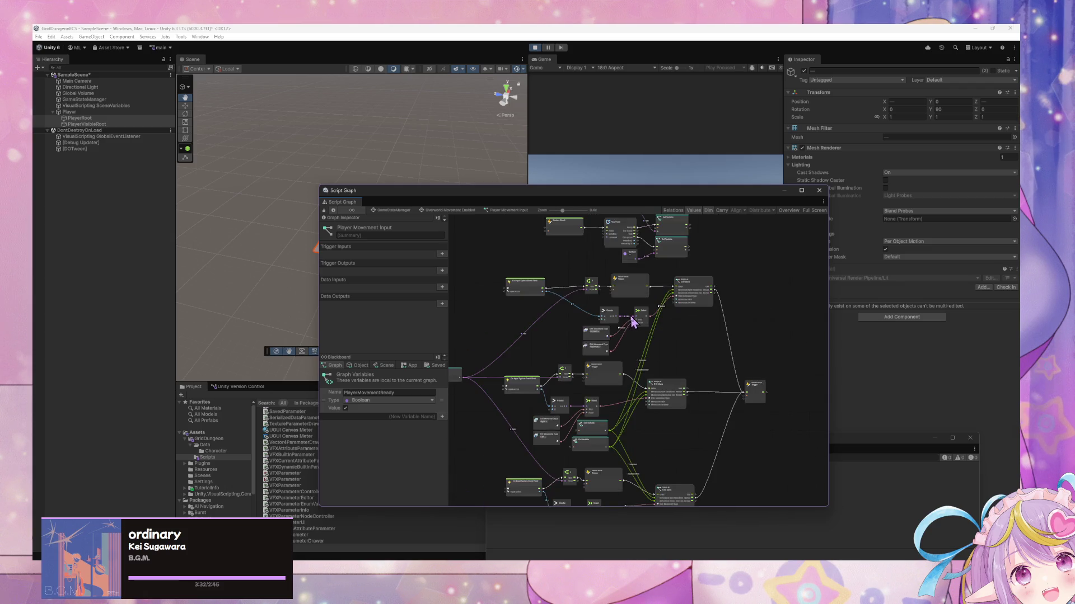